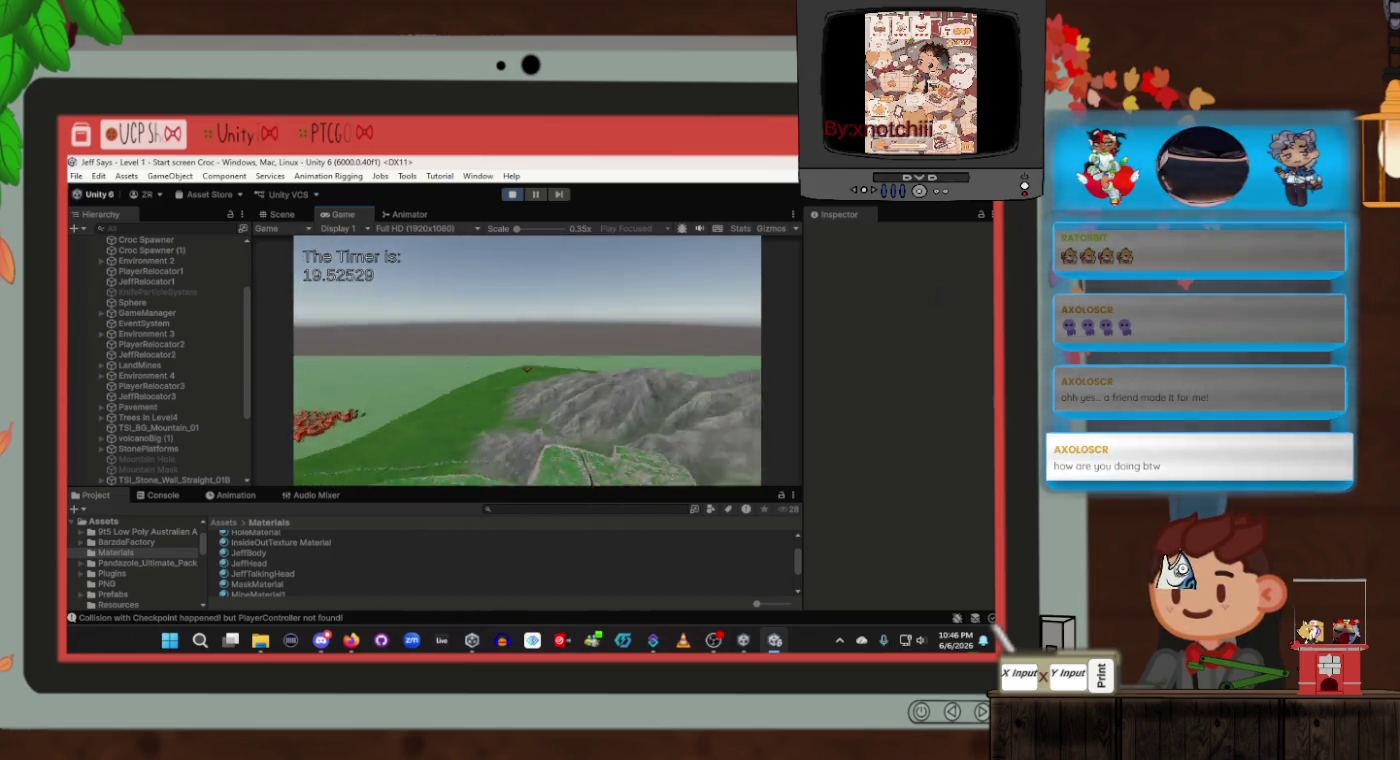
Step: Stop the running play test and return to the Unity editor window
{"action": "left_click", "coordinate": [512, 194]}
{"action": "key", "text": "alt+Tab"}
{"action": "key", "text": "alt+Tab"}
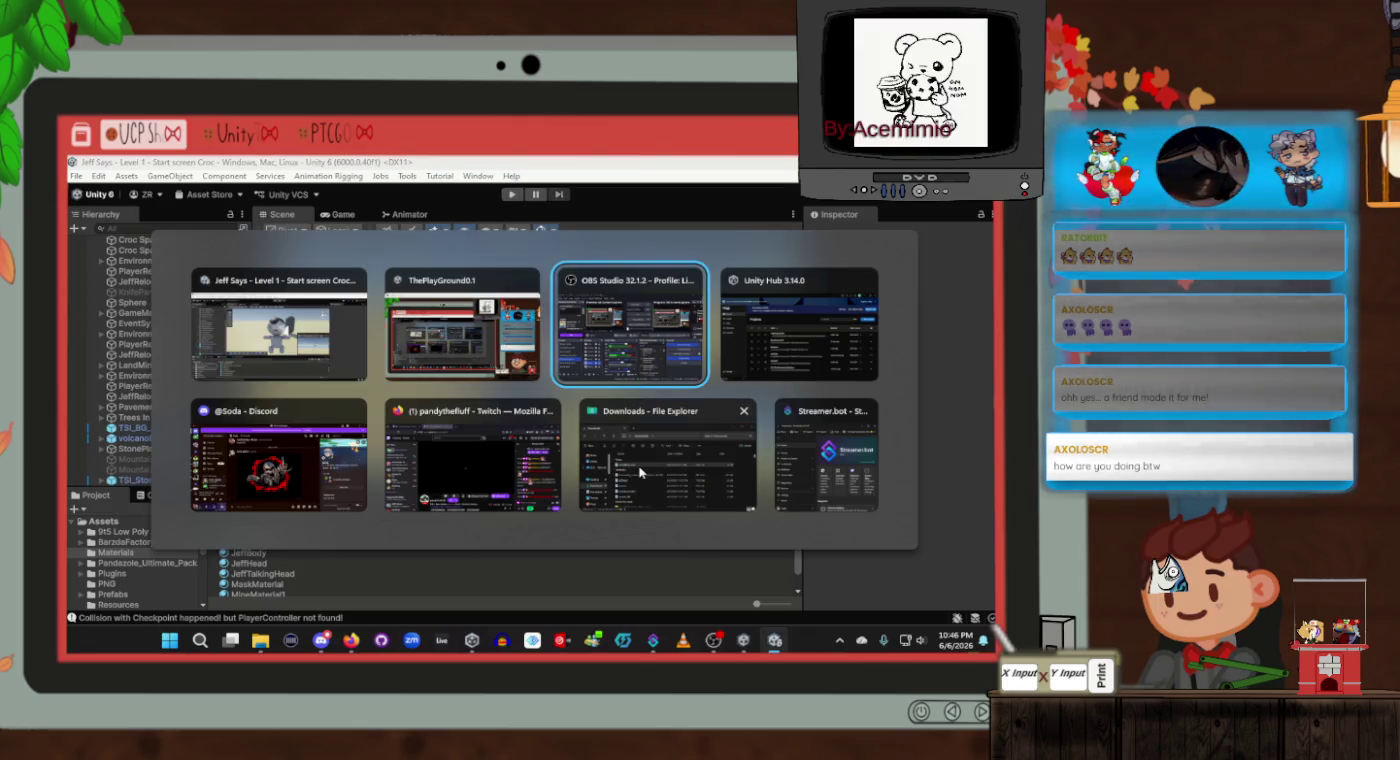
{"action": "key", "text": "alt+Tab"}
{"action": "key", "text": "alt+Tab"}
{"action": "key", "text": "alt+Tab"}
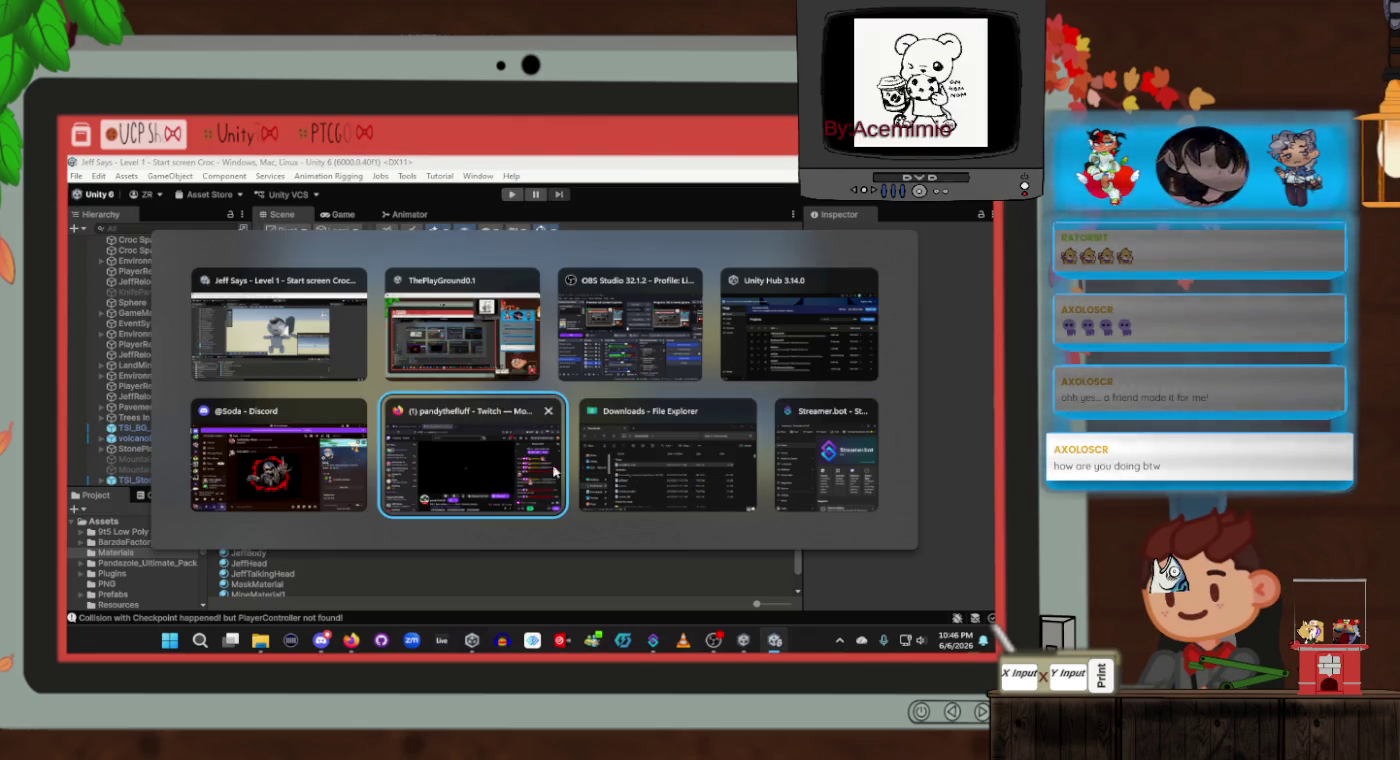
{"action": "key", "text": "alt+Tab"}
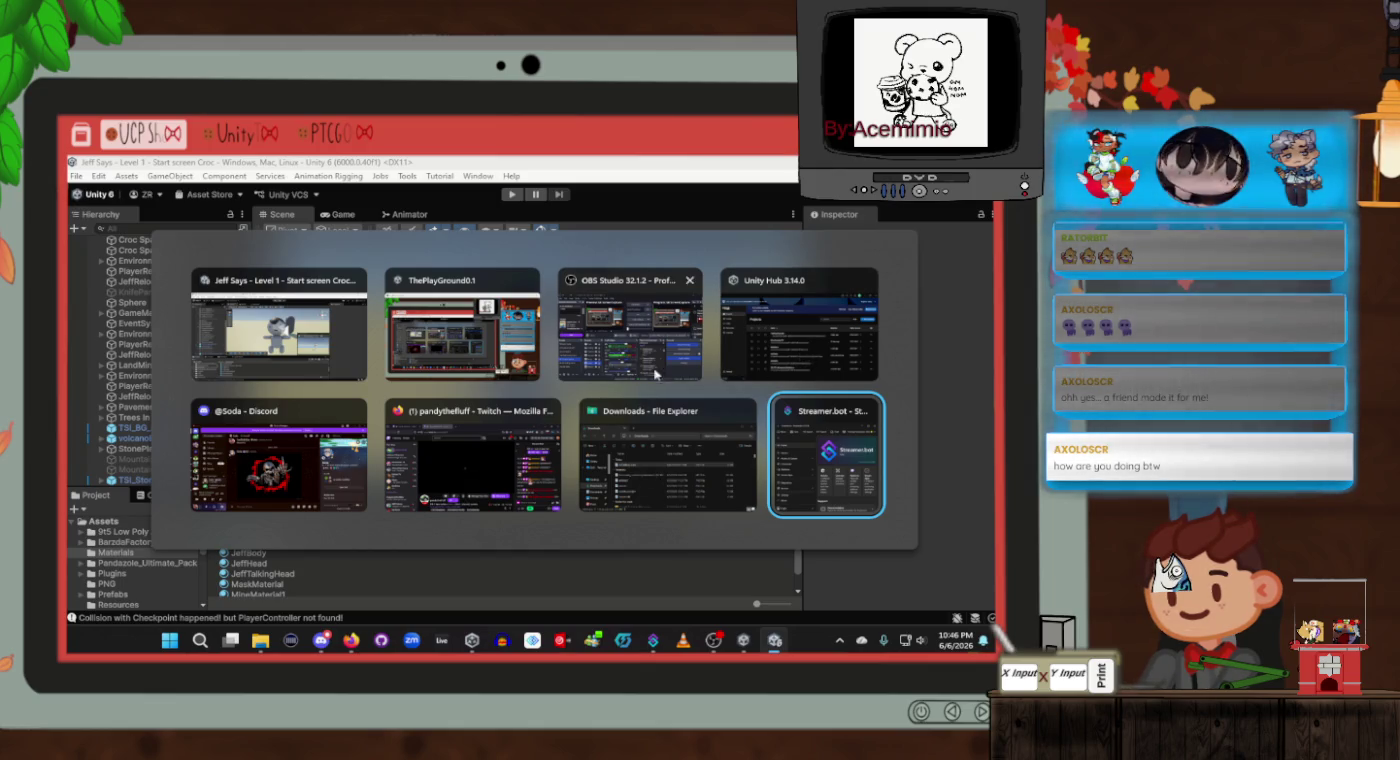
{"action": "left_click", "coordinate": [237, 344]}
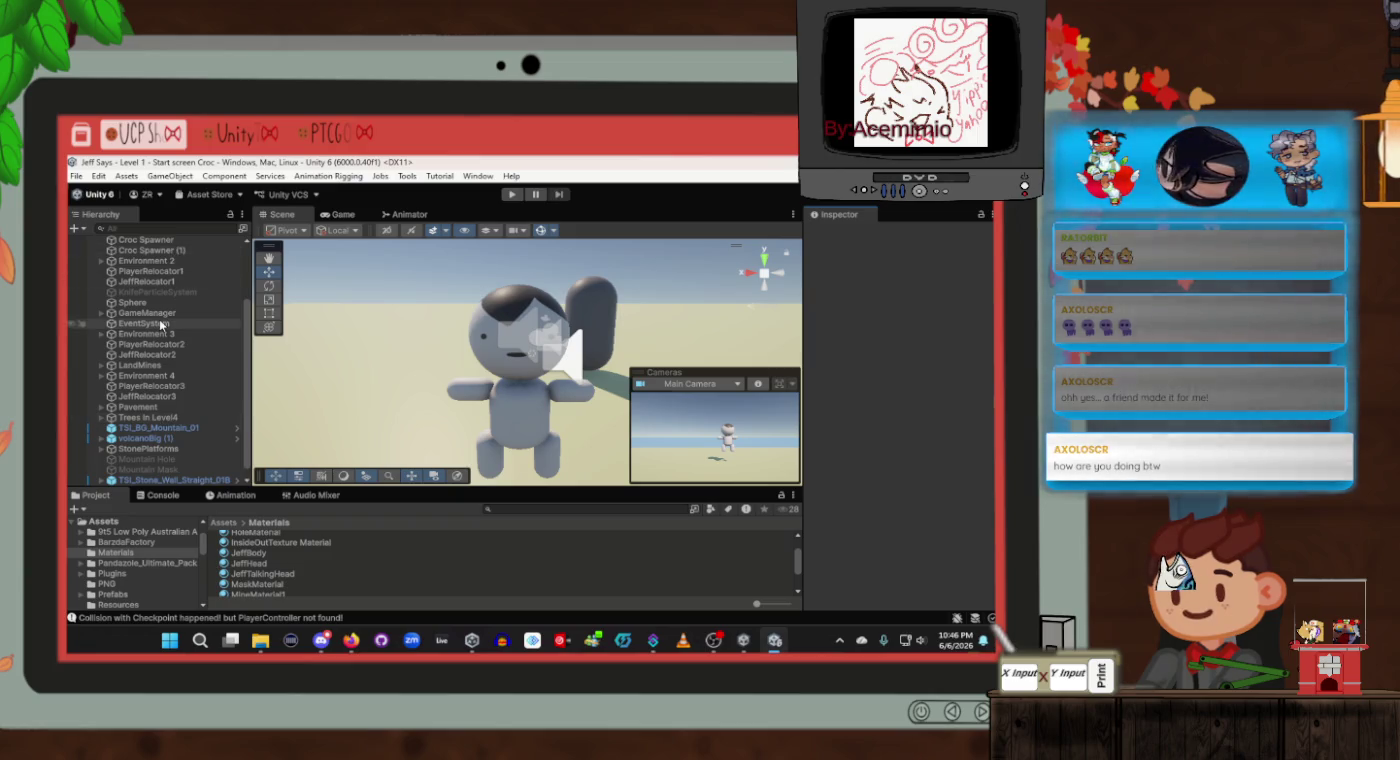
Step: Select GameManager and open its LevelScript in Visual Studio Code
{"action": "scroll", "coordinate": [160, 440], "scroll_direction": "up", "scroll_amount": 2}
{"action": "left_click", "coordinate": [146, 353]}
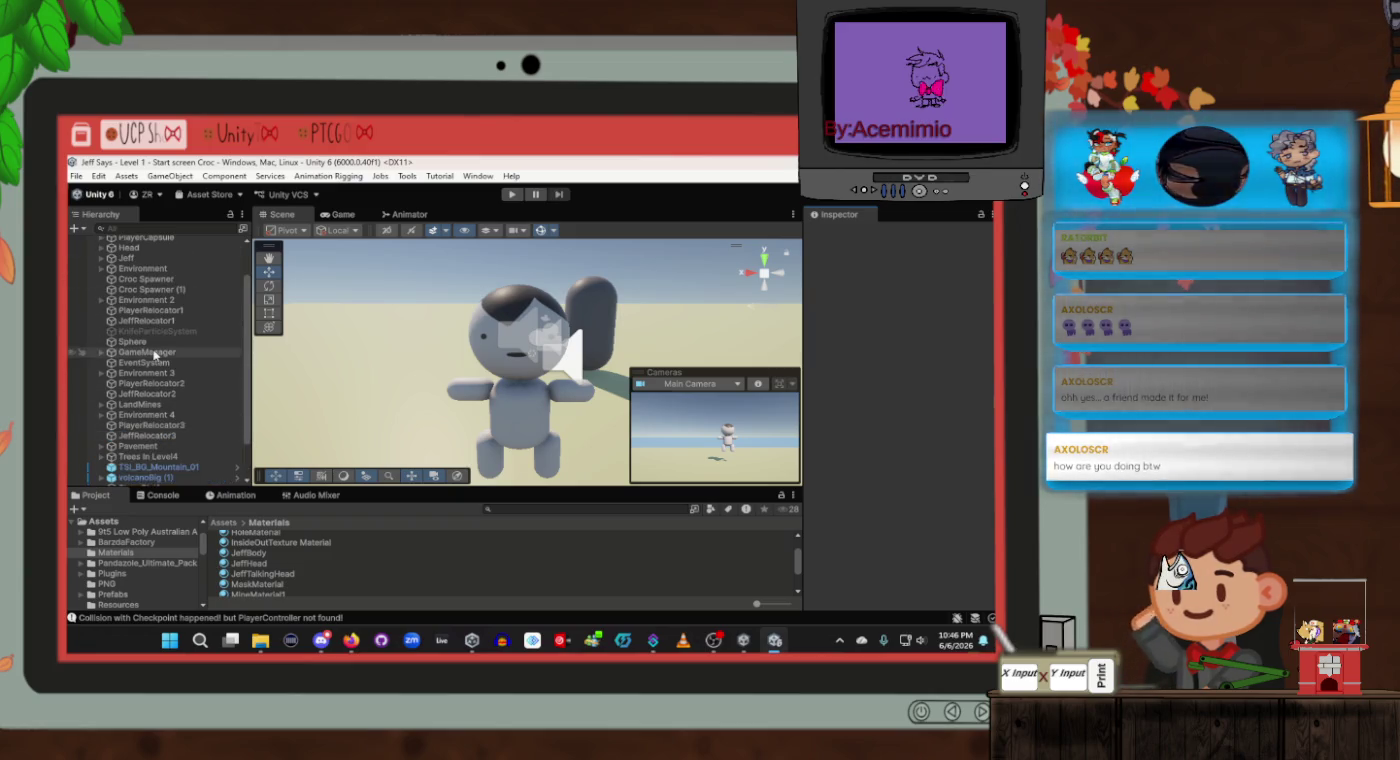
{"action": "scroll", "coordinate": [941, 488], "scroll_direction": "down", "scroll_amount": 5}
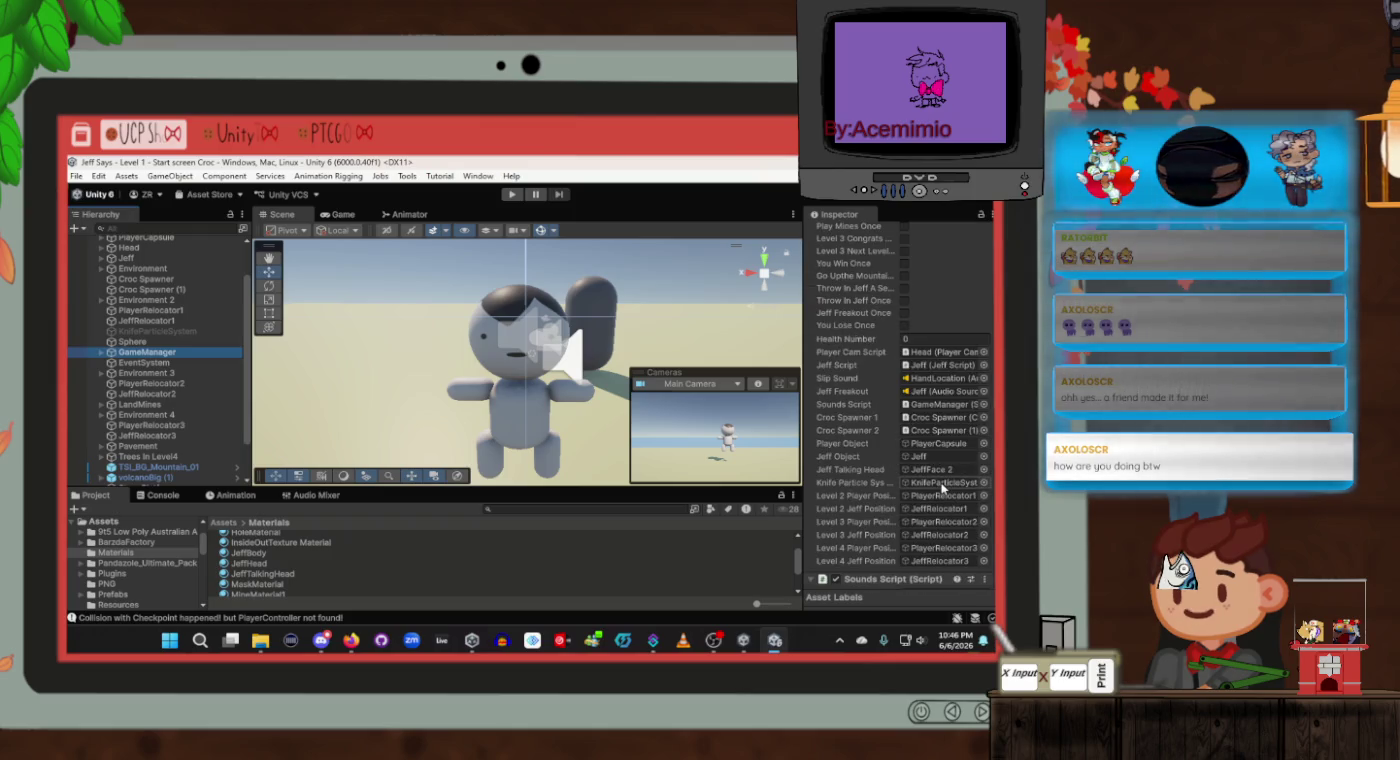
{"action": "scroll", "coordinate": [942, 488], "scroll_direction": "down", "scroll_amount": 5}
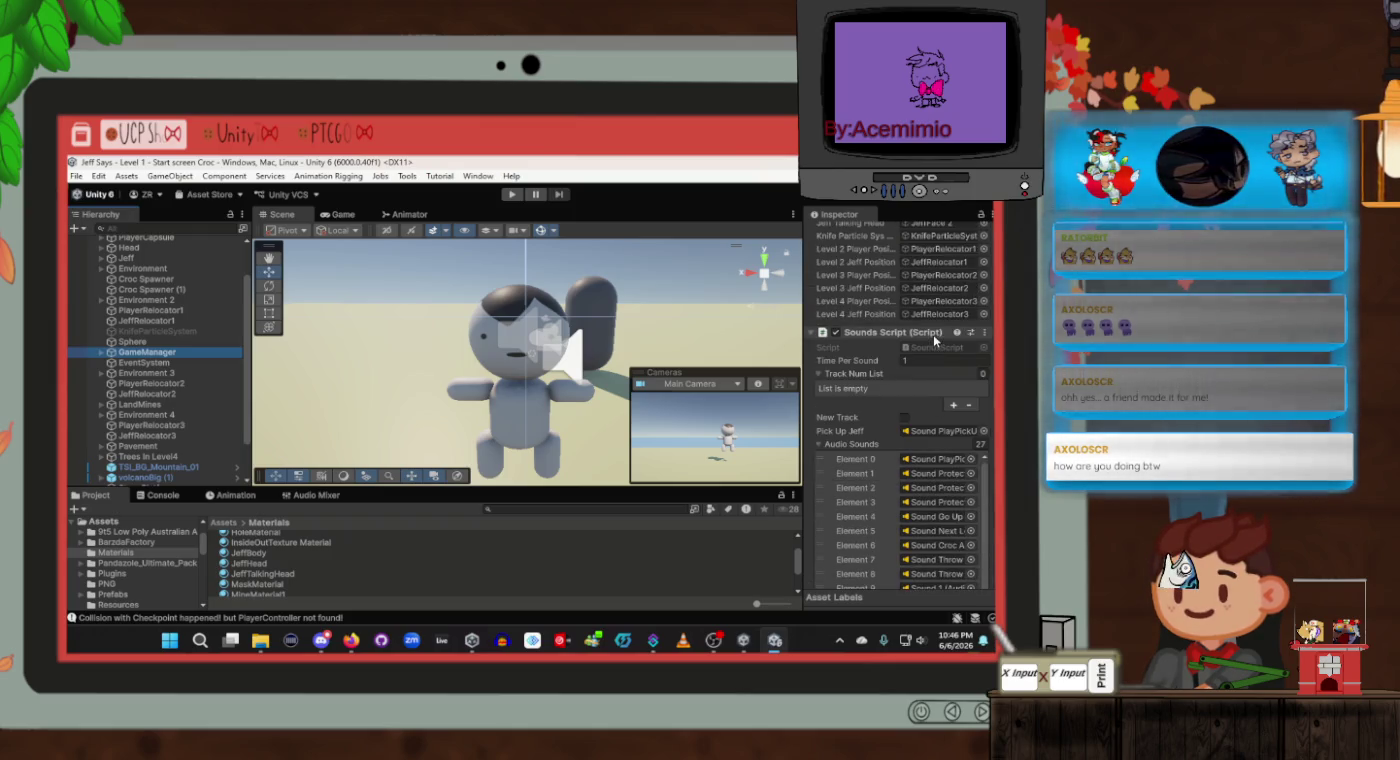
{"action": "scroll", "coordinate": [937, 353], "scroll_direction": "up", "scroll_amount": 10}
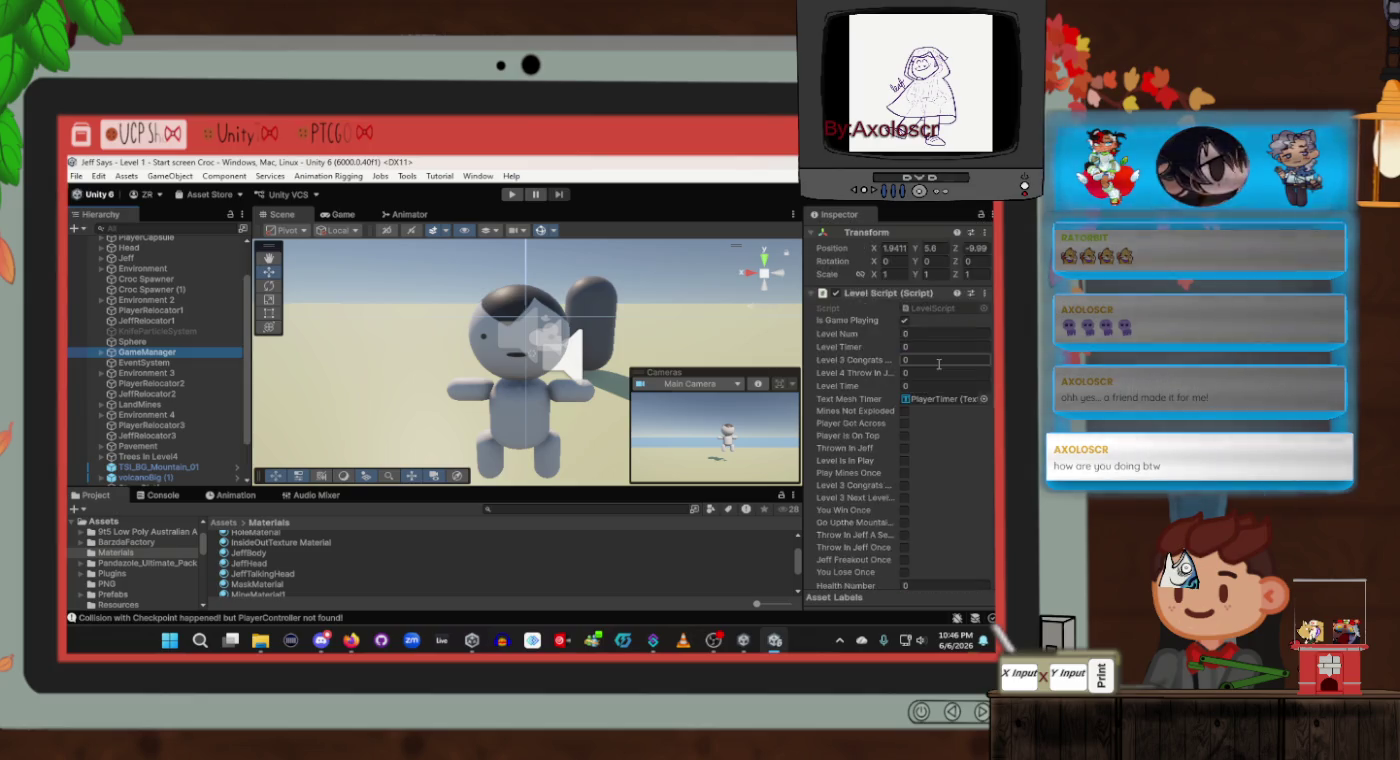
{"action": "left_click", "coordinate": [939, 350]}
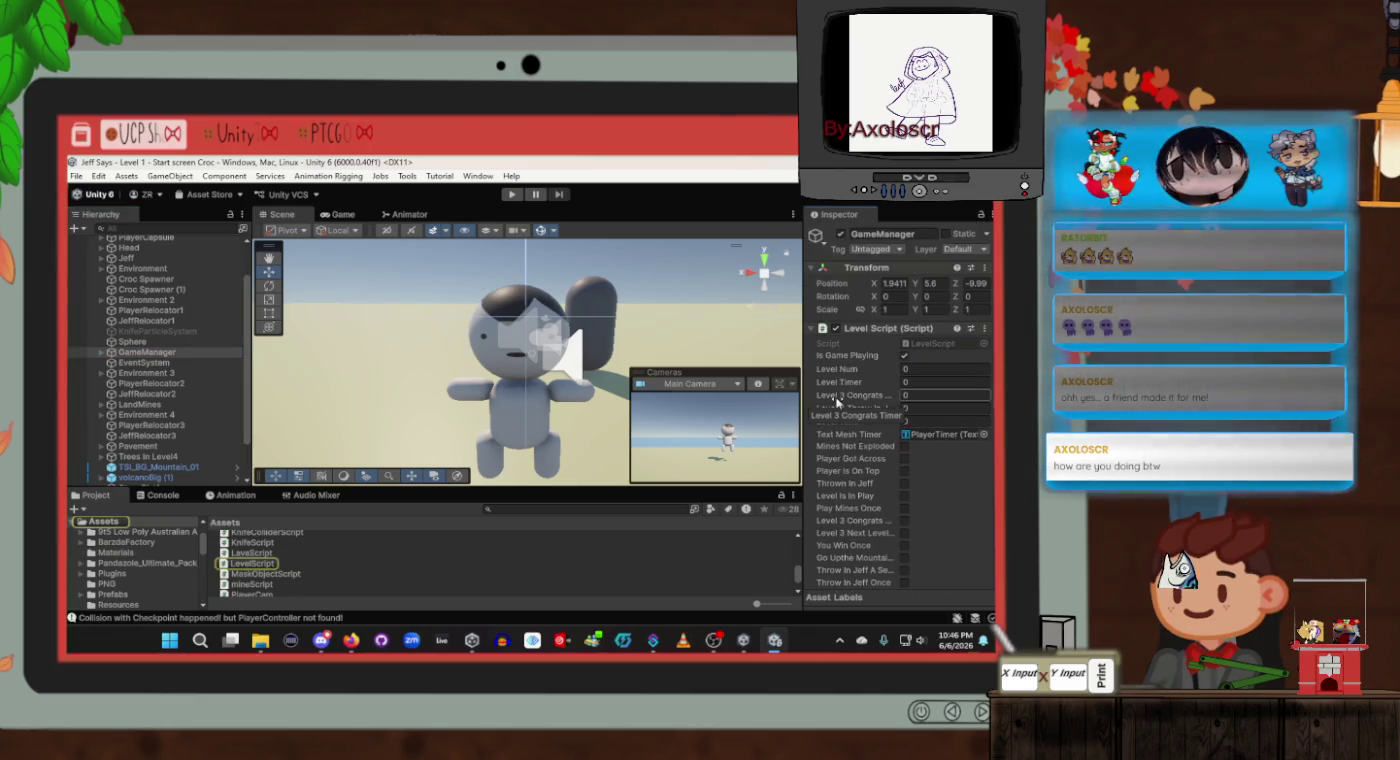
{"action": "double_click", "coordinate": [934, 344]}
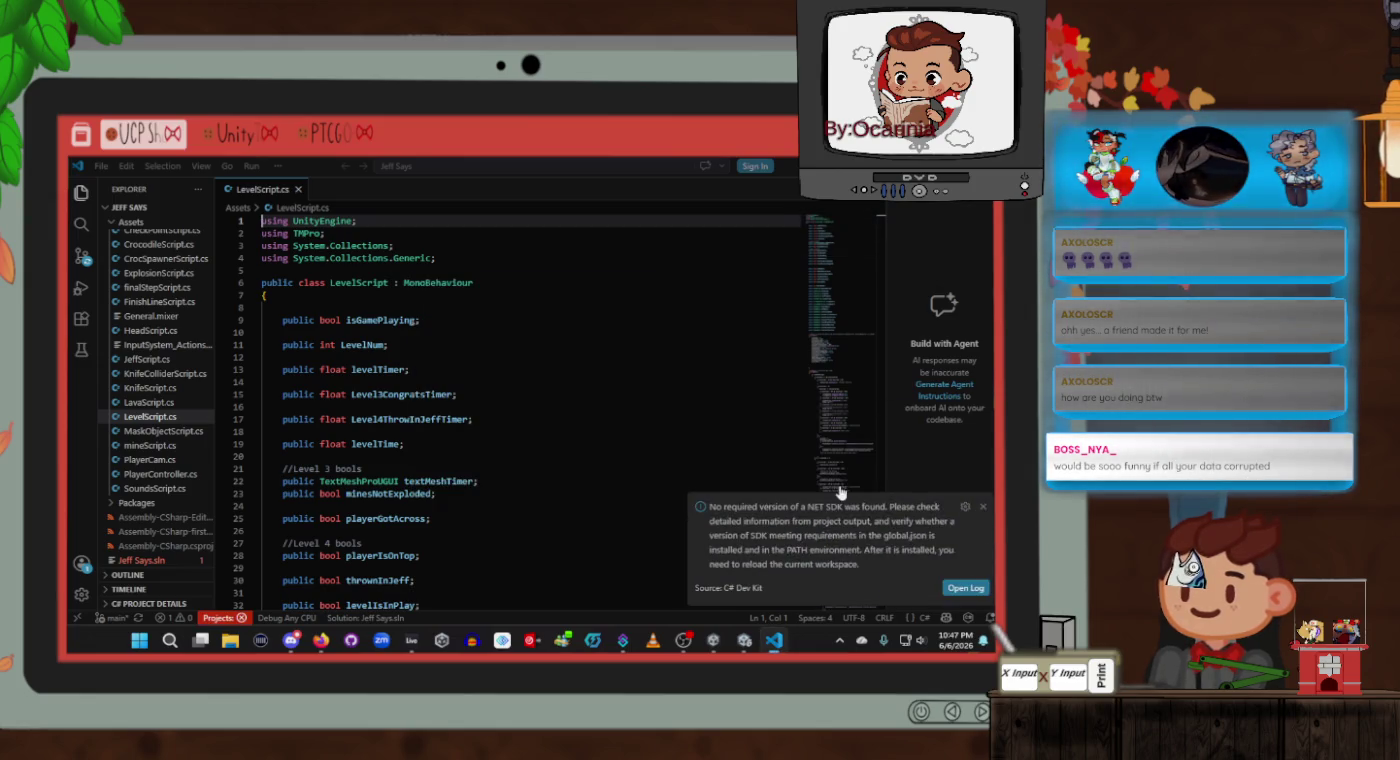
Step: Close the Git changes, .NET SDK and project-loading error notifications over LevelScript.cs
{"action": "left_click", "coordinate": [983, 535]}
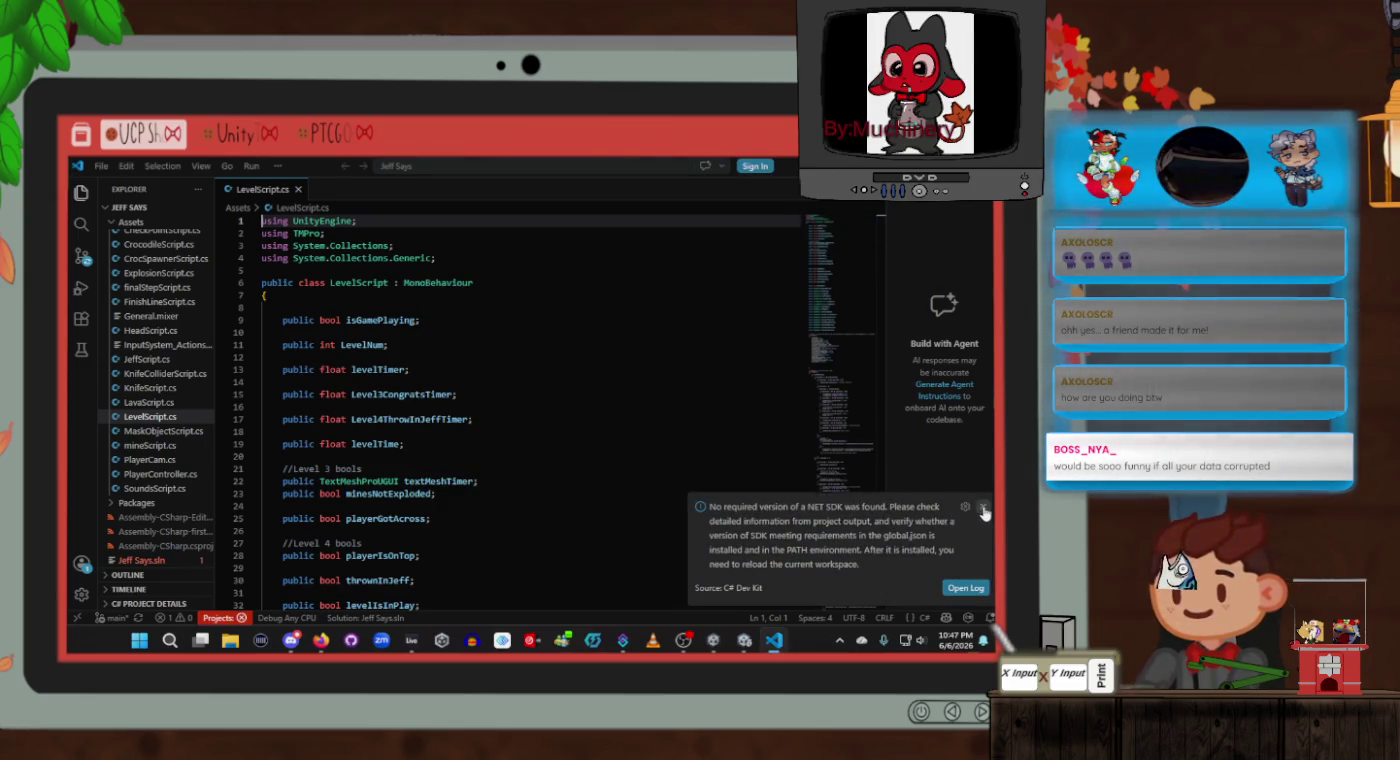
{"action": "left_click", "coordinate": [984, 507]}
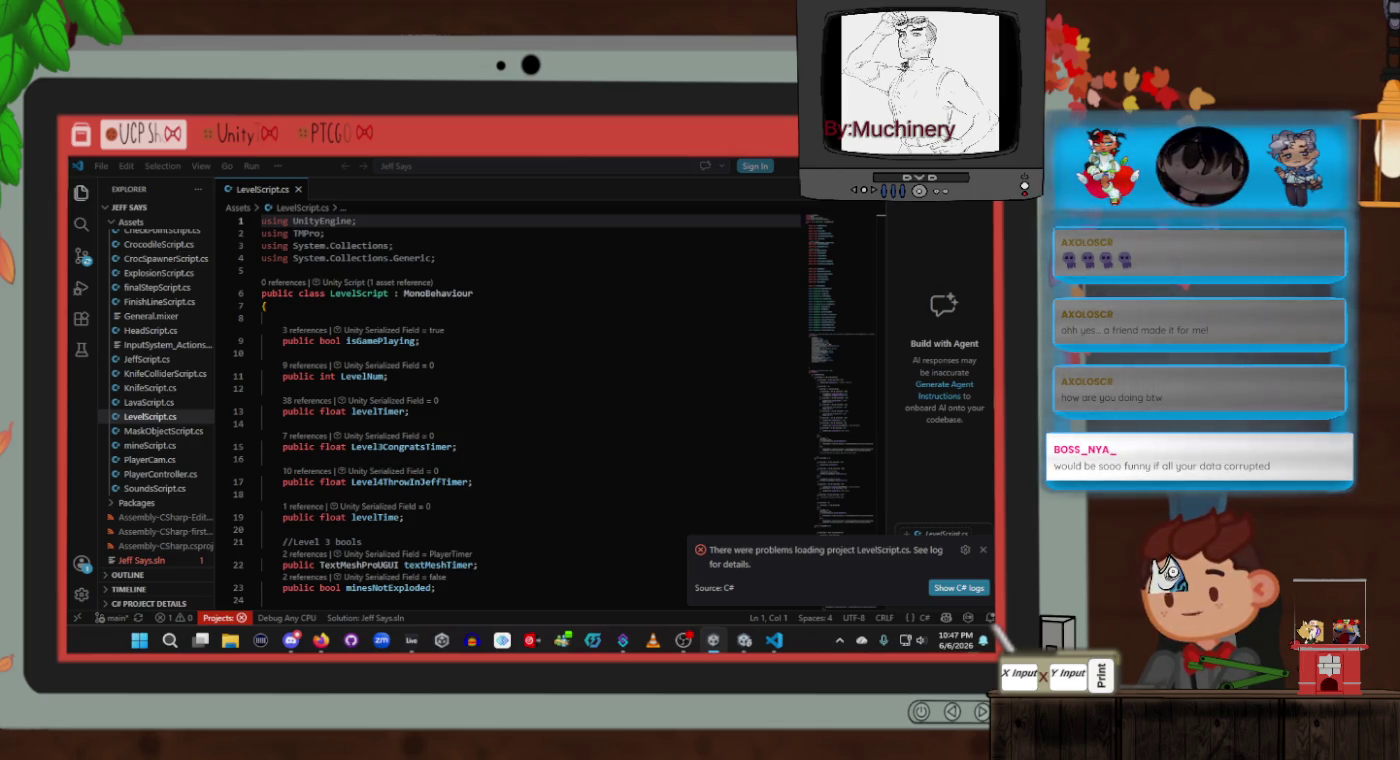
{"action": "left_click", "coordinate": [985, 550]}
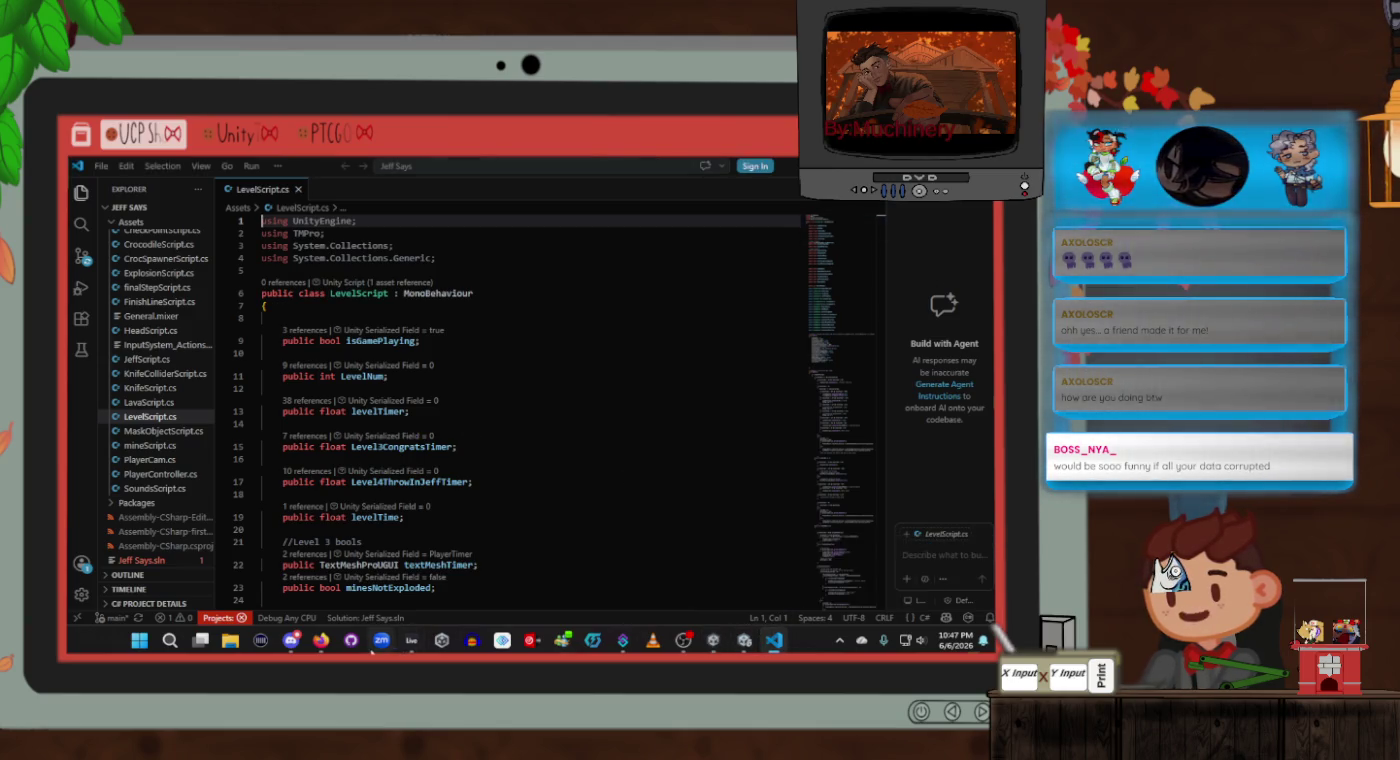
Step: Jump down LevelScript.cs to the level 4 win code near line 406
{"action": "left_click", "coordinate": [626, 516]}
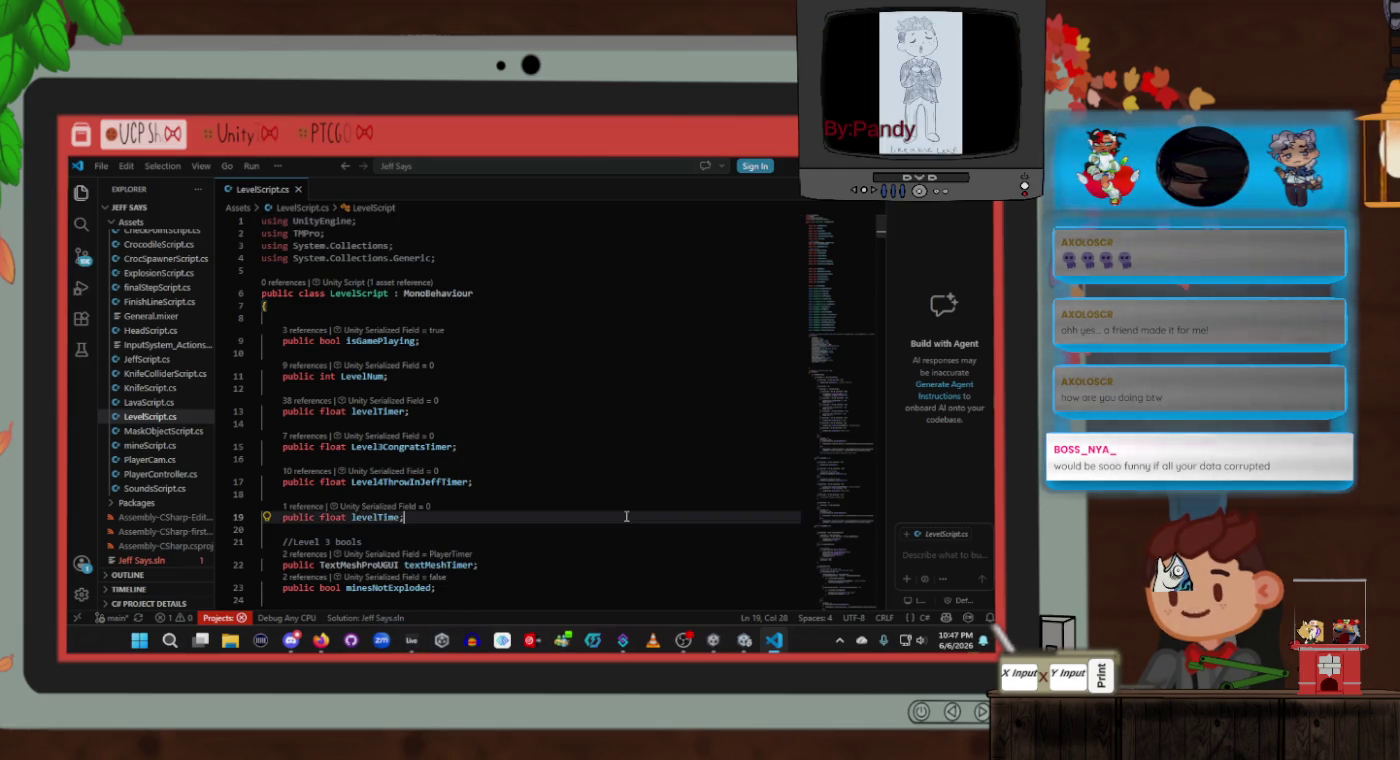
{"action": "scroll", "coordinate": [625, 516], "scroll_direction": "down", "scroll_amount": 3}
{"action": "left_click_drag", "start_coordinate": [883, 239], "coordinate": [884, 535]}
{"action": "left_click", "coordinate": [620, 425]}
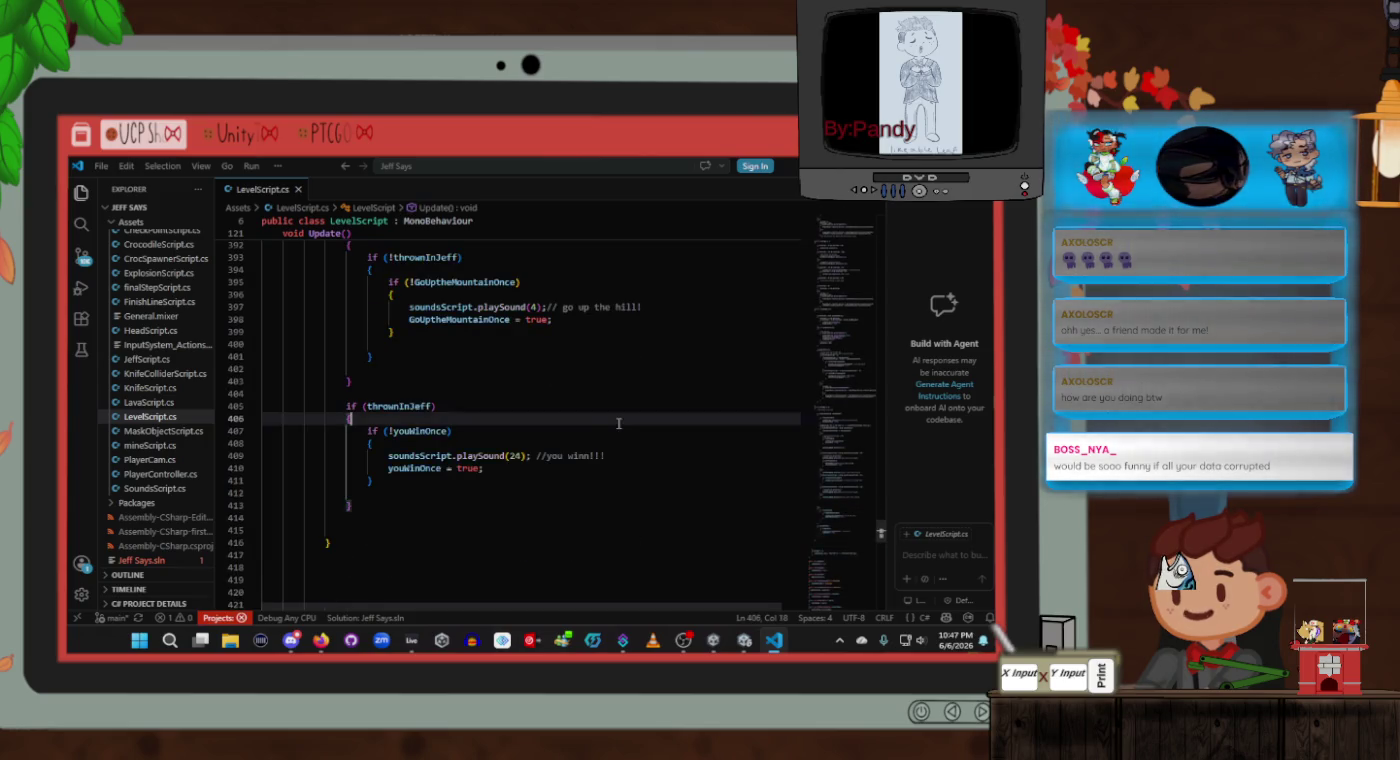
Step: Find the Level4ThrowInJeffTimer if-blocks in Update and place the cursor on lines 371 and 373
{"action": "scroll", "coordinate": [619, 425], "scroll_direction": "up", "scroll_amount": 10}
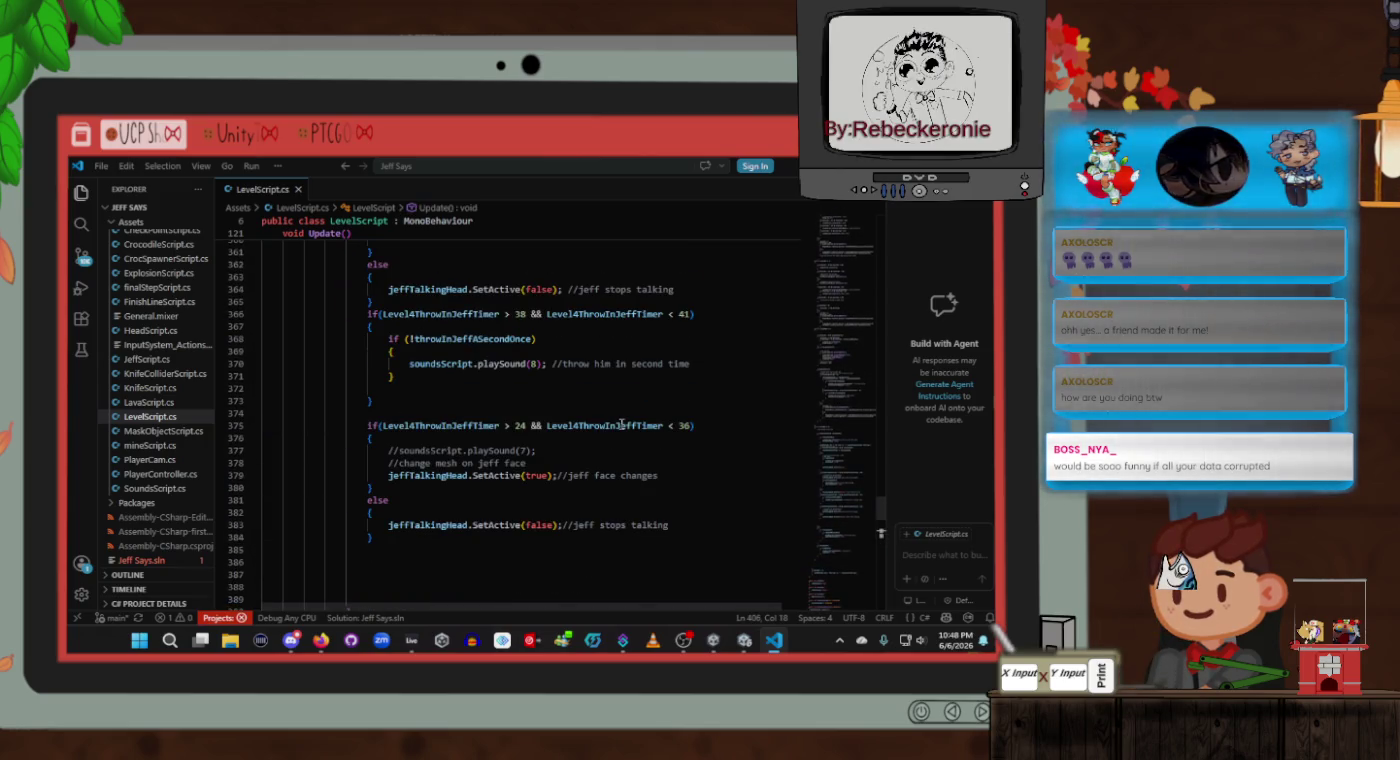
{"action": "scroll", "coordinate": [622, 425], "scroll_direction": "up", "scroll_amount": 4}
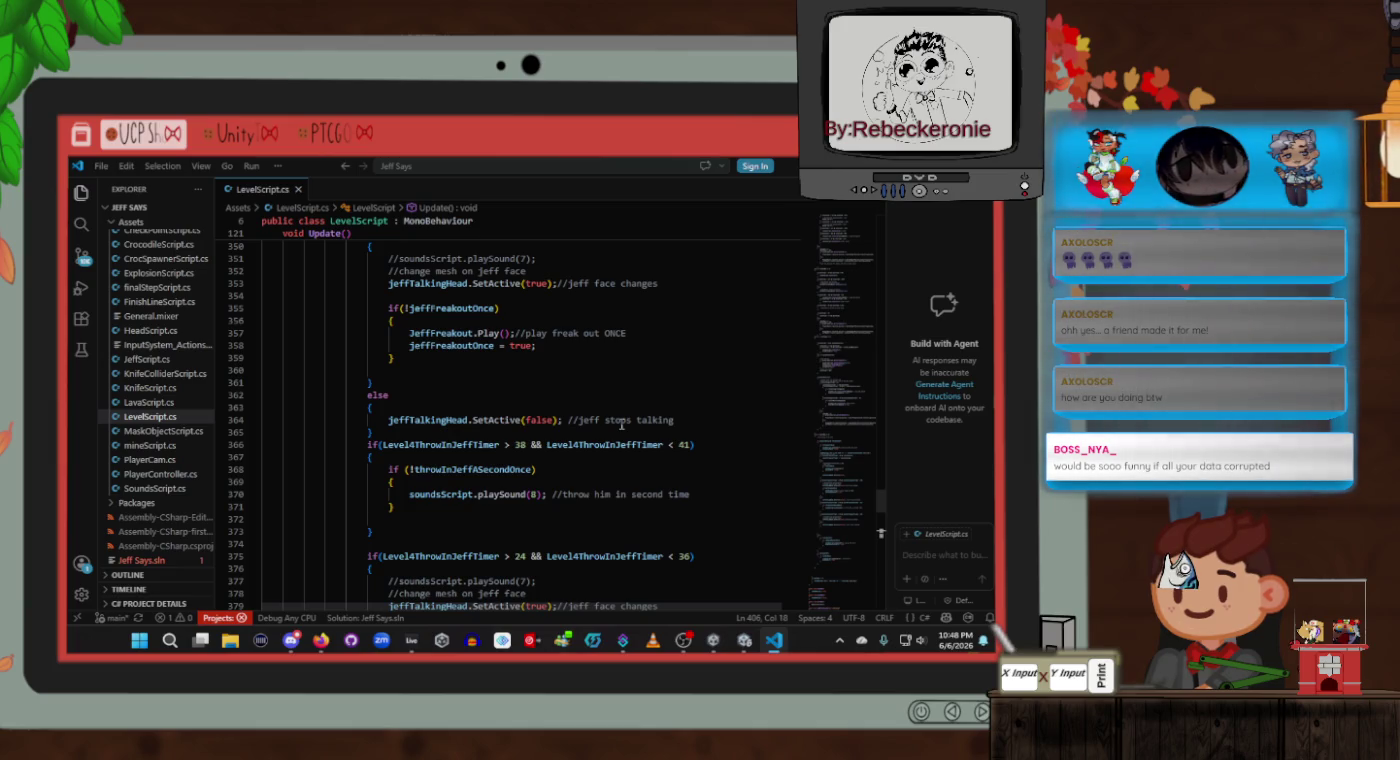
{"action": "scroll", "coordinate": [621, 424], "scroll_direction": "down", "scroll_amount": 2}
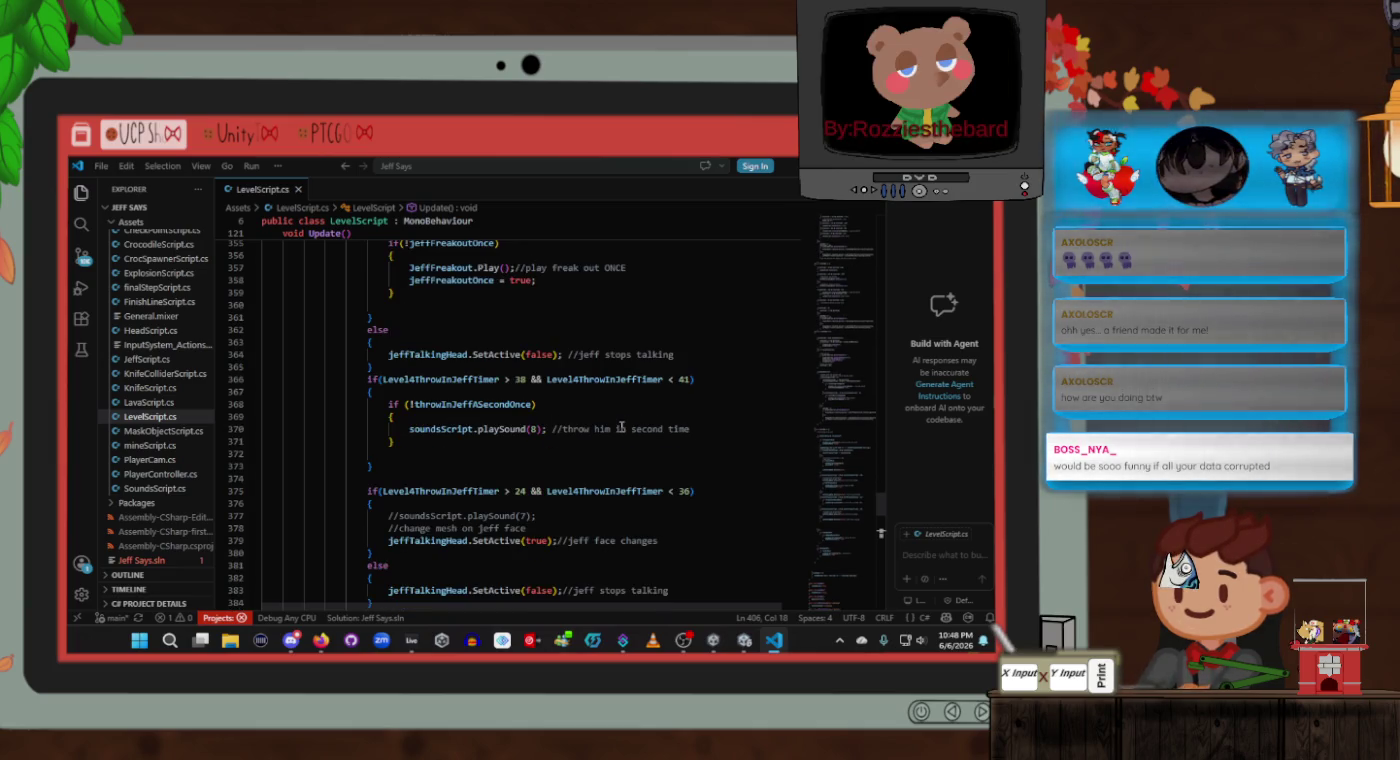
{"action": "scroll", "coordinate": [621, 427], "scroll_direction": "down", "scroll_amount": 2}
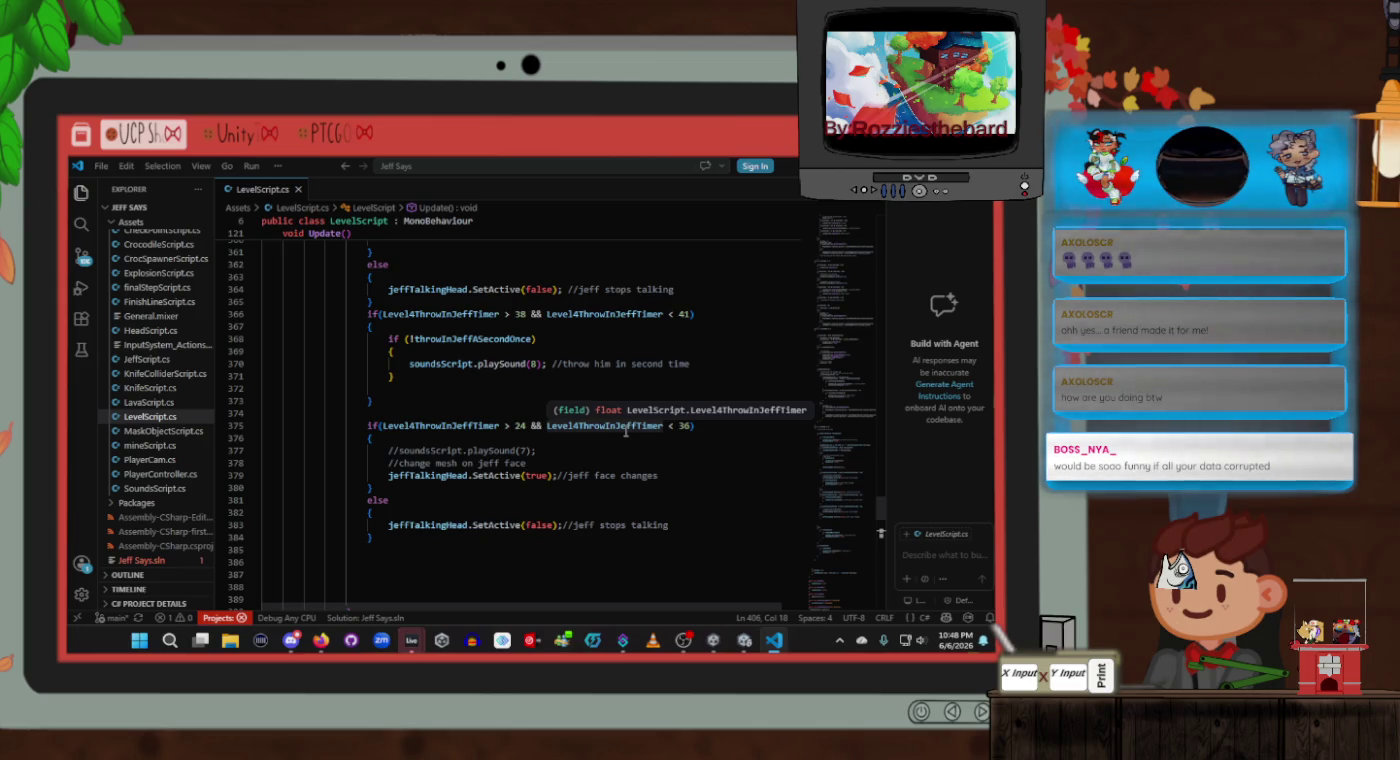
{"action": "scroll", "coordinate": [571, 412], "scroll_direction": "up", "scroll_amount": 6}
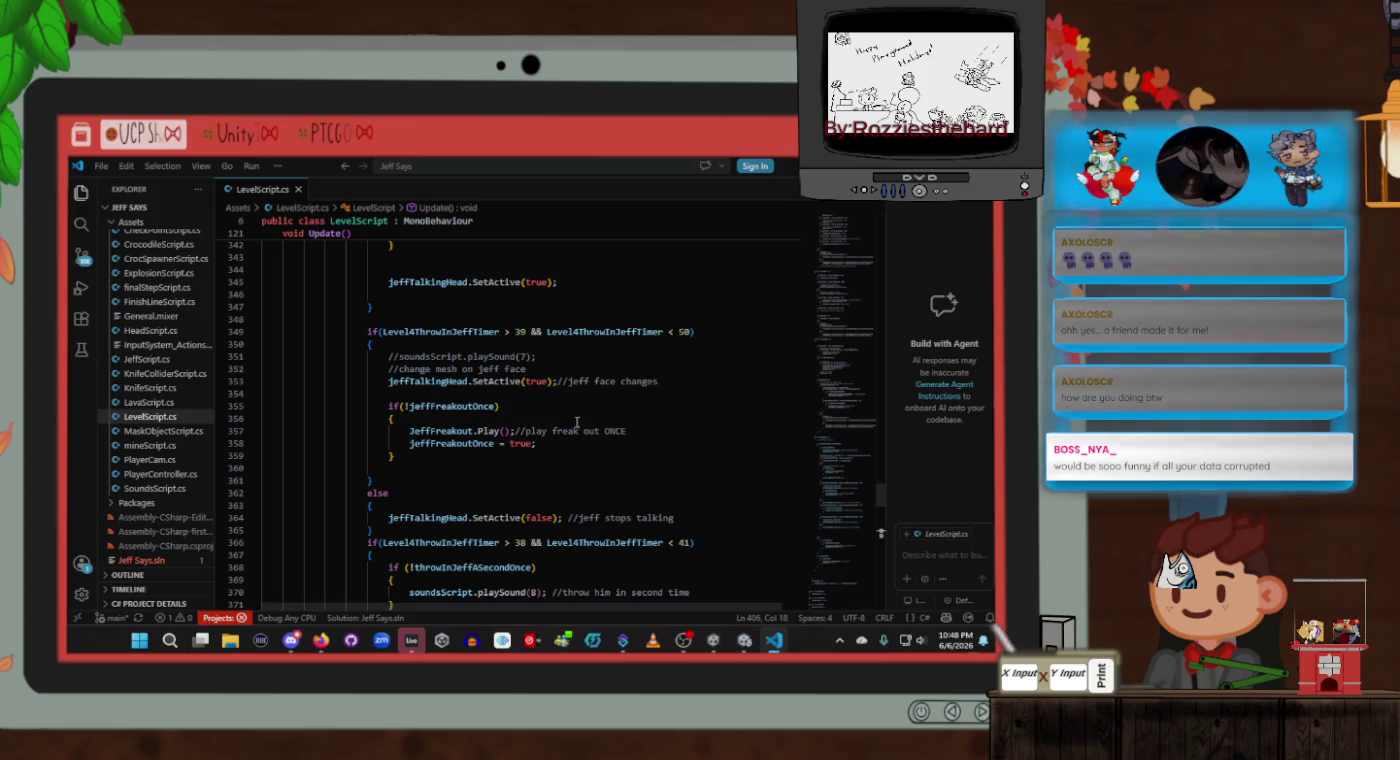
{"action": "scroll", "coordinate": [577, 400], "scroll_direction": "down", "scroll_amount": 3}
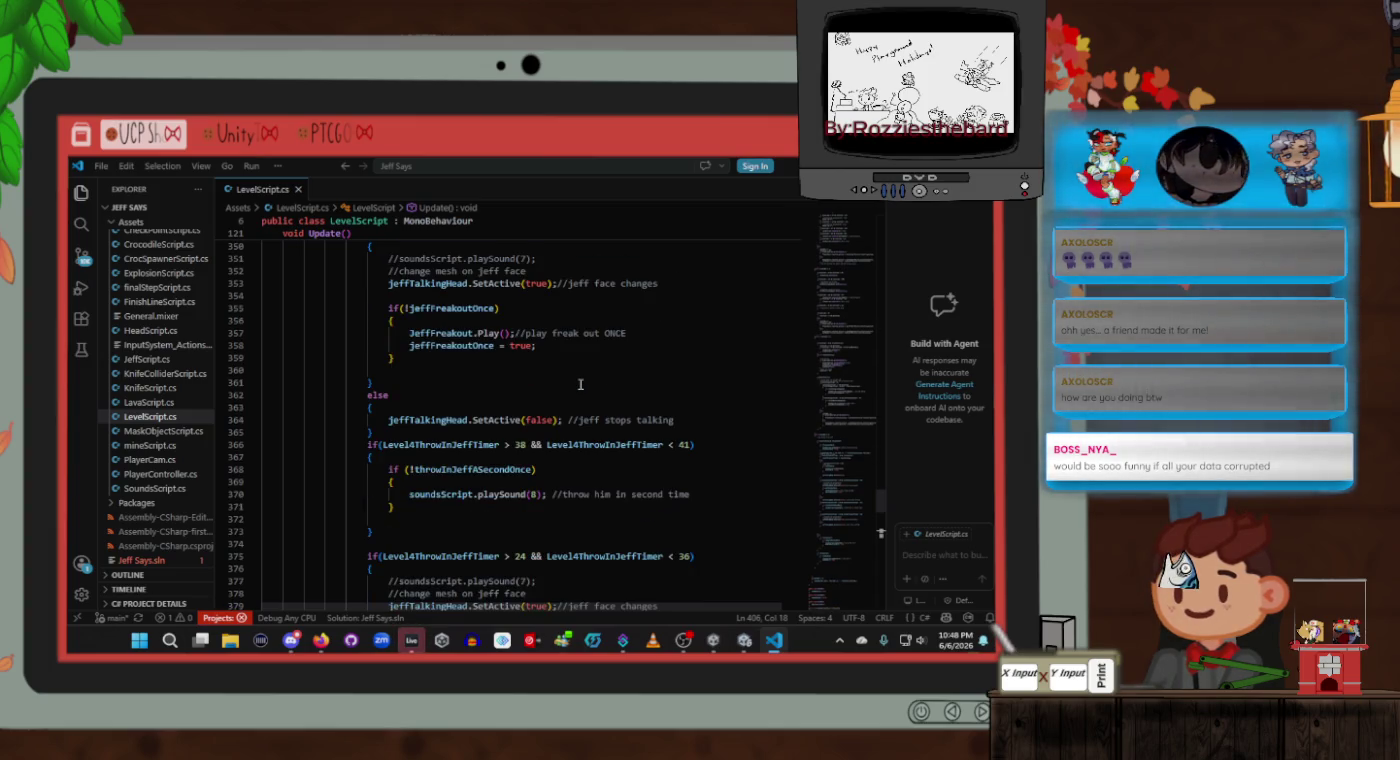
{"action": "left_click", "coordinate": [544, 513]}
{"action": "scroll", "coordinate": [541, 495], "scroll_direction": "down", "scroll_amount": 1}
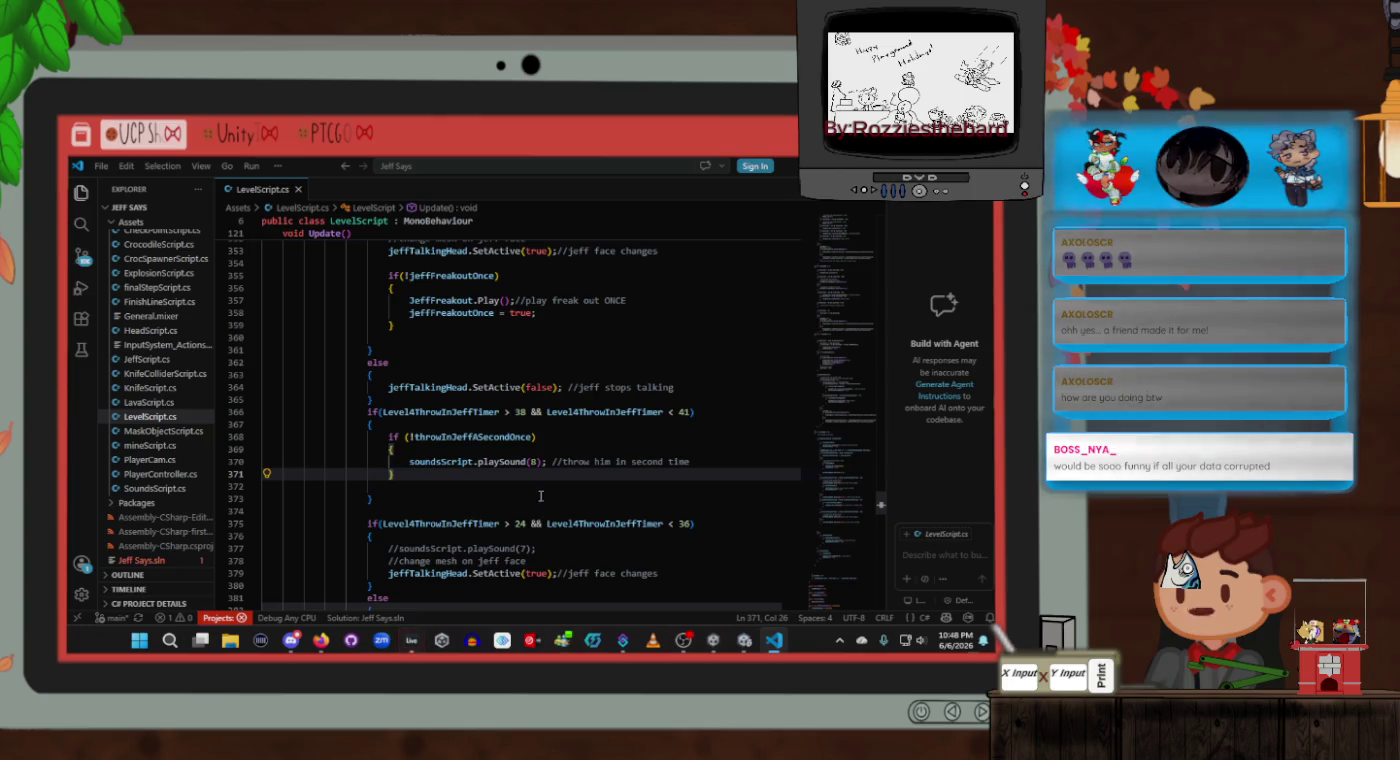
{"action": "left_click", "coordinate": [524, 496]}
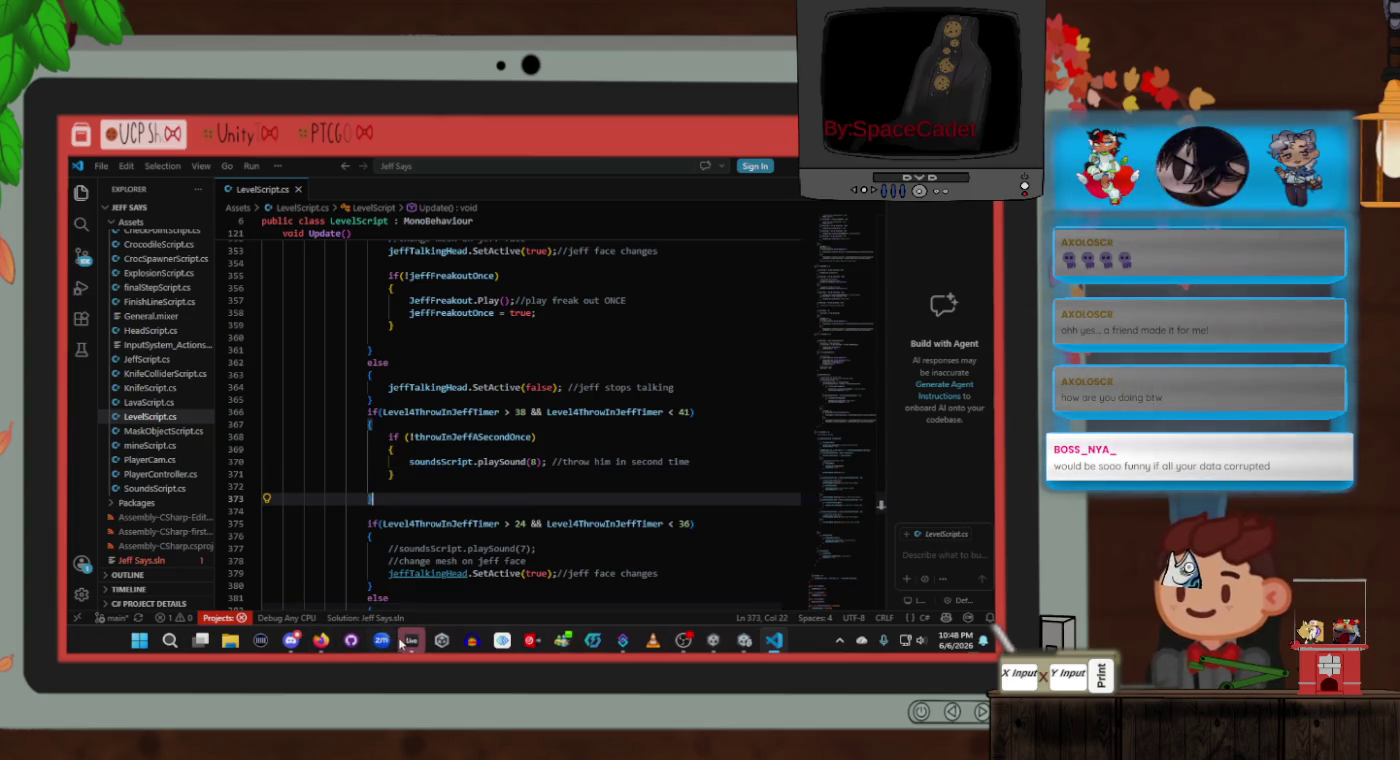
Step: Bring Ableton Live forward and load JeffSaysVoiceActing.als from the recent sets
{"action": "mouse_move", "coordinate": [410, 643]}
{"action": "left_click", "coordinate": [424, 590]}
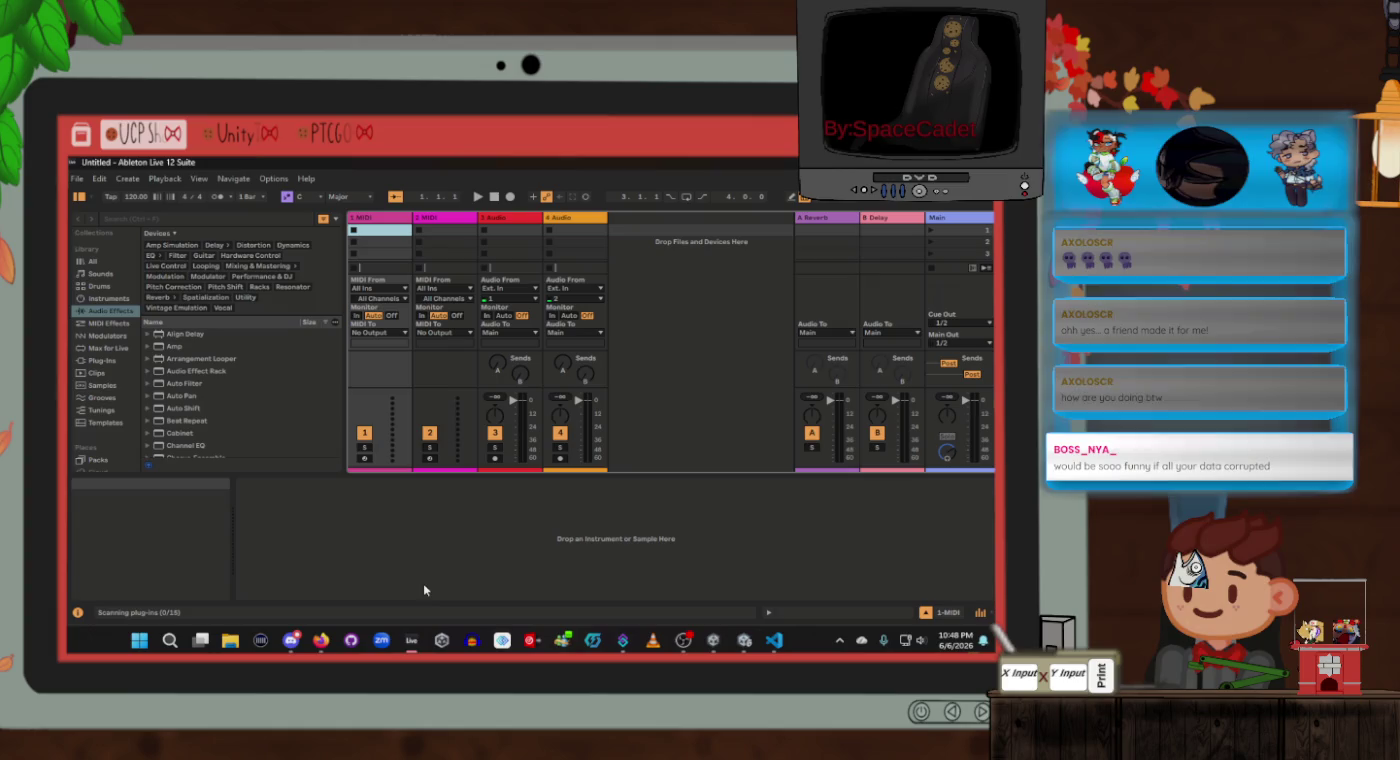
{"action": "left_click", "coordinate": [80, 181]}
{"action": "mouse_move", "coordinate": [148, 225]}
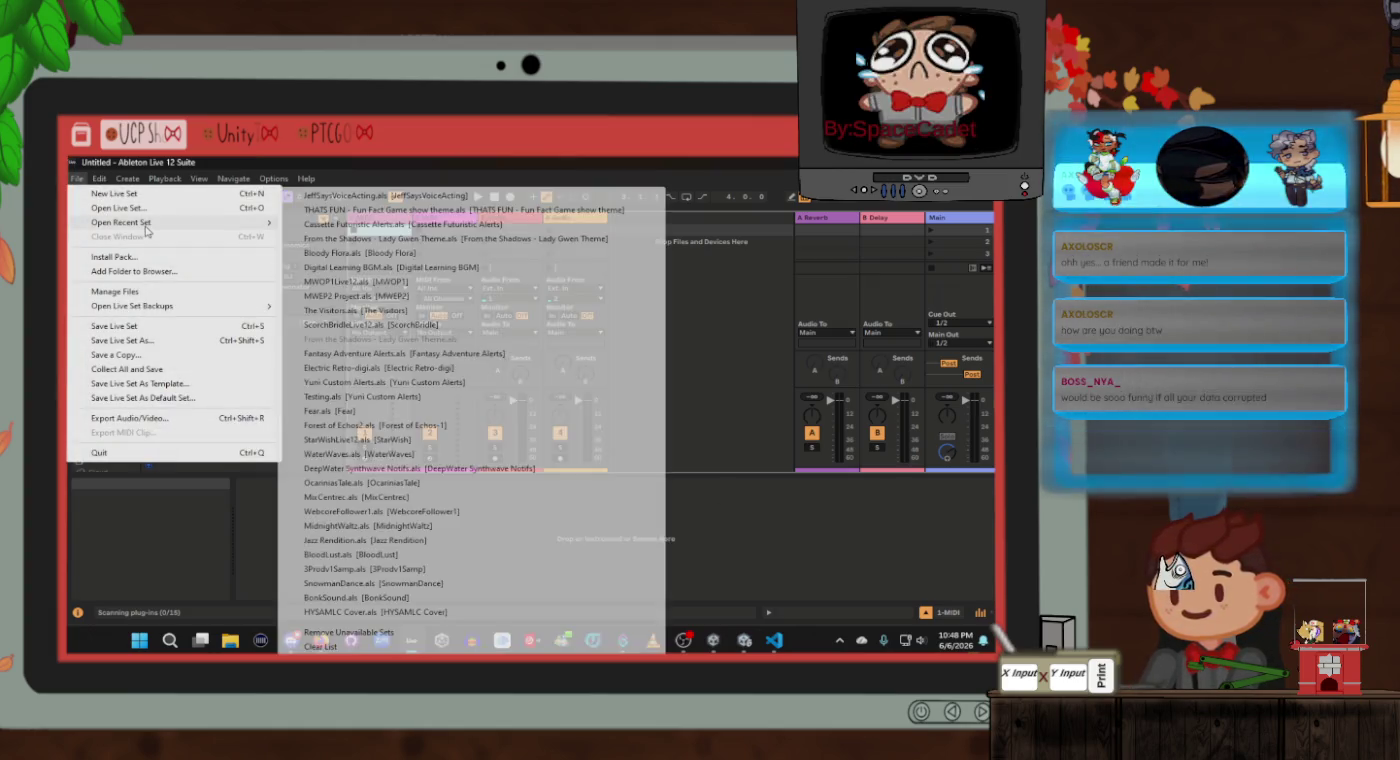
{"action": "left_click", "coordinate": [387, 196]}
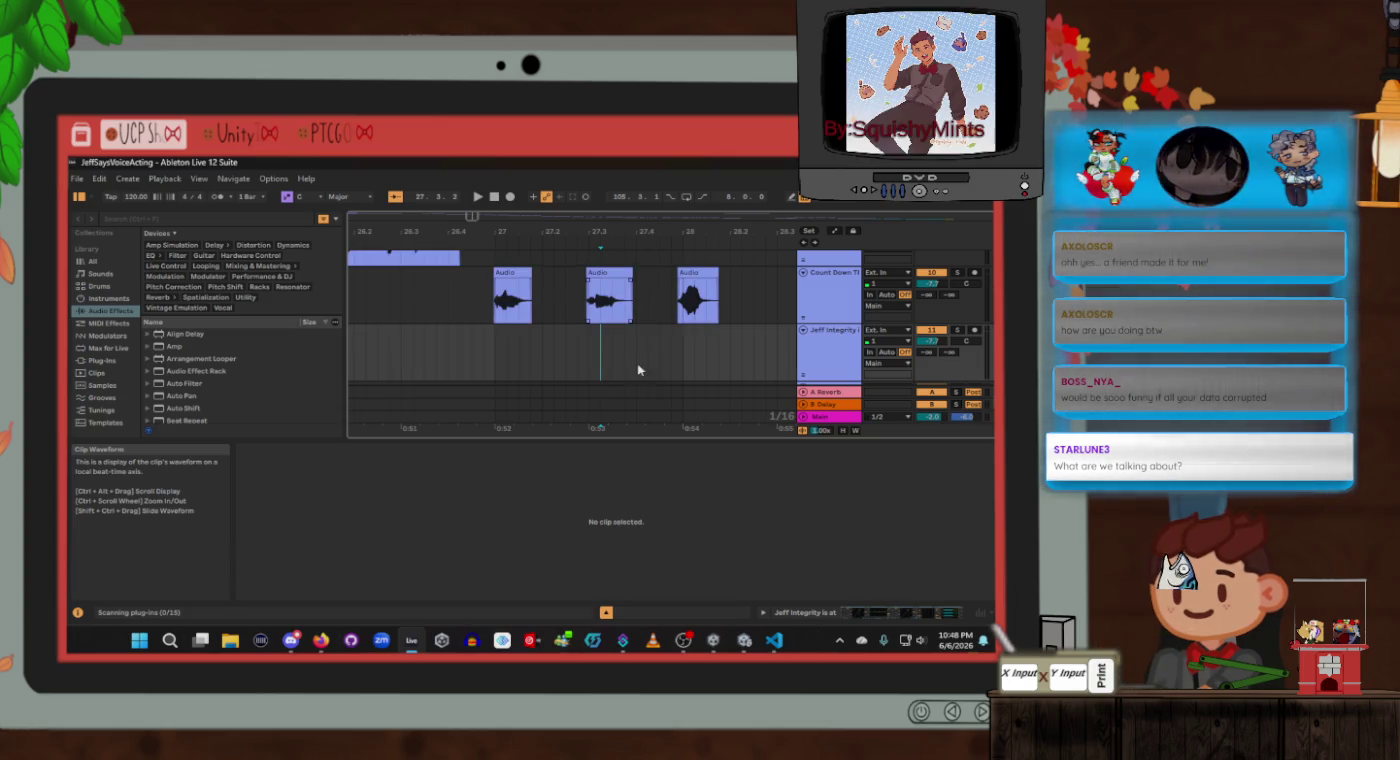
Step: Scroll around the arrangement to bring the sad trombone and You Lose! clips into view
{"action": "scroll", "coordinate": [650, 356], "scroll_direction": "down", "scroll_amount": 5}
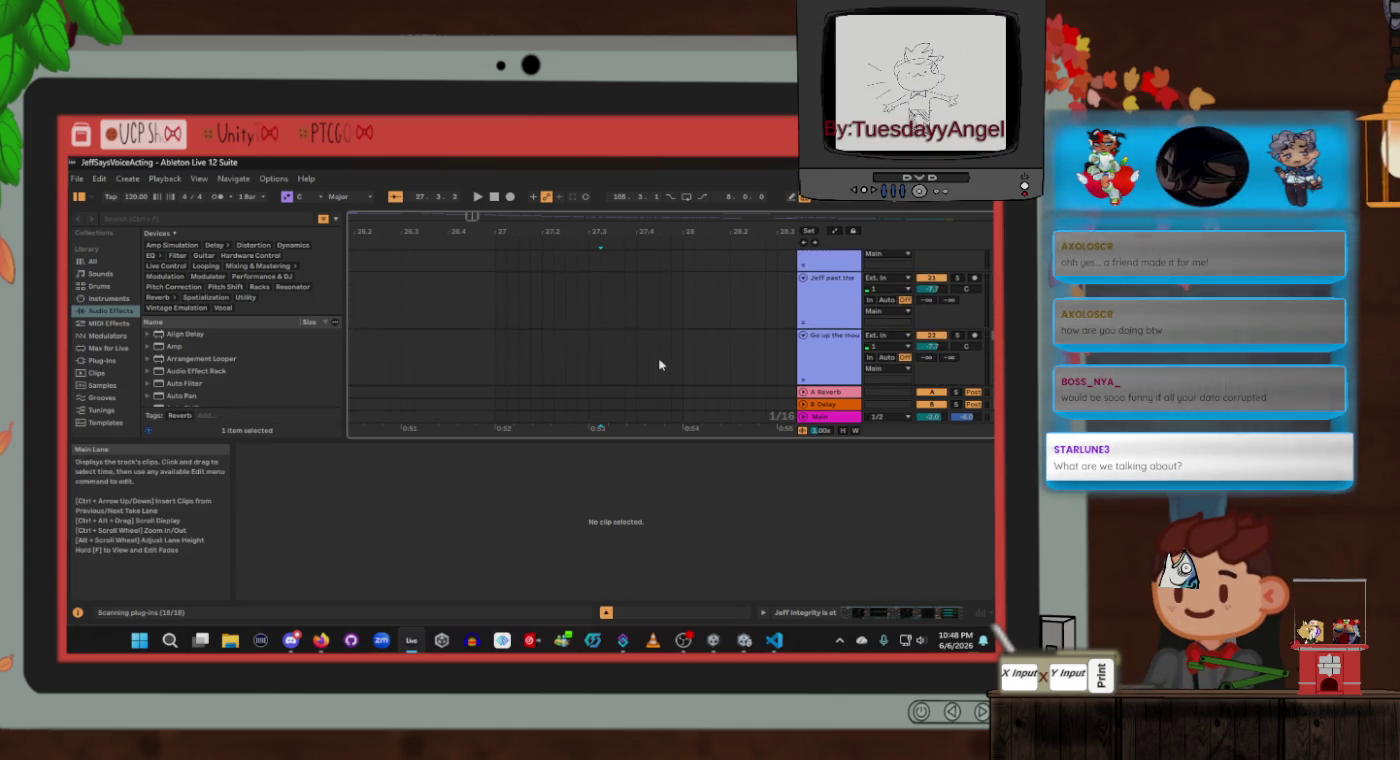
{"action": "scroll", "coordinate": [659, 359], "scroll_direction": "down", "scroll_amount": 3}
{"action": "scroll", "coordinate": [659, 367], "scroll_direction": "down", "scroll_amount": 4}
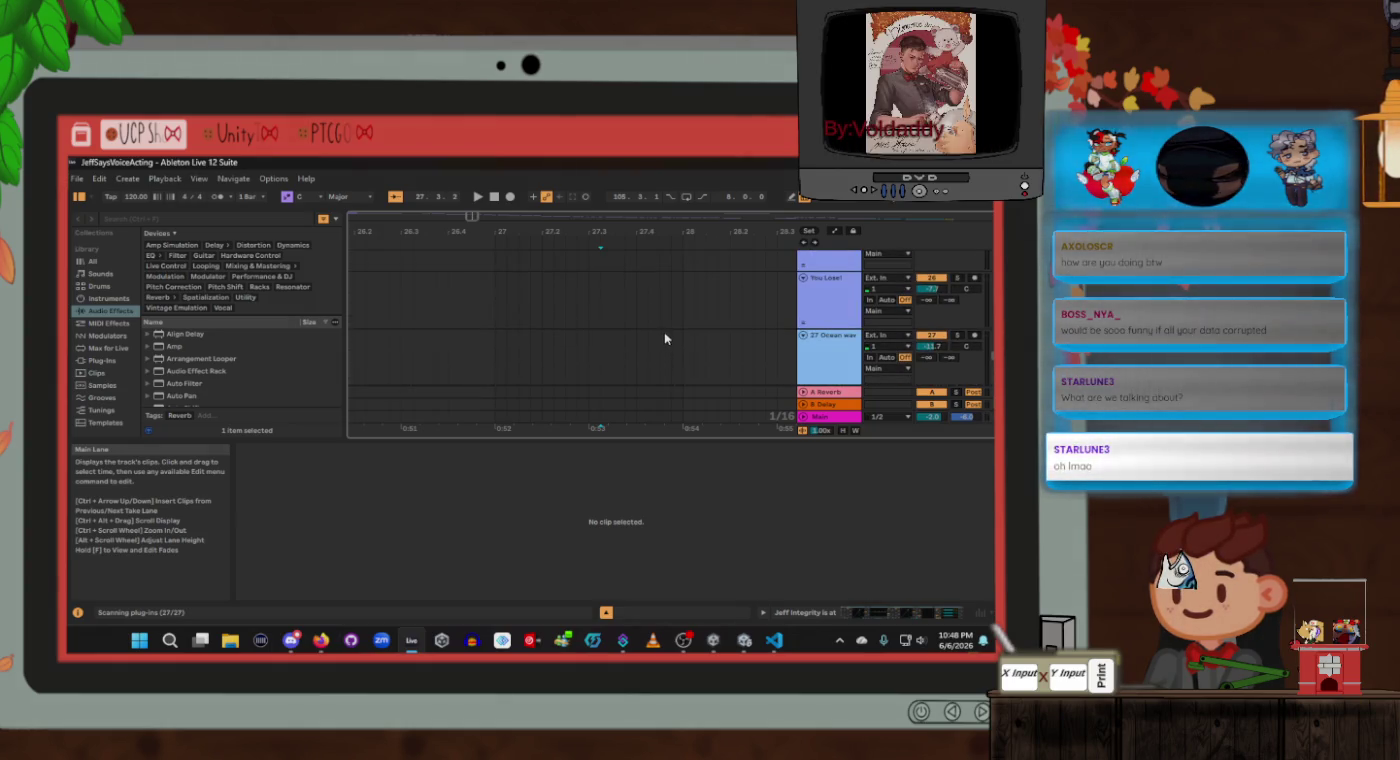
{"action": "scroll", "coordinate": [682, 332], "scroll_direction": "right", "scroll_amount": 2}
{"action": "scroll", "coordinate": [684, 338], "scroll_direction": "right", "scroll_amount": 6}
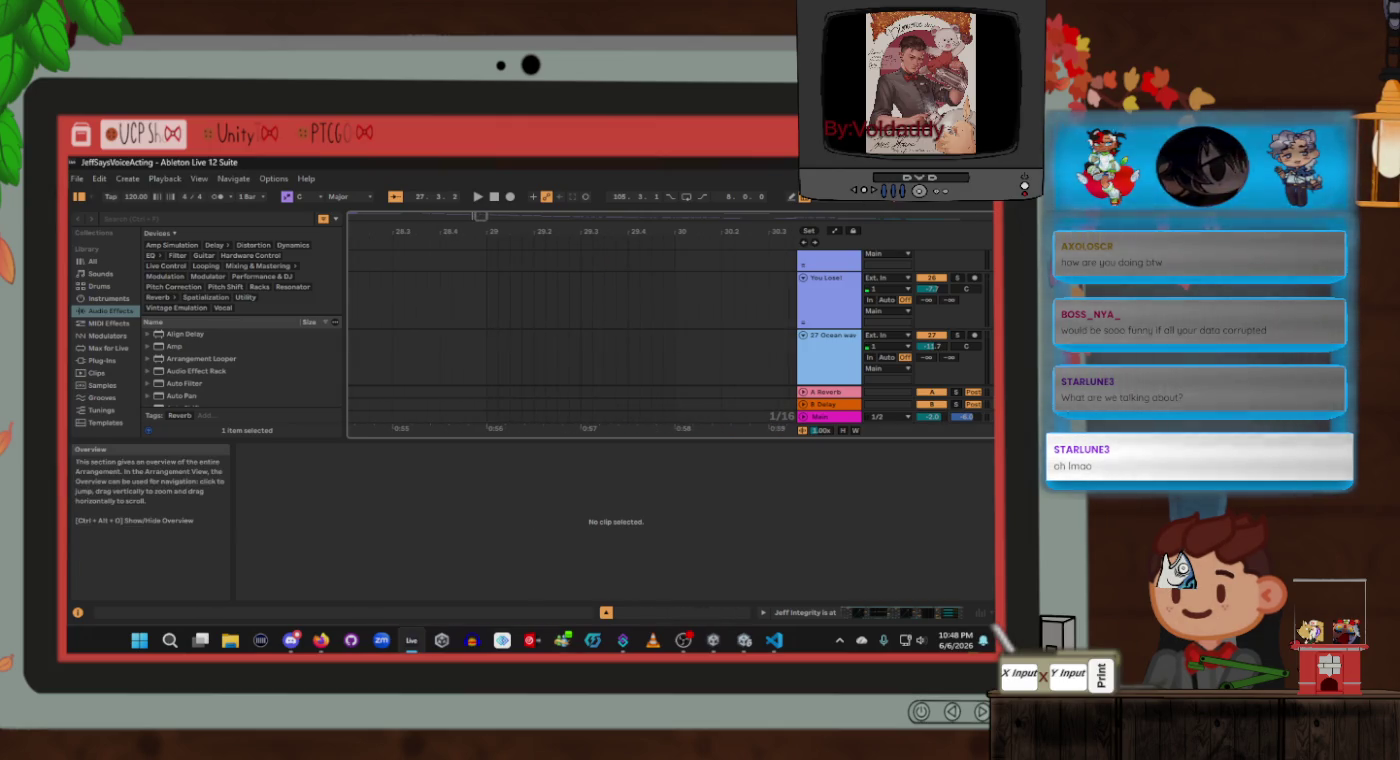
{"action": "scroll", "coordinate": [520, 316], "scroll_direction": "down", "scroll_amount": 3}
{"action": "scroll", "coordinate": [553, 316], "scroll_direction": "right", "scroll_amount": 10}
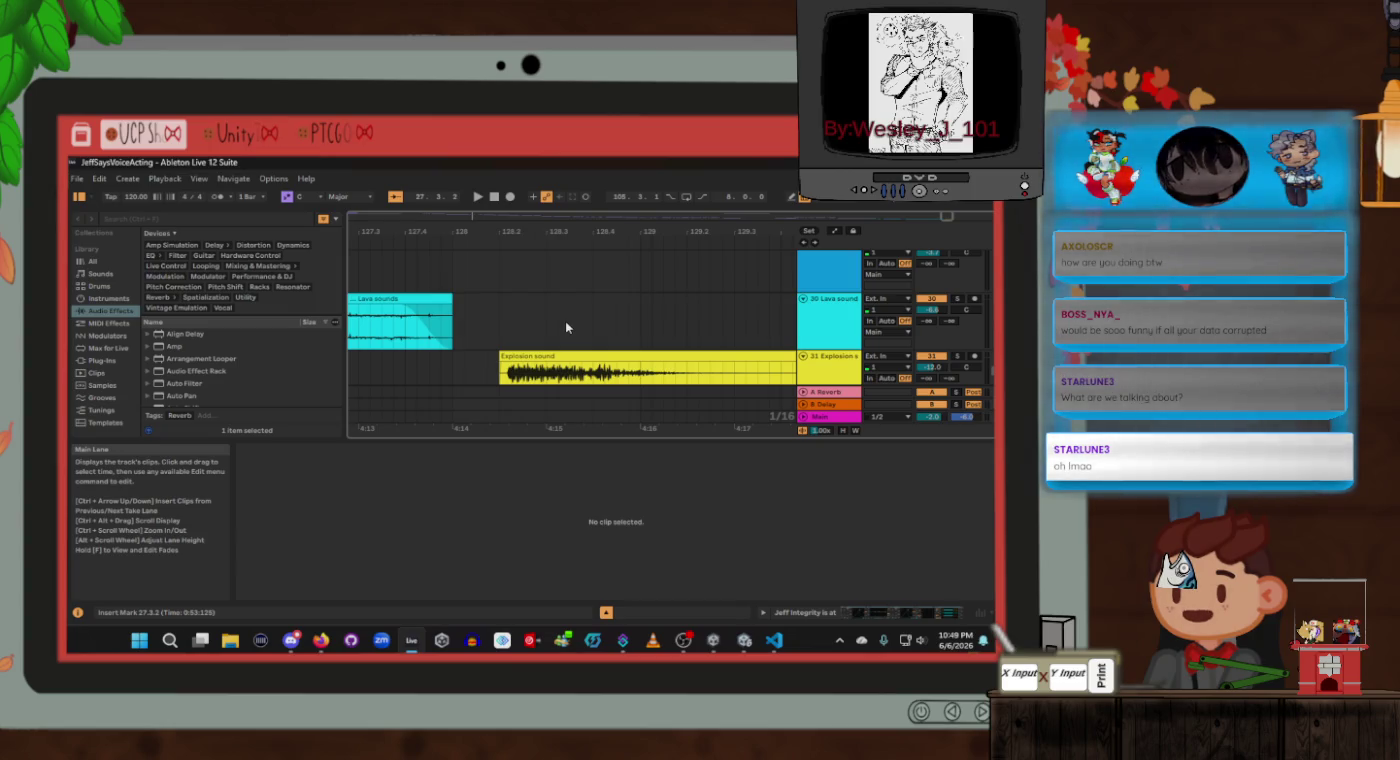
{"action": "scroll", "coordinate": [566, 320], "scroll_direction": "down", "scroll_amount": 3}
{"action": "scroll", "coordinate": [570, 325], "scroll_direction": "up", "scroll_amount": 3}
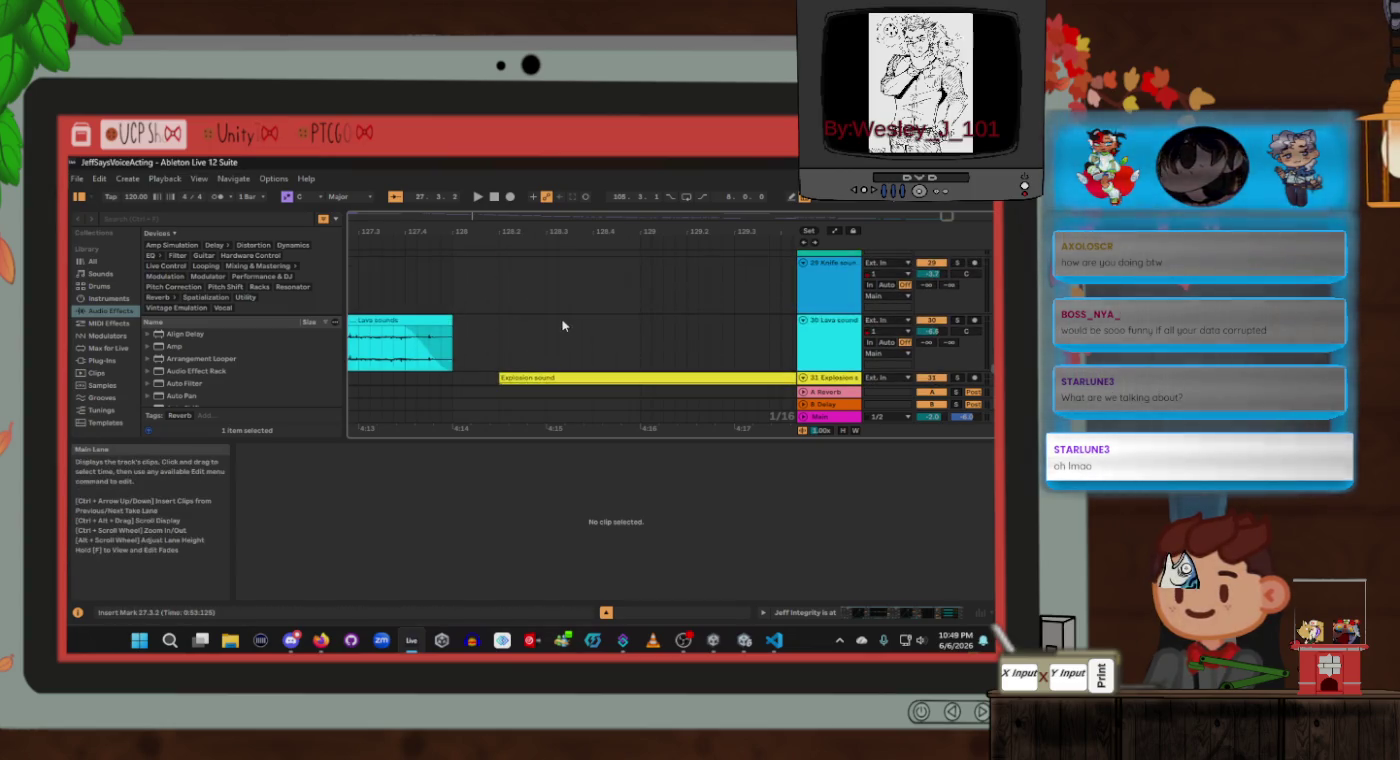
{"action": "scroll", "coordinate": [572, 336], "scroll_direction": "left", "scroll_amount": 6}
{"action": "scroll", "coordinate": [572, 336], "scroll_direction": "left", "scroll_amount": 5}
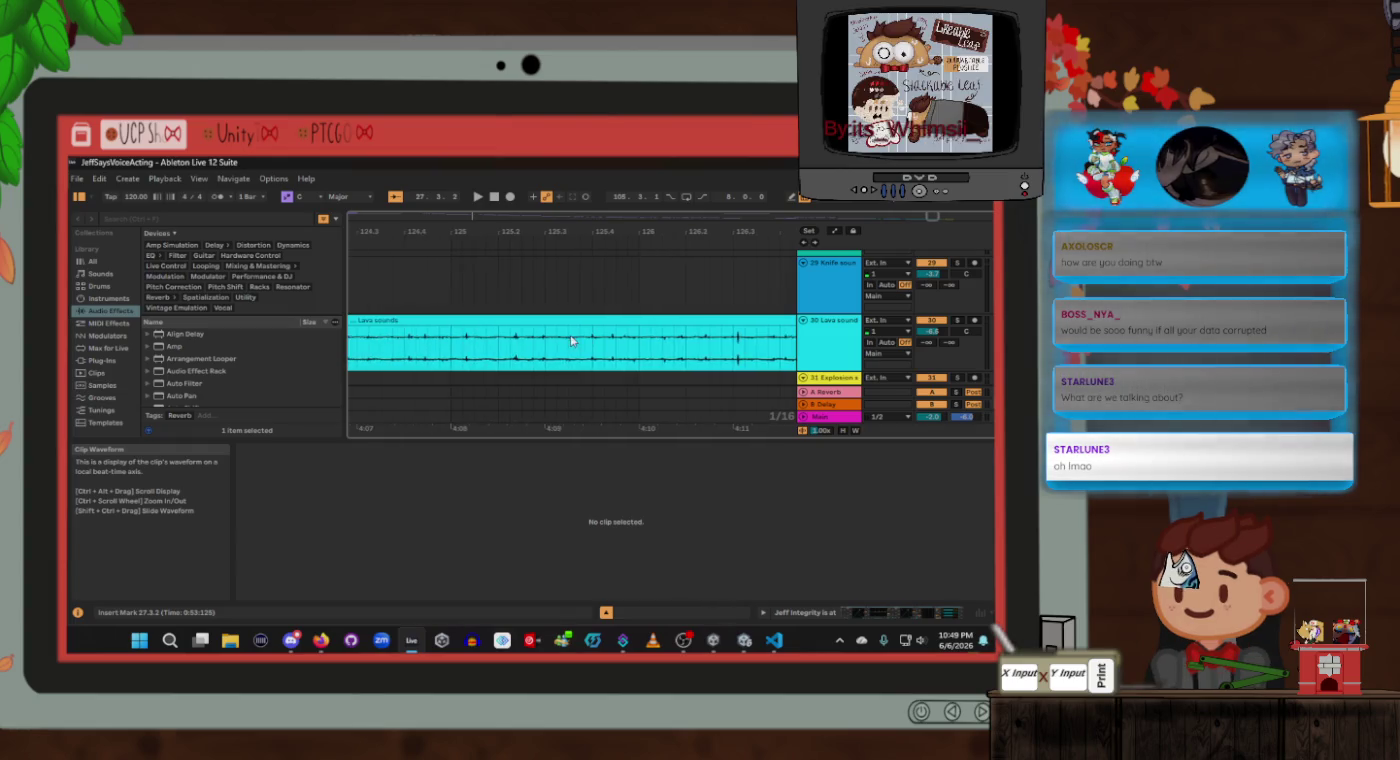
{"action": "scroll", "coordinate": [572, 336], "scroll_direction": "up", "scroll_amount": 3}
{"action": "scroll", "coordinate": [571, 336], "scroll_direction": "left", "scroll_amount": 5}
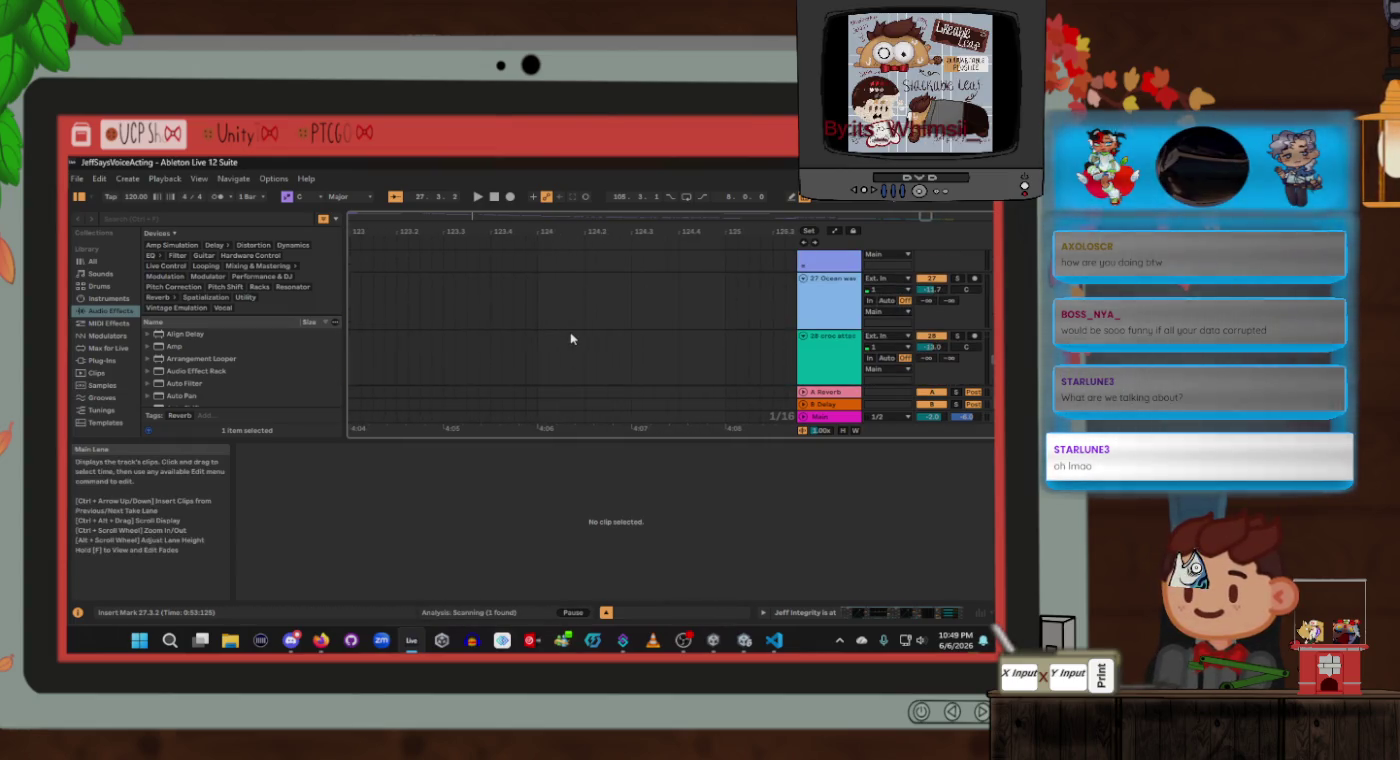
{"action": "scroll", "coordinate": [567, 338], "scroll_direction": "up", "scroll_amount": 3}
{"action": "scroll", "coordinate": [556, 335], "scroll_direction": "left", "scroll_amount": 7}
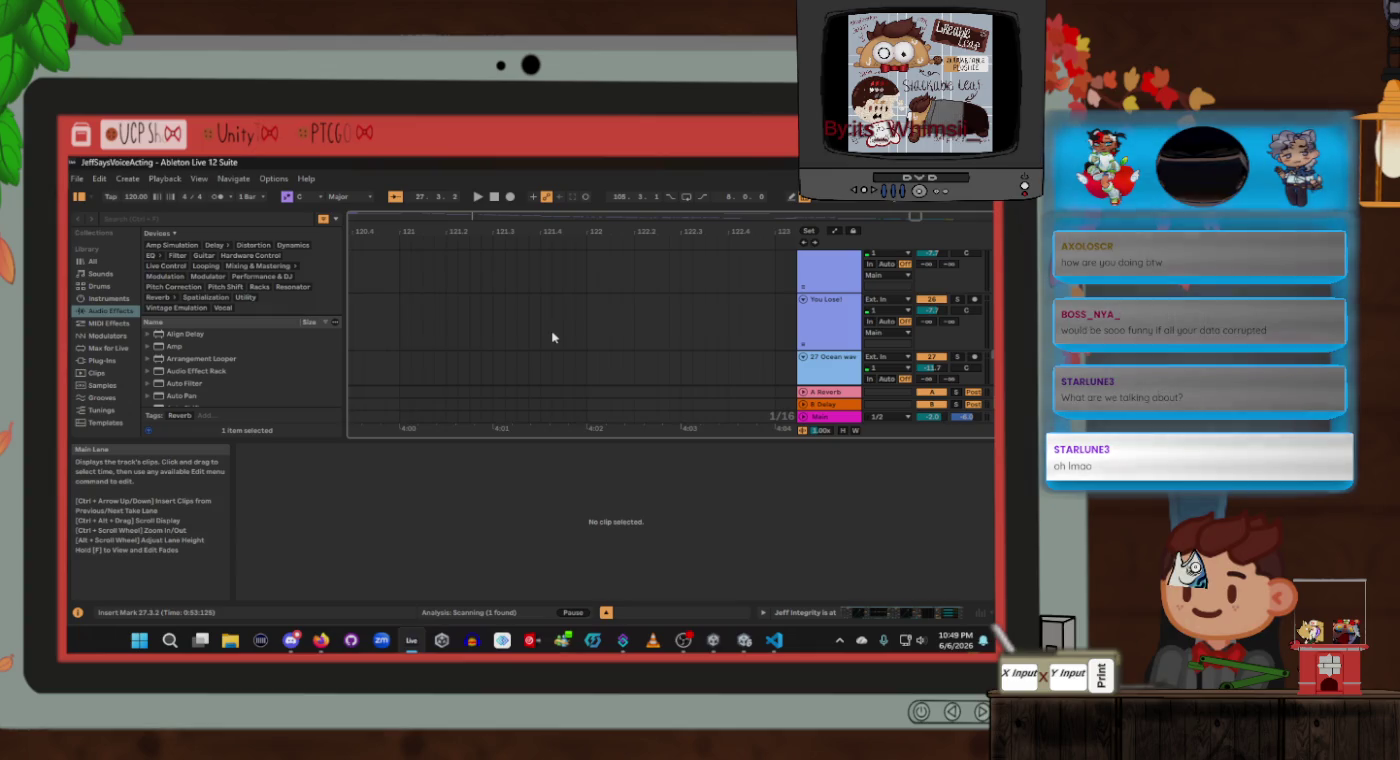
{"action": "scroll", "coordinate": [550, 338], "scroll_direction": "left", "scroll_amount": 2}
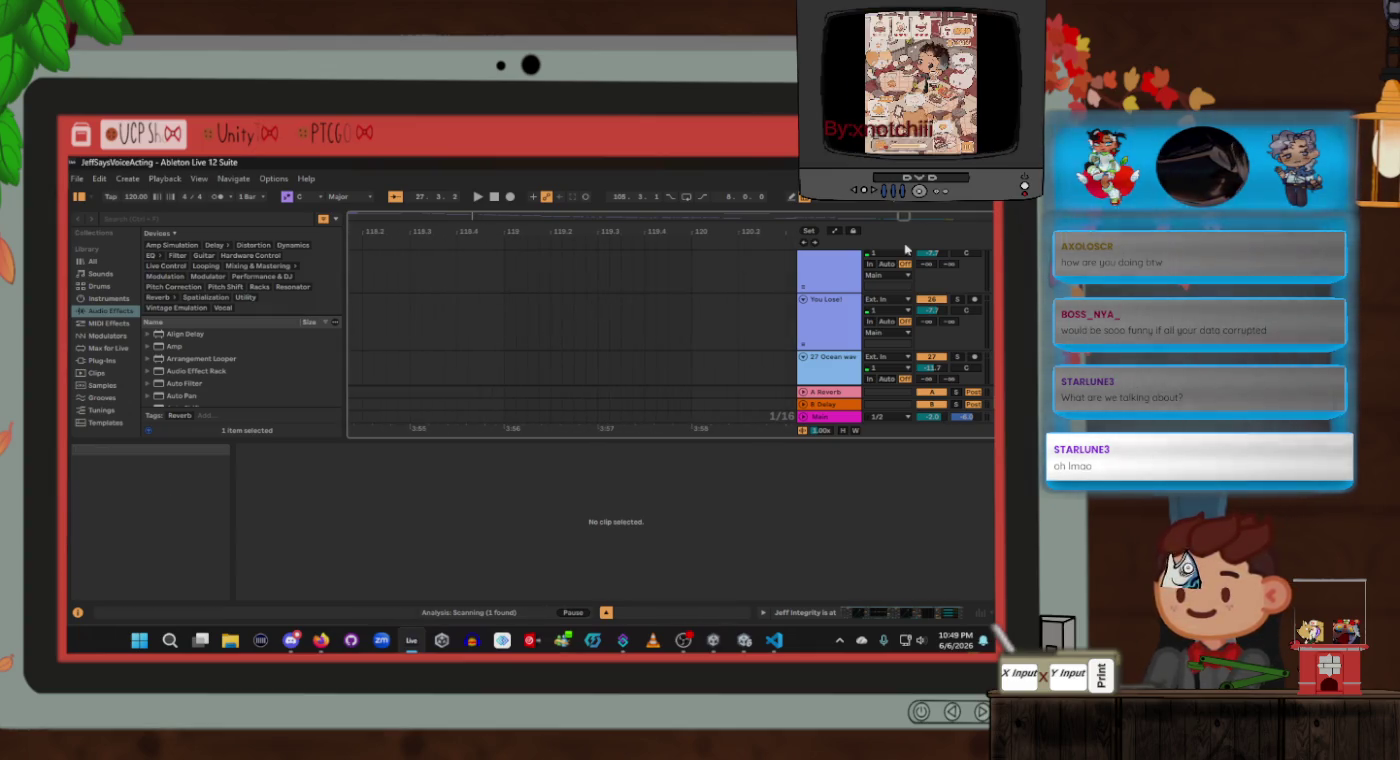
{"action": "scroll", "coordinate": [520, 370], "scroll_direction": "left", "scroll_amount": 15}
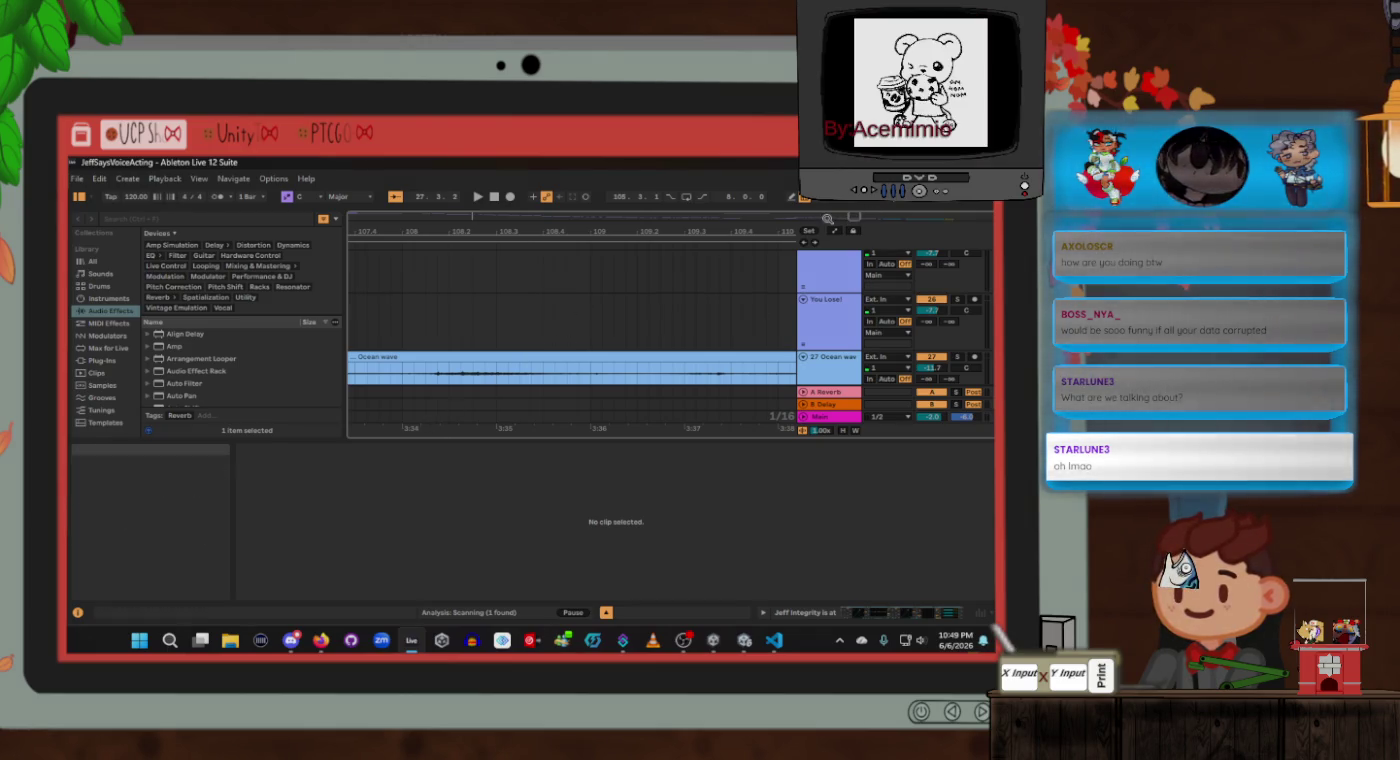
{"action": "scroll", "coordinate": [827, 218], "scroll_direction": "left", "scroll_amount": 7}
{"action": "scroll", "coordinate": [659, 317], "scroll_direction": "right", "scroll_amount": 3}
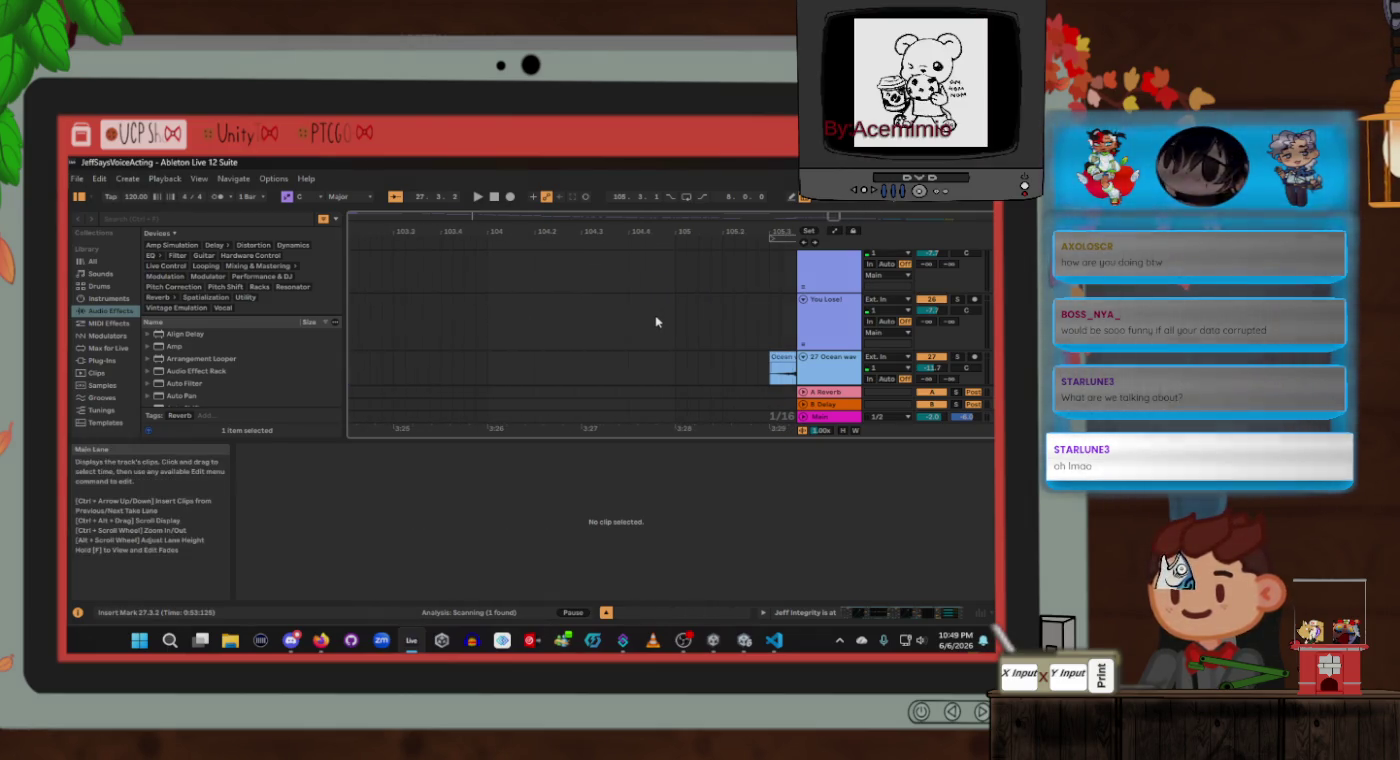
{"action": "scroll", "coordinate": [658, 318], "scroll_direction": "left", "scroll_amount": 3}
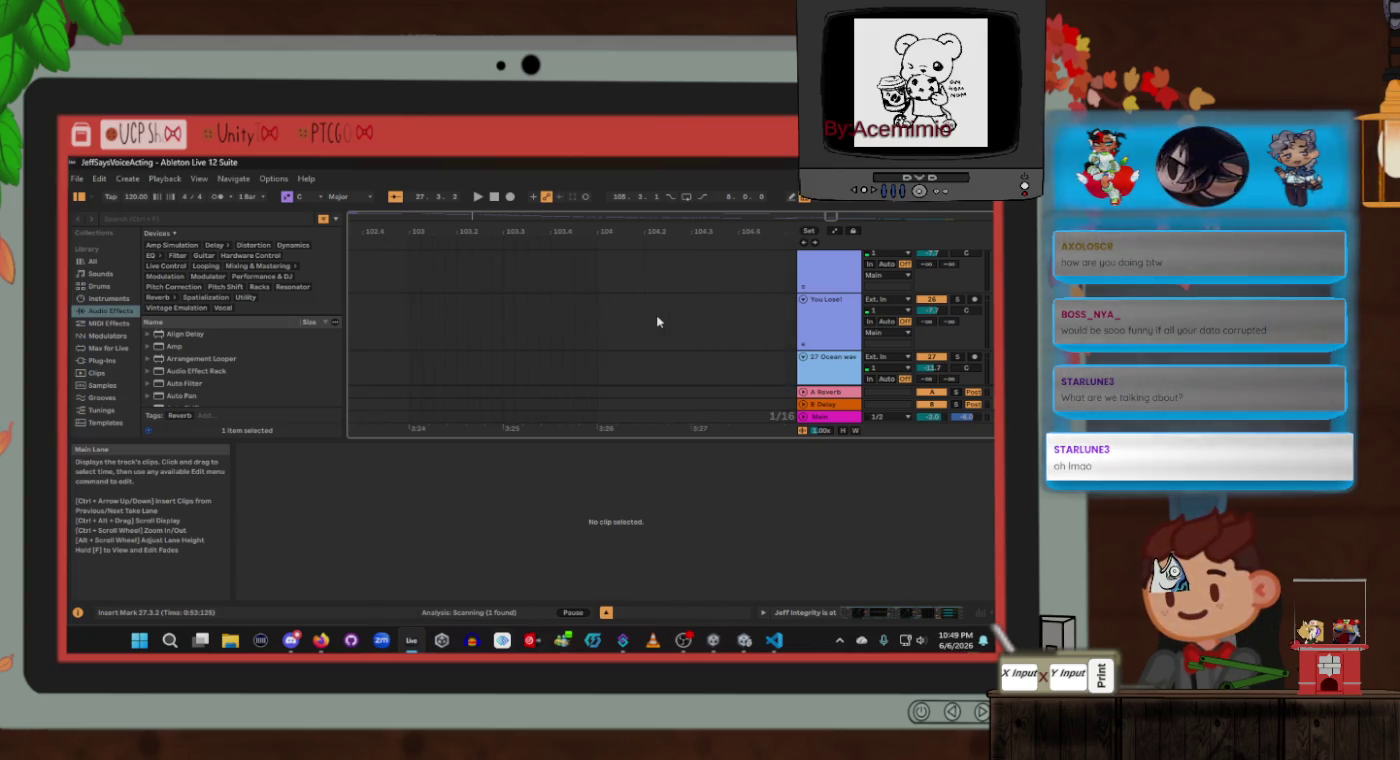
{"action": "scroll", "coordinate": [657, 321], "scroll_direction": "left", "scroll_amount": 2}
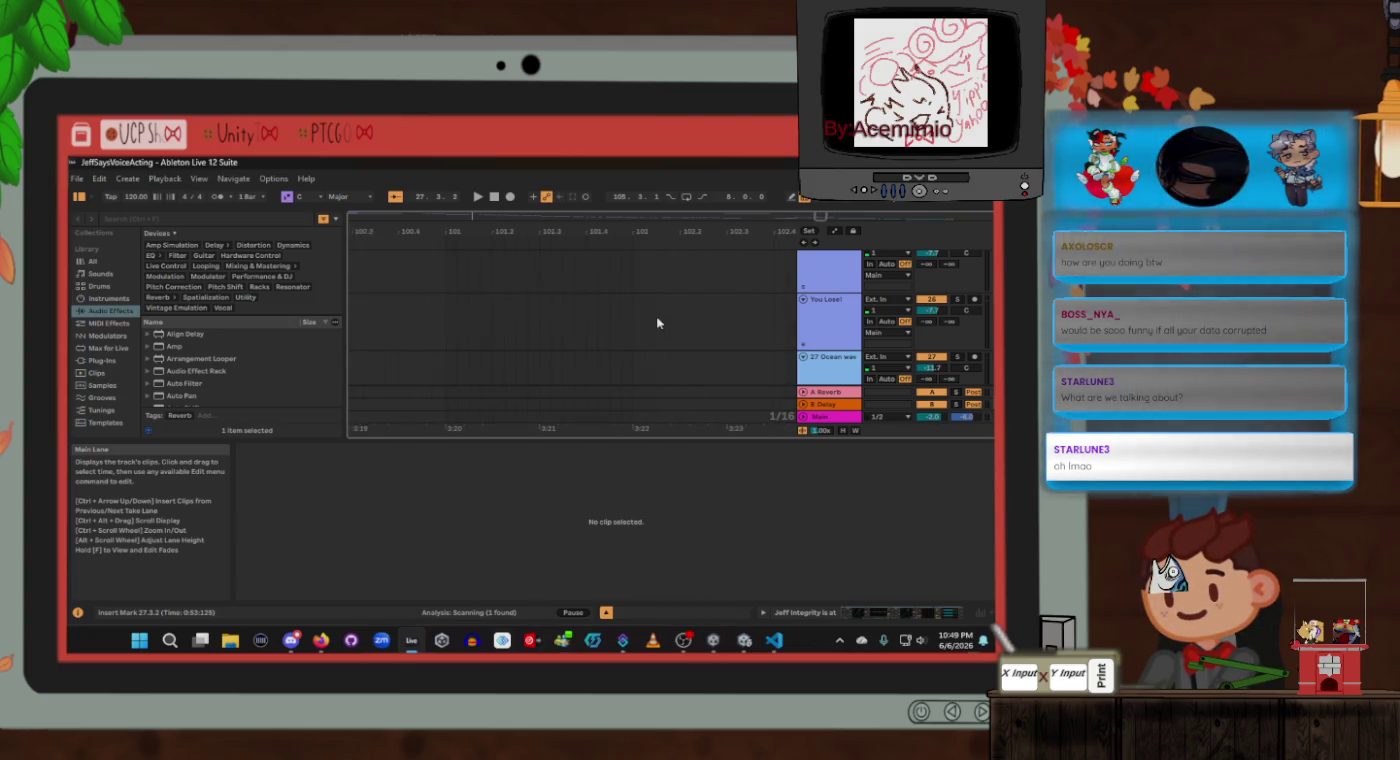
{"action": "scroll", "coordinate": [658, 321], "scroll_direction": "down", "scroll_amount": 2}
{"action": "scroll", "coordinate": [657, 321], "scroll_direction": "down", "scroll_amount": 4}
{"action": "scroll", "coordinate": [657, 324], "scroll_direction": "up", "scroll_amount": 3}
{"action": "scroll", "coordinate": [657, 327], "scroll_direction": "down", "scroll_amount": 3}
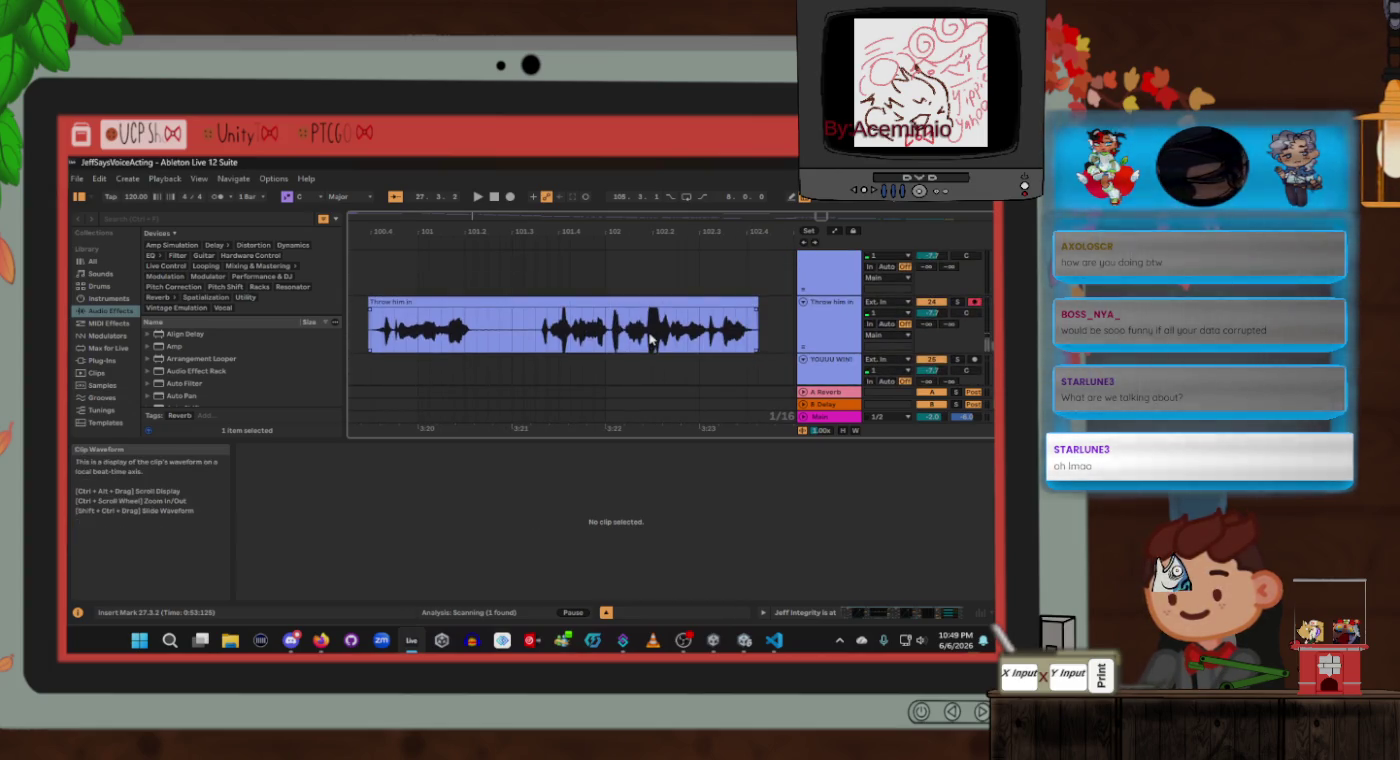
{"action": "scroll", "coordinate": [650, 338], "scroll_direction": "right", "scroll_amount": 2}
{"action": "scroll", "coordinate": [655, 340], "scroll_direction": "right", "scroll_amount": 10}
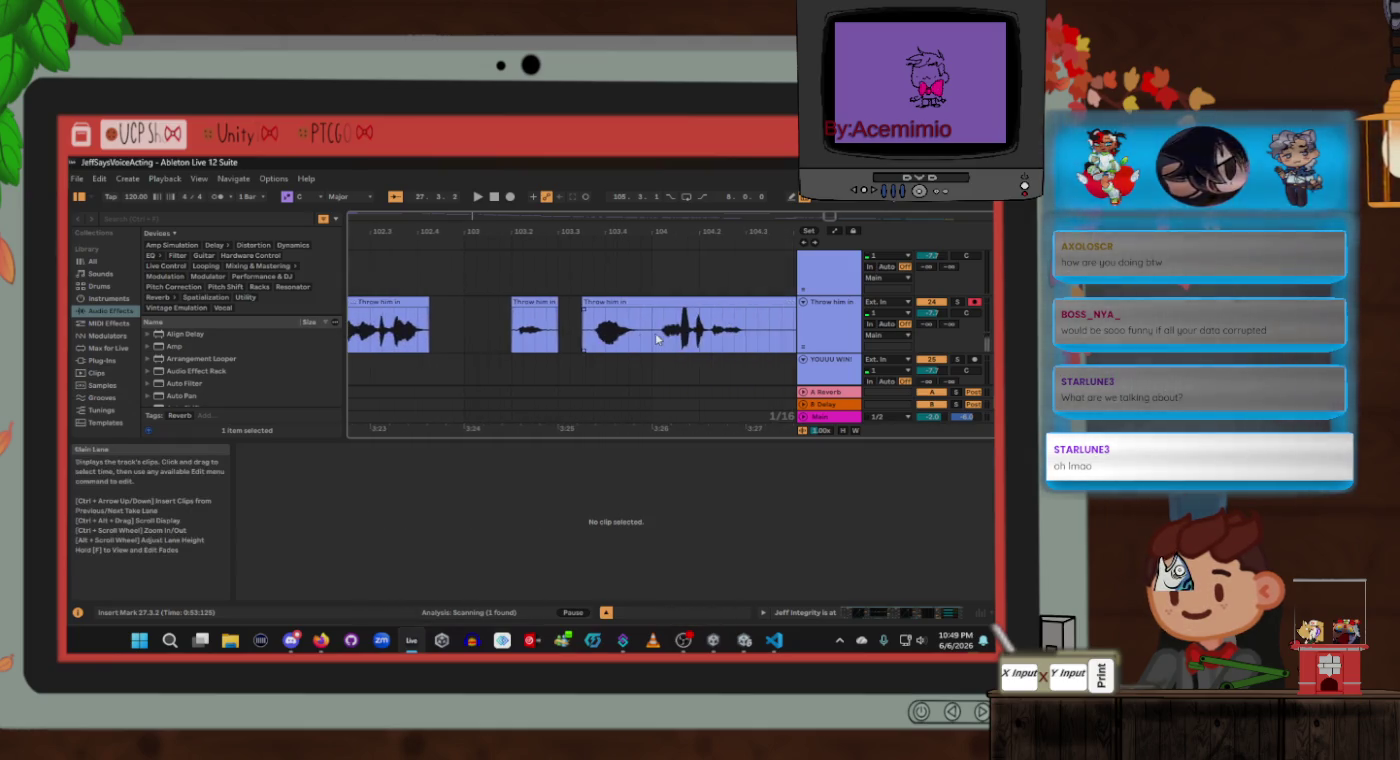
{"action": "scroll", "coordinate": [668, 349], "scroll_direction": "down", "scroll_amount": 2}
{"action": "scroll", "coordinate": [671, 351], "scroll_direction": "right", "scroll_amount": 3}
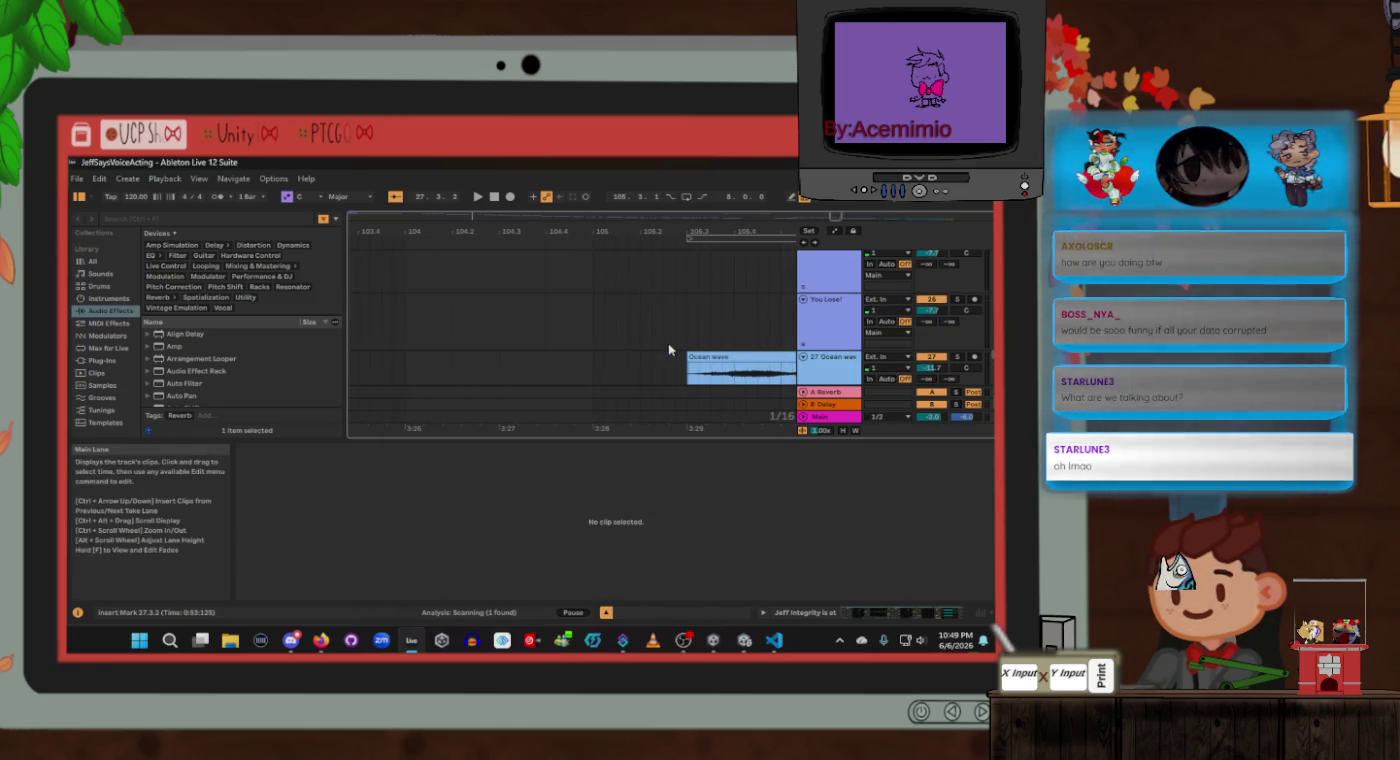
{"action": "left_click", "coordinate": [788, 215]}
Step: Start playback near bar 94.3 to hear the YOUUU WIN! and trombone sounds
{"action": "scroll", "coordinate": [577, 359], "scroll_direction": "up", "scroll_amount": 2}
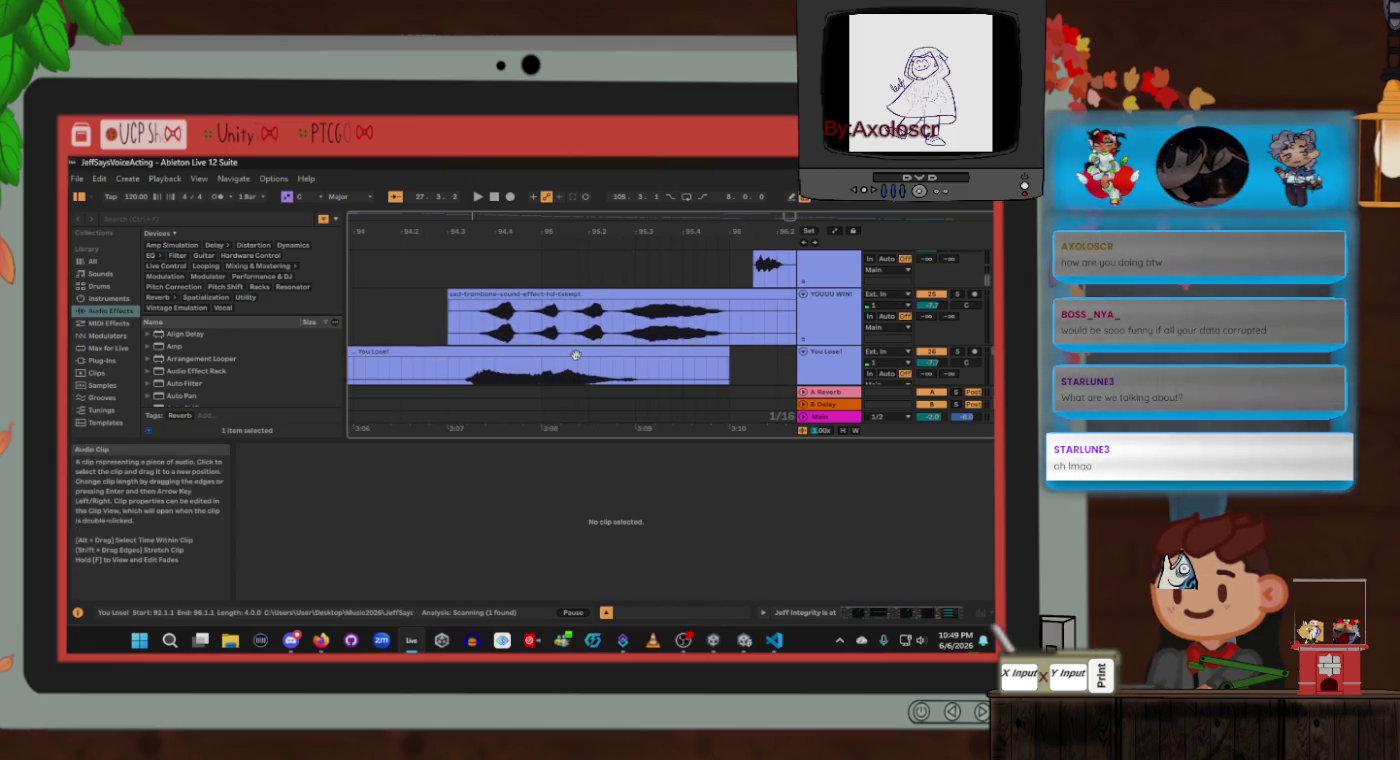
{"action": "scroll", "coordinate": [578, 360], "scroll_direction": "left", "scroll_amount": 3}
{"action": "scroll", "coordinate": [577, 359], "scroll_direction": "left", "scroll_amount": 2}
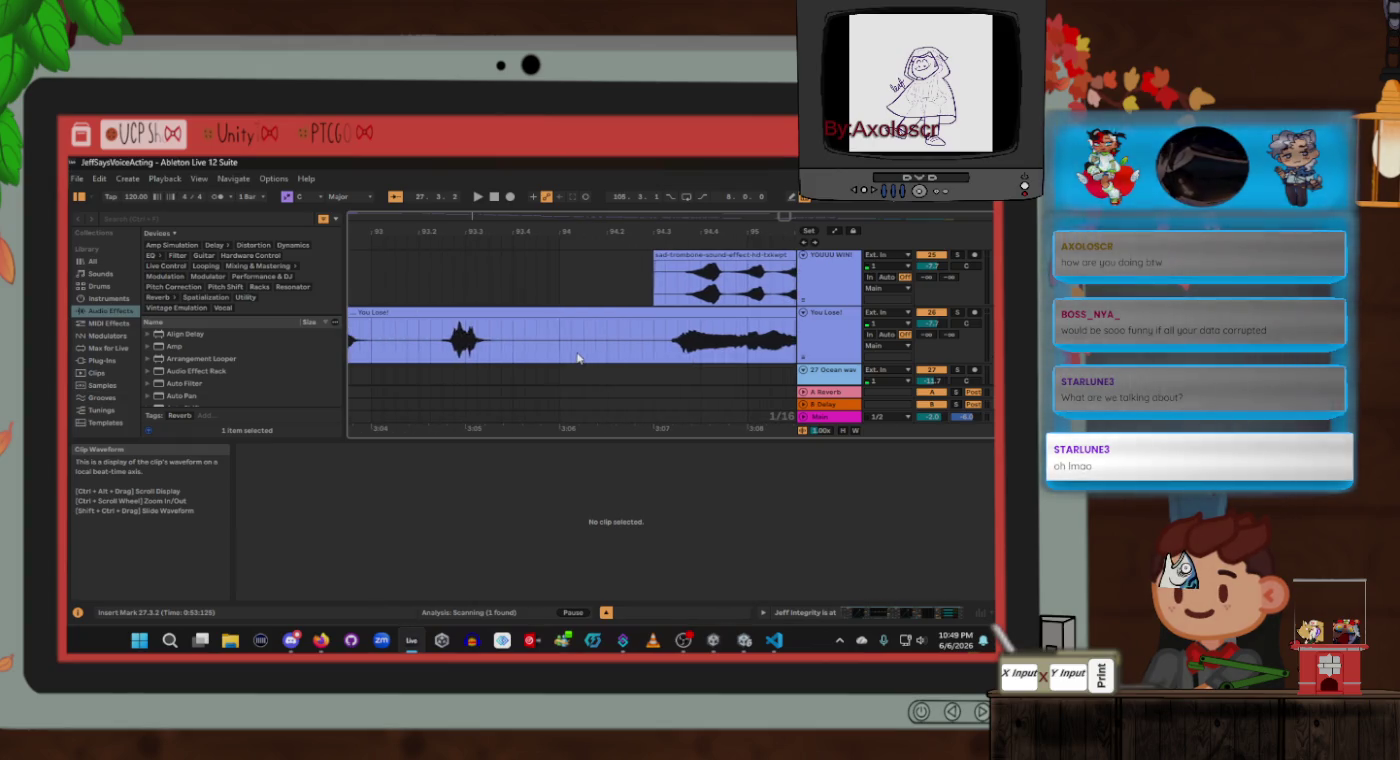
{"action": "scroll", "coordinate": [577, 358], "scroll_direction": "right", "scroll_amount": 3}
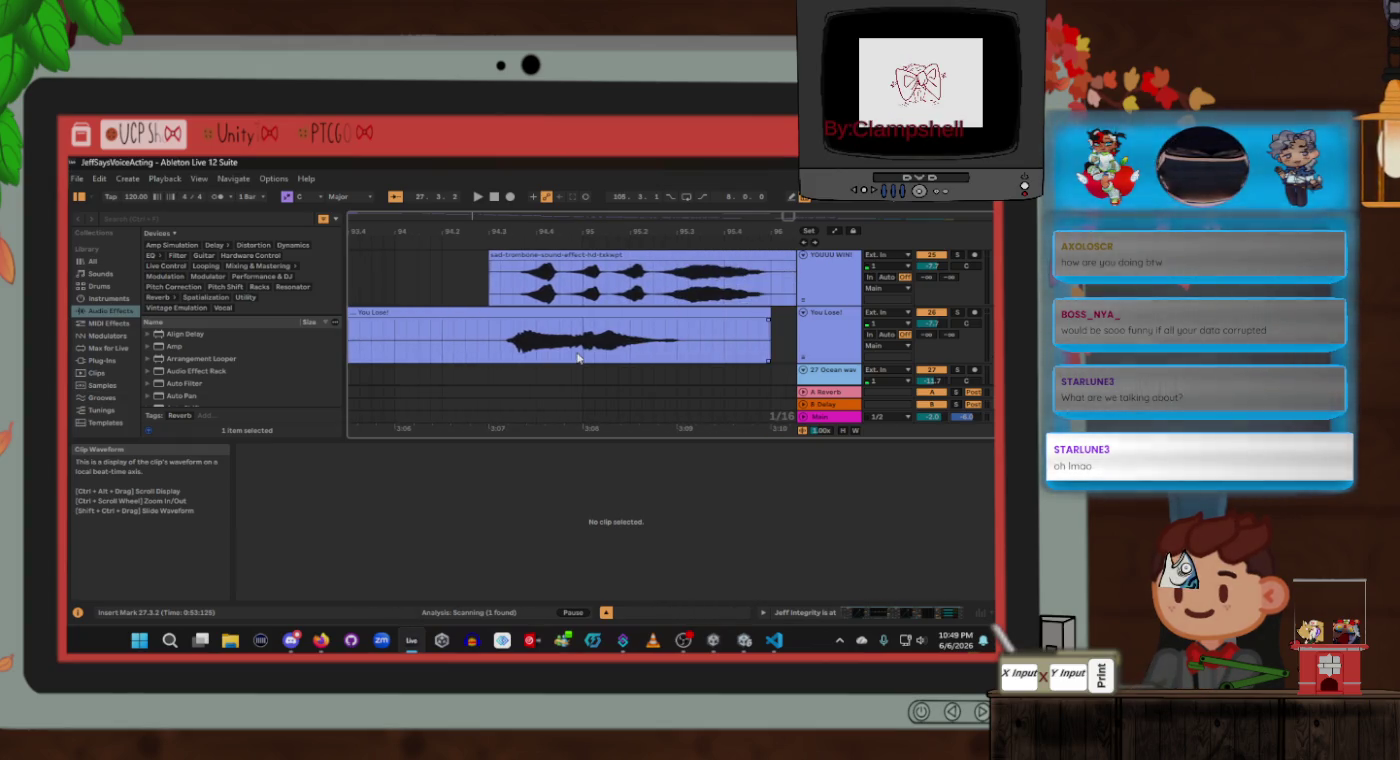
{"action": "scroll", "coordinate": [588, 353], "scroll_direction": "up", "scroll_amount": 1}
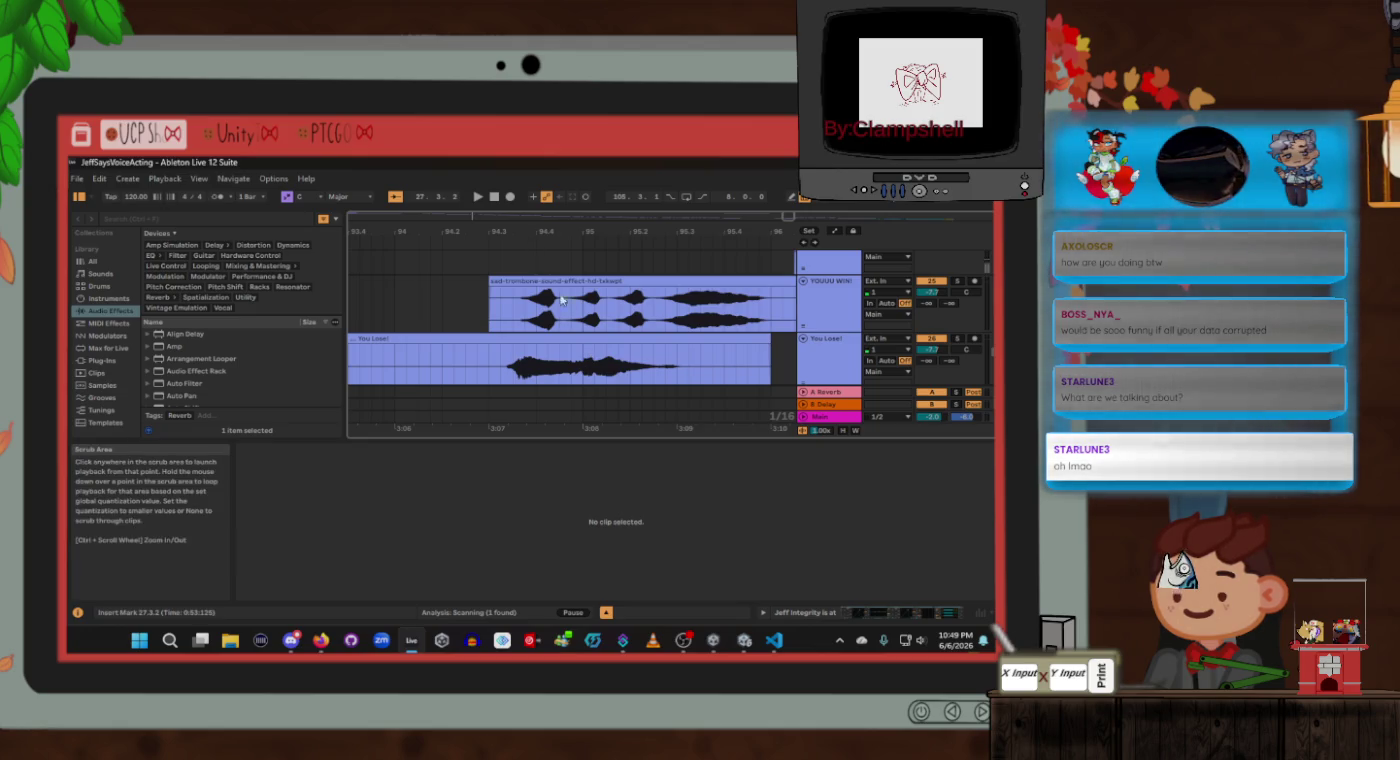
{"action": "scroll", "coordinate": [573, 309], "scroll_direction": "down", "scroll_amount": 1}
{"action": "scroll", "coordinate": [574, 312], "scroll_direction": "right", "scroll_amount": 2}
{"action": "scroll", "coordinate": [573, 312], "scroll_direction": "left", "scroll_amount": 8}
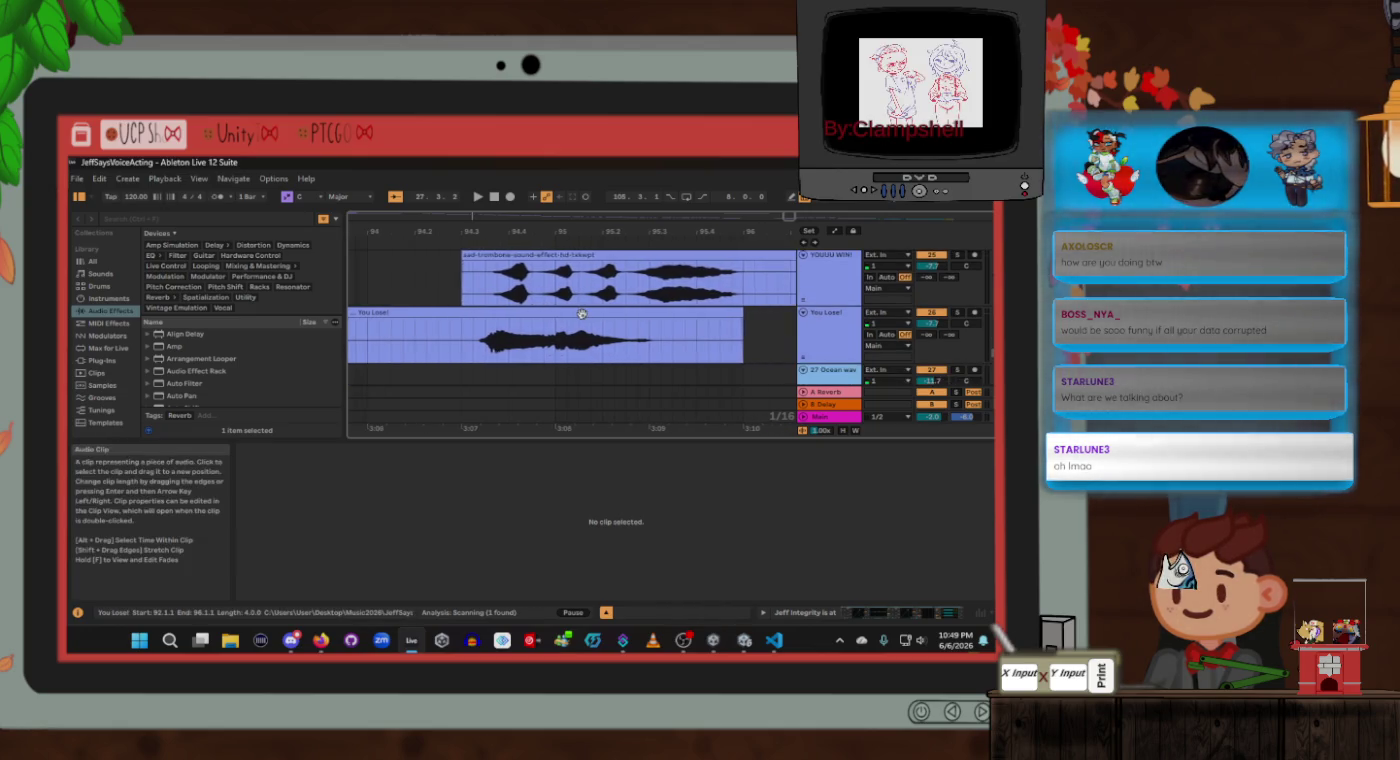
{"action": "scroll", "coordinate": [585, 313], "scroll_direction": "left", "scroll_amount": 3}
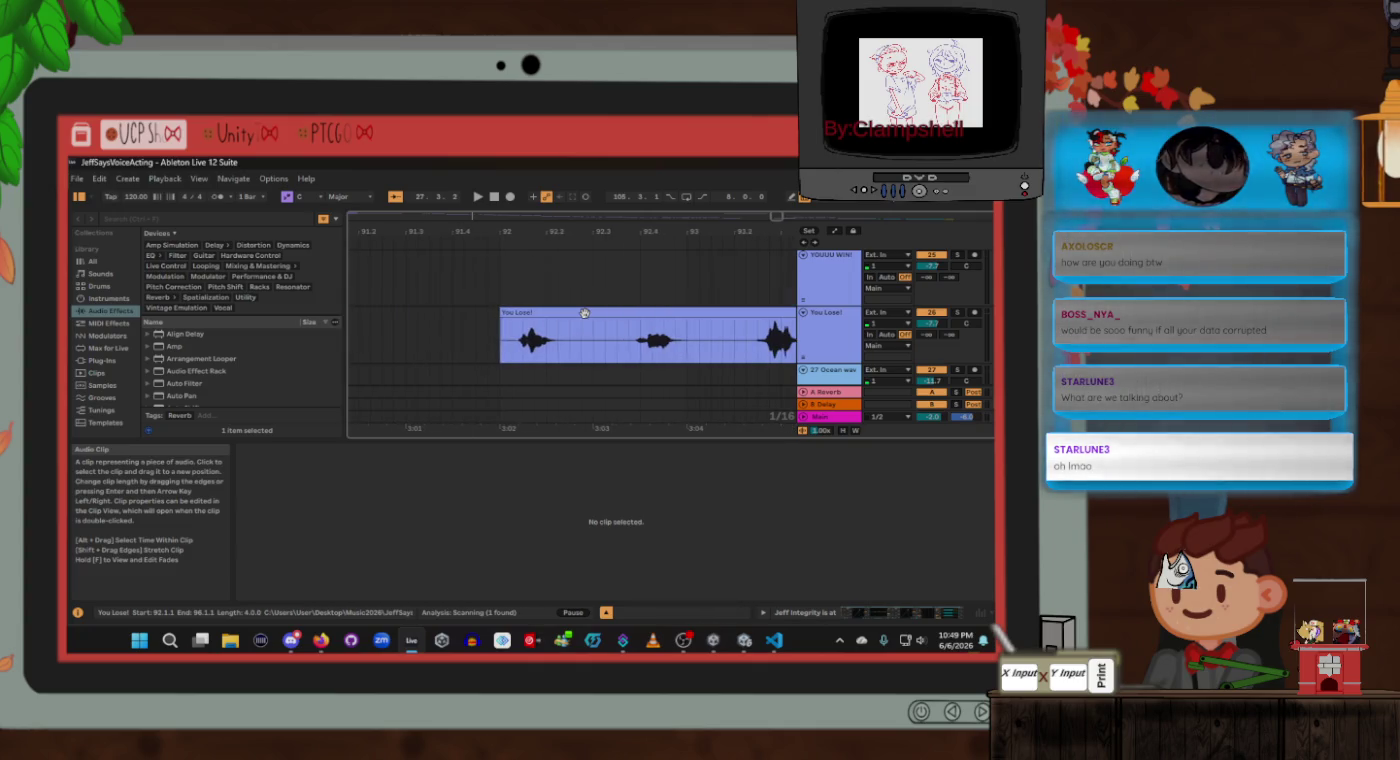
{"action": "scroll", "coordinate": [585, 313], "scroll_direction": "up", "scroll_amount": 3}
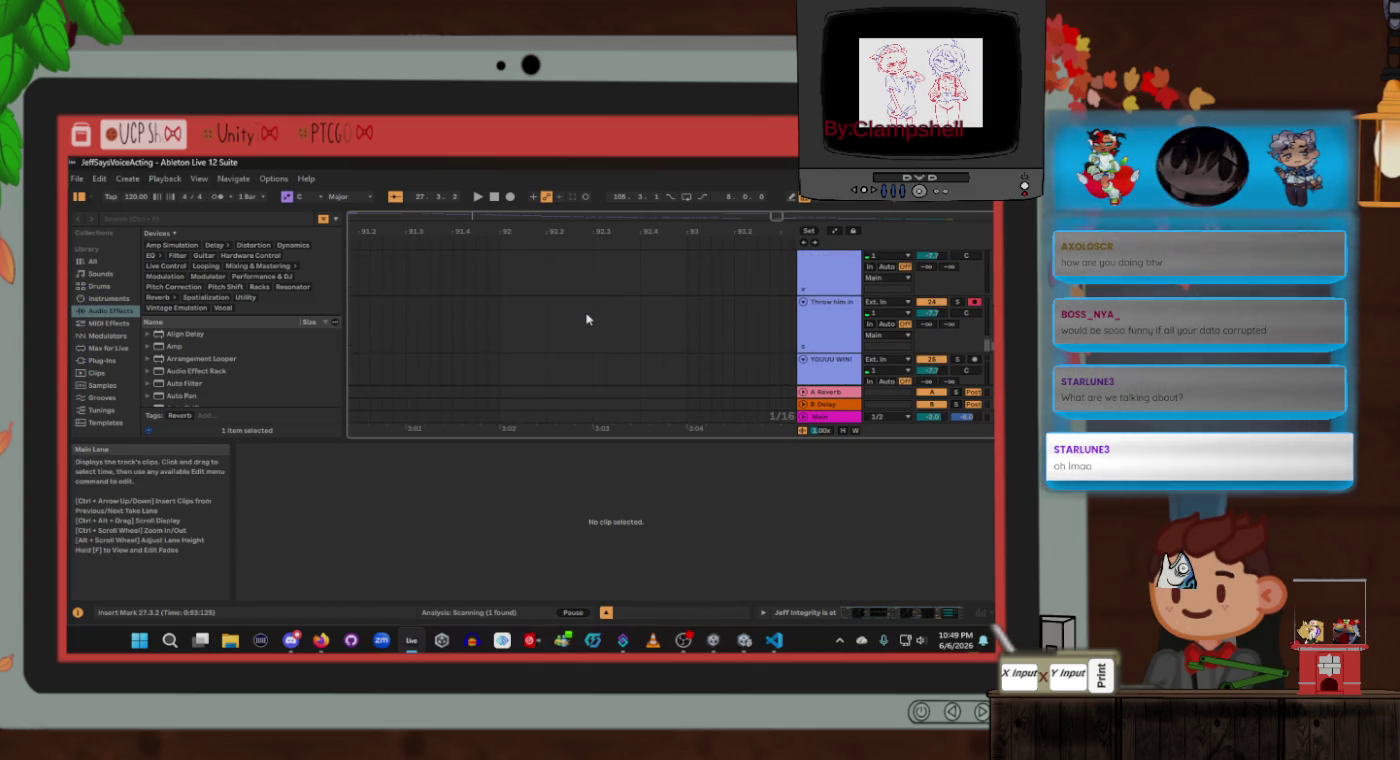
{"action": "scroll", "coordinate": [587, 319], "scroll_direction": "right", "scroll_amount": 2}
{"action": "scroll", "coordinate": [587, 320], "scroll_direction": "down", "scroll_amount": 5}
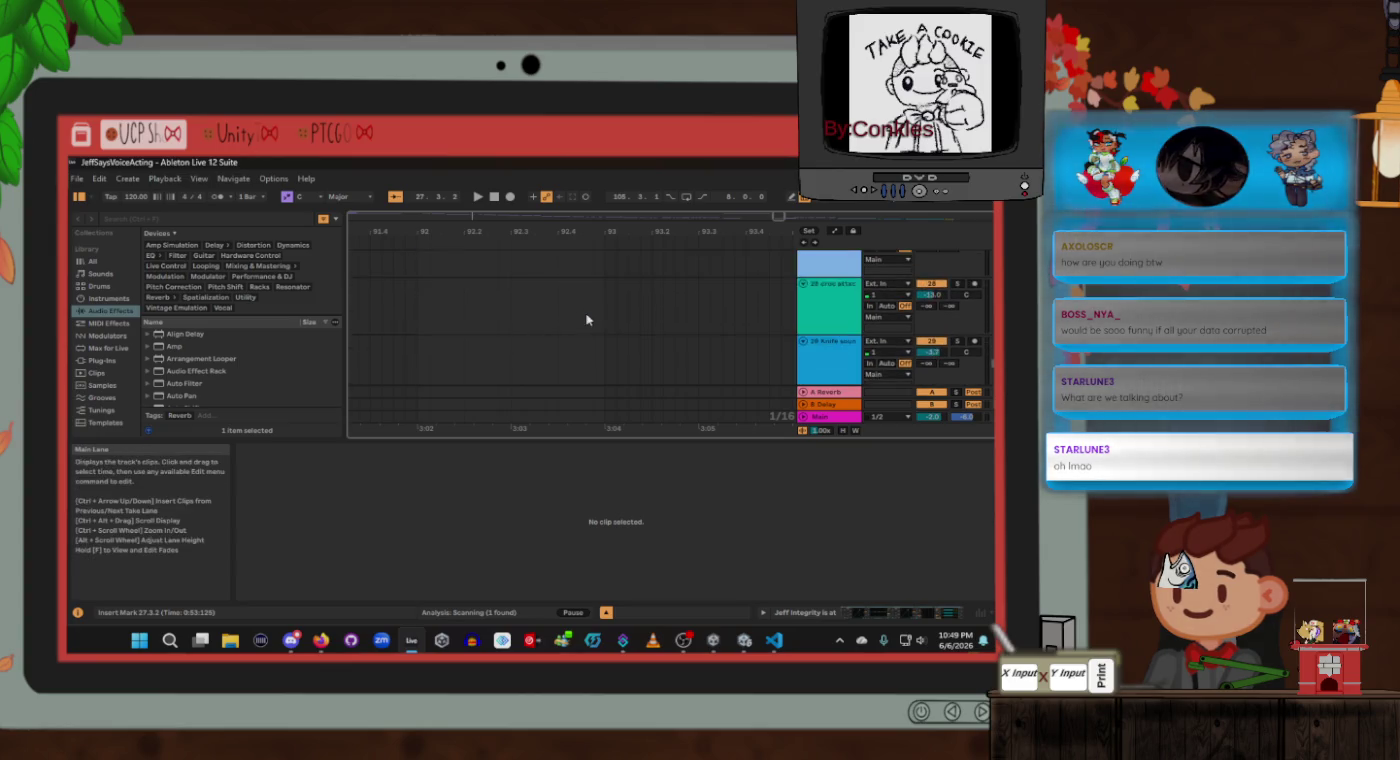
{"action": "scroll", "coordinate": [587, 320], "scroll_direction": "down", "scroll_amount": 2}
{"action": "scroll", "coordinate": [587, 320], "scroll_direction": "up", "scroll_amount": 5}
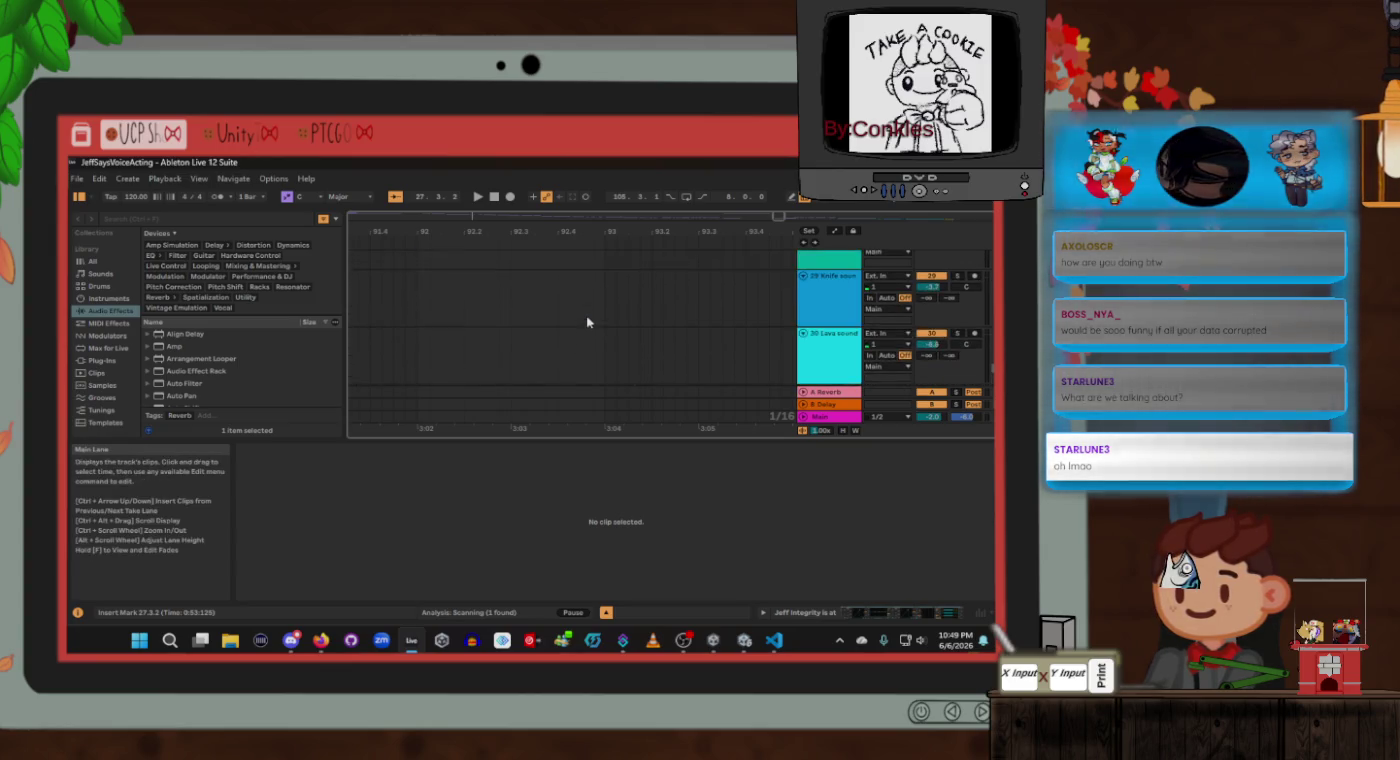
{"action": "scroll", "coordinate": [587, 322], "scroll_direction": "up", "scroll_amount": 5}
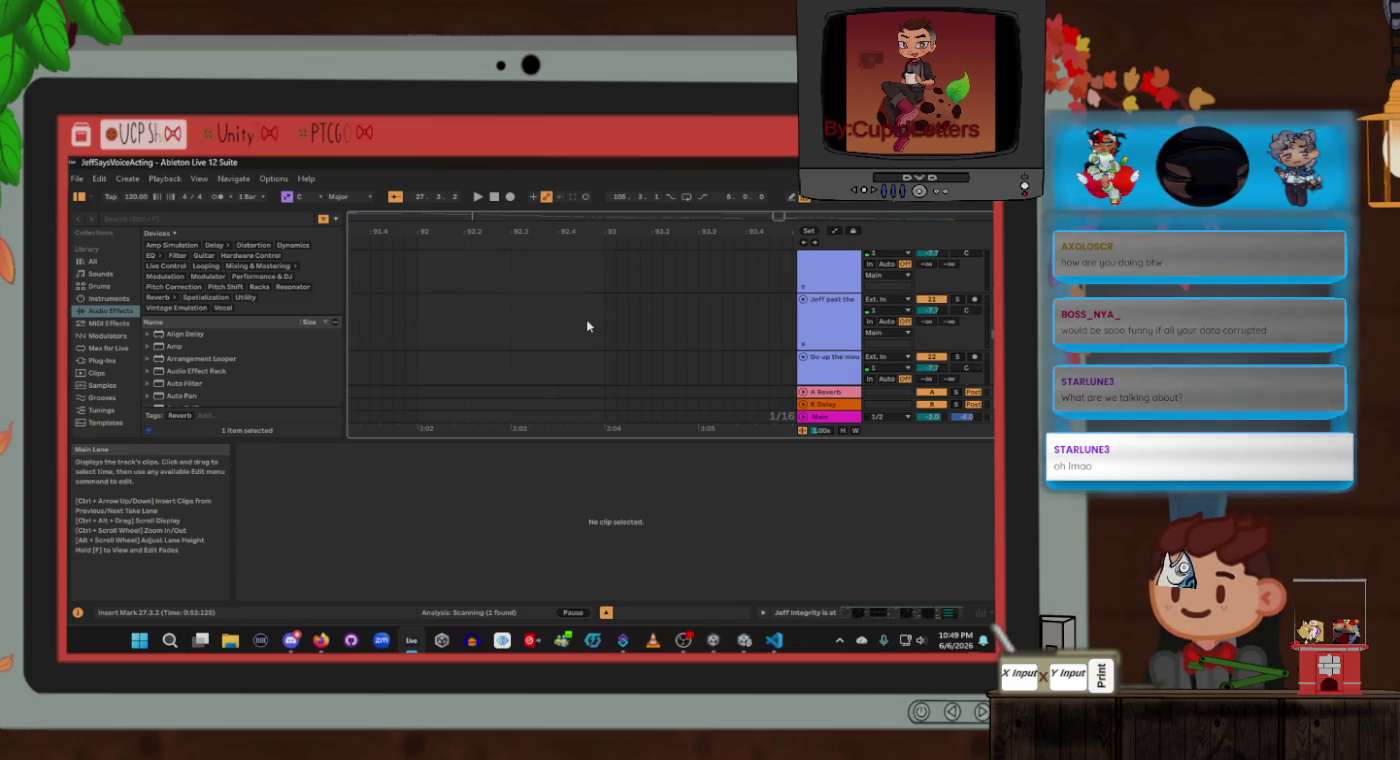
{"action": "scroll", "coordinate": [588, 327], "scroll_direction": "up", "scroll_amount": 3}
{"action": "scroll", "coordinate": [587, 328], "scroll_direction": "right", "scroll_amount": 2}
{"action": "scroll", "coordinate": [587, 327], "scroll_direction": "right", "scroll_amount": 2}
{"action": "scroll", "coordinate": [588, 327], "scroll_direction": "down", "scroll_amount": 1}
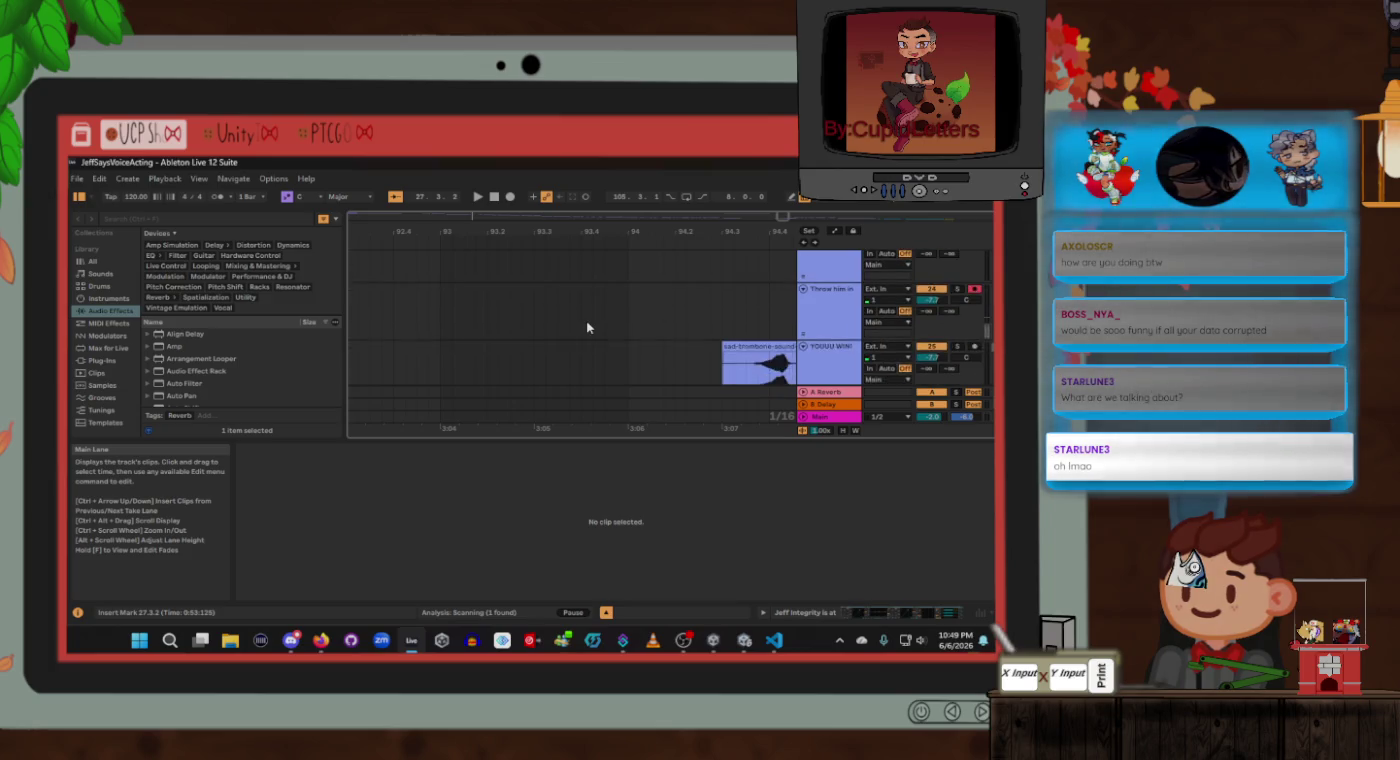
{"action": "scroll", "coordinate": [586, 321], "scroll_direction": "down", "scroll_amount": 5}
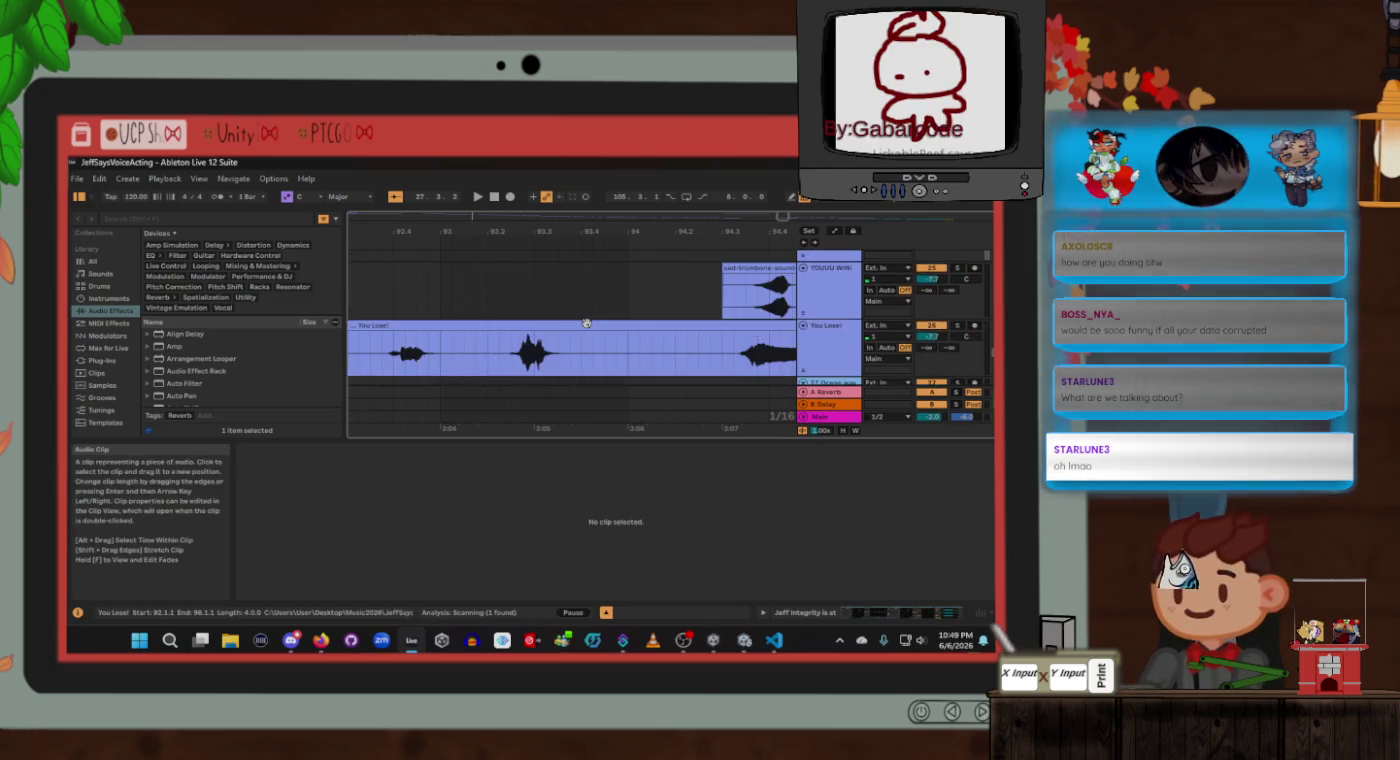
{"action": "scroll", "coordinate": [586, 321], "scroll_direction": "right", "scroll_amount": 5}
{"action": "scroll", "coordinate": [587, 321], "scroll_direction": "up", "scroll_amount": 2}
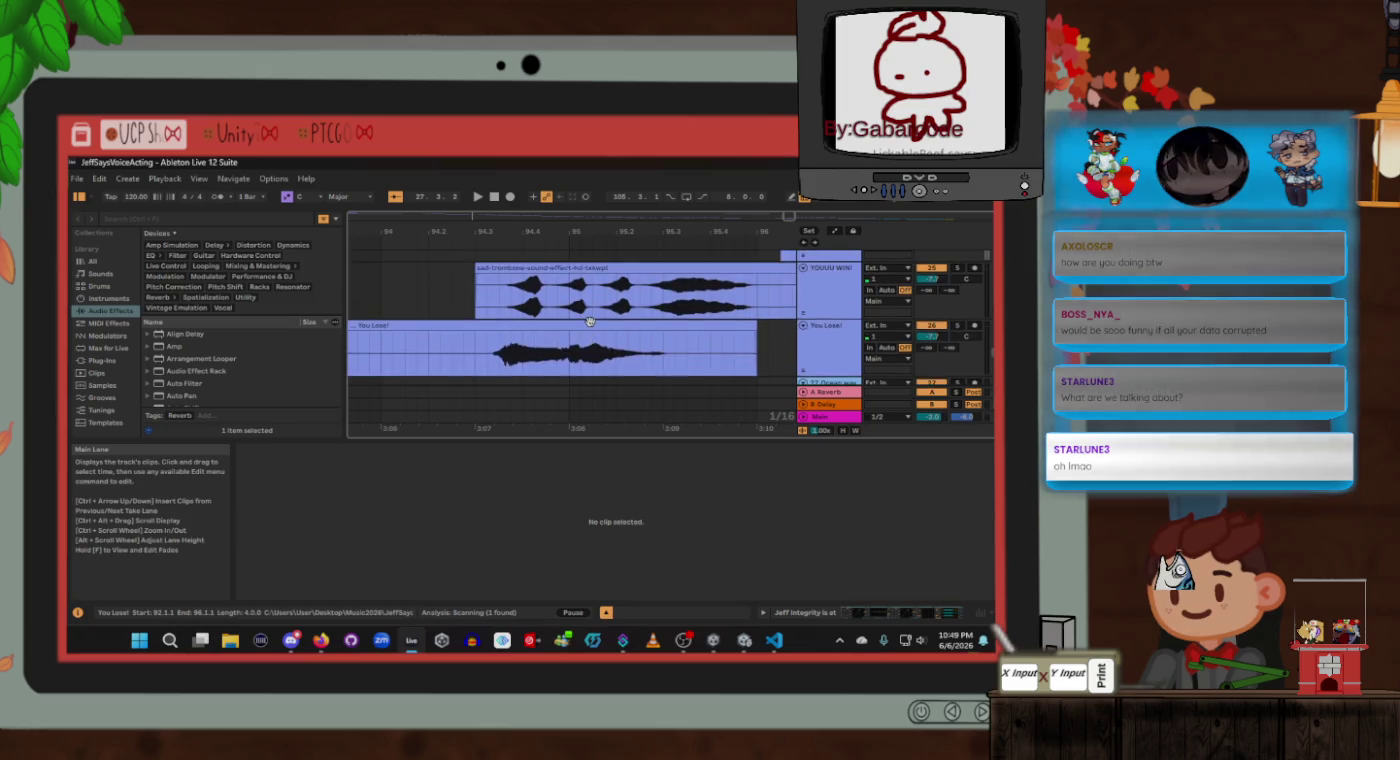
{"action": "scroll", "coordinate": [589, 320], "scroll_direction": "up", "scroll_amount": 1}
{"action": "scroll", "coordinate": [589, 320], "scroll_direction": "right", "scroll_amount": 5}
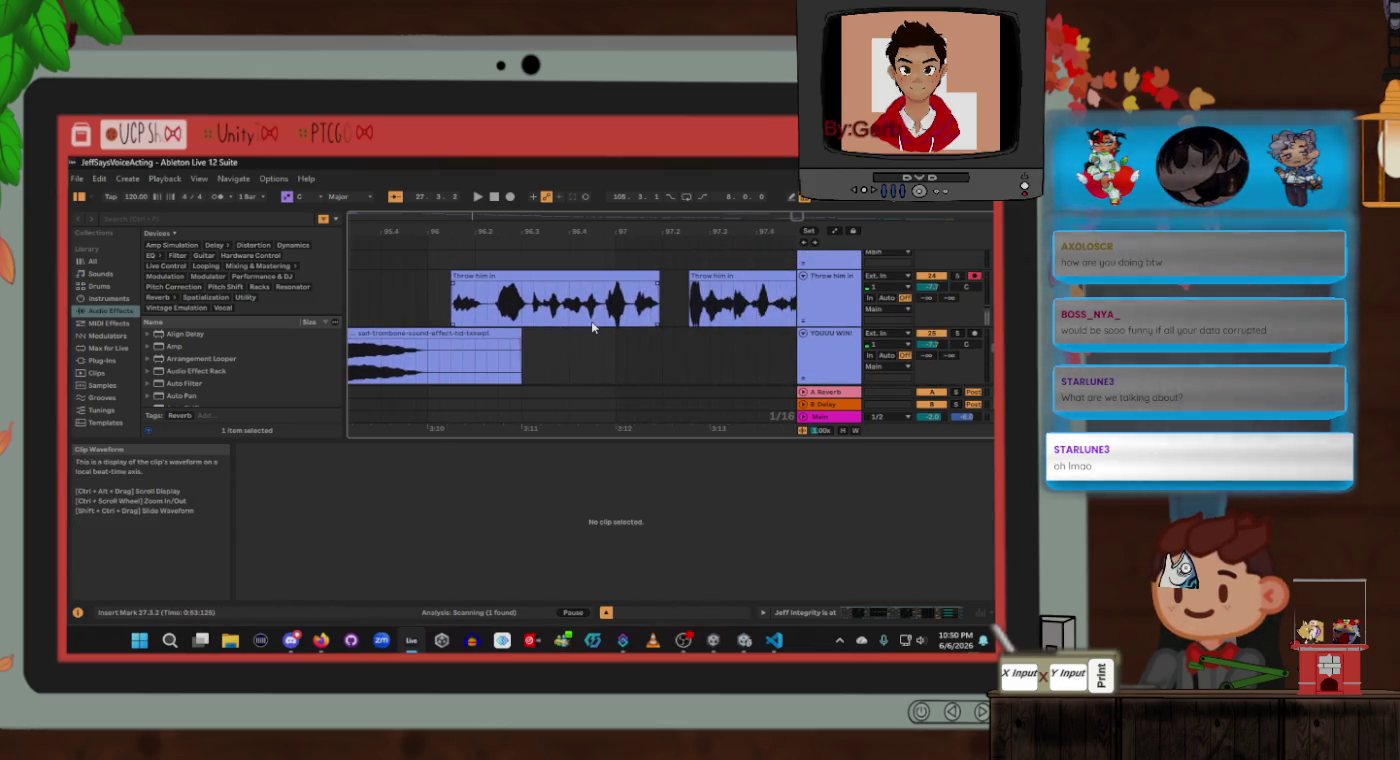
{"action": "scroll", "coordinate": [591, 320], "scroll_direction": "left", "scroll_amount": 5}
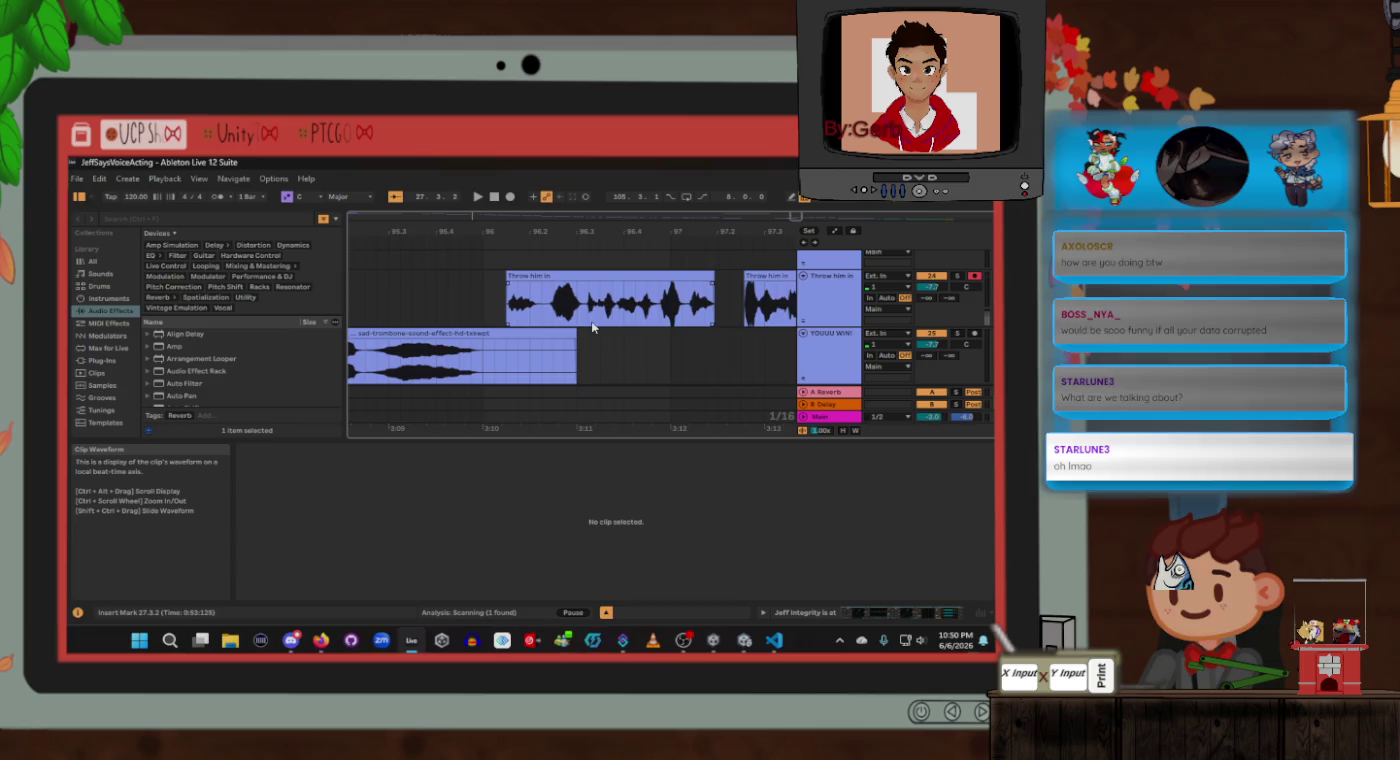
{"action": "scroll", "coordinate": [593, 327], "scroll_direction": "left", "scroll_amount": 1}
{"action": "left_click", "coordinate": [477, 263]}
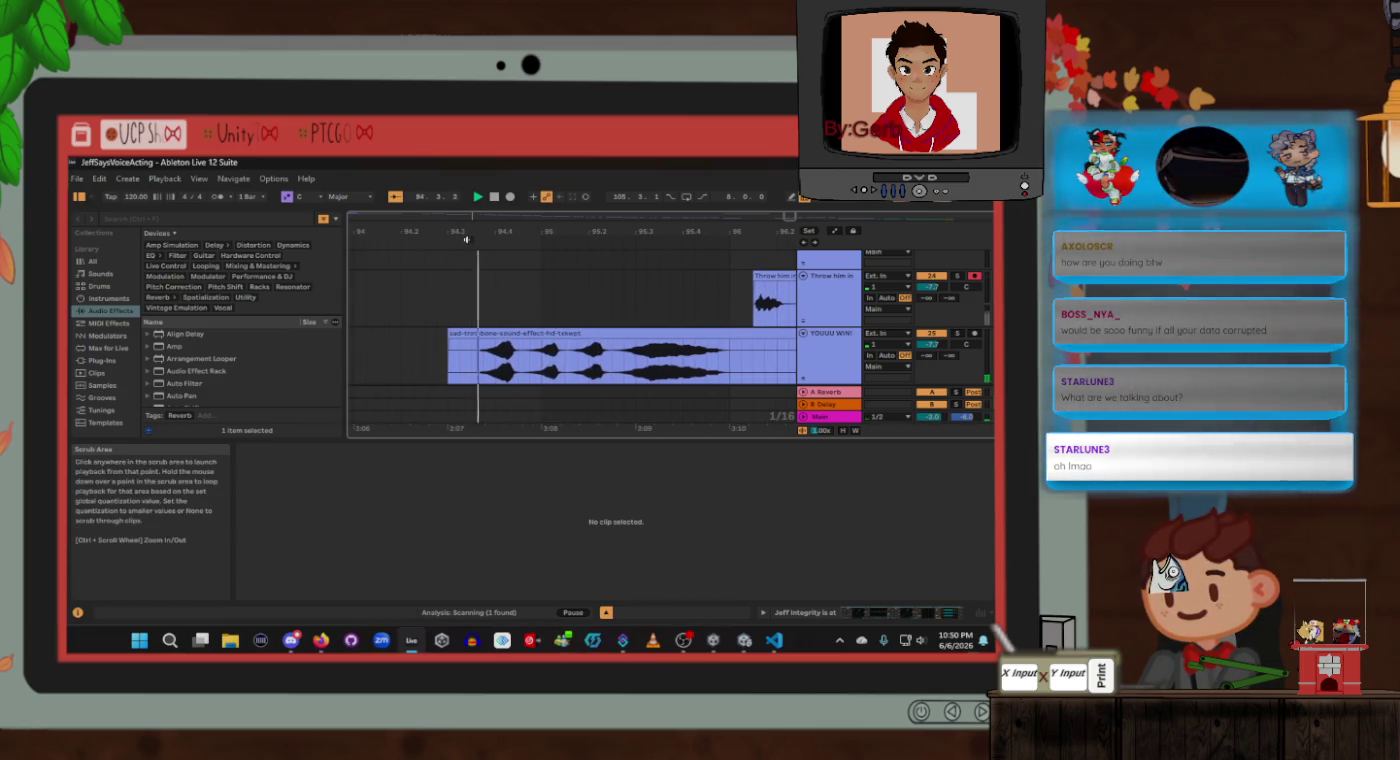
{"action": "left_click", "coordinate": [478, 196]}
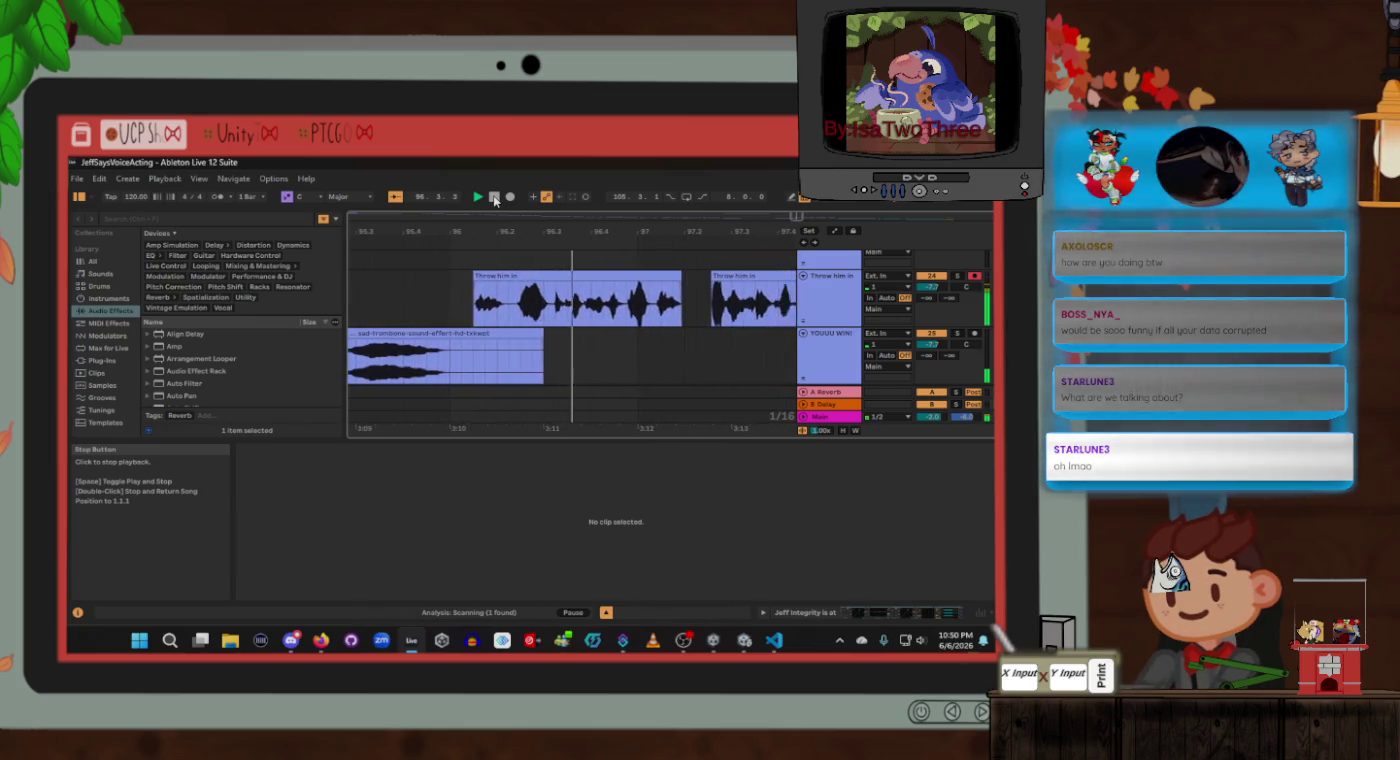
{"action": "scroll", "coordinate": [545, 366], "scroll_direction": "down", "scroll_amount": 1}
{"action": "scroll", "coordinate": [545, 354], "scroll_direction": "down", "scroll_amount": 3, "text": "ctrl"}
{"action": "scroll", "coordinate": [500, 350], "scroll_direction": "left", "scroll_amount": 5}
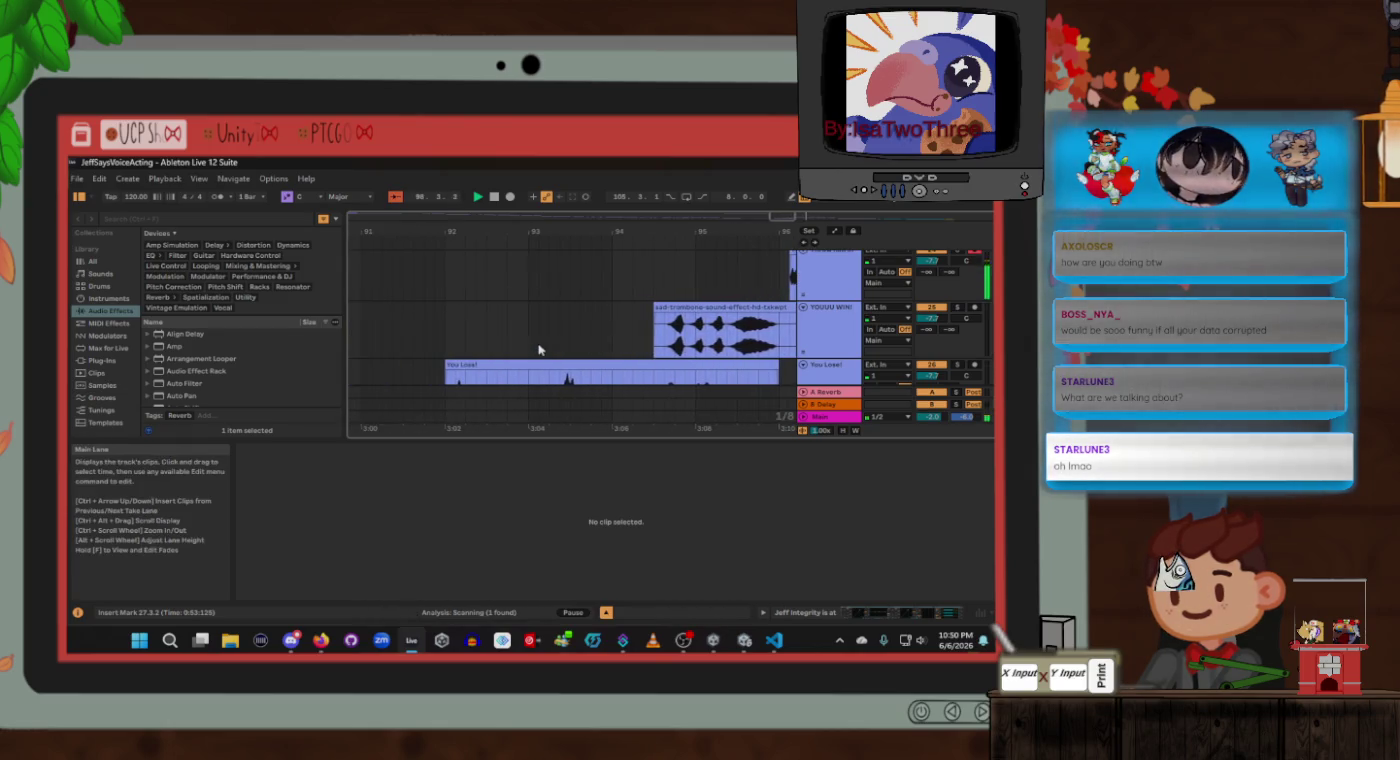
{"action": "scroll", "coordinate": [420, 350], "scroll_direction": "down", "scroll_amount": 1}
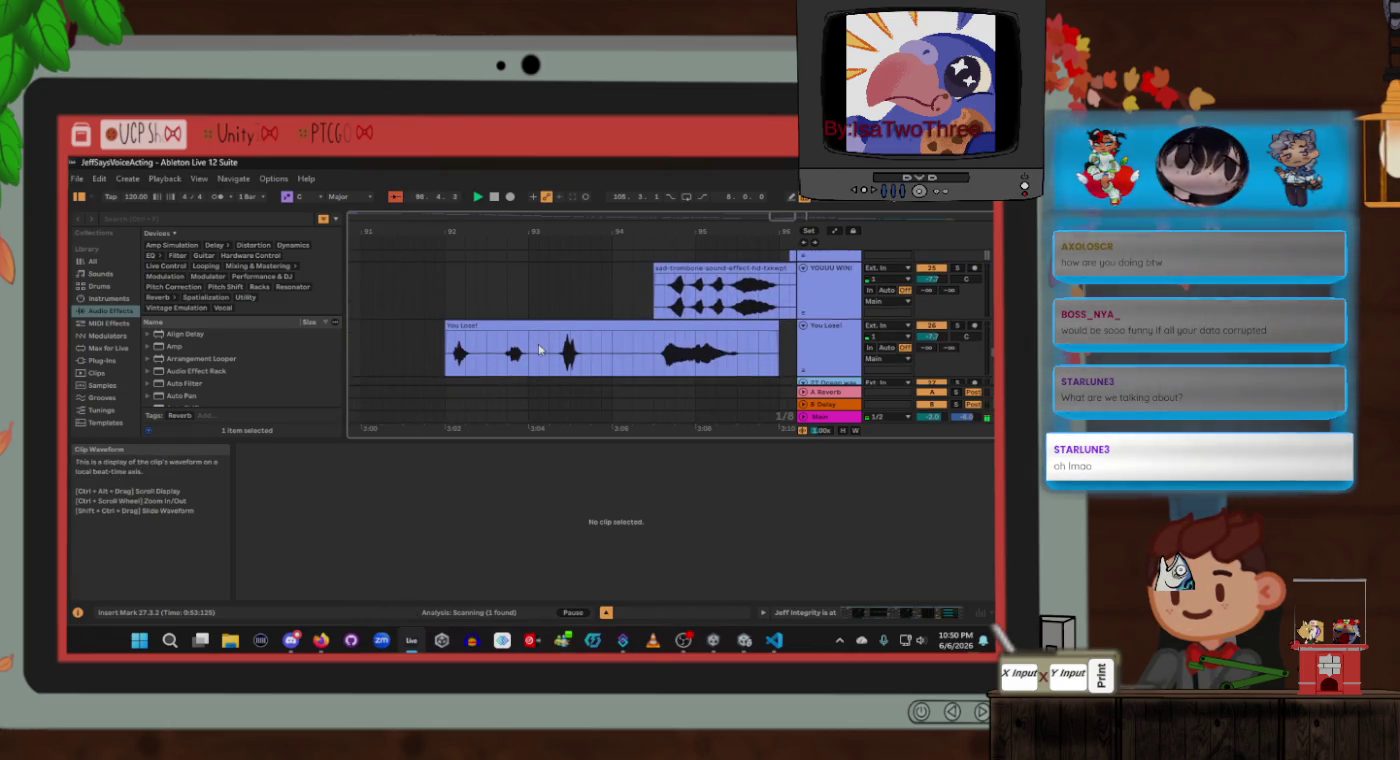
Step: Select the You Lose! clip, set the time selection around it, and stop playback
{"action": "left_click", "coordinate": [444, 352]}
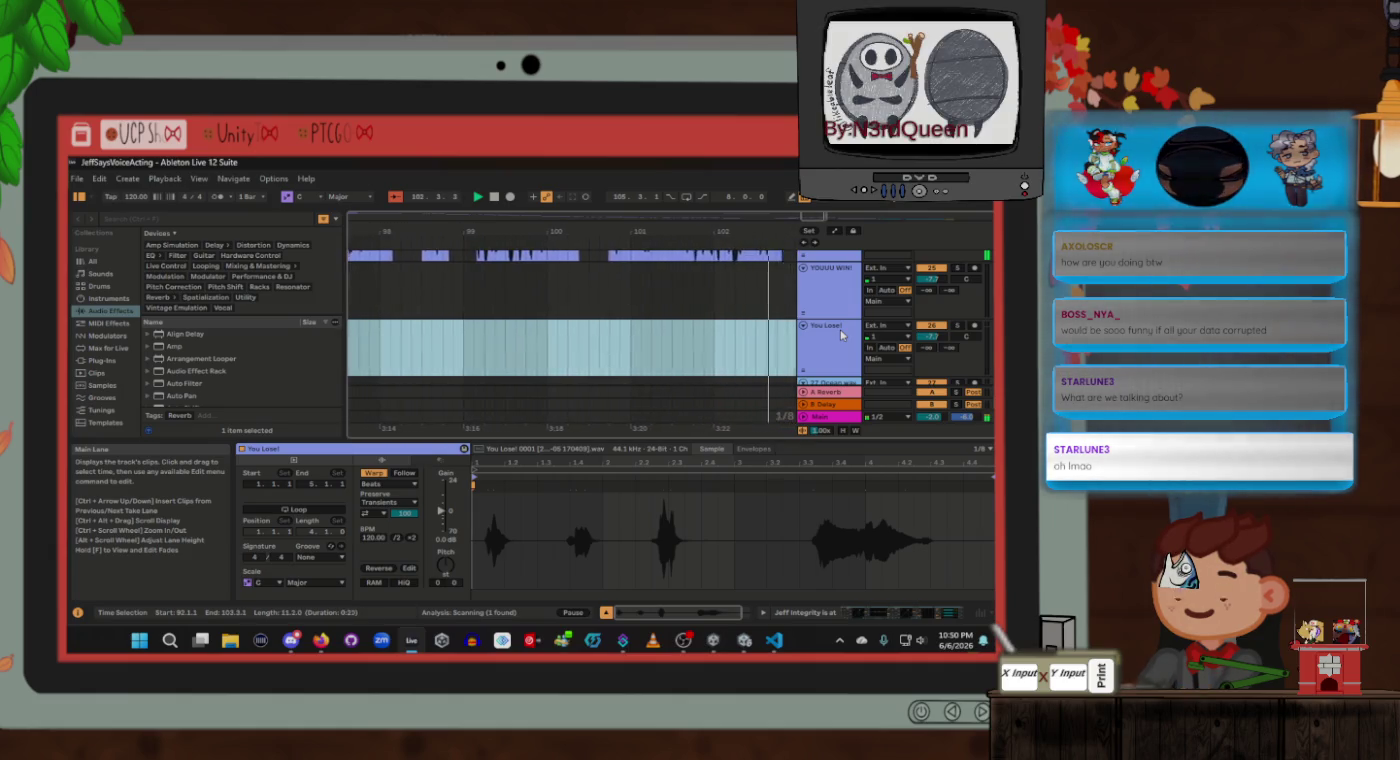
{"action": "left_click_drag", "start_coordinate": [833, 335], "coordinate": [712, 334]}
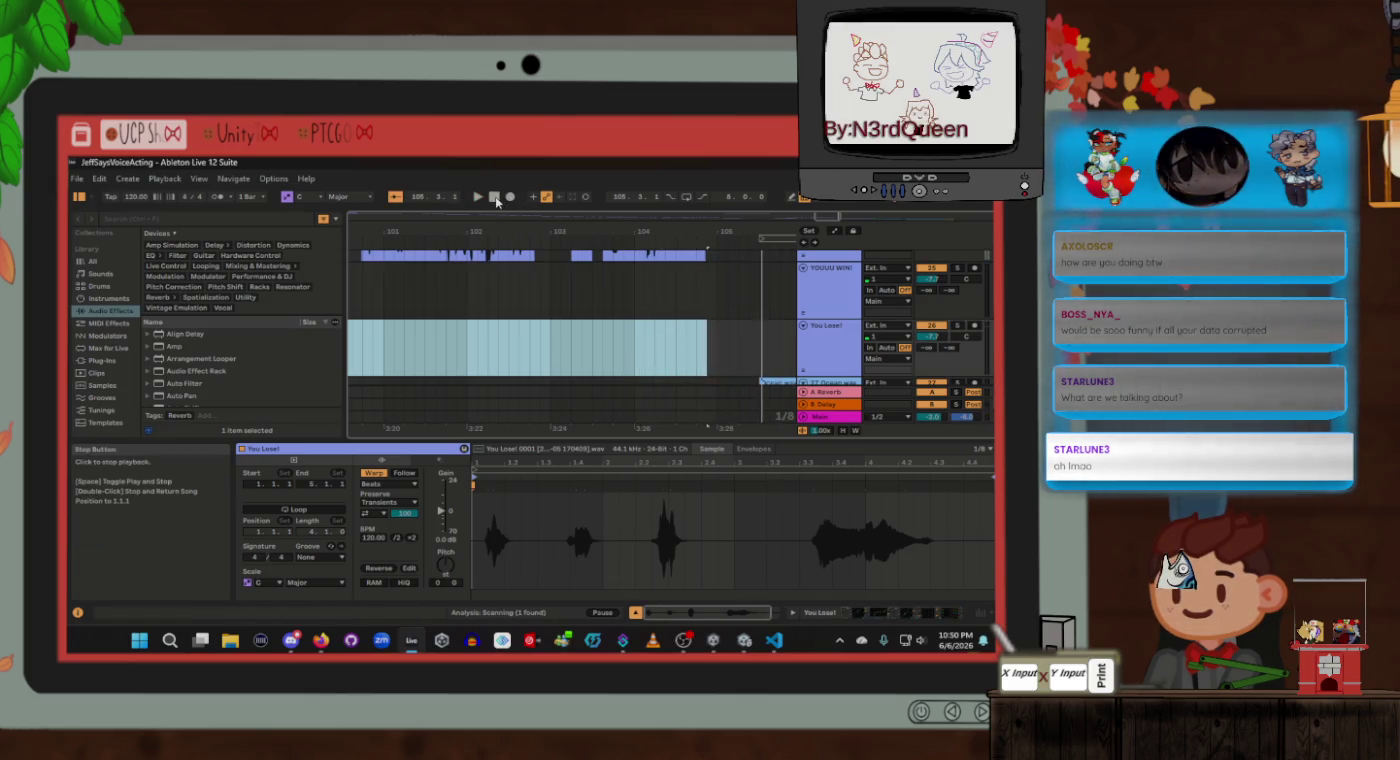
{"action": "left_click", "coordinate": [495, 201]}
{"action": "left_click", "coordinate": [76, 179]}
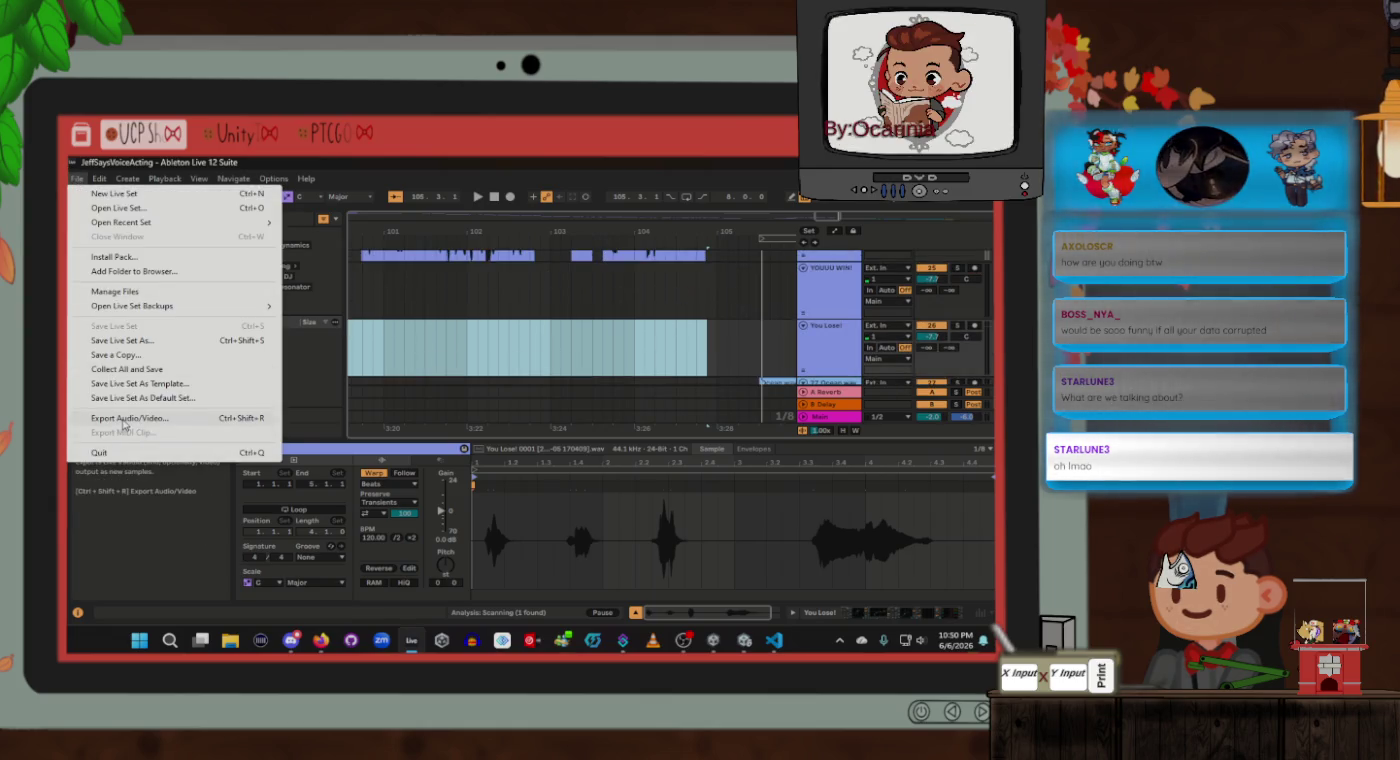
Step: Export the audio as a WAV named 'YOU LOSE 2!!!' in the VoiceActing folder
{"action": "left_click", "coordinate": [123, 418]}
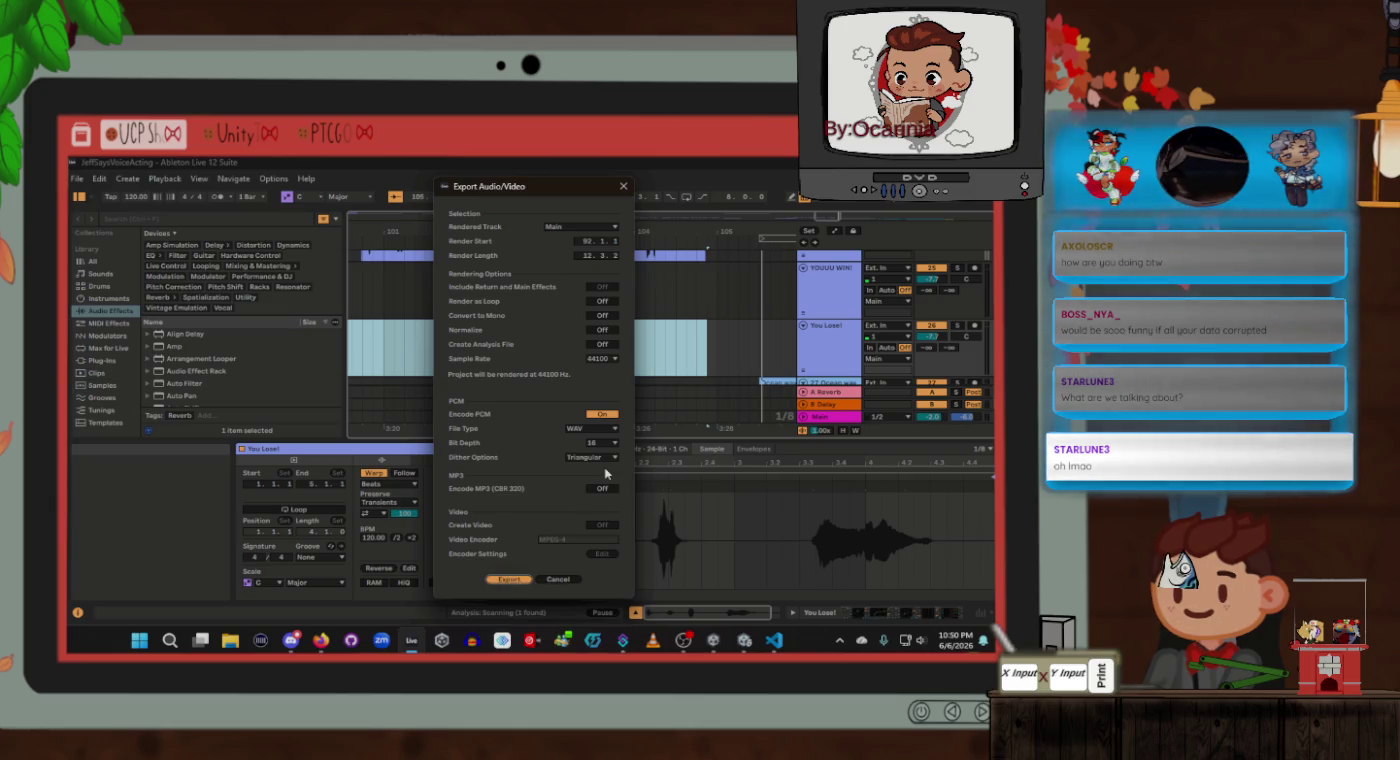
{"action": "left_click", "coordinate": [509, 579]}
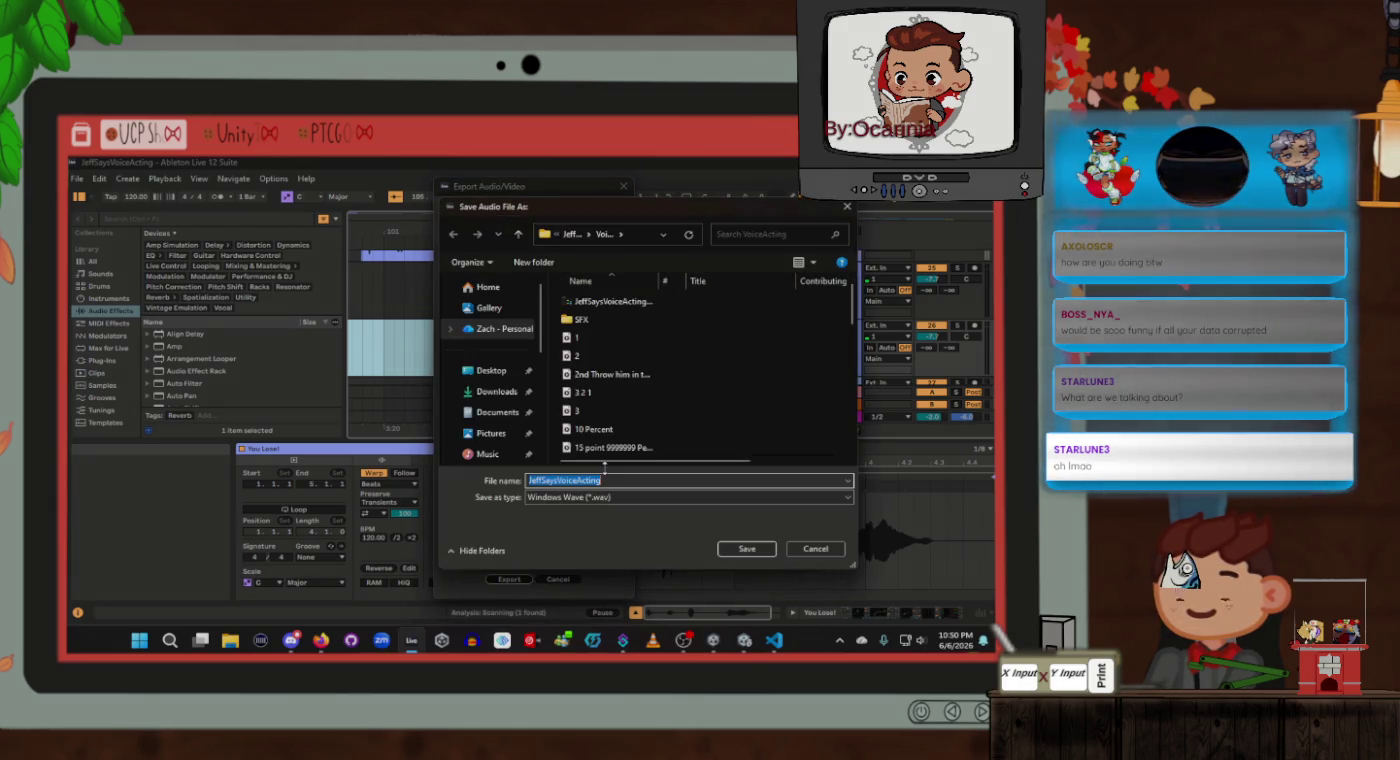
{"action": "scroll", "coordinate": [629, 428], "scroll_direction": "down", "scroll_amount": 10}
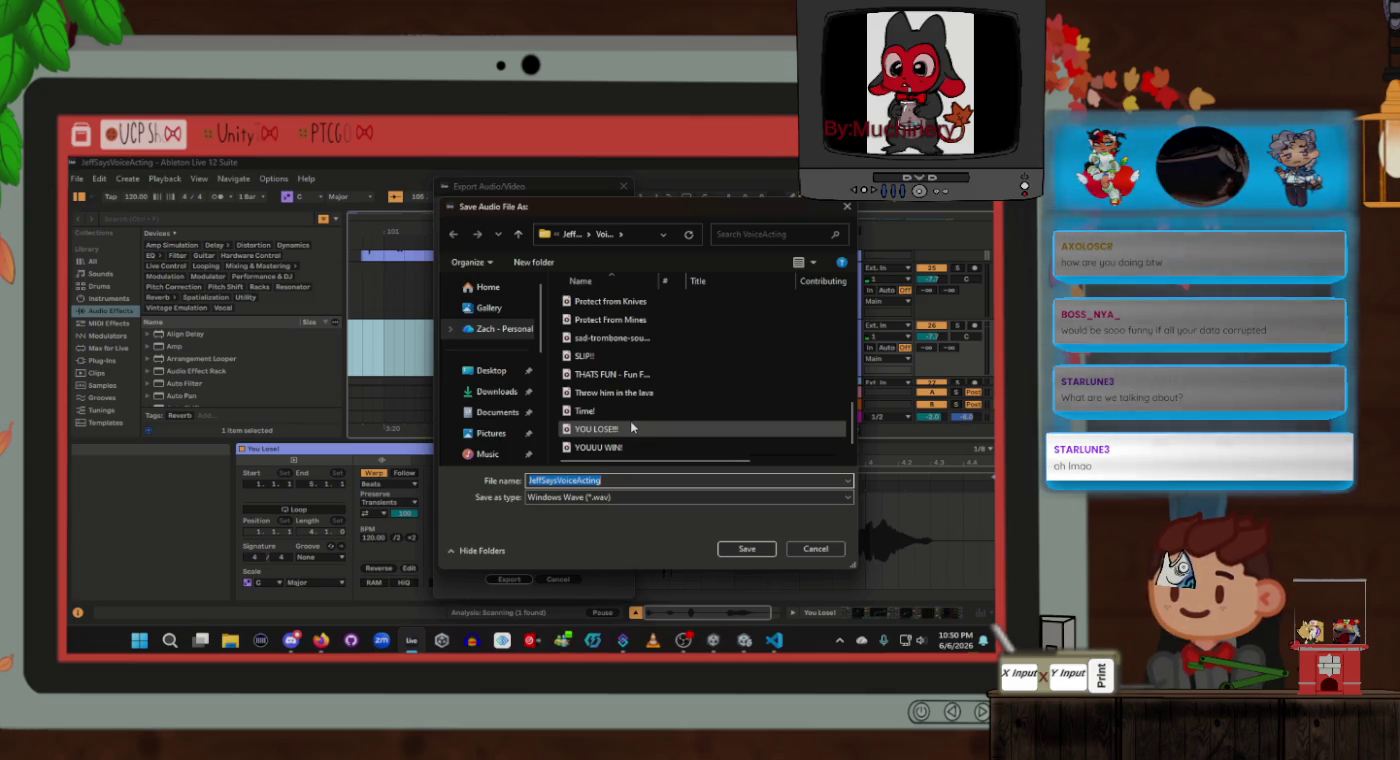
{"action": "left_click", "coordinate": [632, 430]}
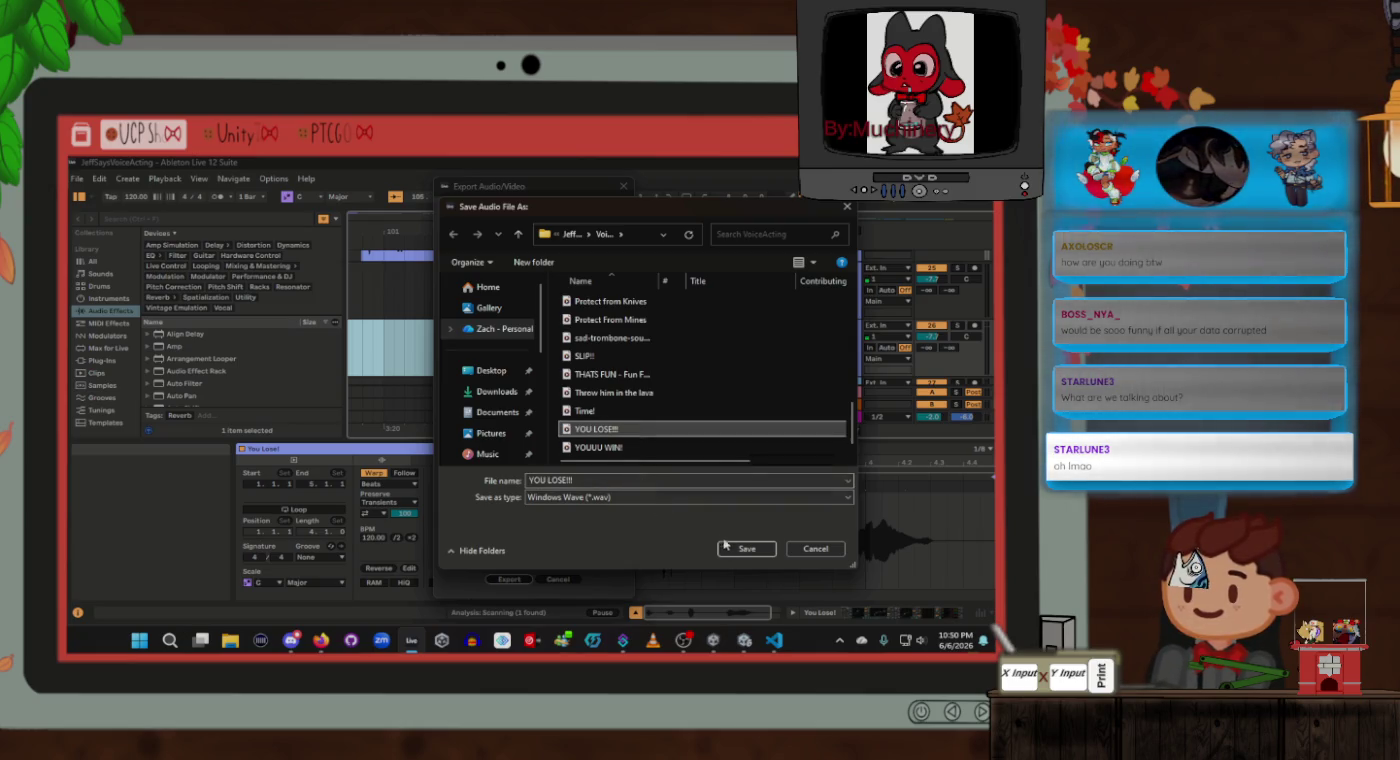
{"action": "left_click", "coordinate": [563, 480]}
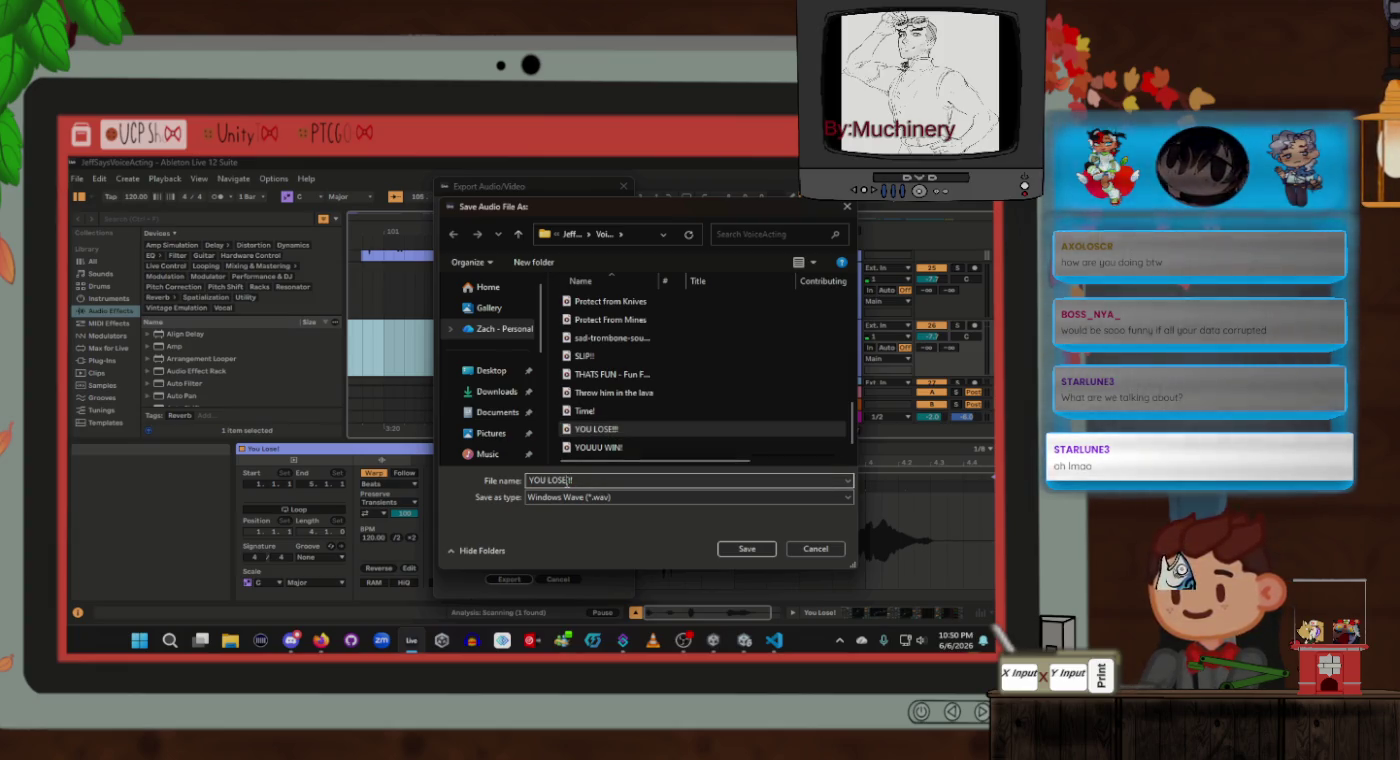
{"action": "type", "text": "2"}
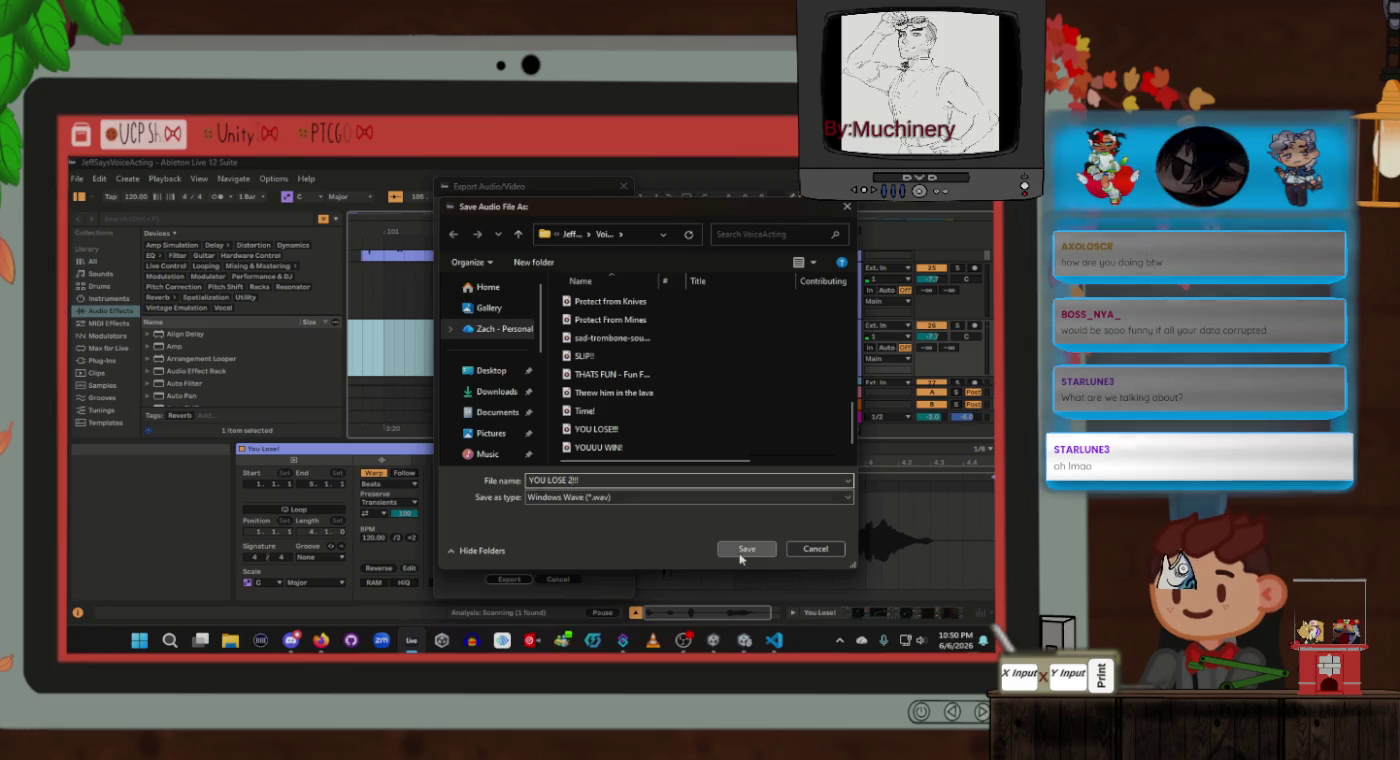
{"action": "left_click", "coordinate": [745, 550]}
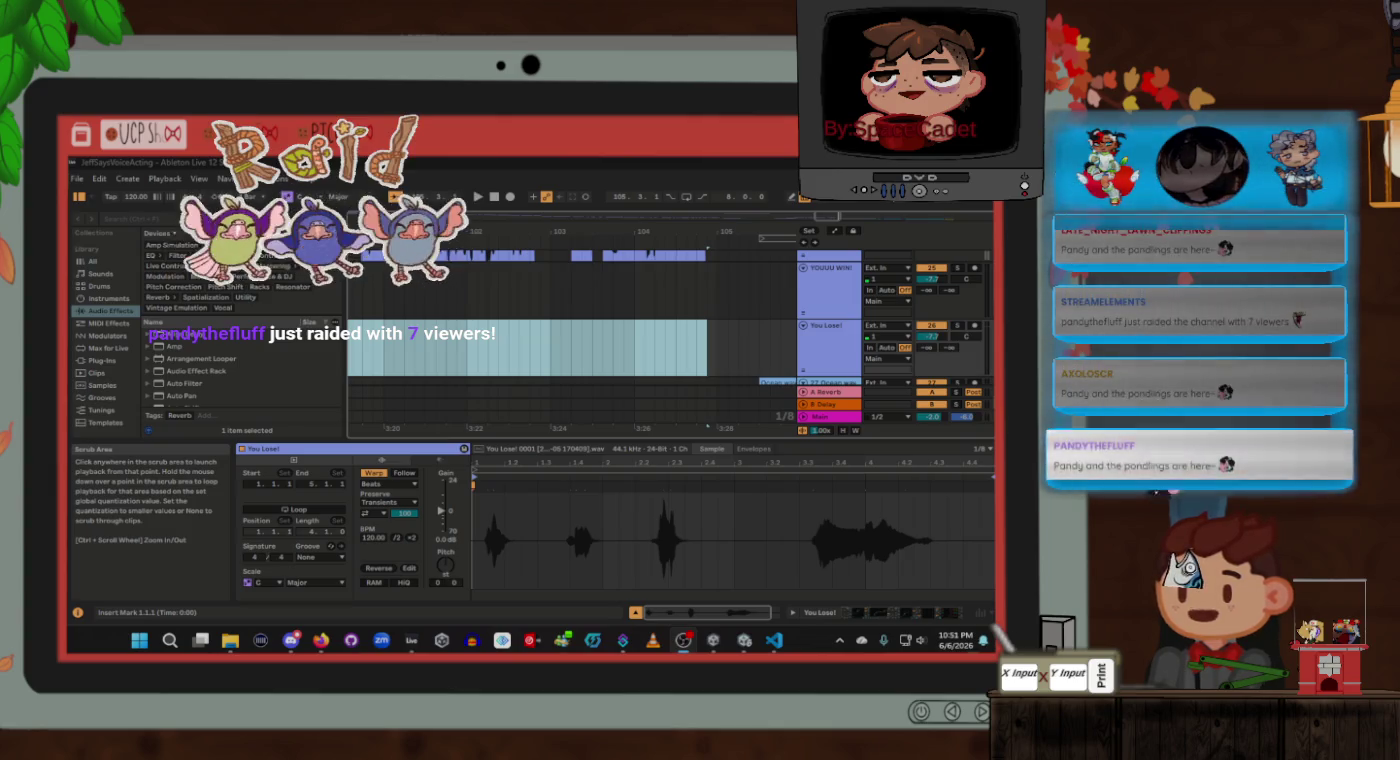
Step: Once the export finishes, switch to the Unity editor showing the Jeff Says Level 1 scene
{"action": "key", "text": "alt+Tab"}
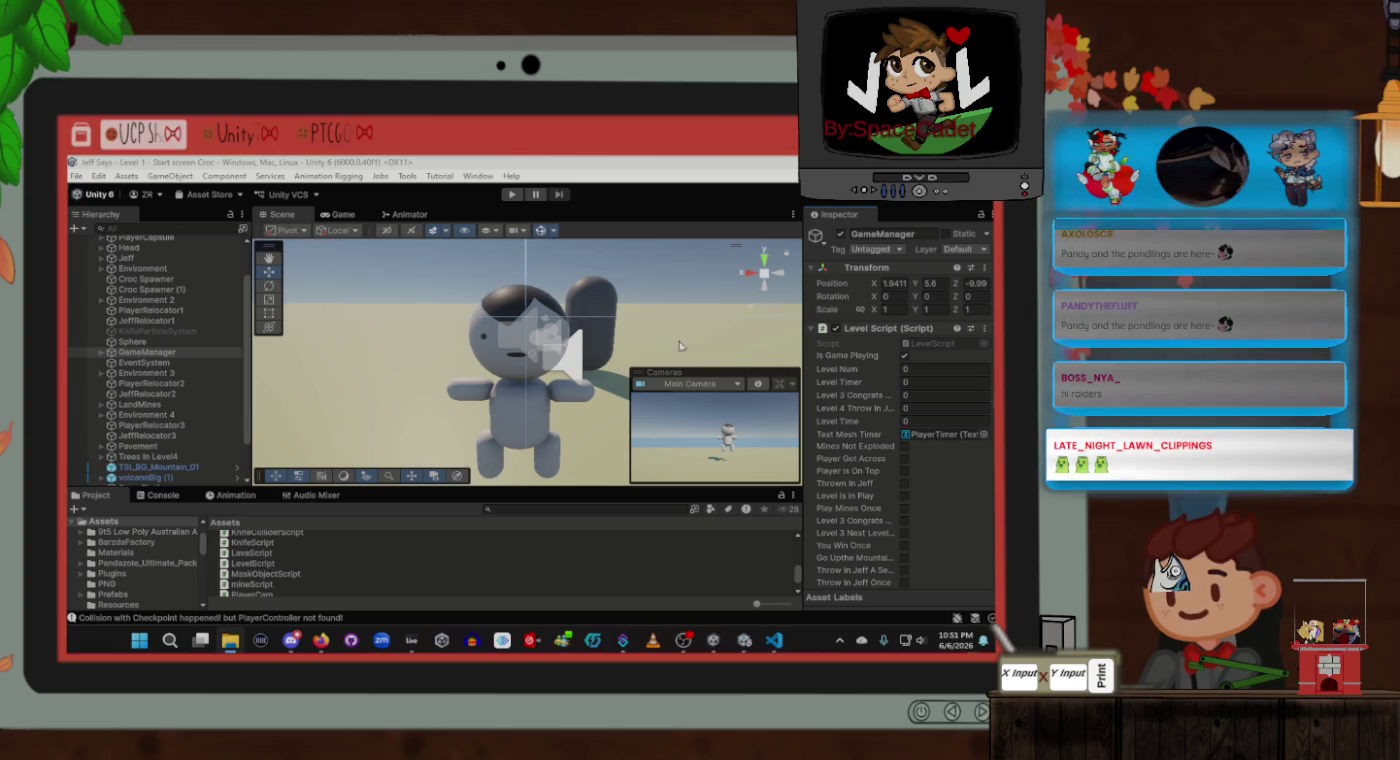
Step: Return to the JeffSaysVoiceActing set in Ableton Live from the taskbar
{"action": "mouse_move", "coordinate": [681, 643]}
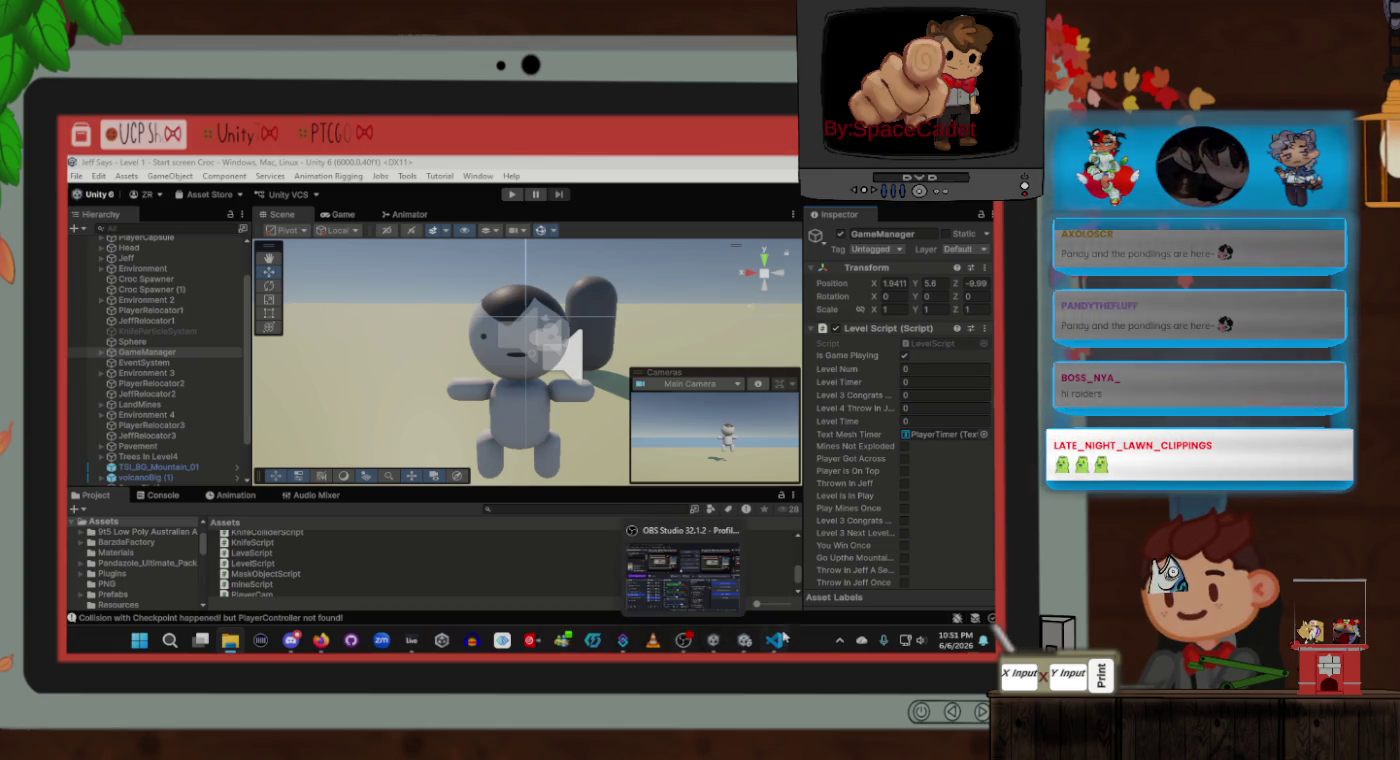
{"action": "left_click", "coordinate": [411, 640]}
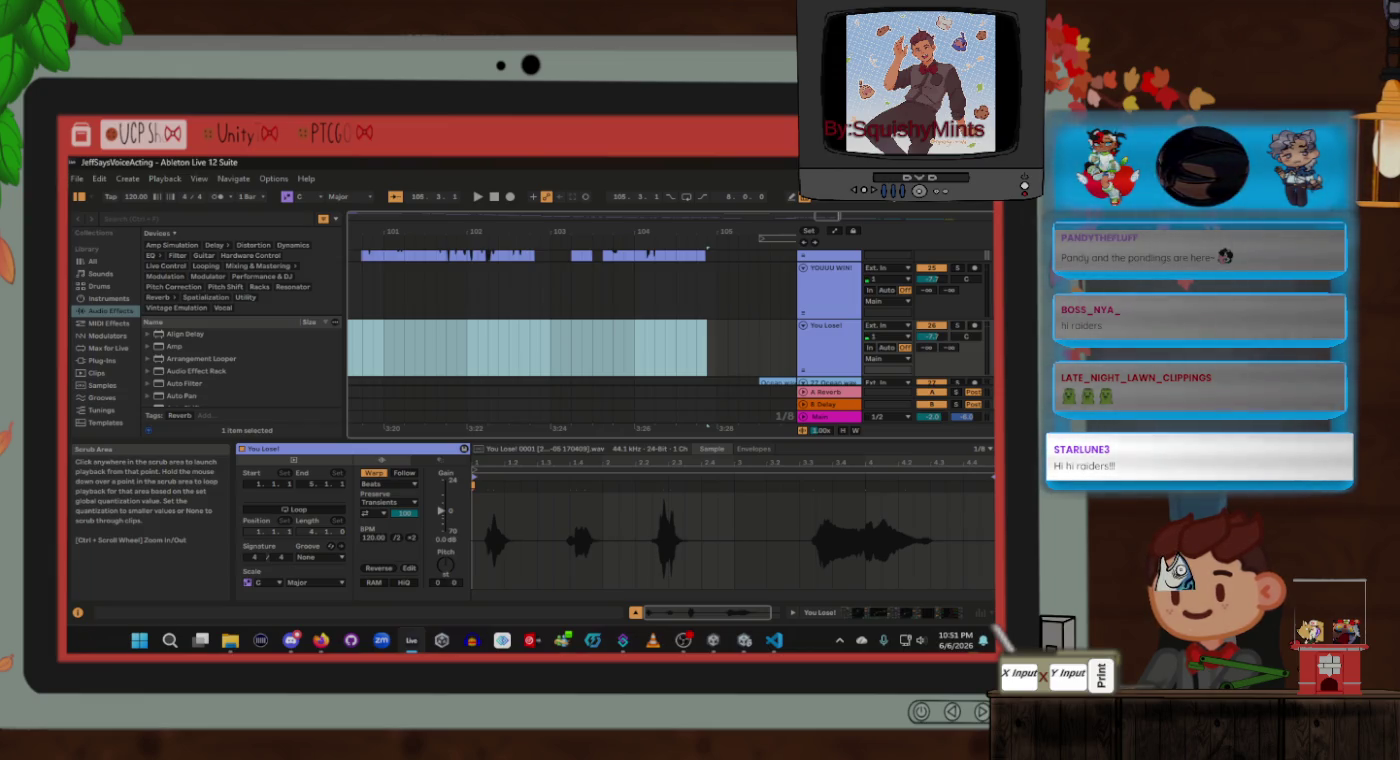
{"action": "left_click", "coordinate": [73, 179]}
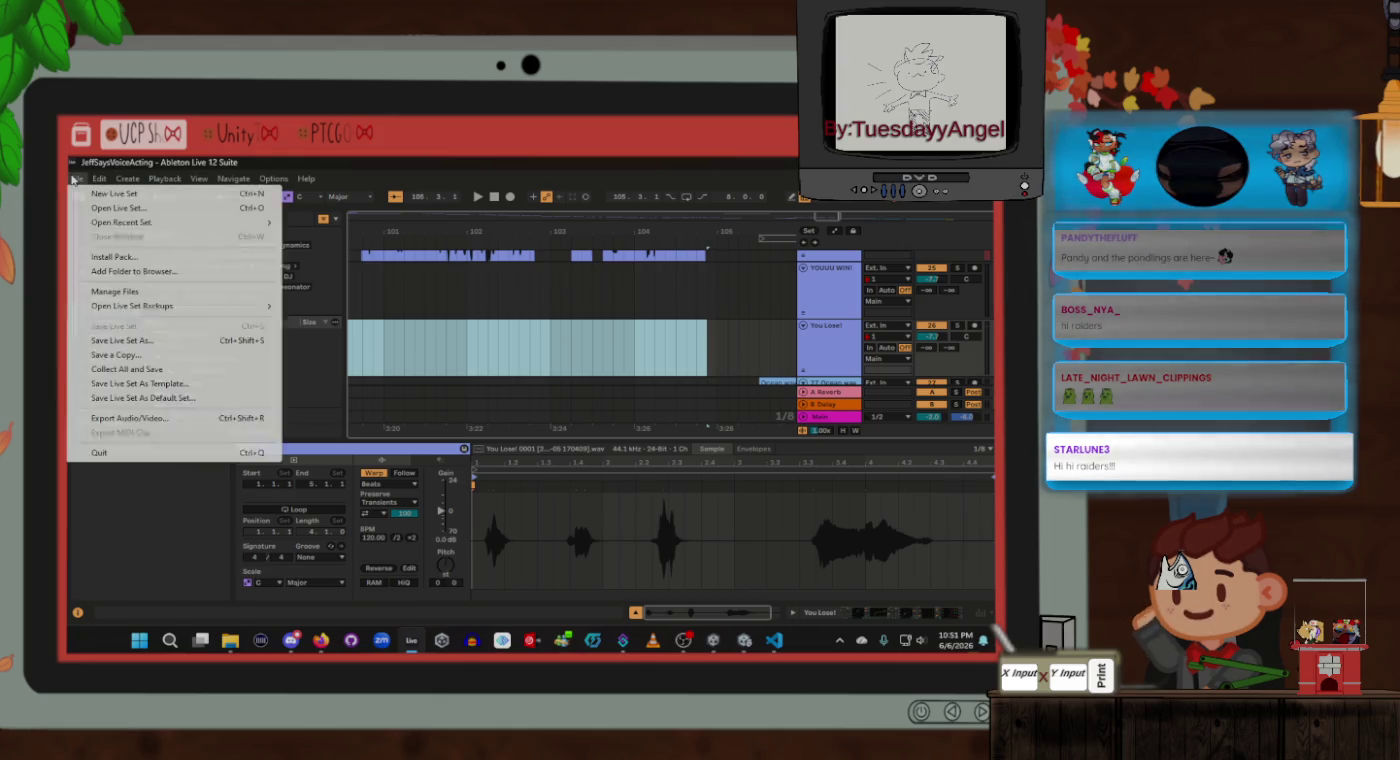
{"action": "left_click", "coordinate": [124, 418]}
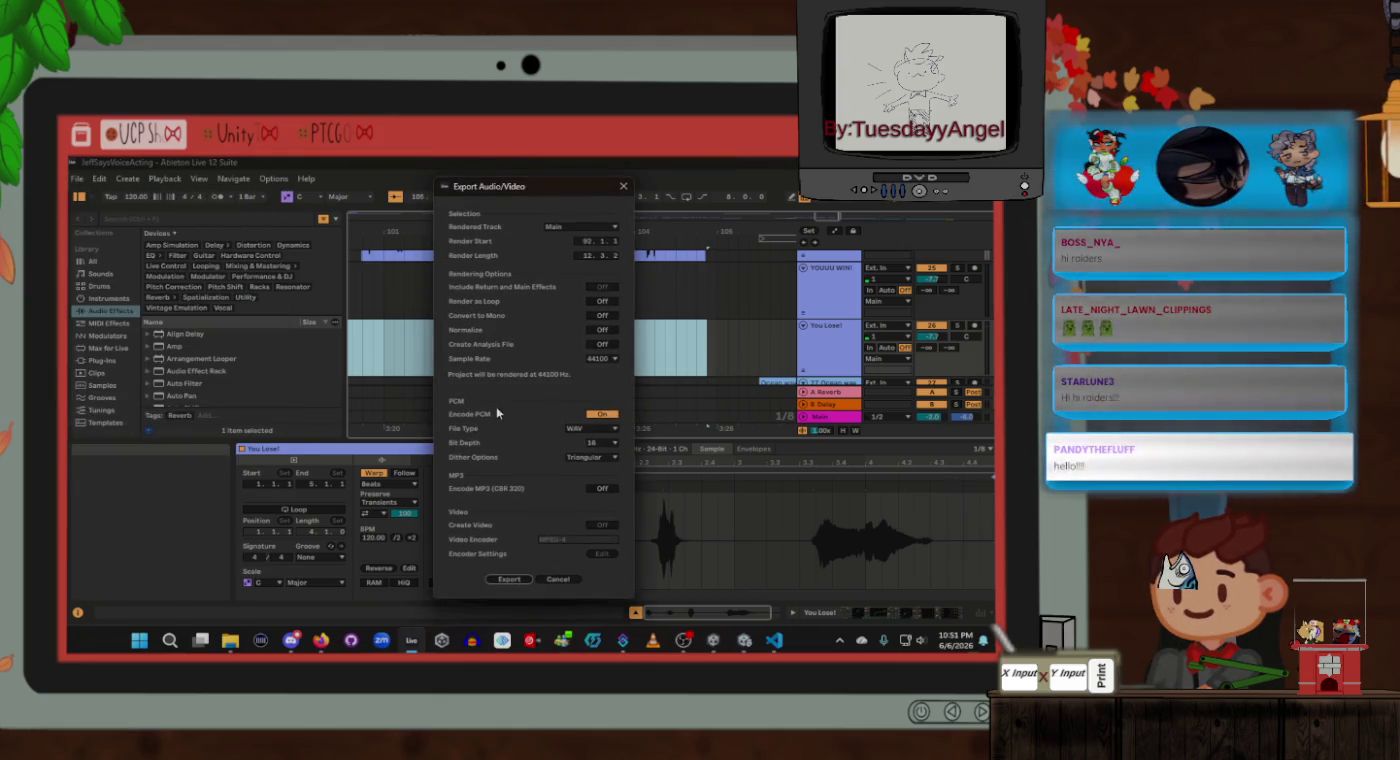
{"action": "left_click", "coordinate": [510, 579]}
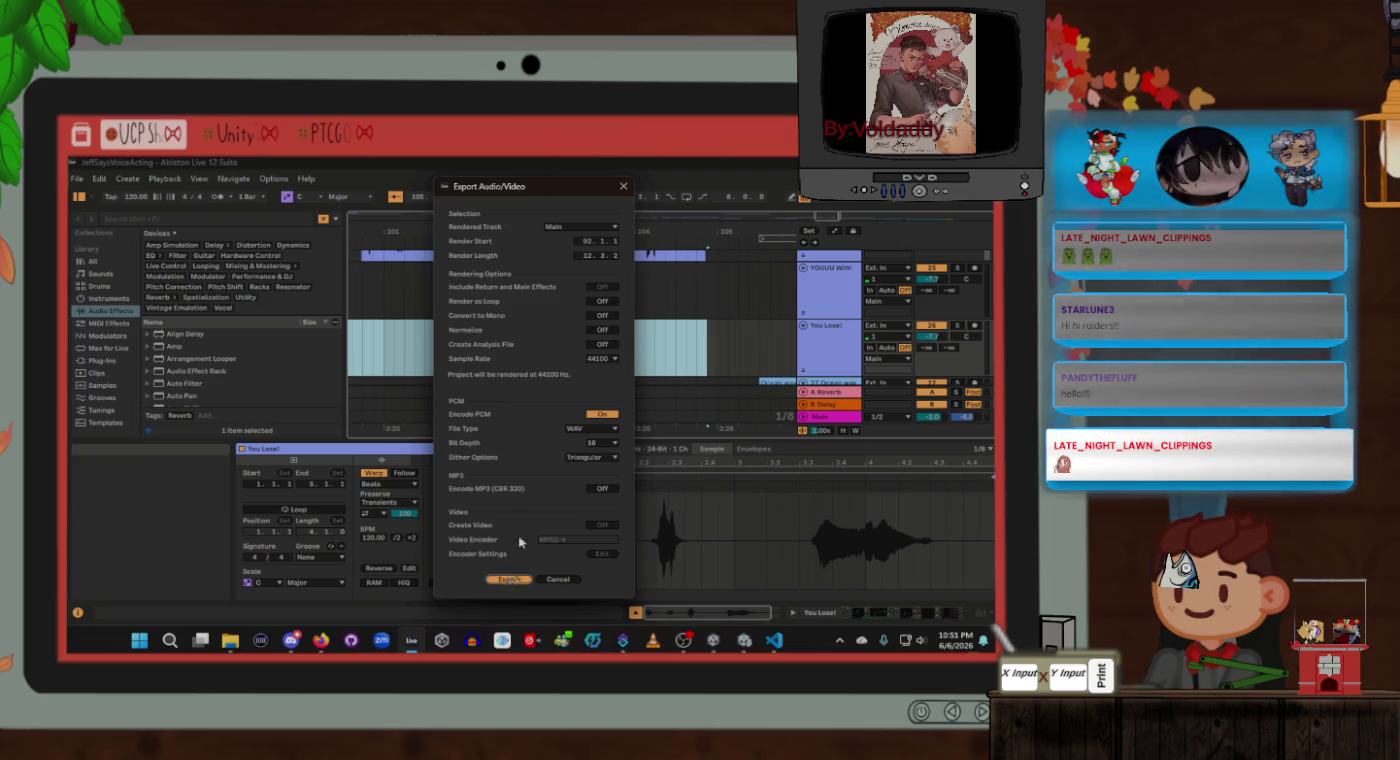
{"action": "scroll", "coordinate": [643, 403], "scroll_direction": "down", "scroll_amount": 10}
{"action": "scroll", "coordinate": [643, 402], "scroll_direction": "down", "scroll_amount": 5}
{"action": "left_click", "coordinate": [815, 548]}
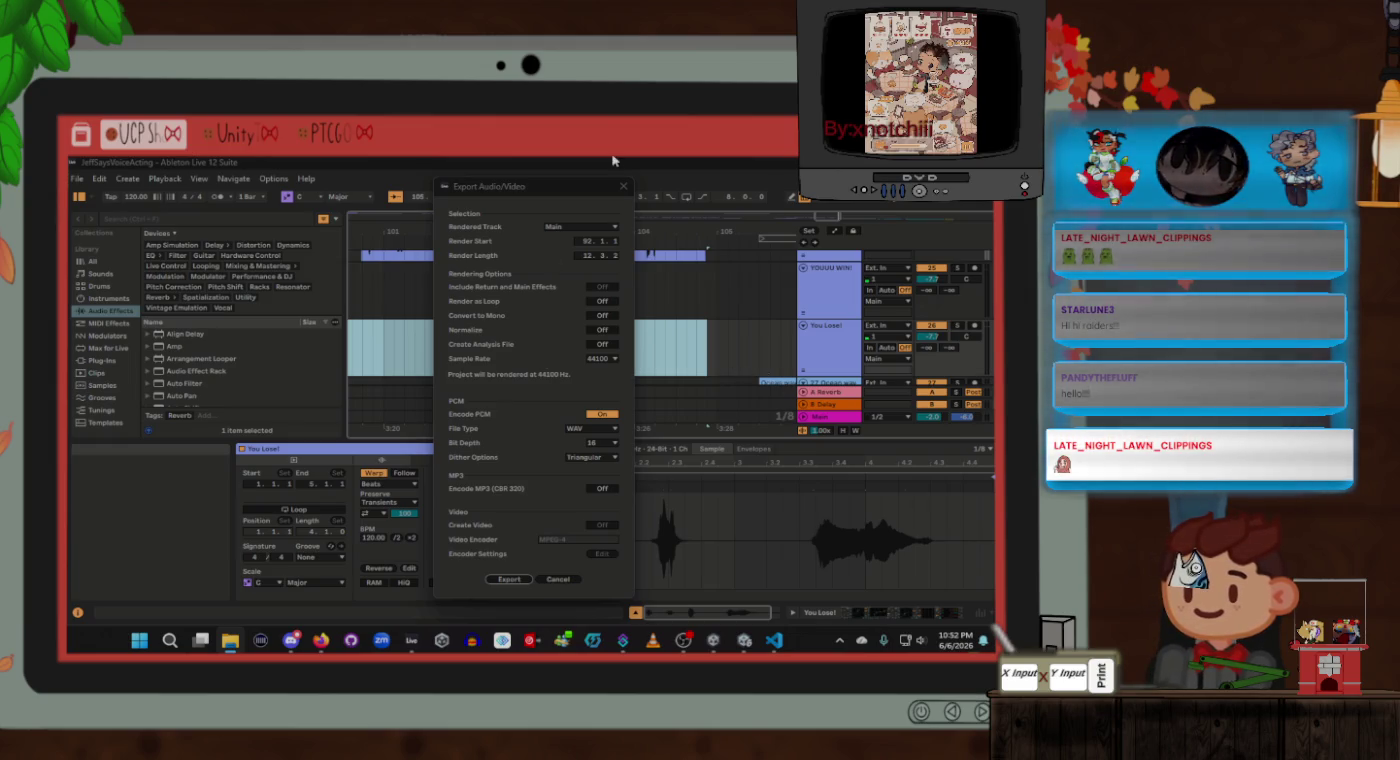
{"action": "left_click", "coordinate": [624, 186]}
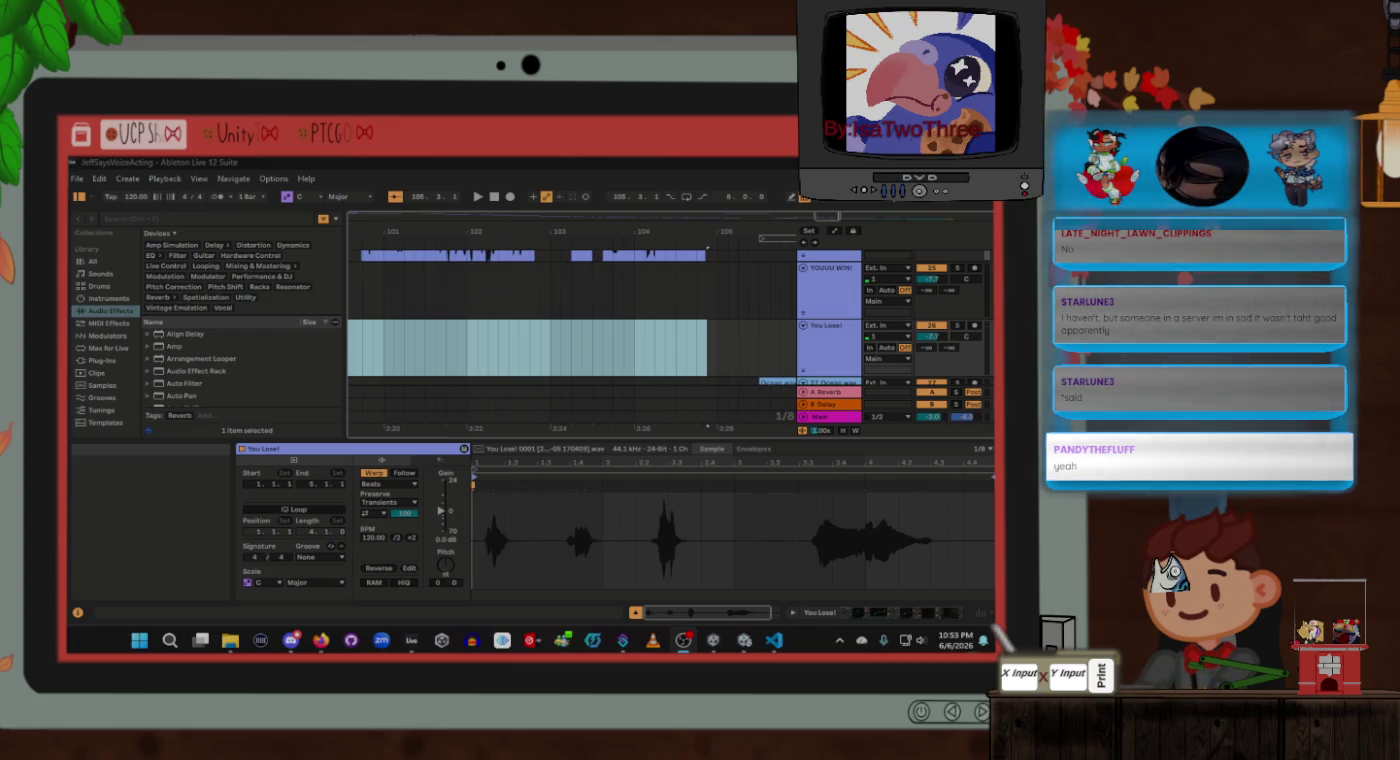
Step: Delete the You Lose! clip, leaving its track lane empty
{"action": "left_click", "coordinate": [514, 162]}
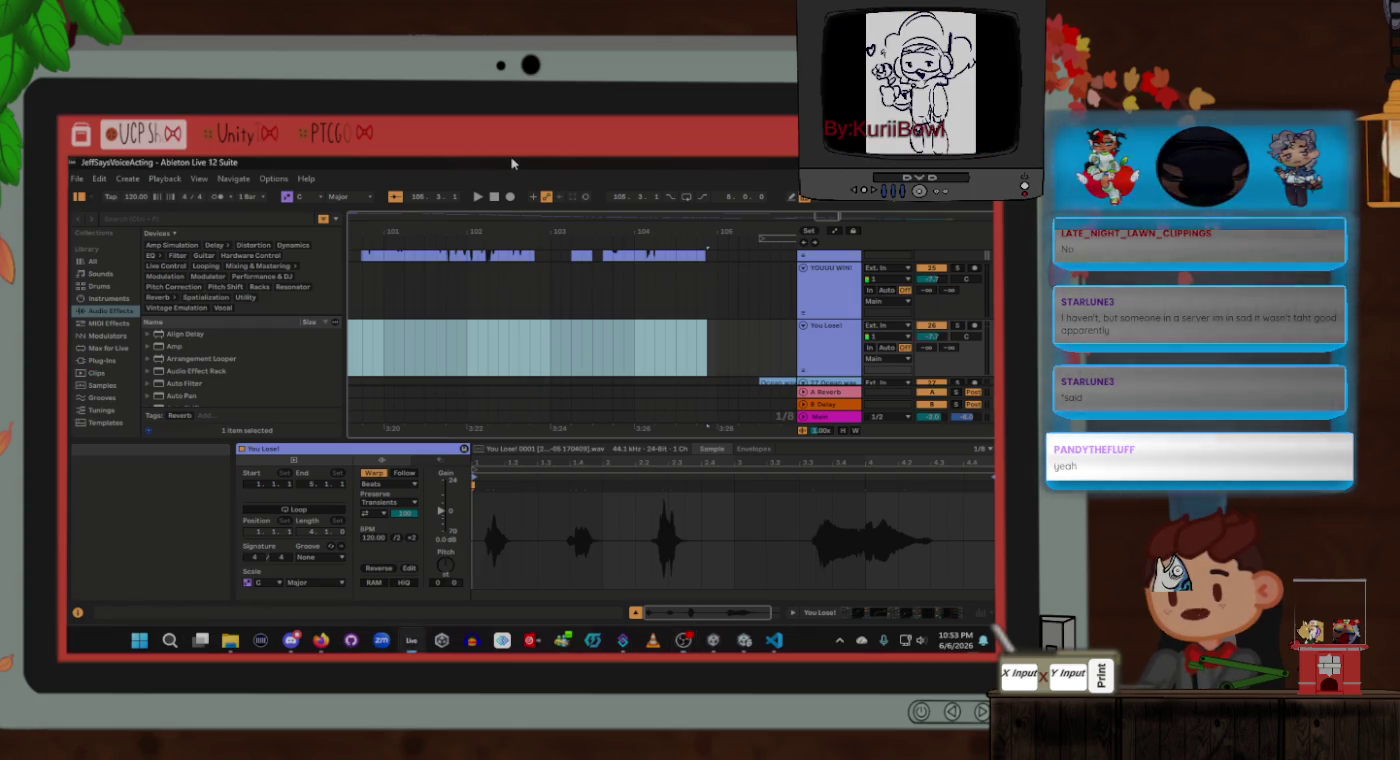
{"action": "key", "text": "Delete"}
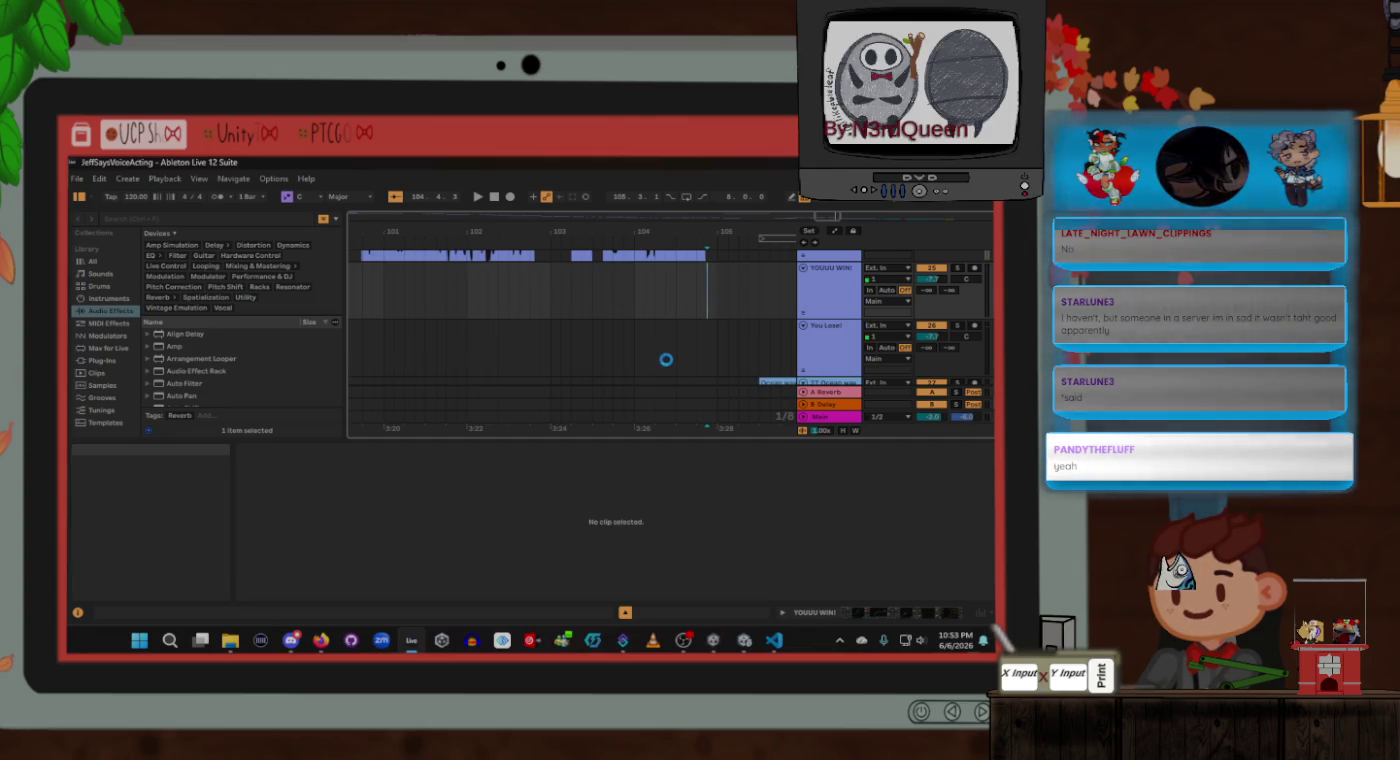
Step: Back in Unity, select the new YOU LOSE 2!!! clip in the Assets/Sounds folder
{"action": "key", "text": "alt+Tab"}
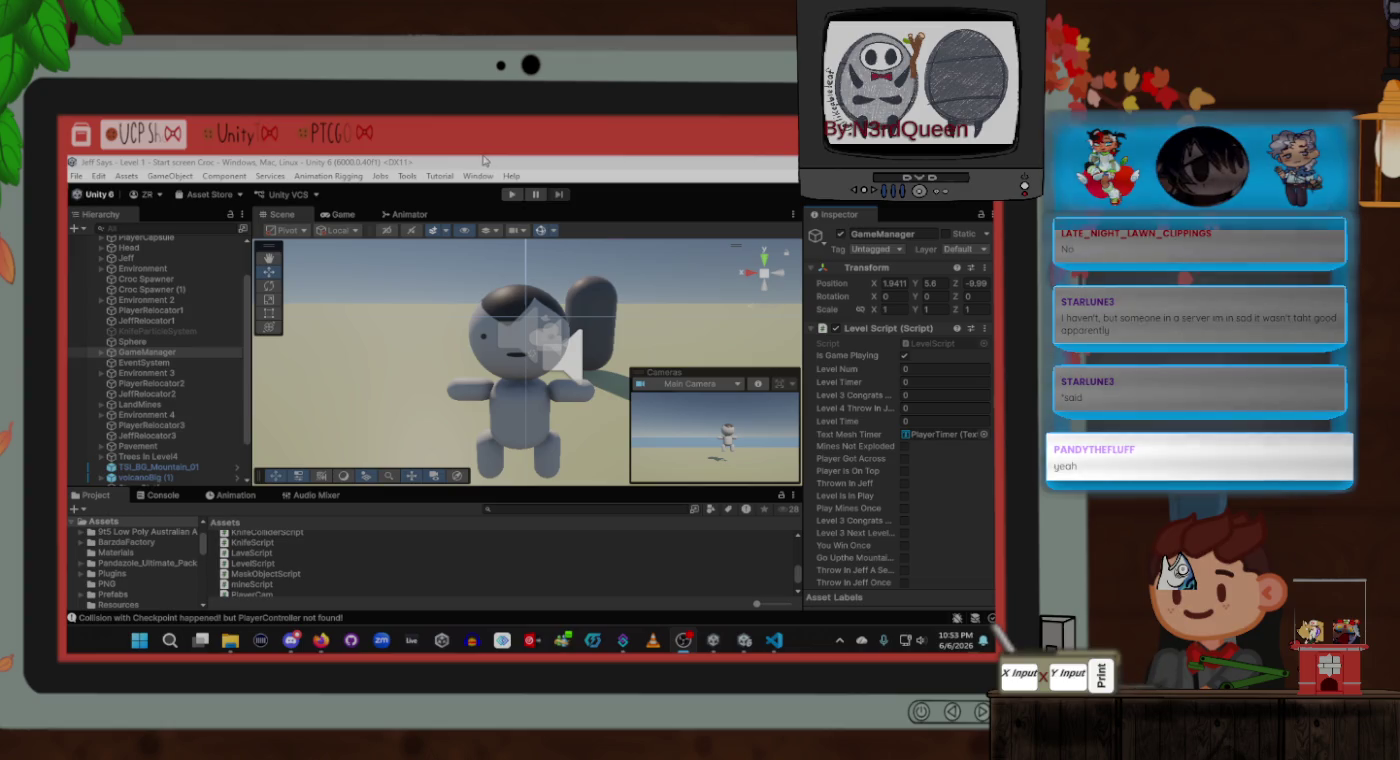
{"action": "left_click", "coordinate": [617, 200]}
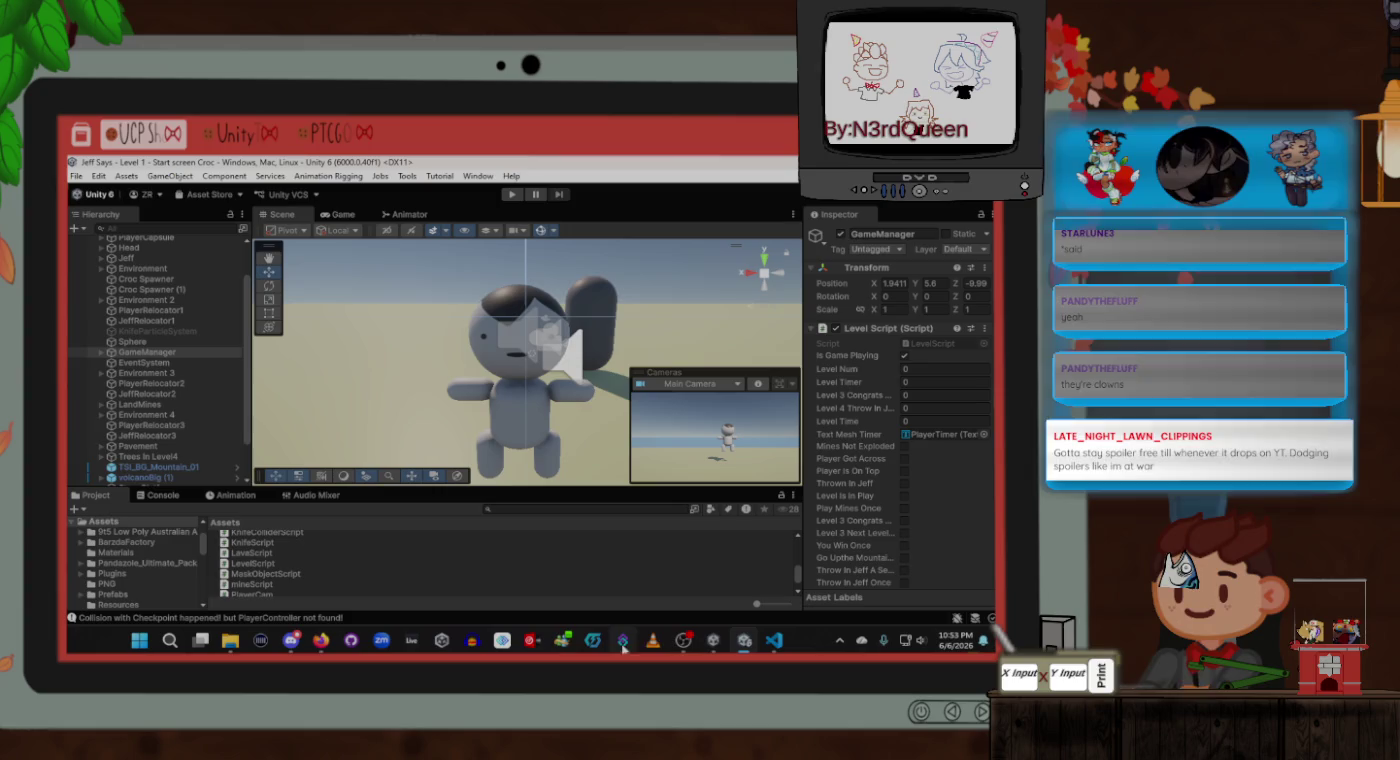
{"action": "mouse_move", "coordinate": [676, 645]}
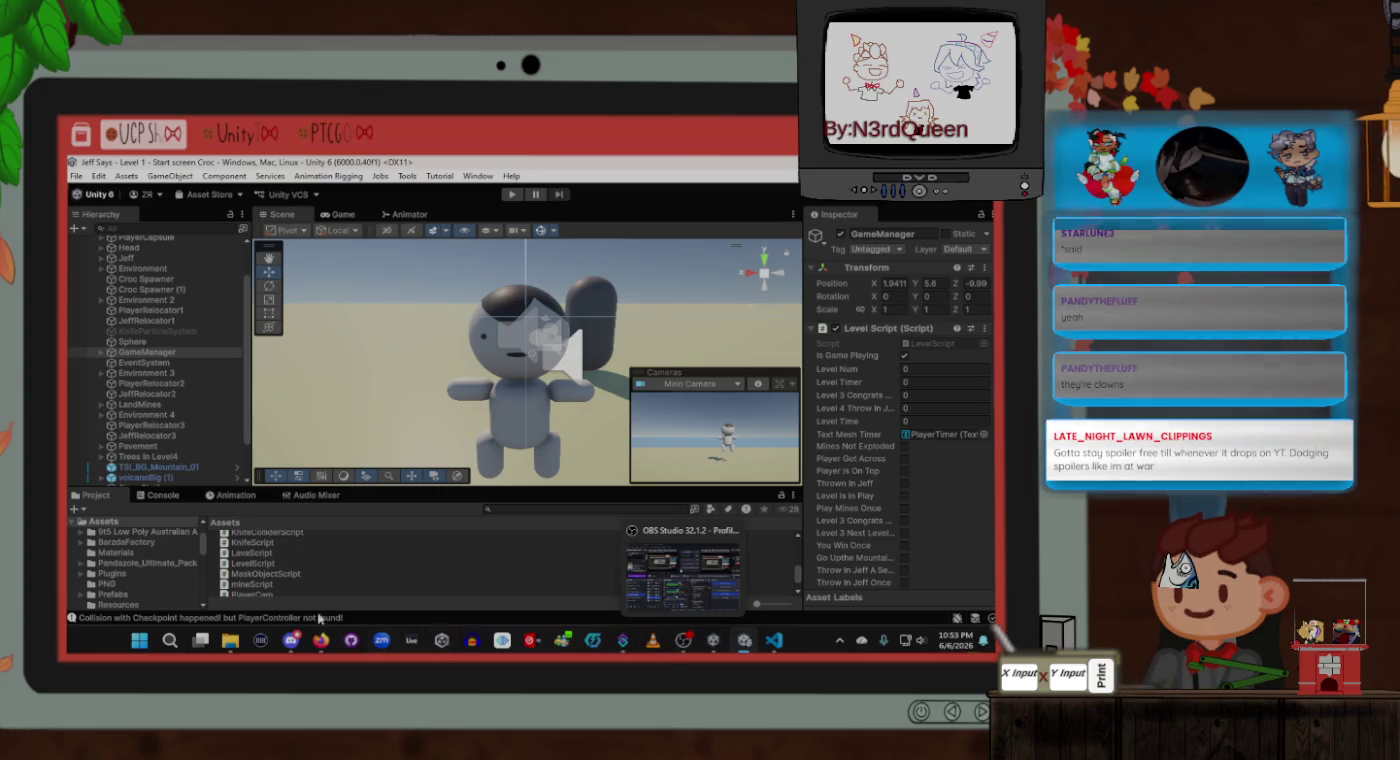
{"action": "scroll", "coordinate": [134, 598], "scroll_direction": "down", "scroll_amount": 2}
{"action": "scroll", "coordinate": [116, 592], "scroll_direction": "down", "scroll_amount": 2}
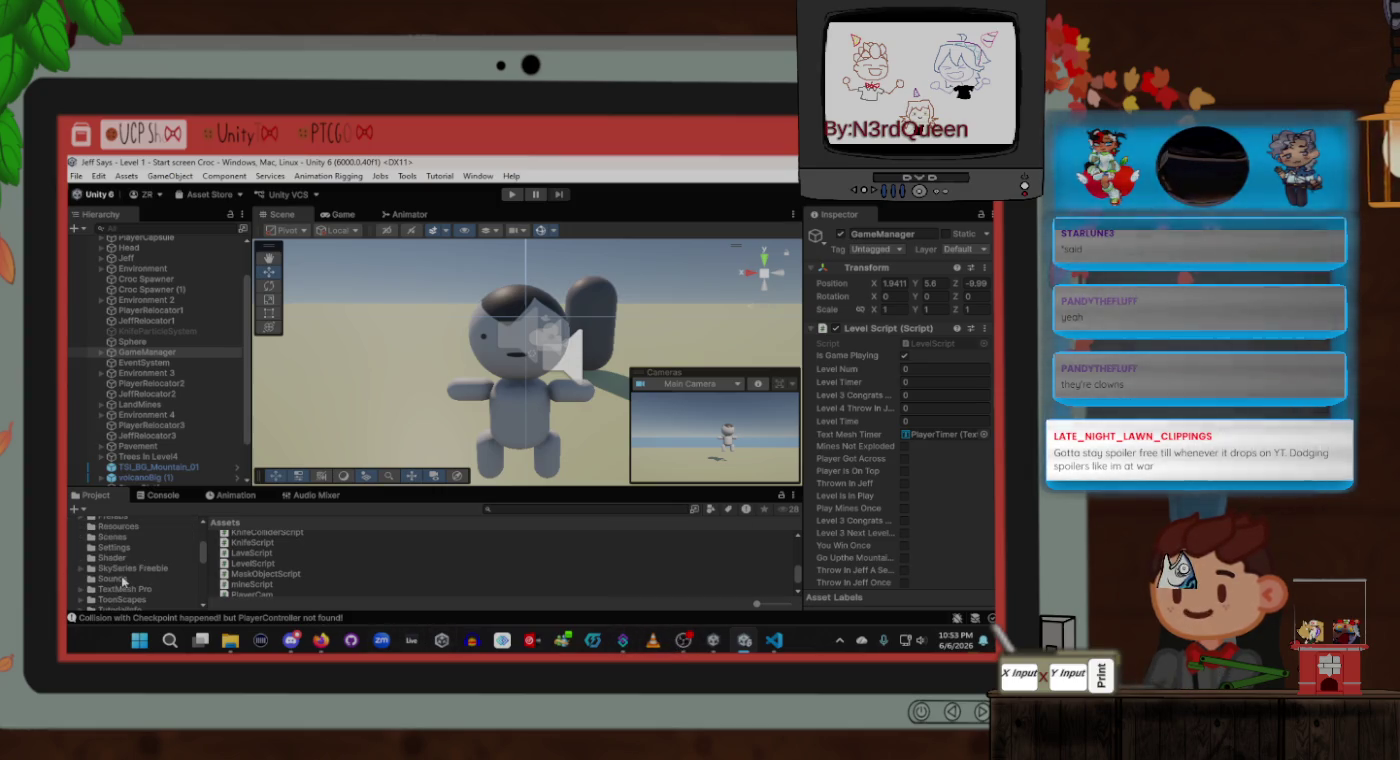
{"action": "left_click", "coordinate": [111, 578]}
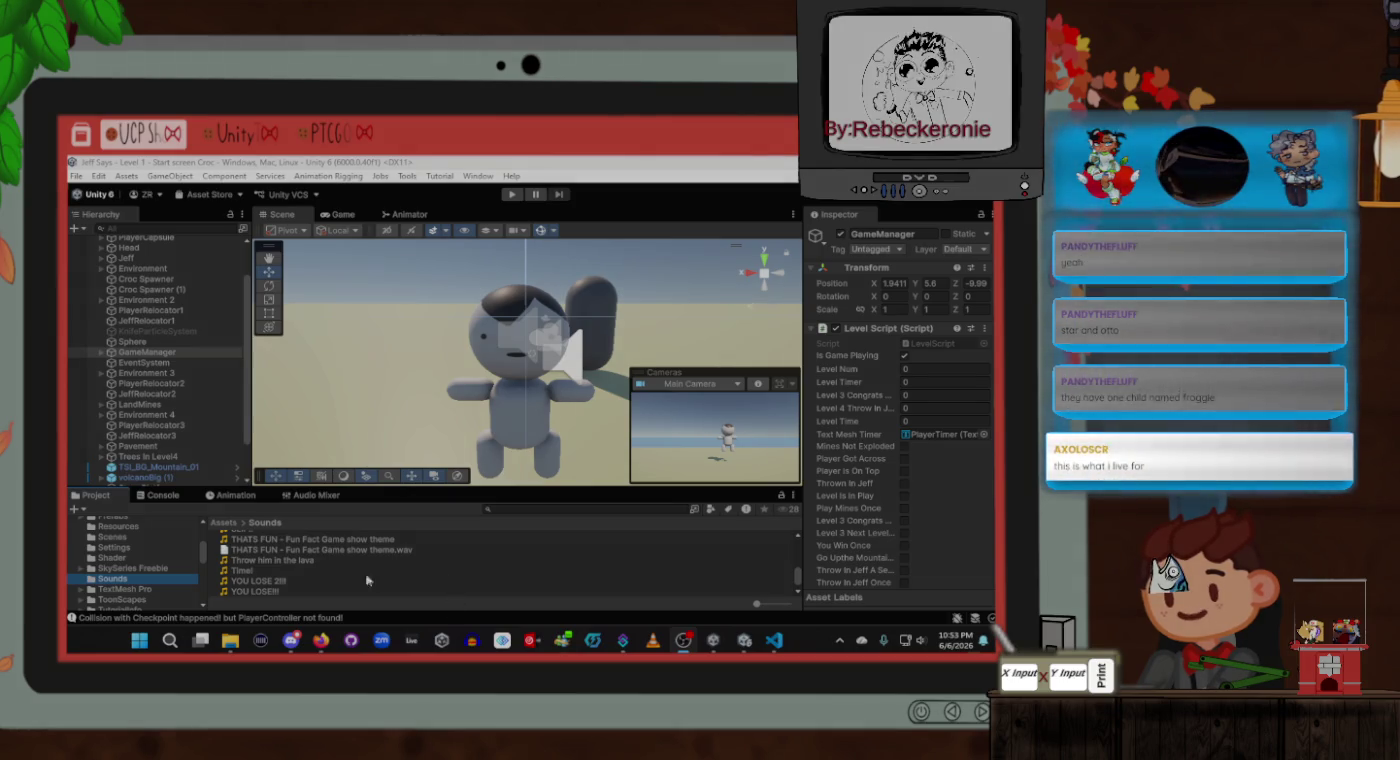
{"action": "left_click", "coordinate": [268, 581]}
Step: Expand GameManager and its SOUNDS group in the Hierarchy
{"action": "scroll", "coordinate": [150, 331], "scroll_direction": "up", "scroll_amount": 2}
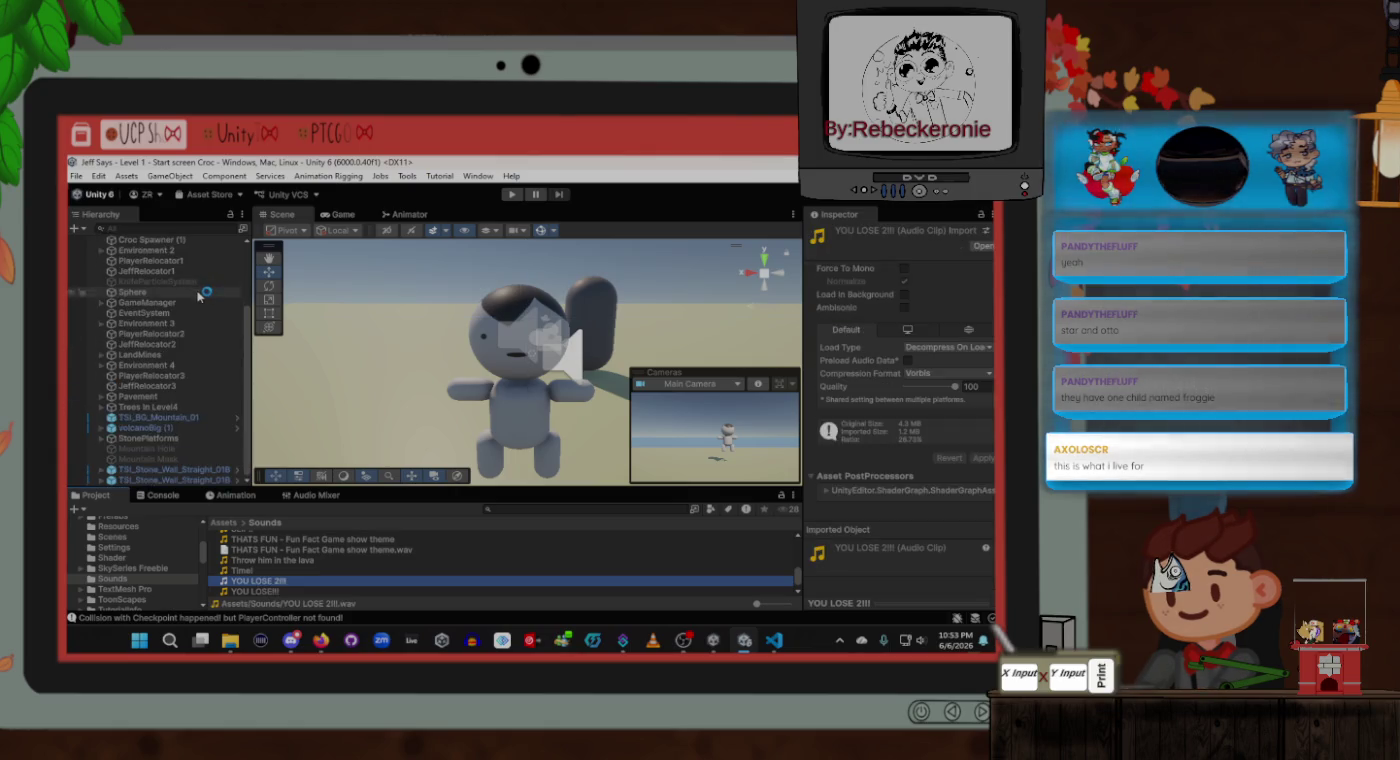
{"action": "left_click", "coordinate": [101, 397]}
{"action": "scroll", "coordinate": [133, 341], "scroll_direction": "down", "scroll_amount": 4}
{"action": "left_click", "coordinate": [130, 302]}
{"action": "left_click", "coordinate": [111, 302]}
Step: Create an empty object under SOUNDS named 'Sound YOU LOSE two'
{"action": "right_click", "coordinate": [156, 304]}
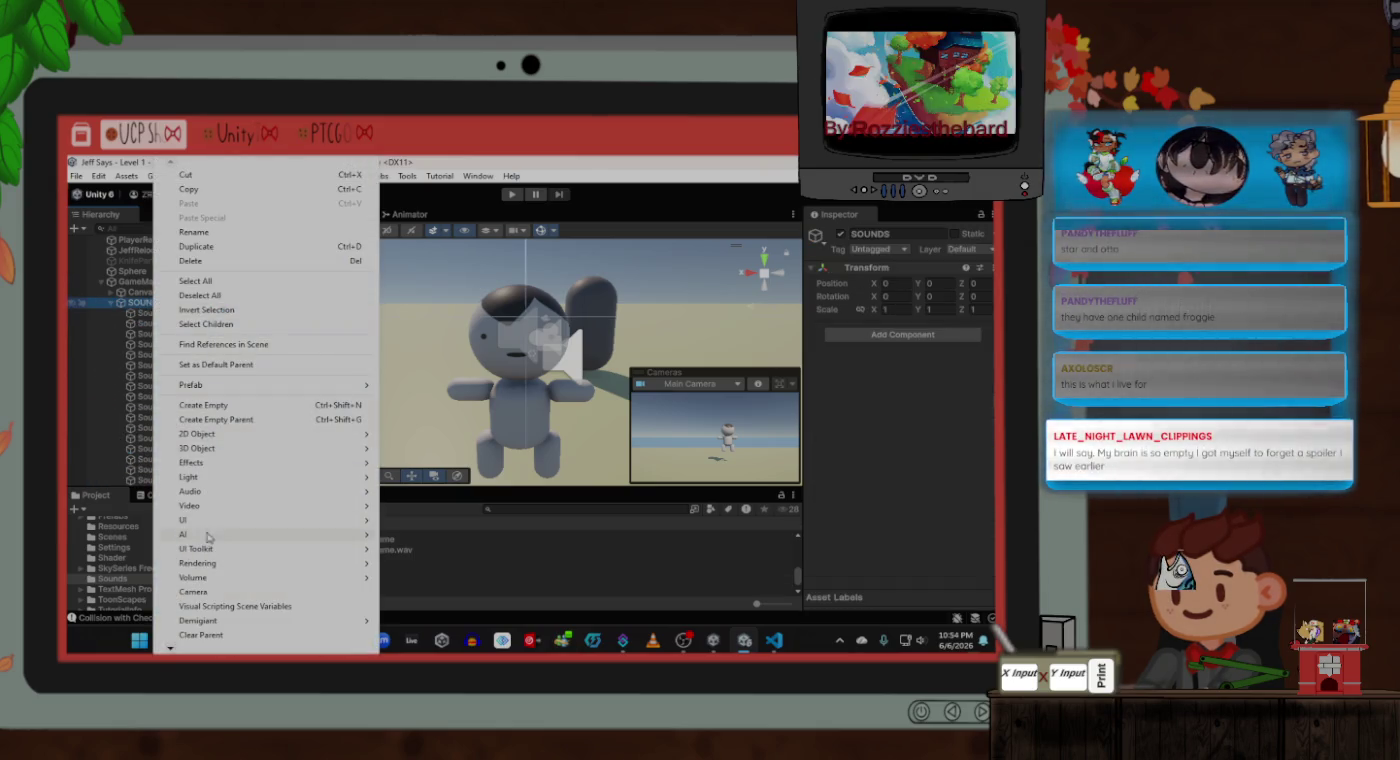
{"action": "left_click", "coordinate": [227, 406]}
{"action": "type", "text": "Soun"}
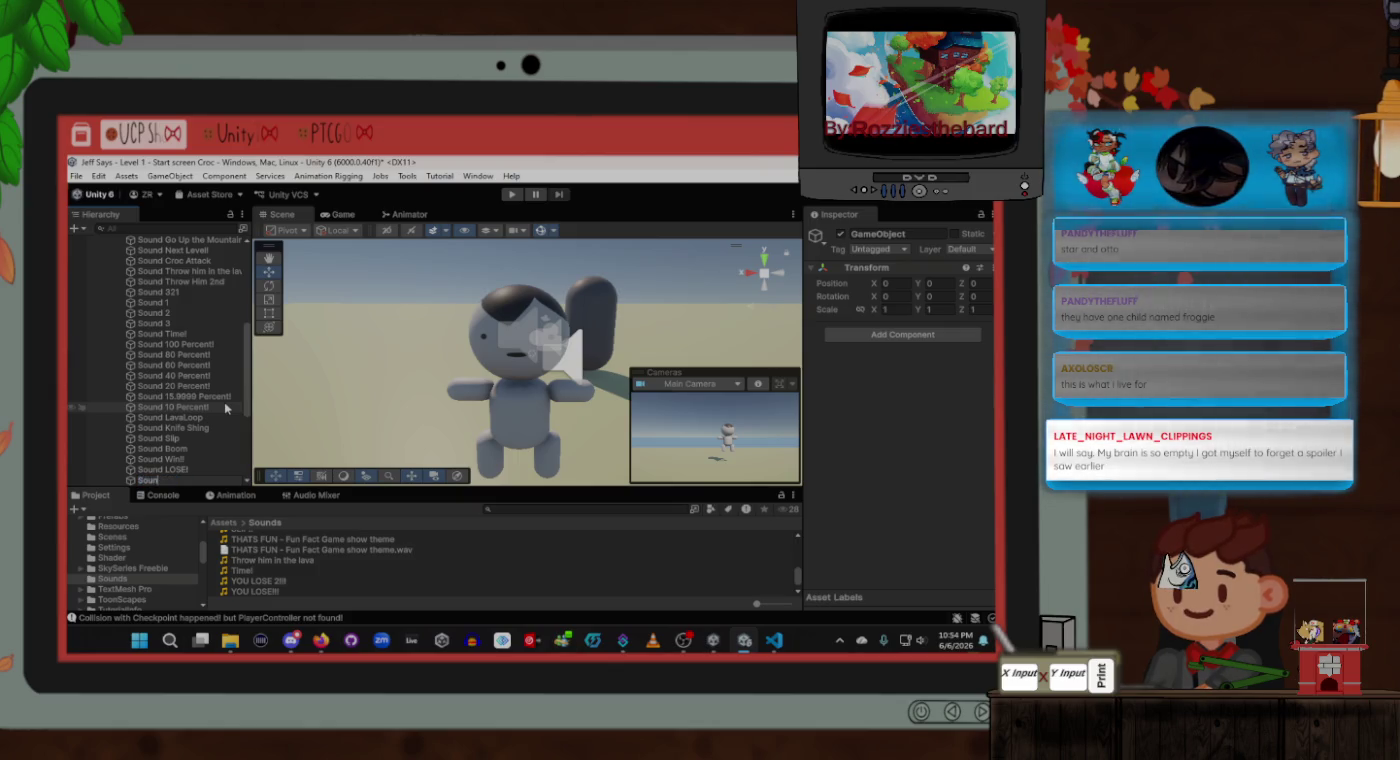
{"action": "type", "text": "d YOU LOSE"}
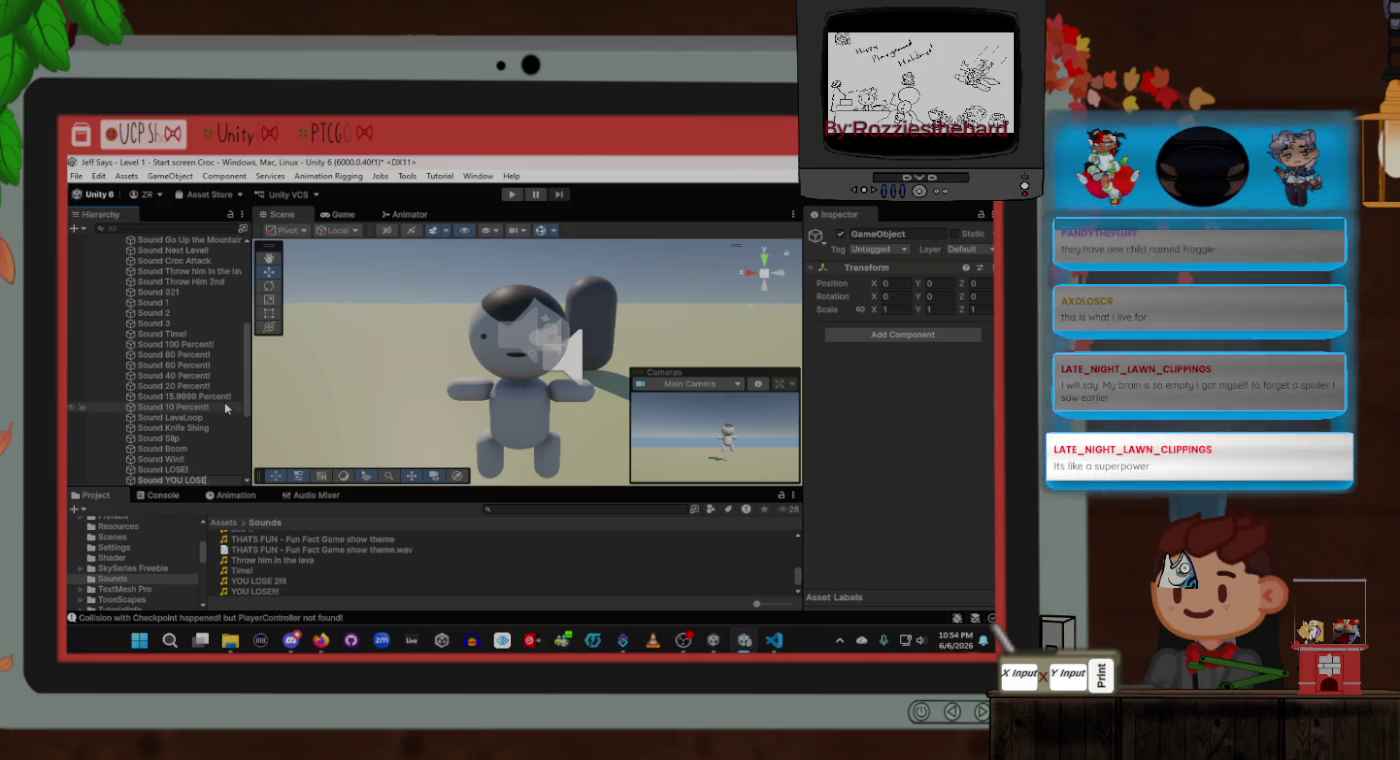
{"action": "type", "text": " two"}
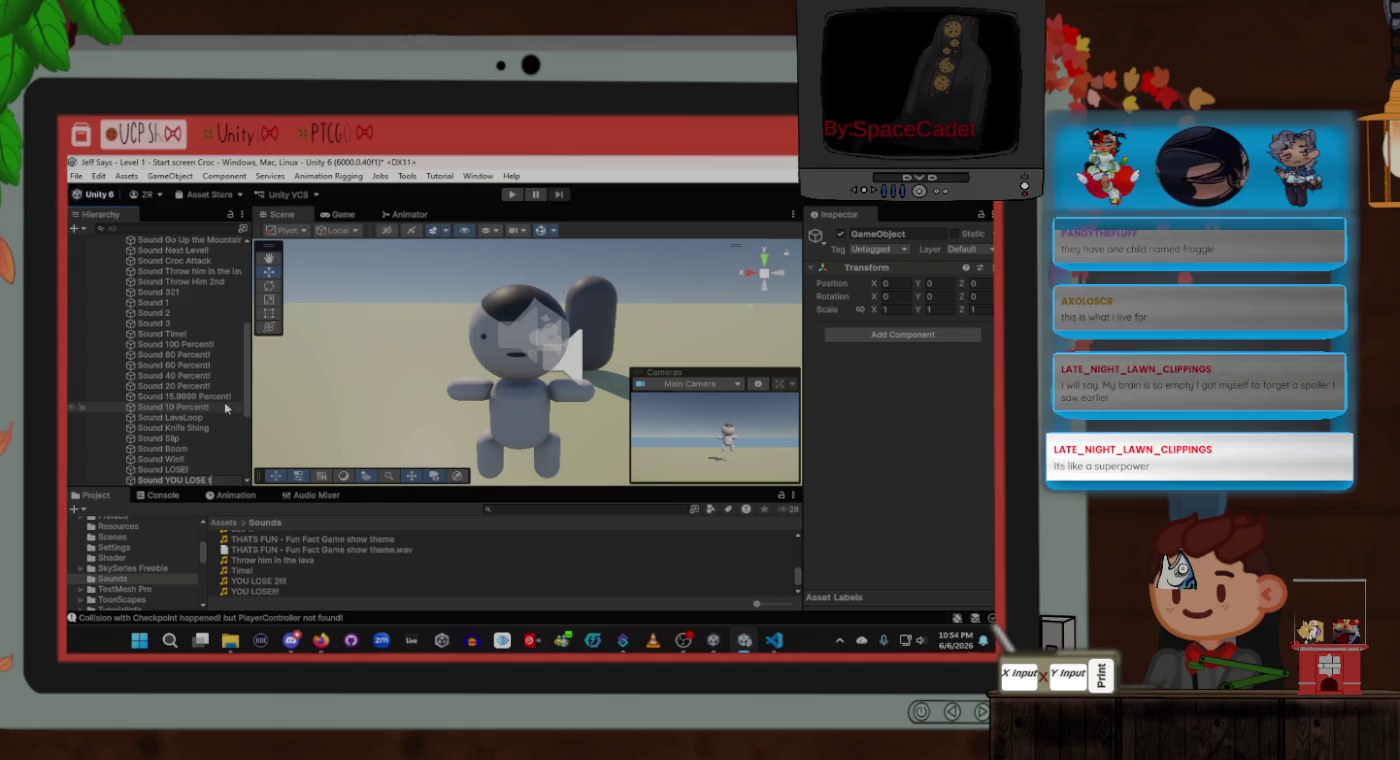
{"action": "key", "text": "Return"}
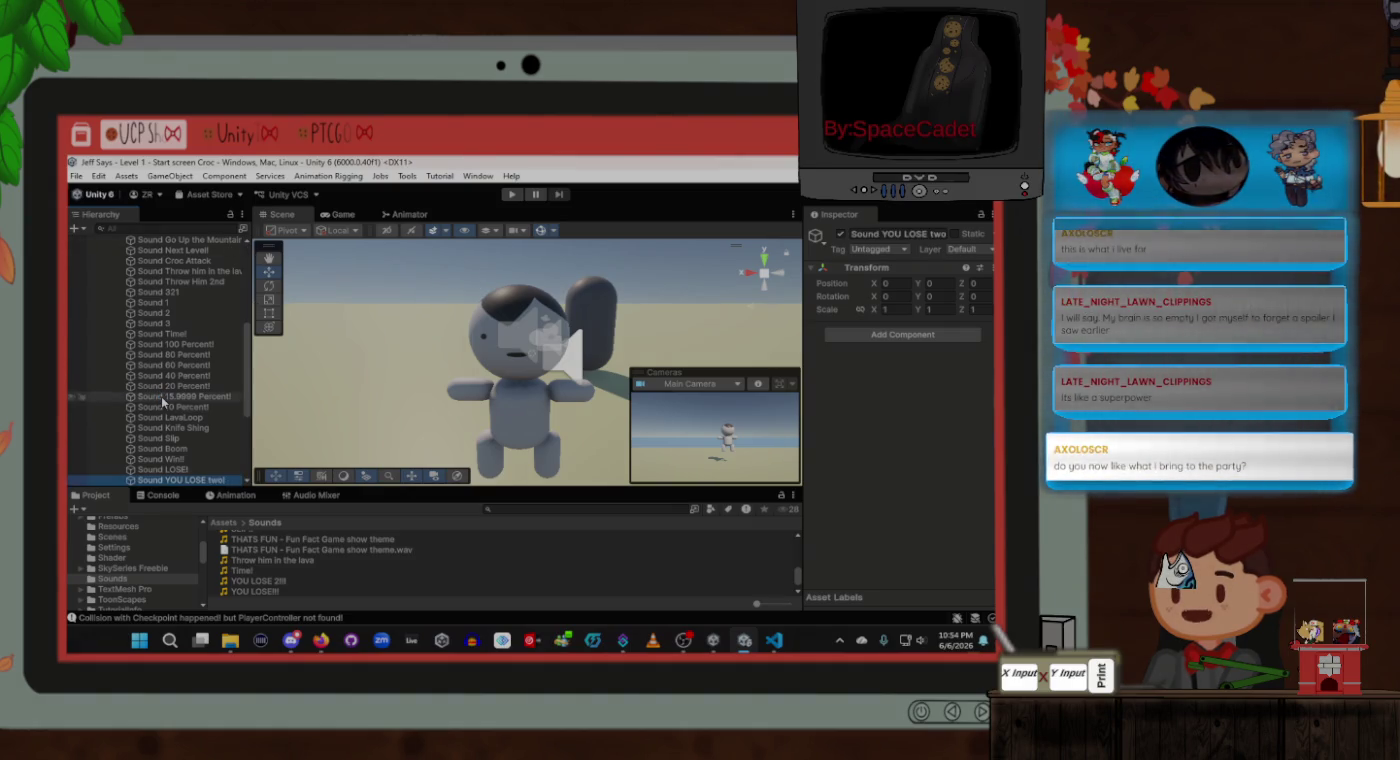
{"action": "scroll", "coordinate": [176, 397], "scroll_direction": "up", "scroll_amount": 5}
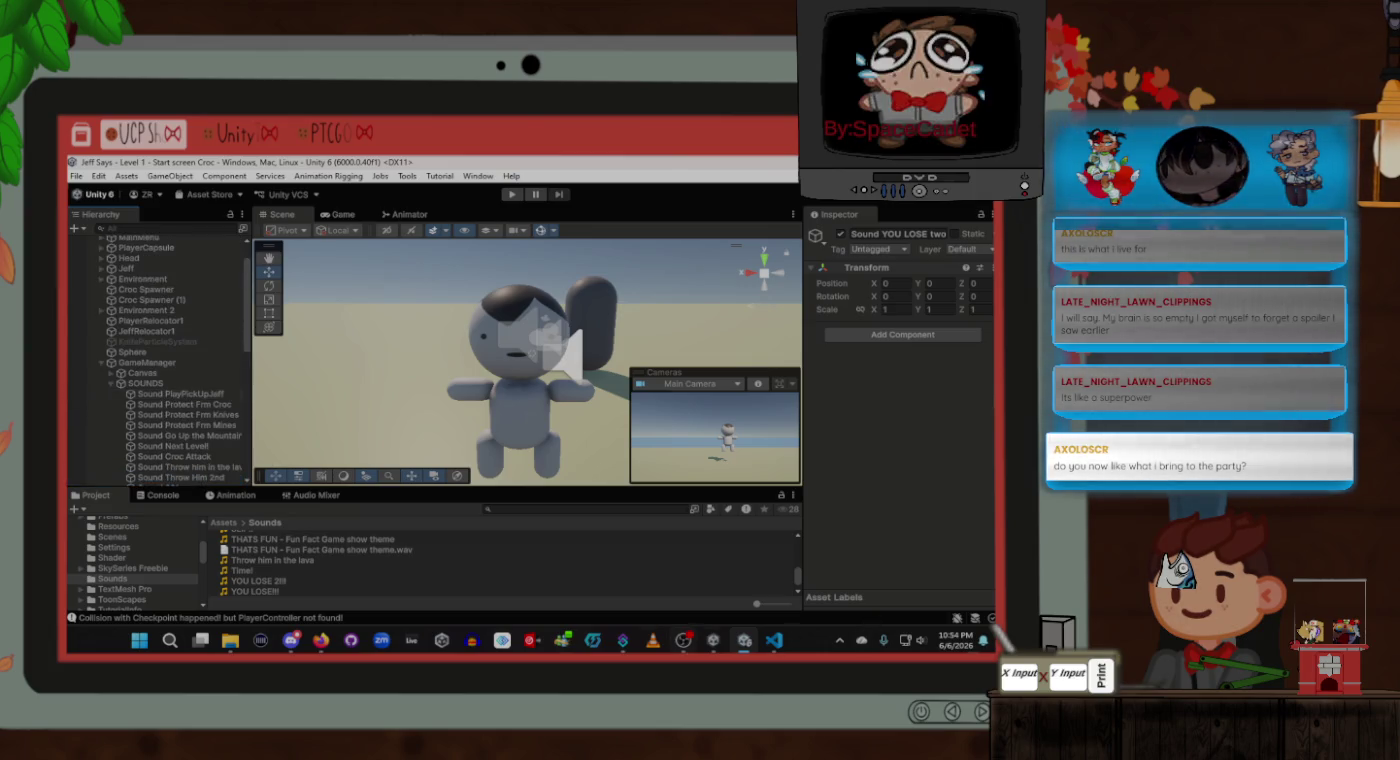
{"action": "mouse_move", "coordinate": [684, 645]}
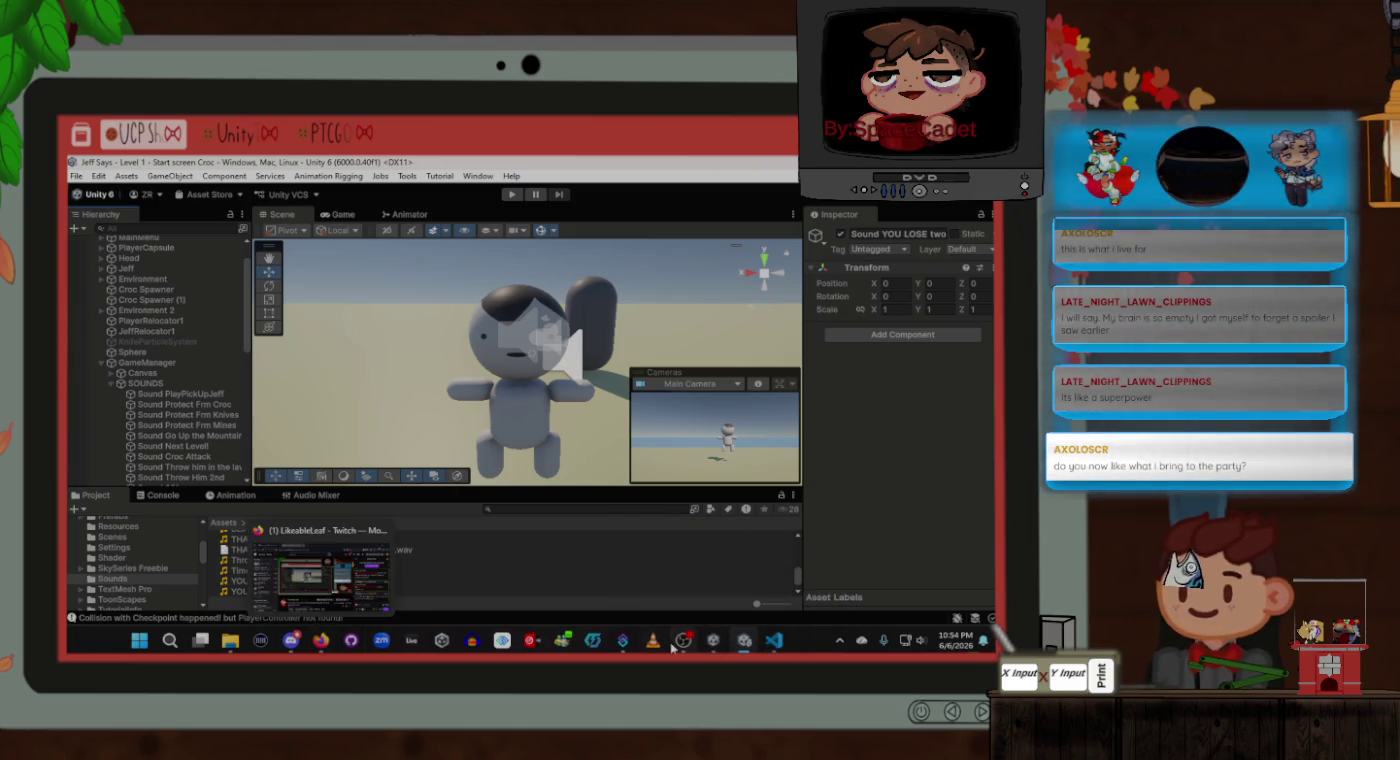
{"action": "left_click", "coordinate": [780, 645]}
{"action": "left_click", "coordinate": [551, 425]}
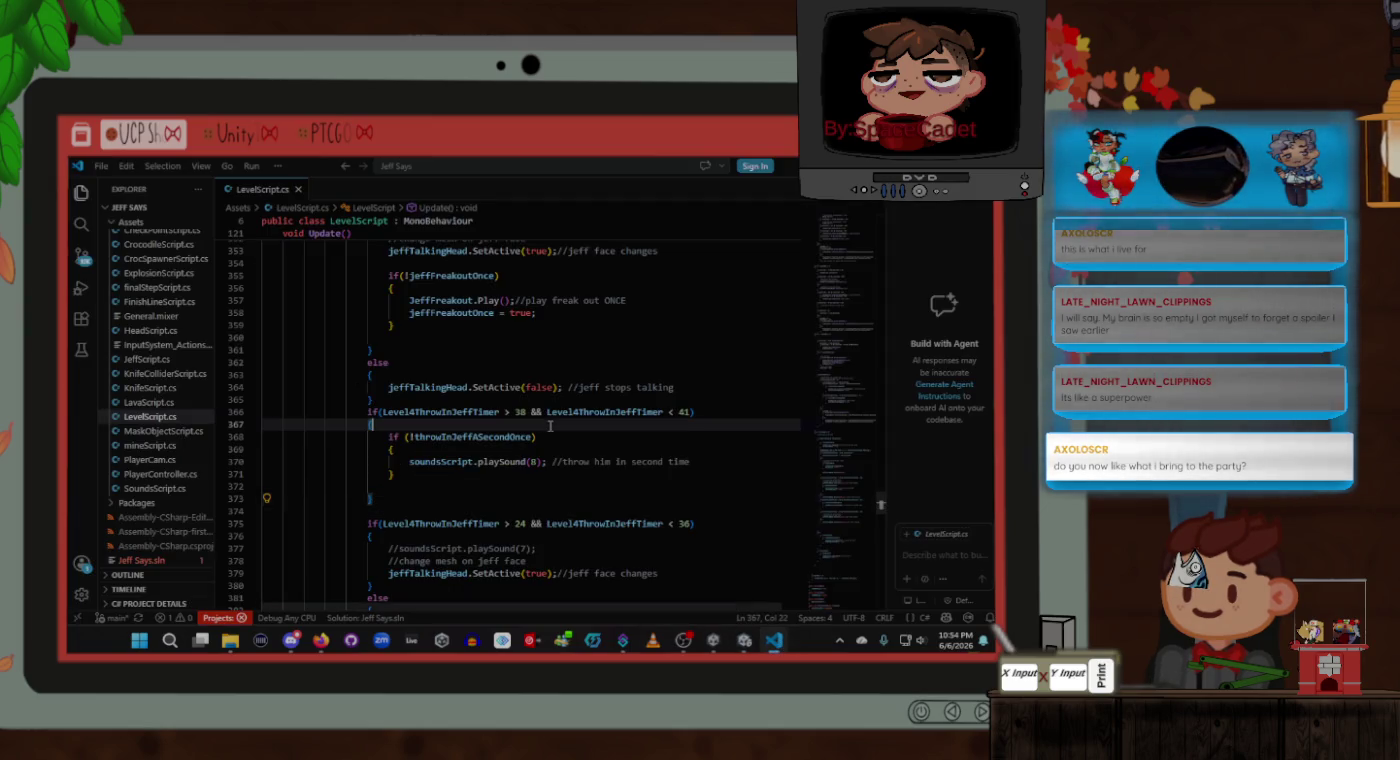
{"action": "scroll", "coordinate": [590, 440], "scroll_direction": "down", "scroll_amount": 2}
{"action": "key", "text": "Up"}
{"action": "key", "text": "Up"}
{"action": "key", "text": "Up"}
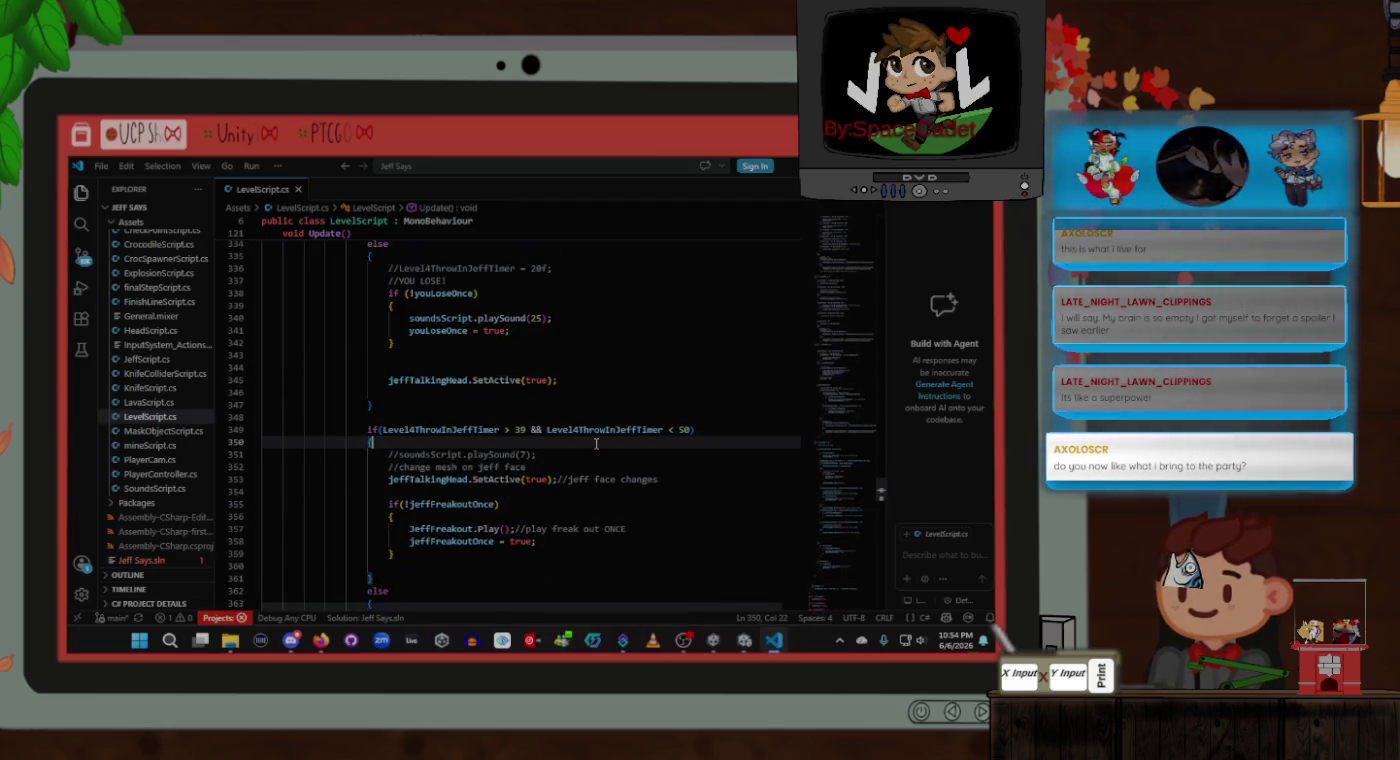
{"action": "scroll", "coordinate": [596, 444], "scroll_direction": "up", "scroll_amount": 3}
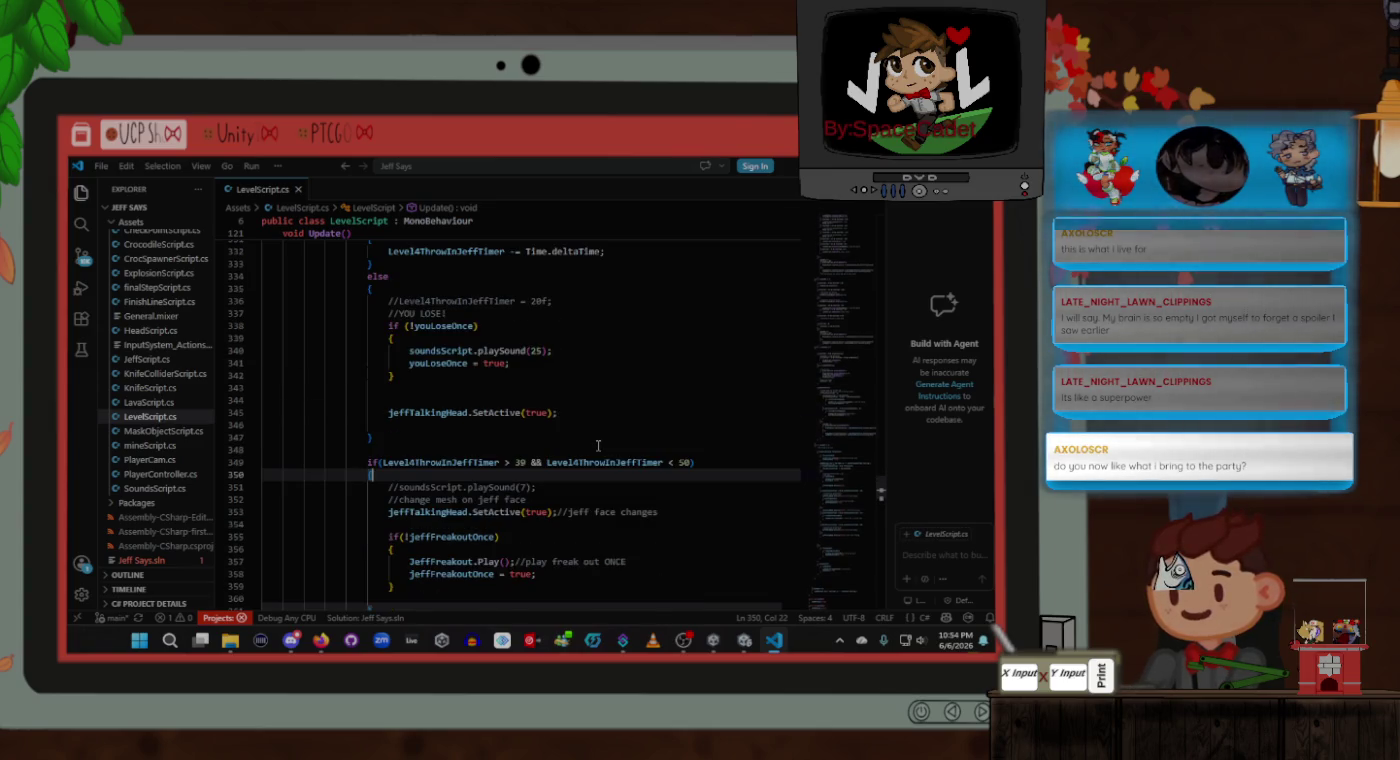
{"action": "scroll", "coordinate": [598, 446], "scroll_direction": "up", "scroll_amount": 3}
{"action": "scroll", "coordinate": [599, 445], "scroll_direction": "up", "scroll_amount": 3}
{"action": "scroll", "coordinate": [598, 446], "scroll_direction": "down", "scroll_amount": 4}
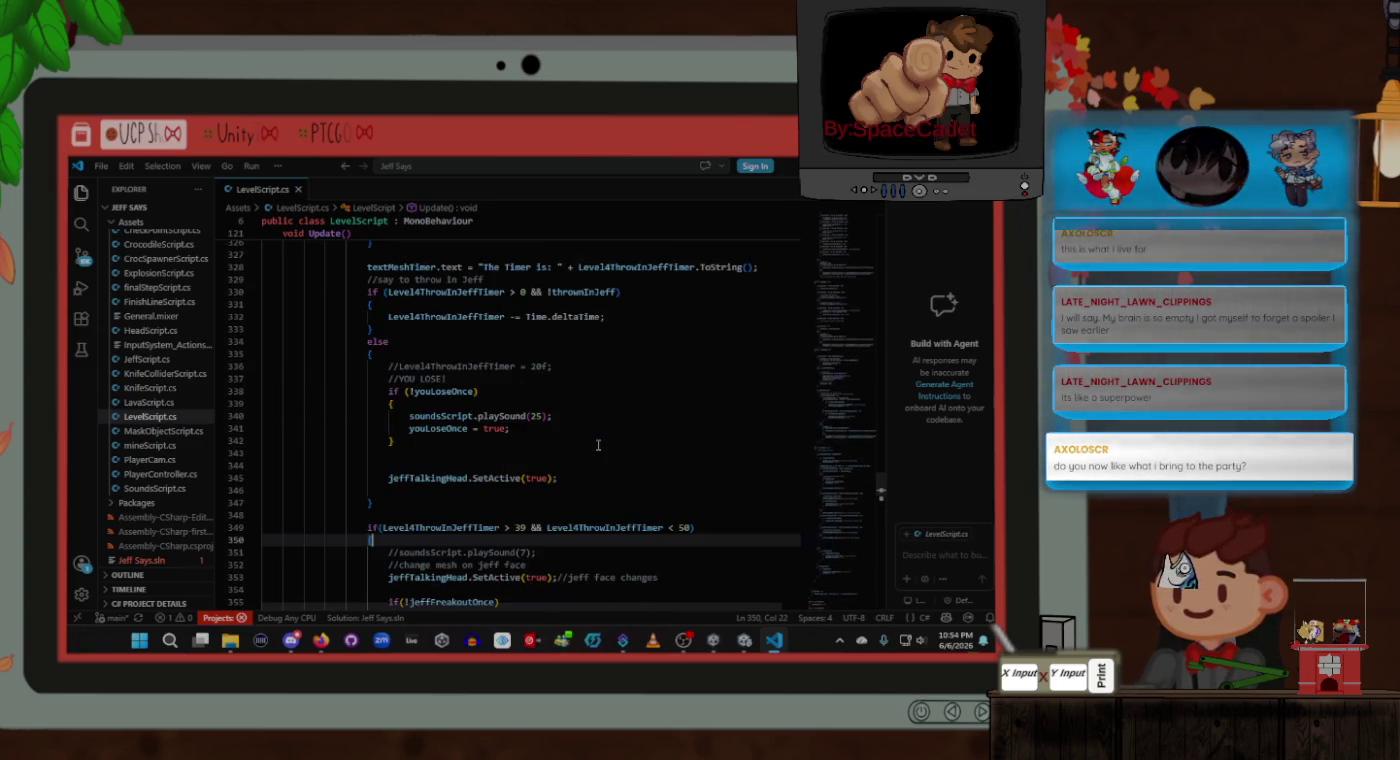
{"action": "scroll", "coordinate": [526, 427], "scroll_direction": "up", "scroll_amount": 2}
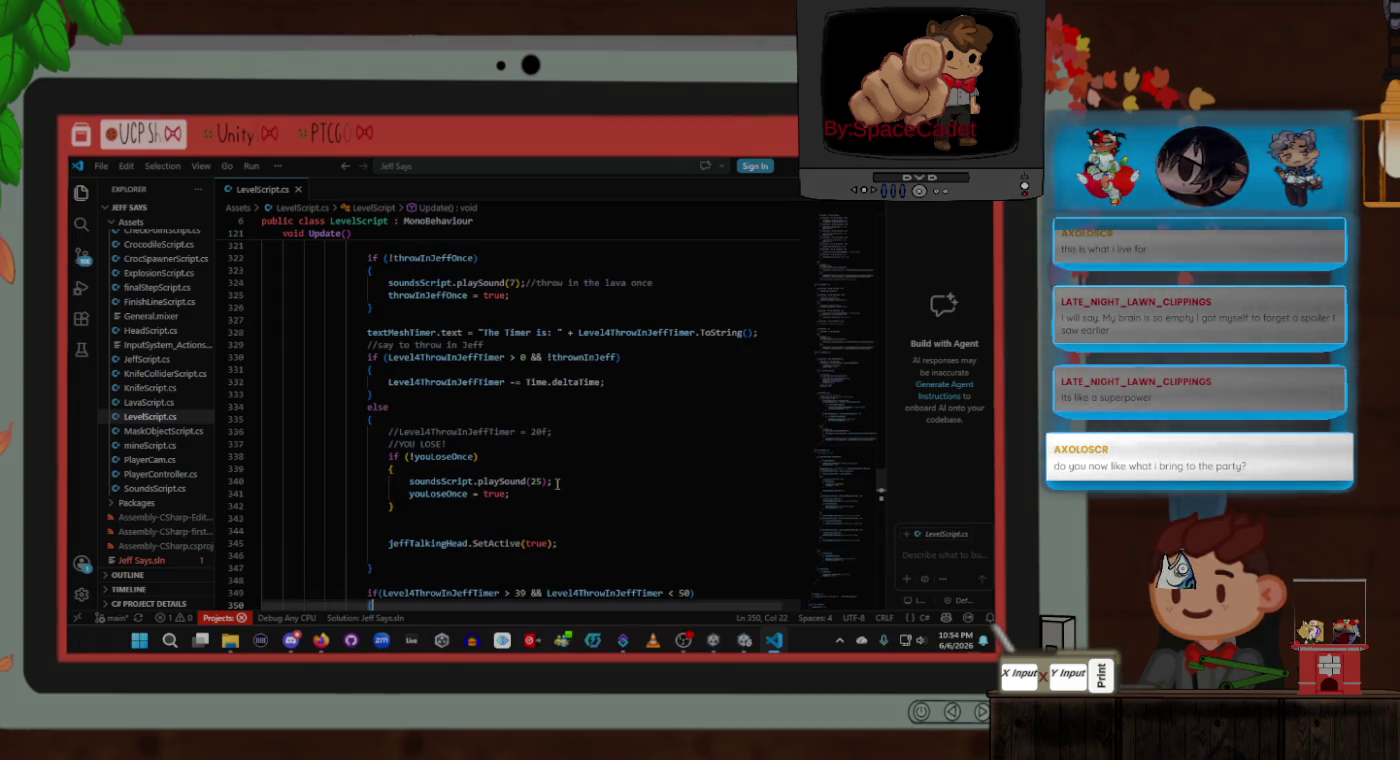
{"action": "left_click", "coordinate": [542, 482]}
{"action": "key", "text": "alt+Tab"}
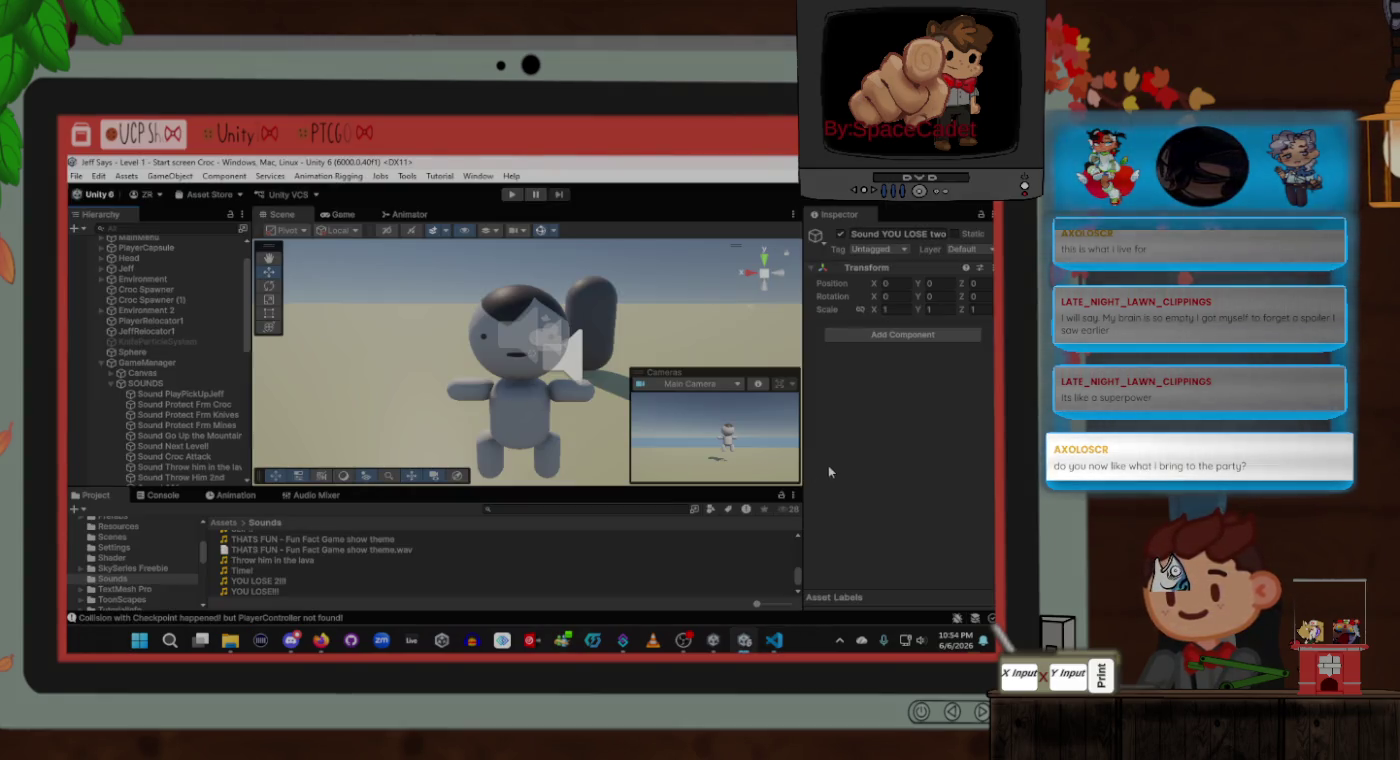
Step: Add a new element to GameManager's Audio Sounds list
{"action": "left_click", "coordinate": [188, 367]}
{"action": "scroll", "coordinate": [874, 418], "scroll_direction": "down", "scroll_amount": 10}
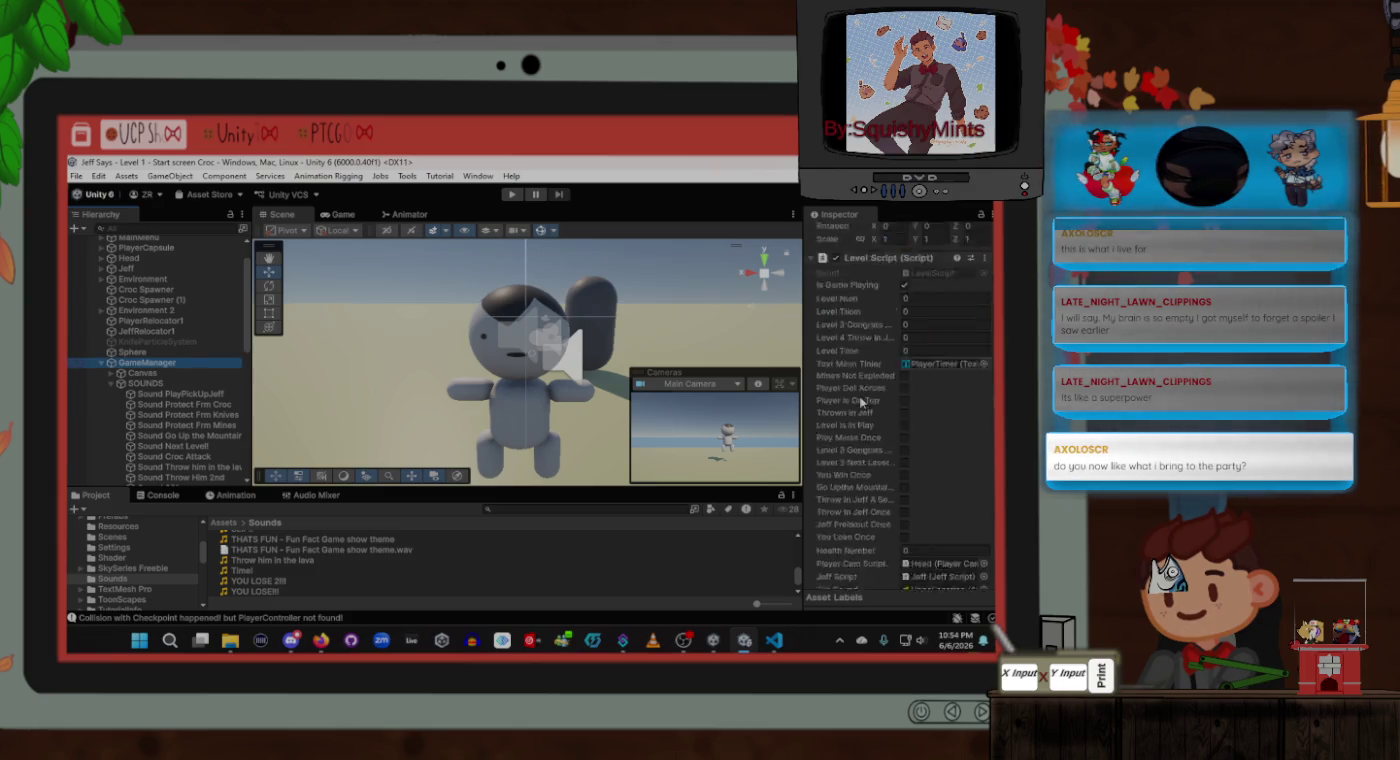
{"action": "scroll", "coordinate": [880, 451], "scroll_direction": "down", "scroll_amount": 2}
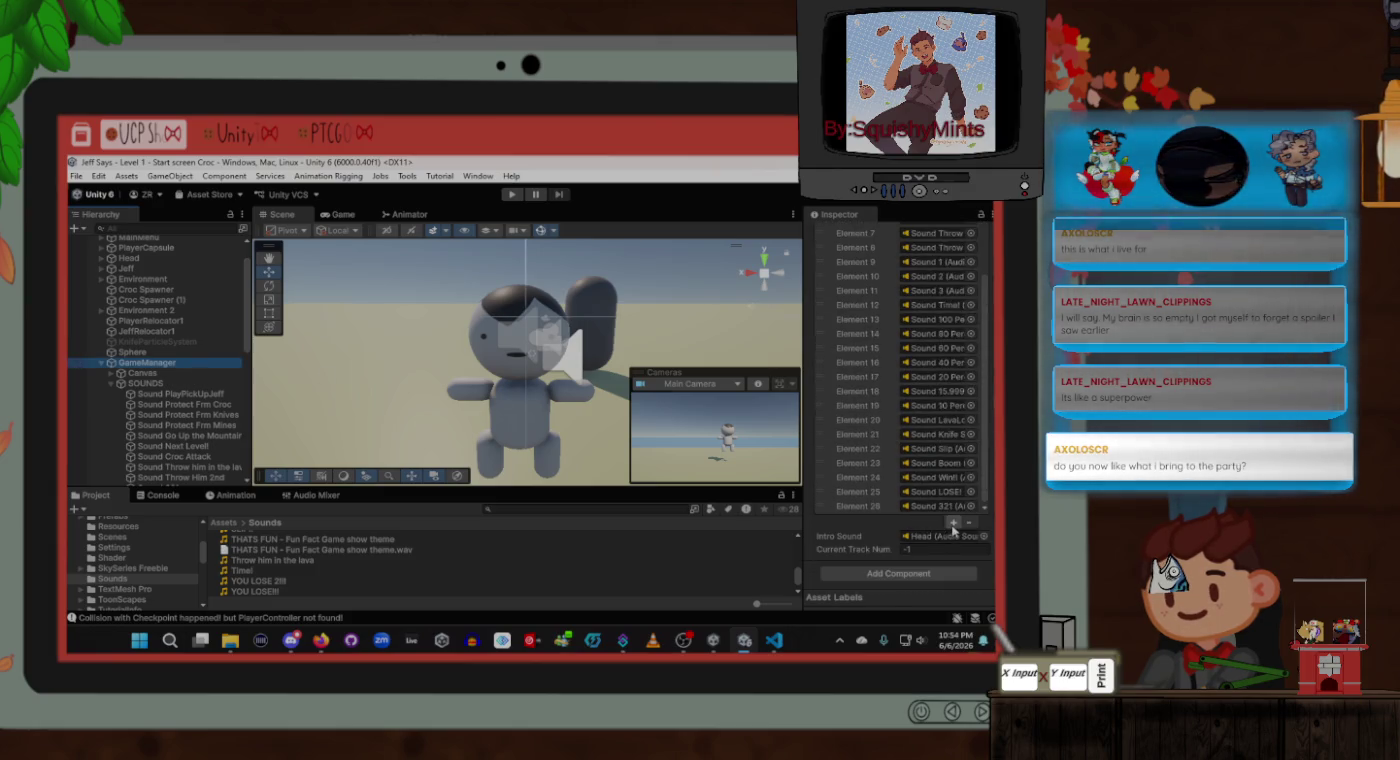
{"action": "left_click", "coordinate": [953, 522]}
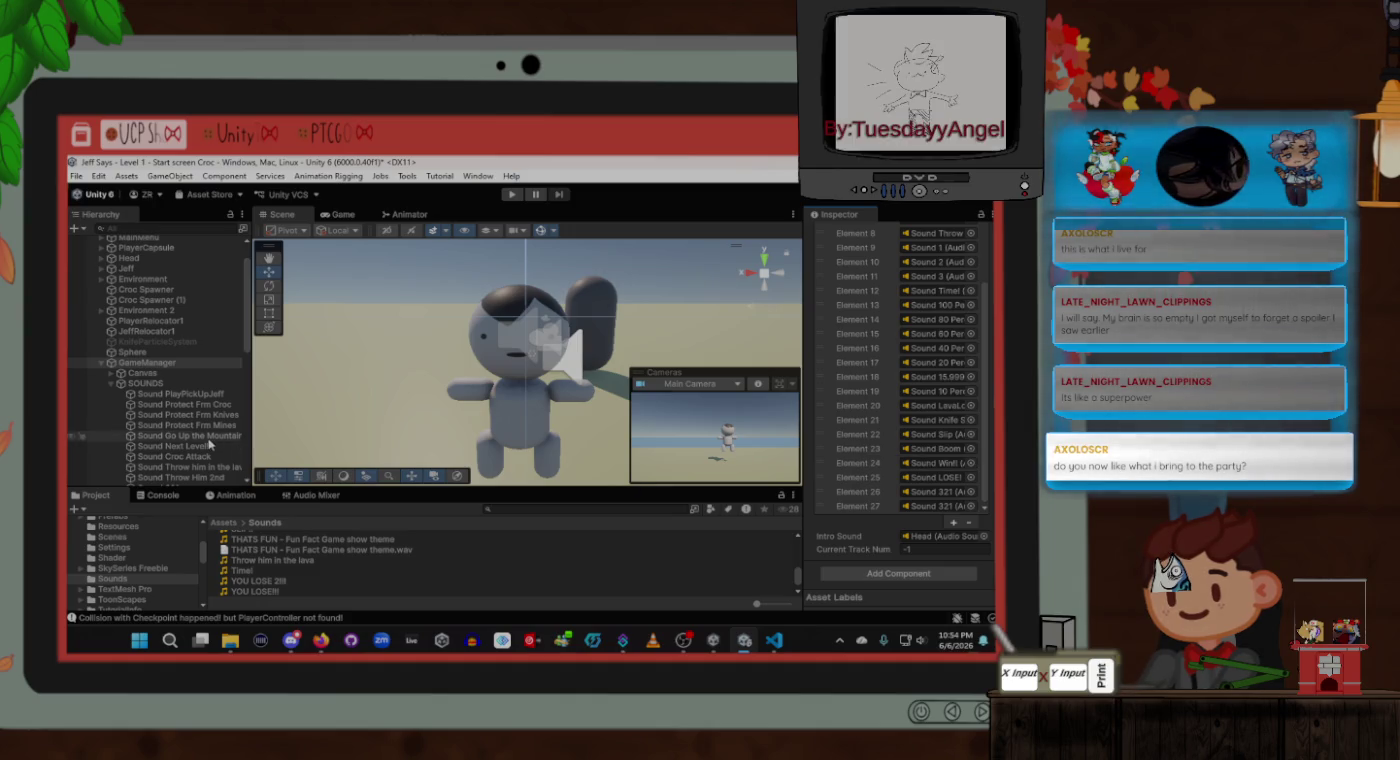
{"action": "scroll", "coordinate": [208, 444], "scroll_direction": "down", "scroll_amount": 10}
{"action": "mouse_move", "coordinate": [181, 302]}
{"action": "left_mouse_down"}
{"action": "mouse_move", "coordinate": [961, 485]}
{"action": "mouse_move", "coordinate": [930, 508]}
{"action": "mouse_move", "coordinate": [948, 509]}
{"action": "mouse_move", "coordinate": [550, 450]}
{"action": "left_mouse_up"}
Step: Give Sound YOU LOSE two! an Audio Source playing YOU LOSE 2!!! with Output set to Master
{"action": "left_click", "coordinate": [180, 301]}
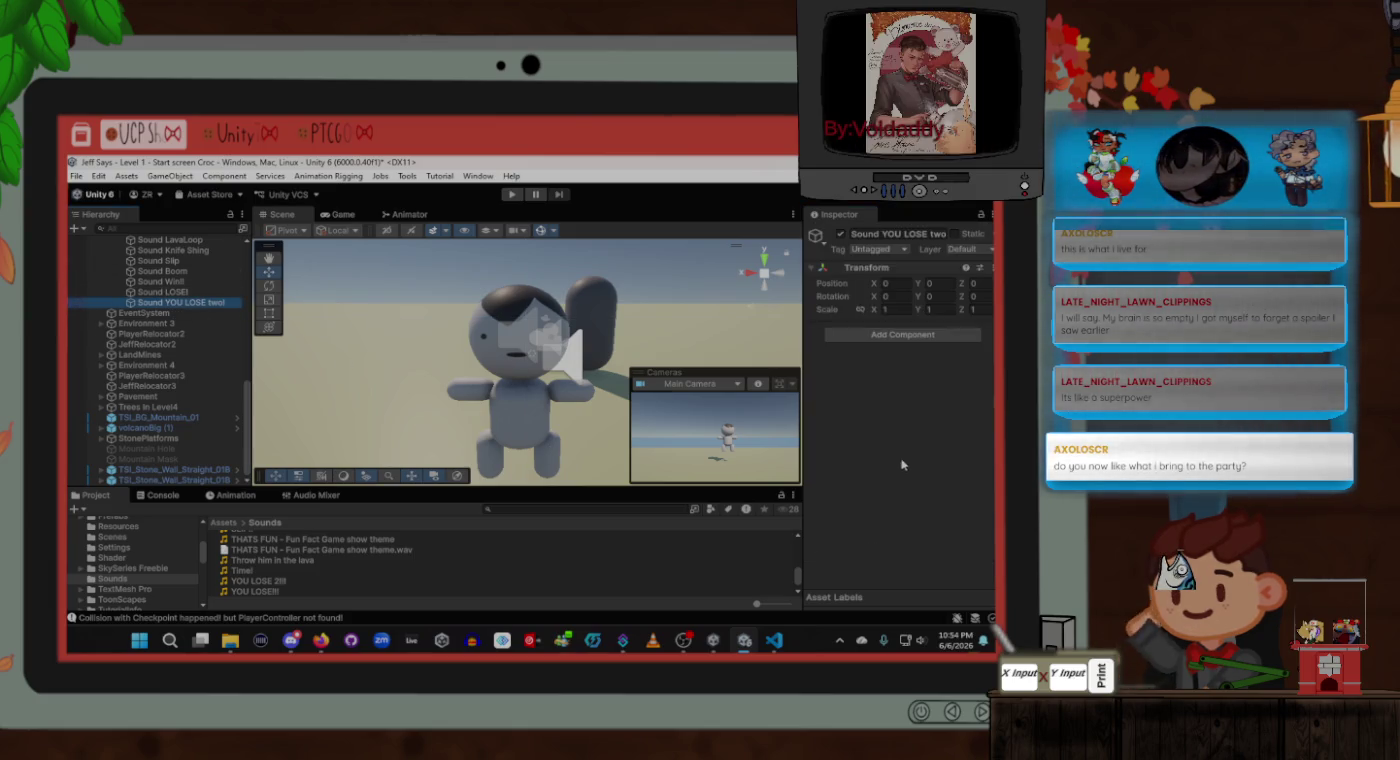
{"action": "left_click_drag", "start_coordinate": [815, 507], "coordinate": [815, 507]}
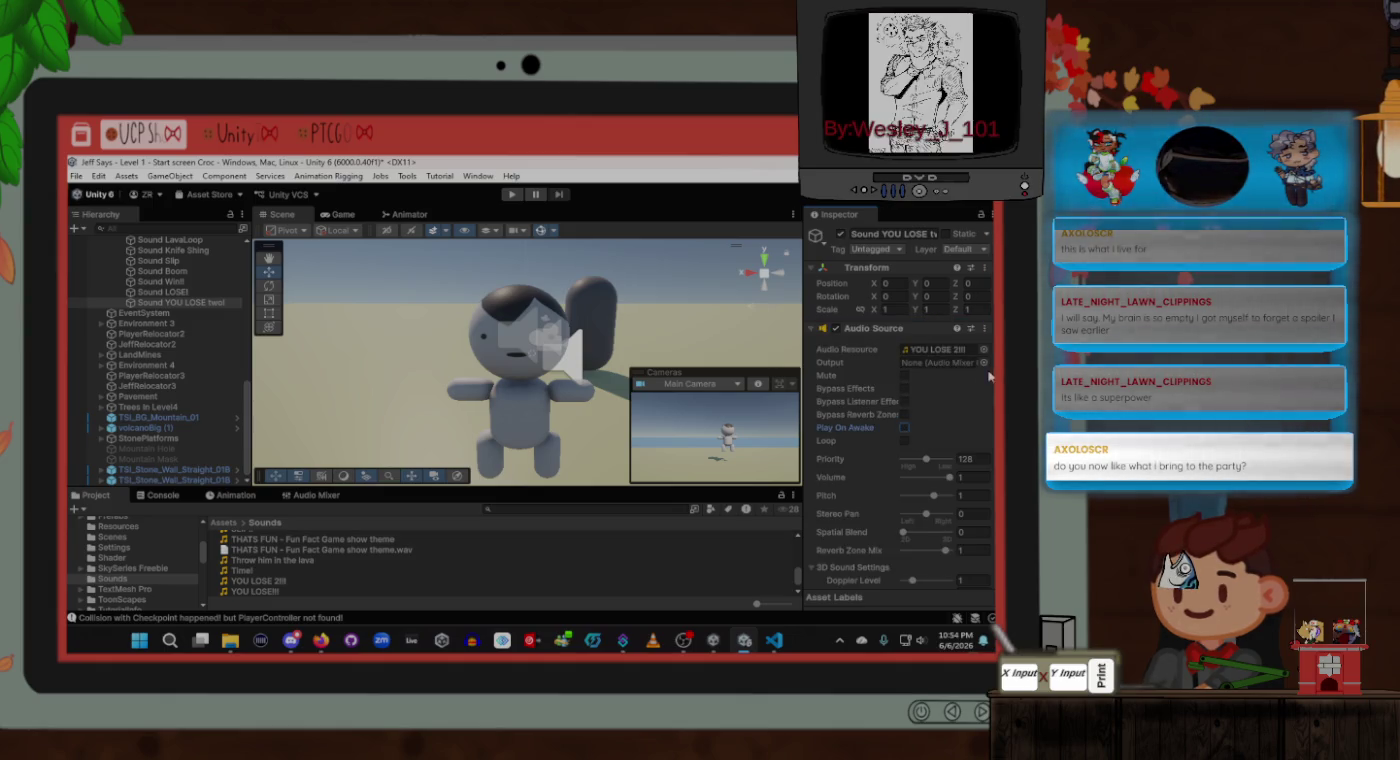
{"action": "left_click", "coordinate": [983, 362]}
{"action": "double_click", "coordinate": [730, 335]}
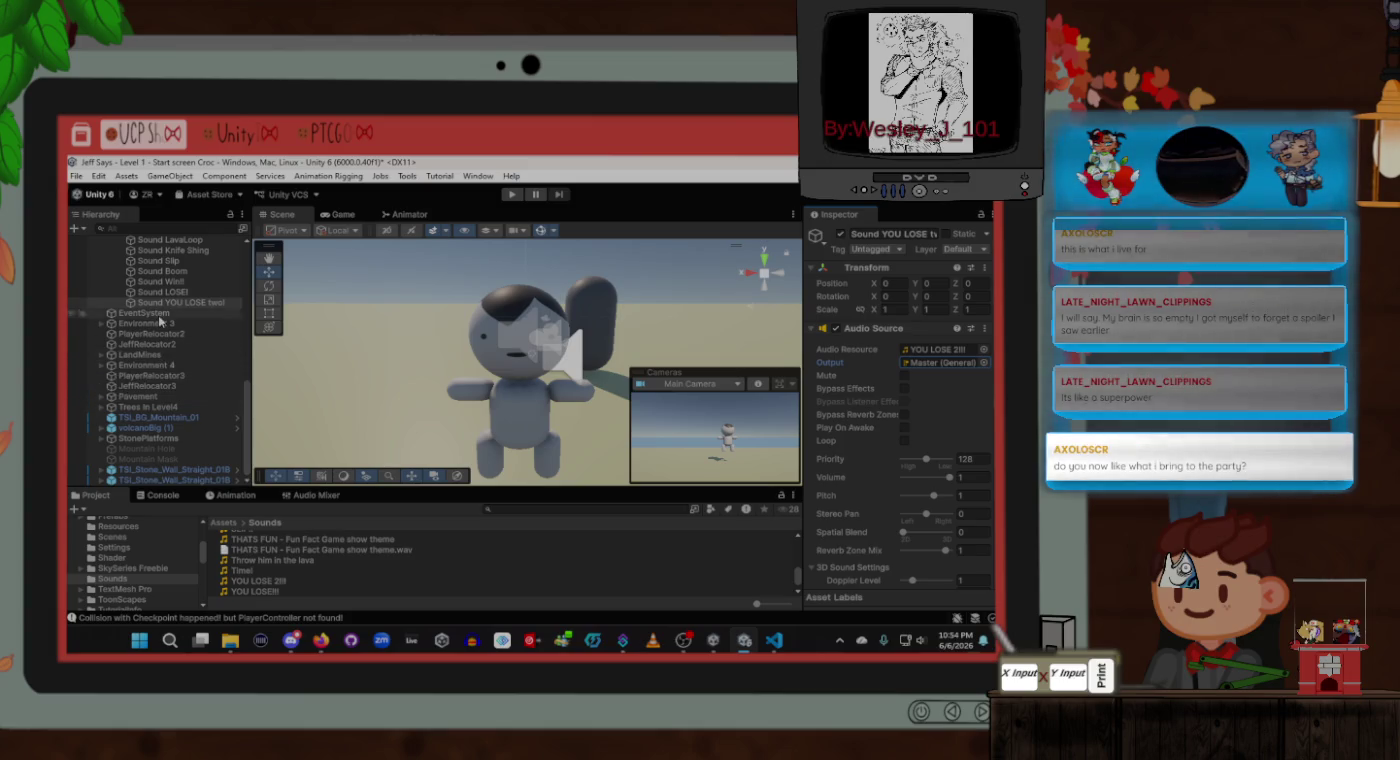
{"action": "scroll", "coordinate": [168, 332], "scroll_direction": "up", "scroll_amount": 4}
Step: Assign Sound YOU LOSE two! to GameManager's Audio Sounds Element 27
{"action": "left_click", "coordinate": [150, 379]}
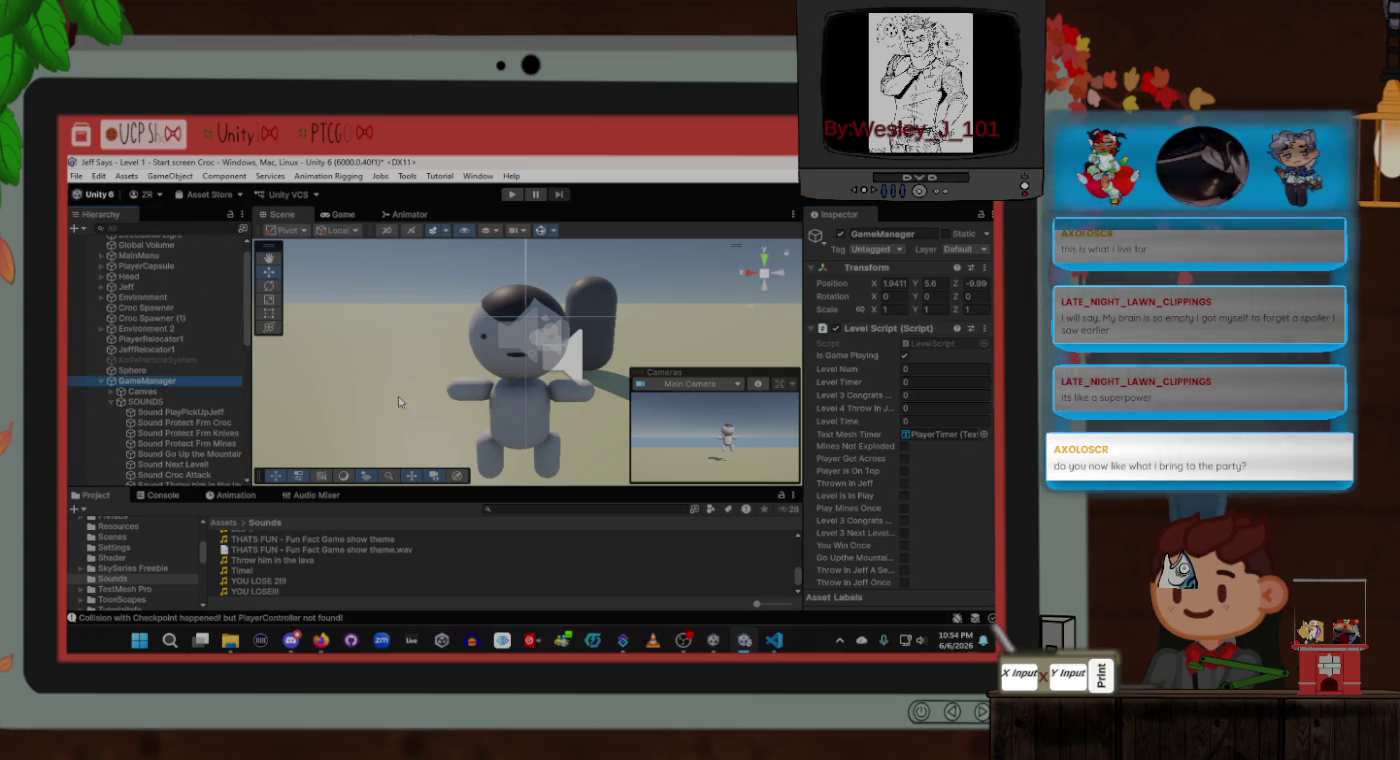
{"action": "scroll", "coordinate": [914, 461], "scroll_direction": "down", "scroll_amount": 10}
{"action": "scroll", "coordinate": [914, 461], "scroll_direction": "down", "scroll_amount": 10}
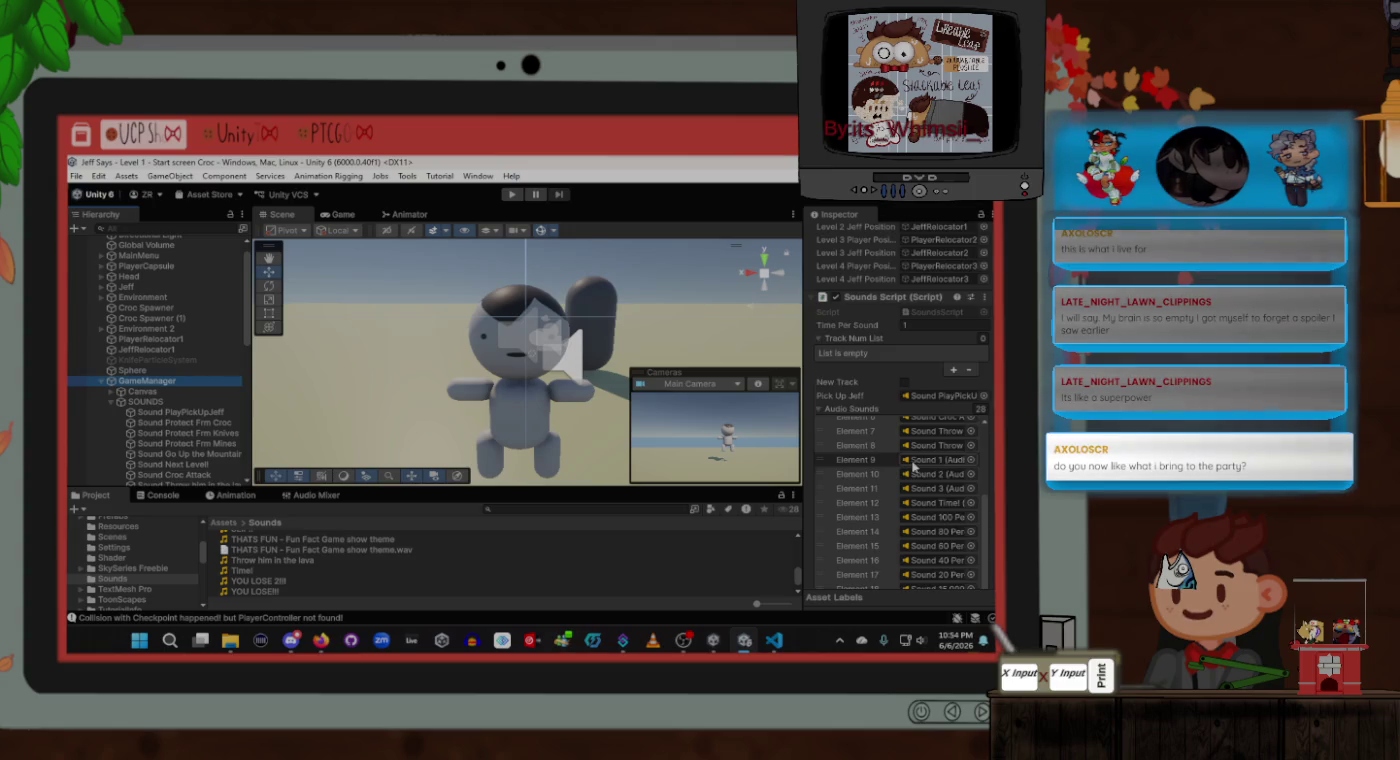
{"action": "scroll", "coordinate": [914, 465], "scroll_direction": "down", "scroll_amount": 5}
{"action": "scroll", "coordinate": [167, 392], "scroll_direction": "down", "scroll_amount": 5}
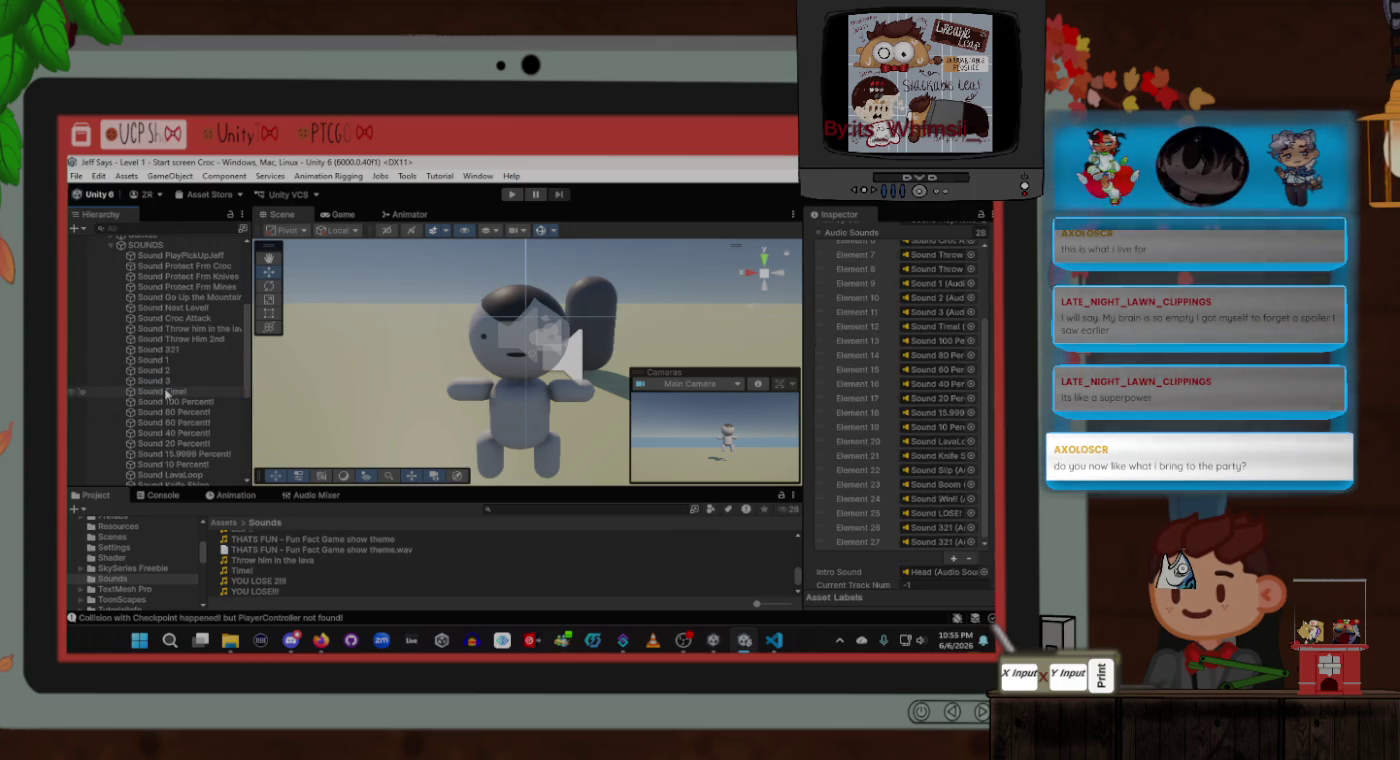
{"action": "scroll", "coordinate": [167, 393], "scroll_direction": "down", "scroll_amount": 5}
{"action": "left_click", "coordinate": [918, 545]}
{"action": "left_click_drag", "start_coordinate": [918, 546], "coordinate": [917, 547]}
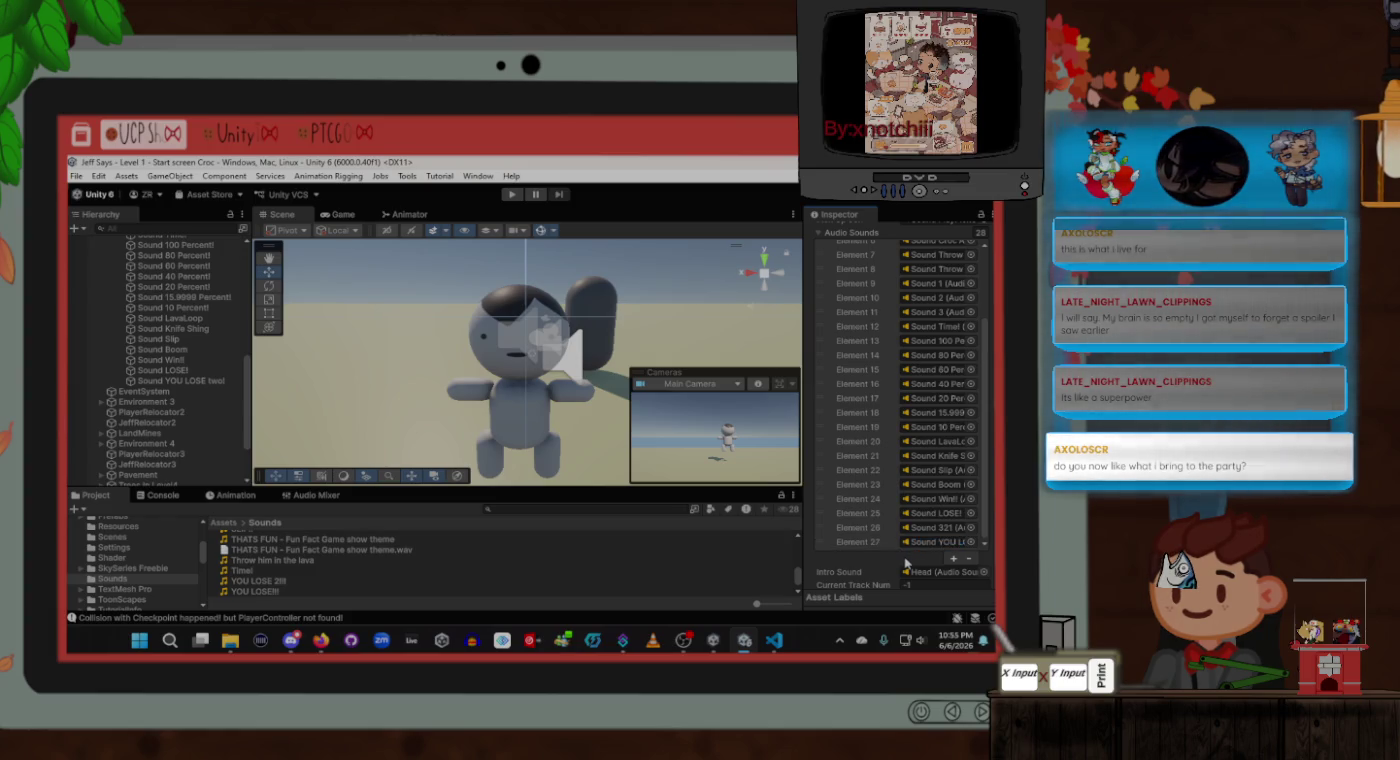
{"action": "left_click", "coordinate": [773, 641]}
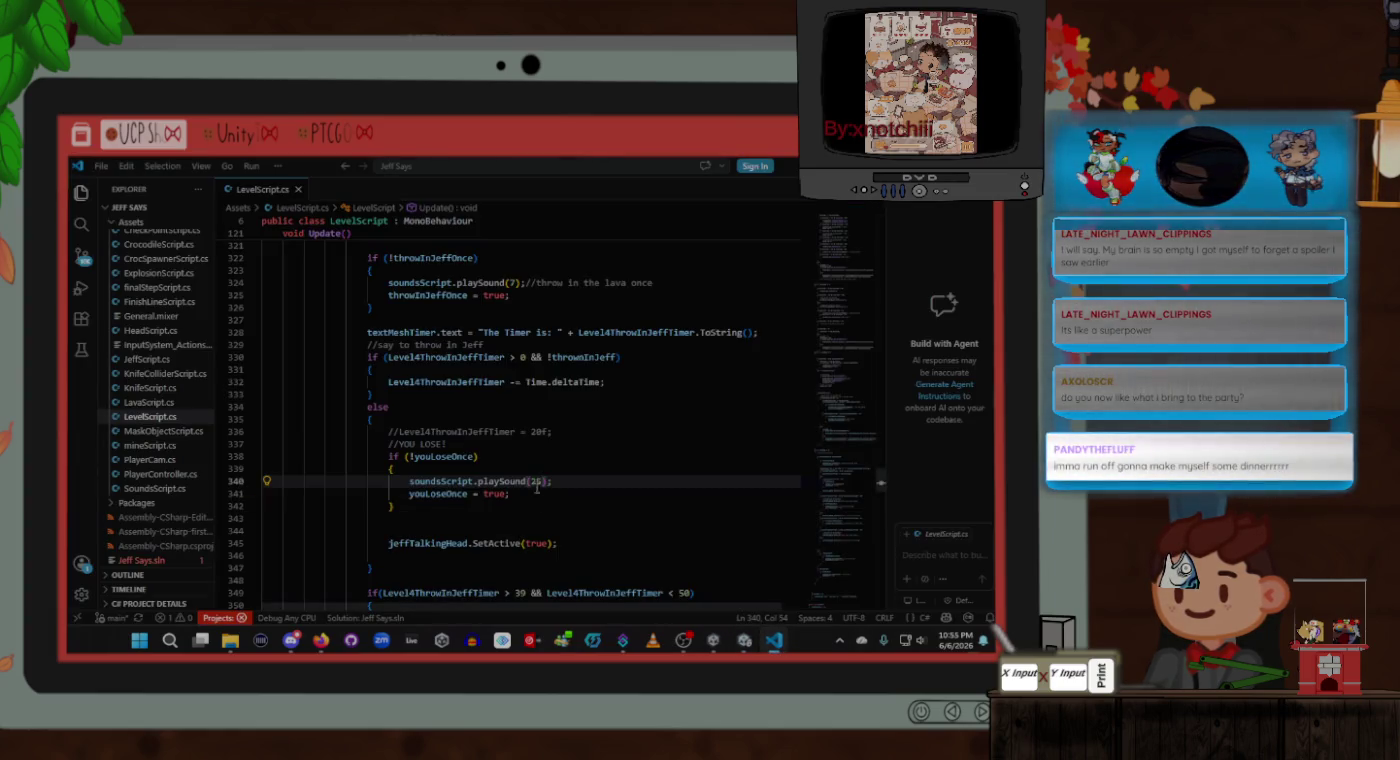
{"action": "type", "text": "7"}
{"action": "left_click", "coordinate": [560, 520]}
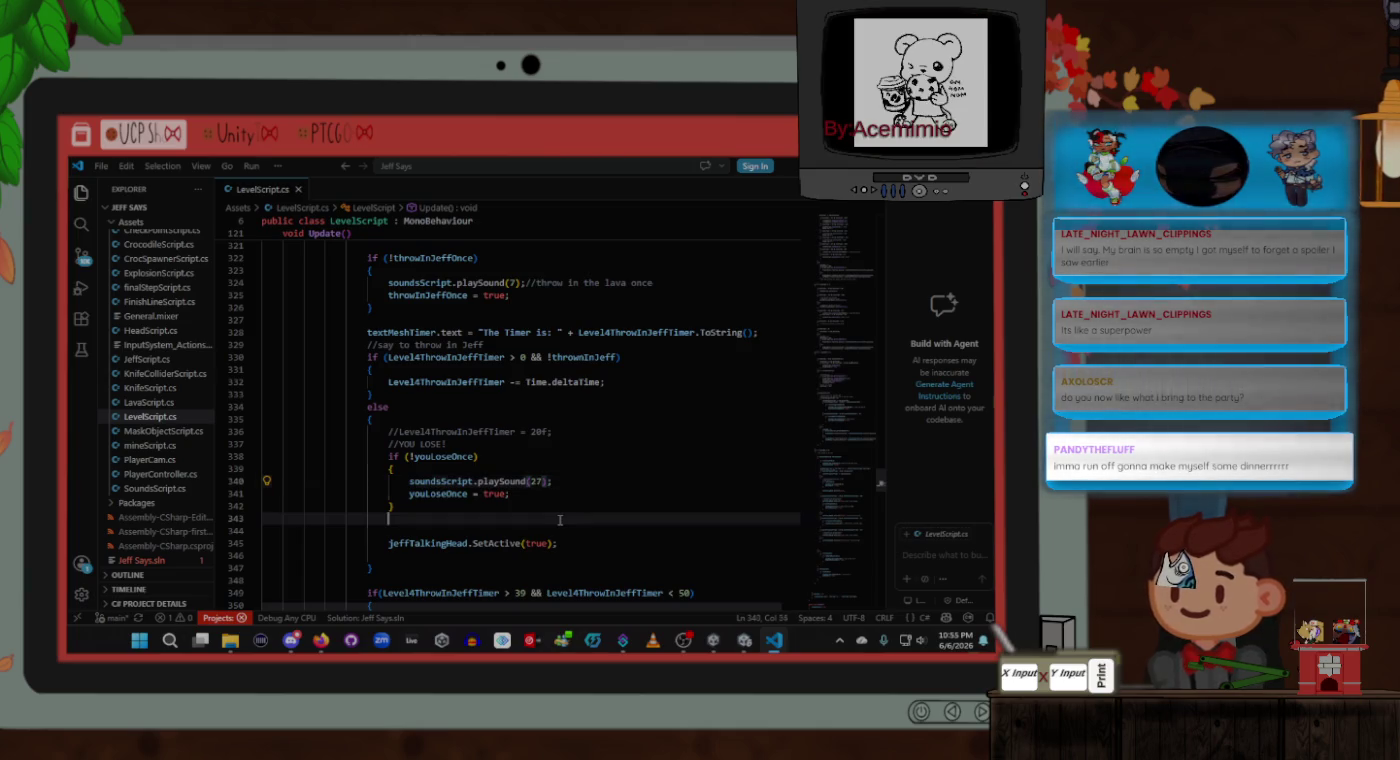
{"action": "left_click", "coordinate": [569, 455]}
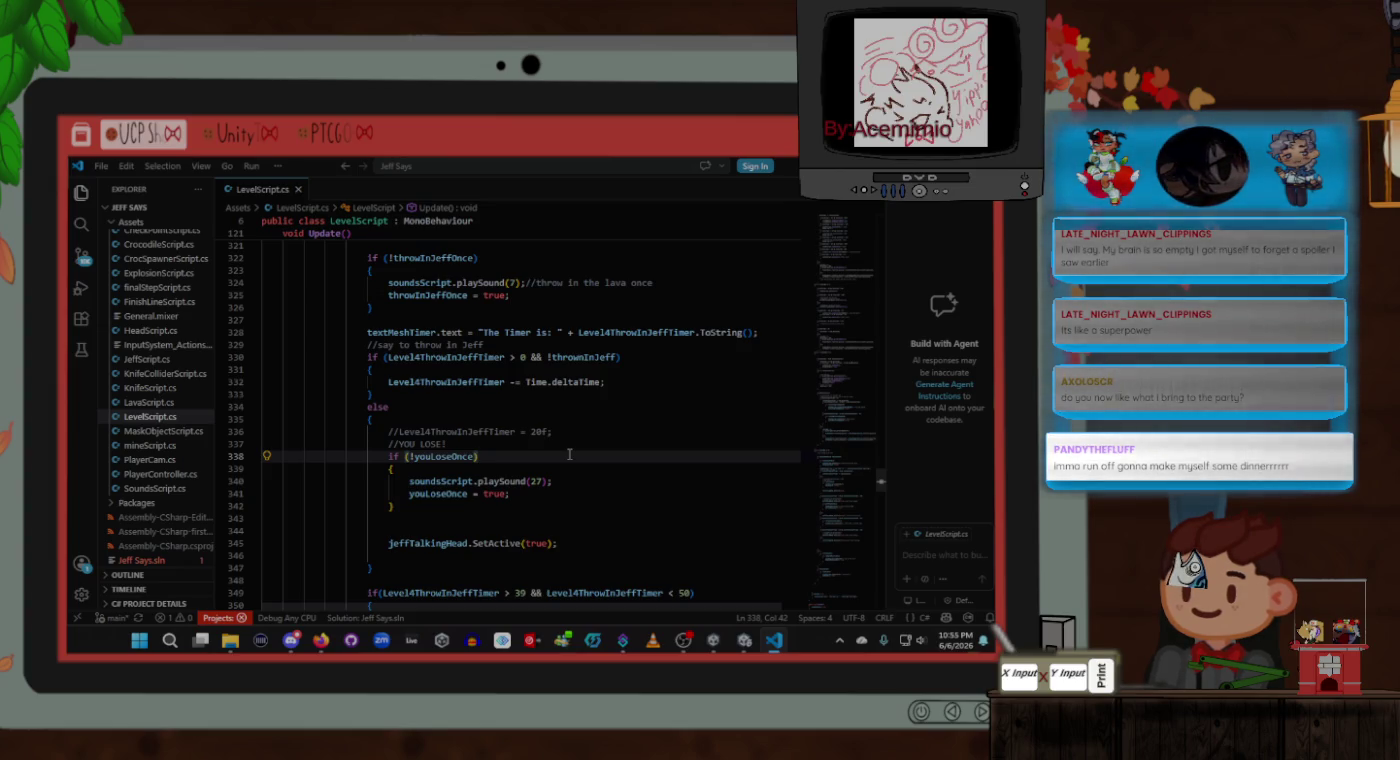
{"action": "scroll", "coordinate": [566, 446], "scroll_direction": "up", "scroll_amount": 1}
{"action": "left_click", "coordinate": [555, 425]}
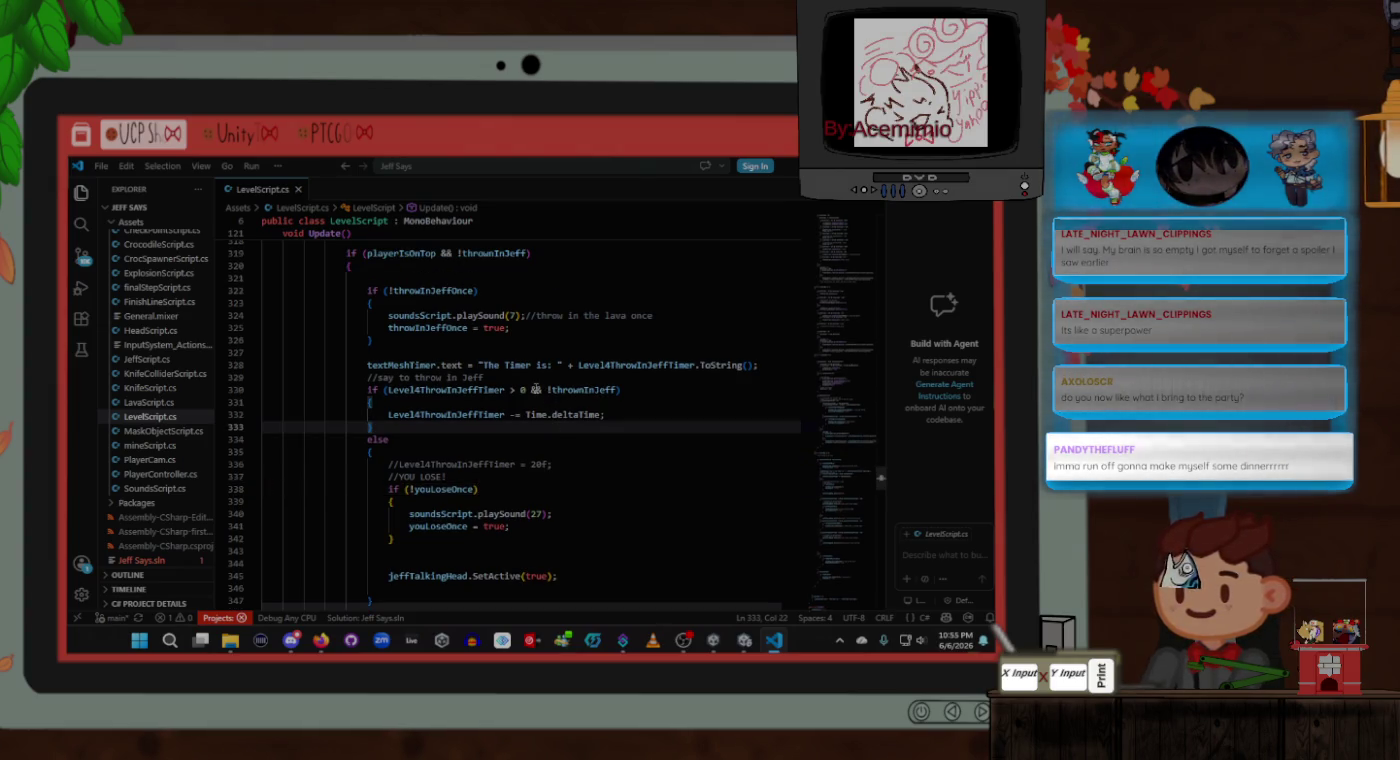
{"action": "scroll", "coordinate": [710, 520], "scroll_direction": "up", "scroll_amount": 15}
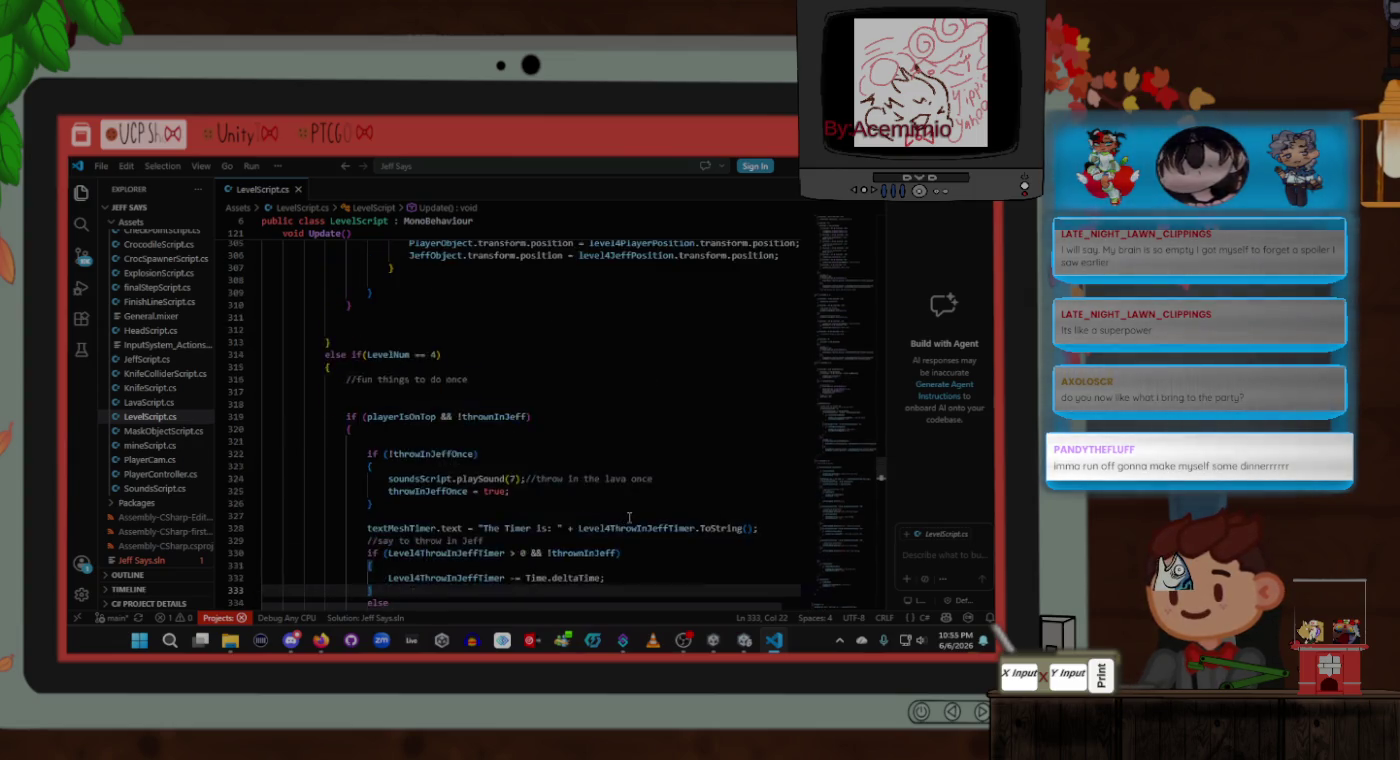
{"action": "mouse_move", "coordinate": [880, 449]}
{"action": "left_mouse_down"}
{"action": "mouse_move", "coordinate": [882, 399]}
{"action": "mouse_move", "coordinate": [883, 484]}
{"action": "left_mouse_up"}
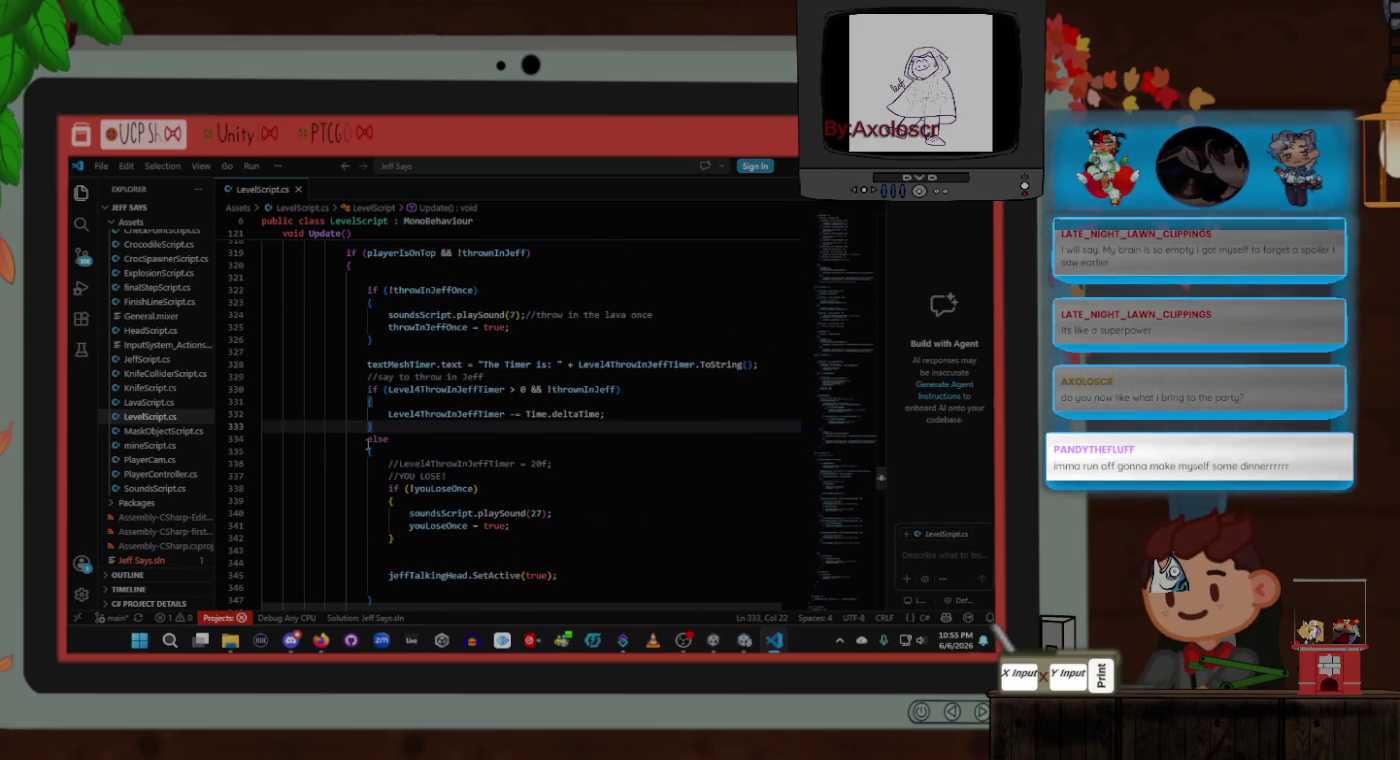
{"action": "scroll", "coordinate": [489, 420], "scroll_direction": "down", "scroll_amount": 3}
{"action": "scroll", "coordinate": [553, 419], "scroll_direction": "down", "scroll_amount": 2}
{"action": "scroll", "coordinate": [554, 419], "scroll_direction": "down", "scroll_amount": 12}
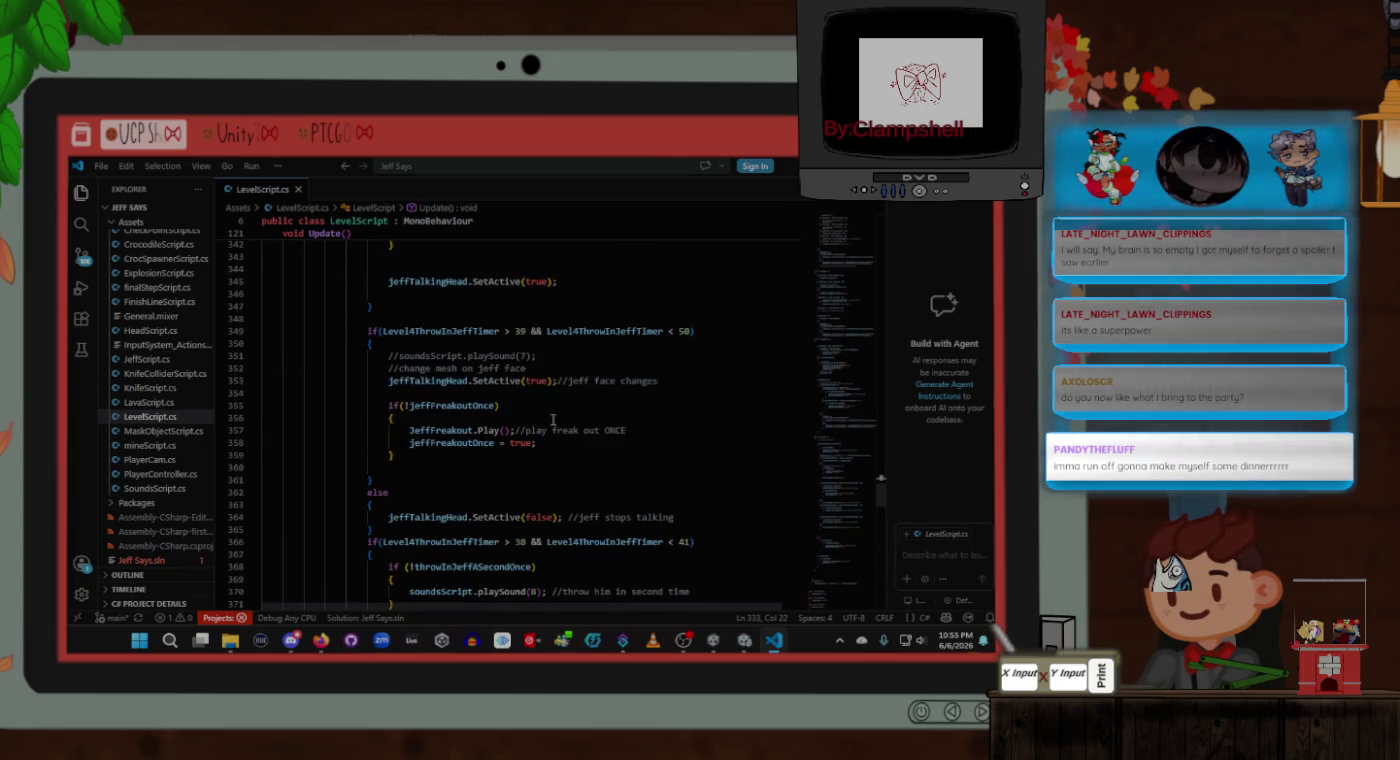
{"action": "scroll", "coordinate": [554, 419], "scroll_direction": "down", "scroll_amount": 6}
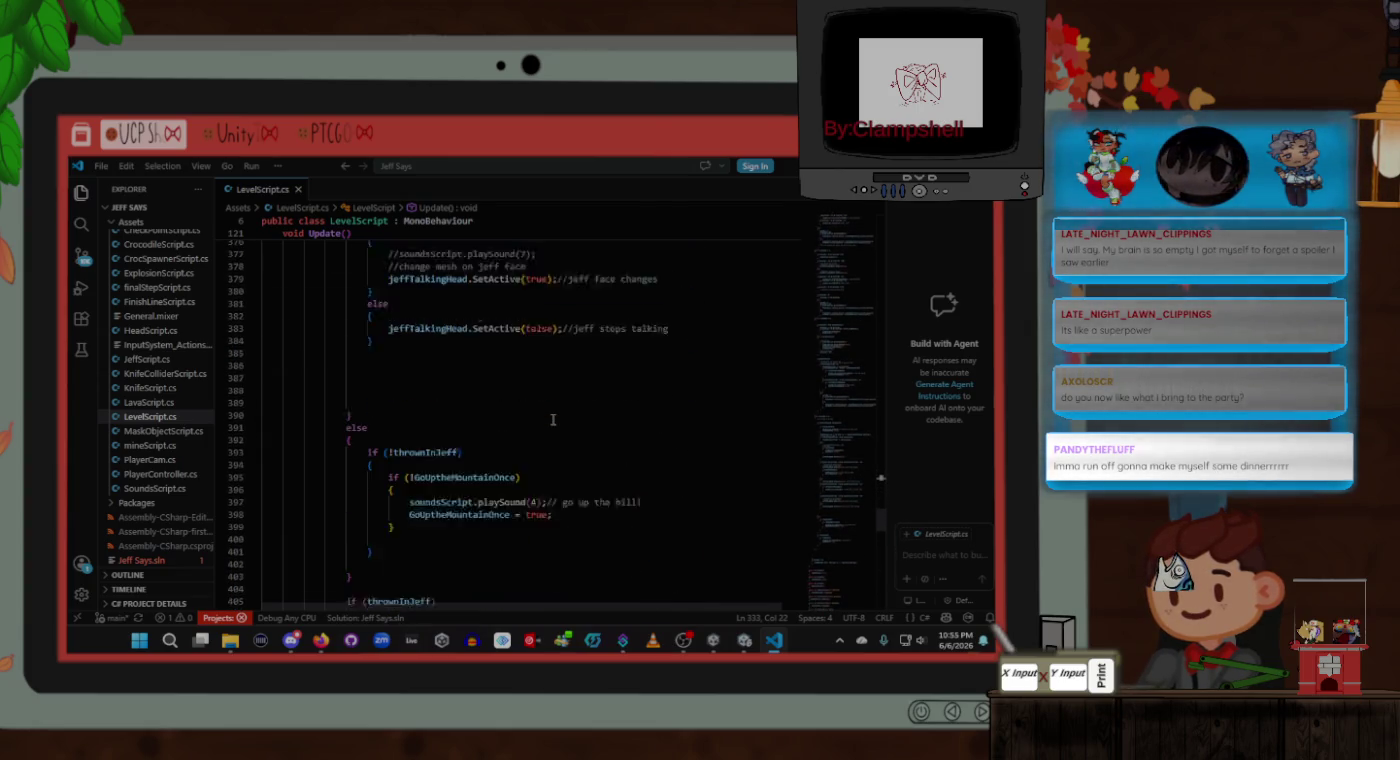
{"action": "scroll", "coordinate": [553, 419], "scroll_direction": "up", "scroll_amount": 20}
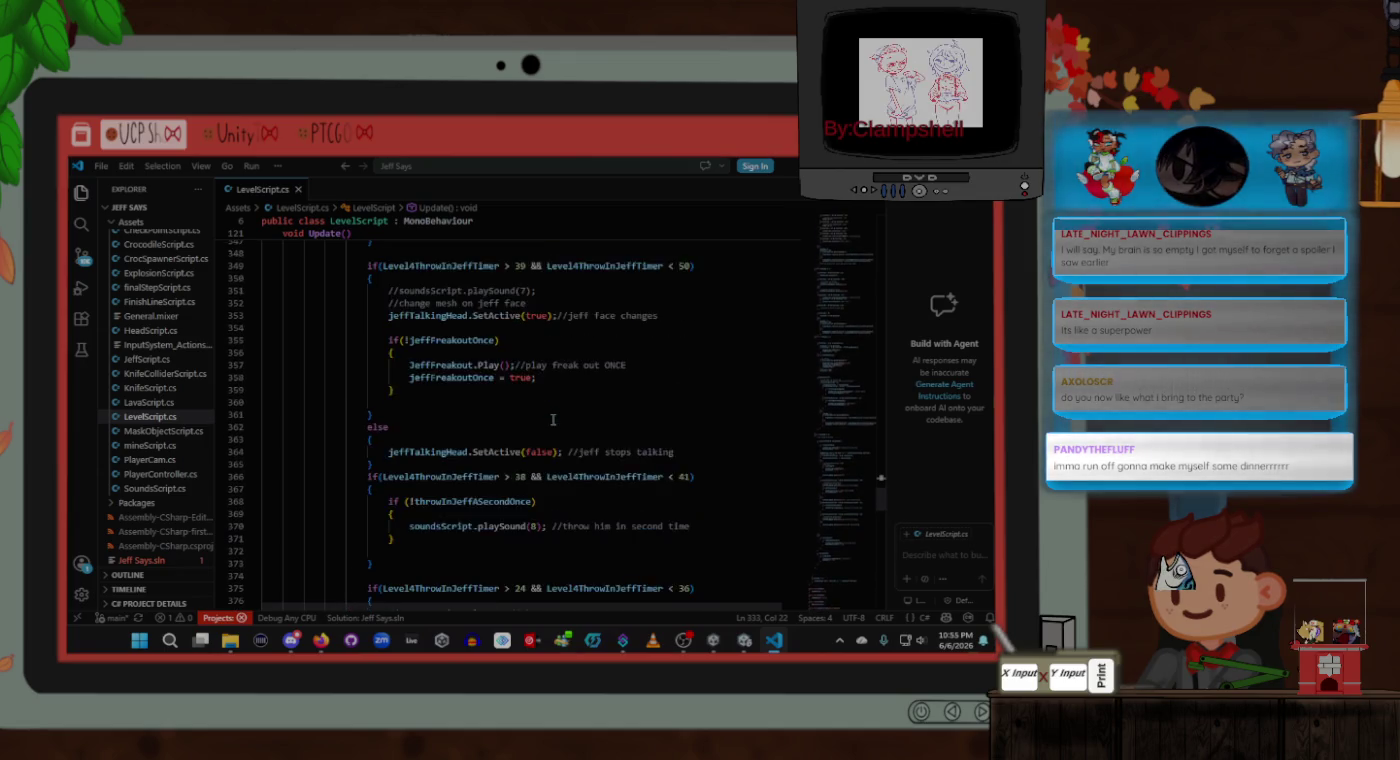
{"action": "scroll", "coordinate": [553, 419], "scroll_direction": "up", "scroll_amount": 2}
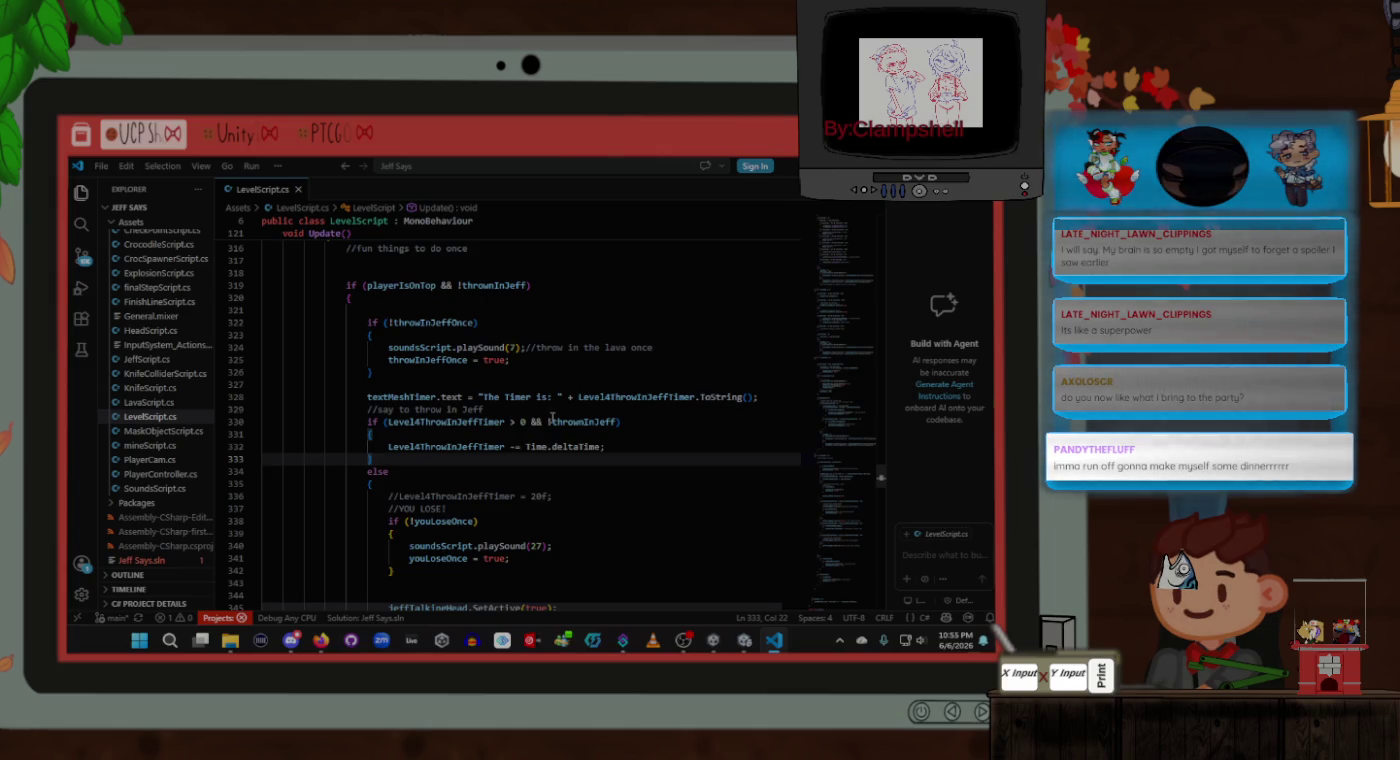
{"action": "left_click", "coordinate": [622, 442]}
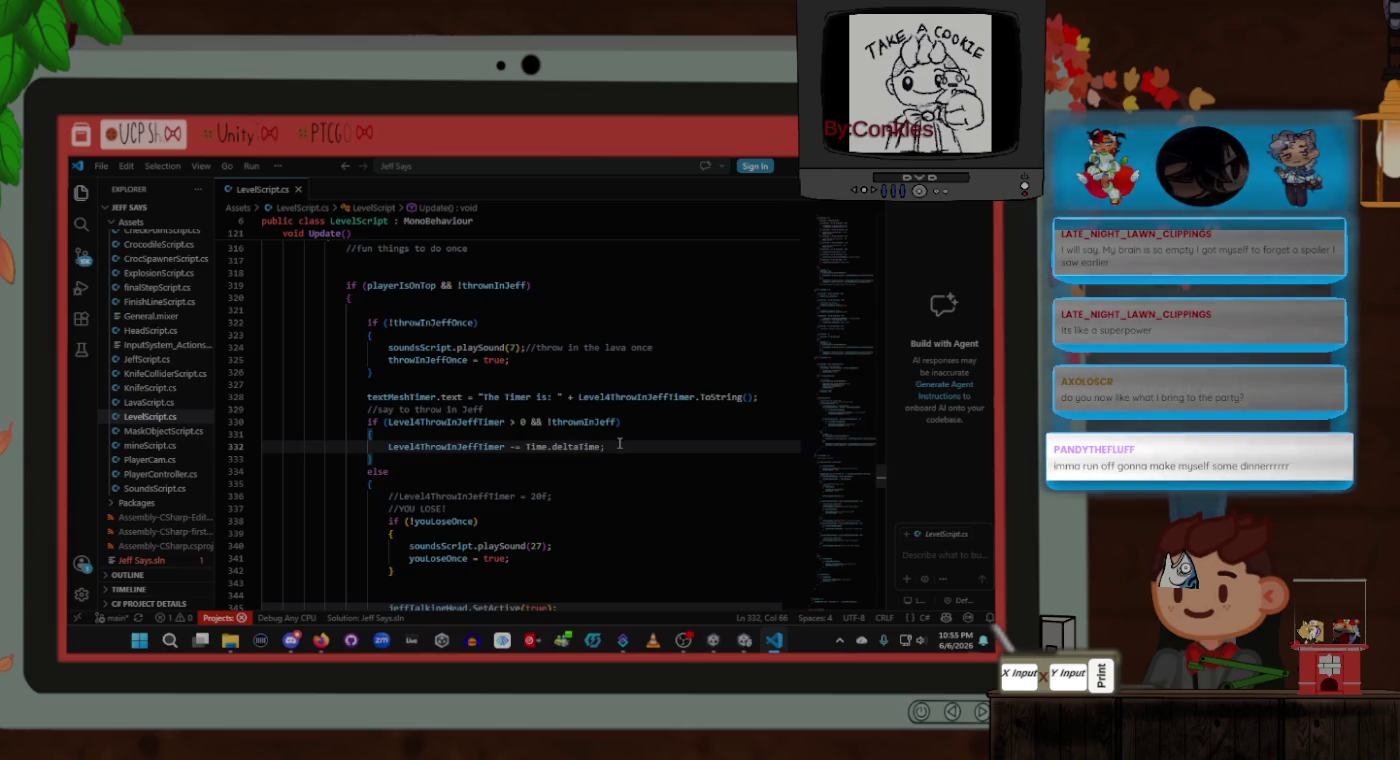
{"action": "left_click", "coordinate": [380, 309]}
{"action": "left_click", "coordinate": [388, 358]}
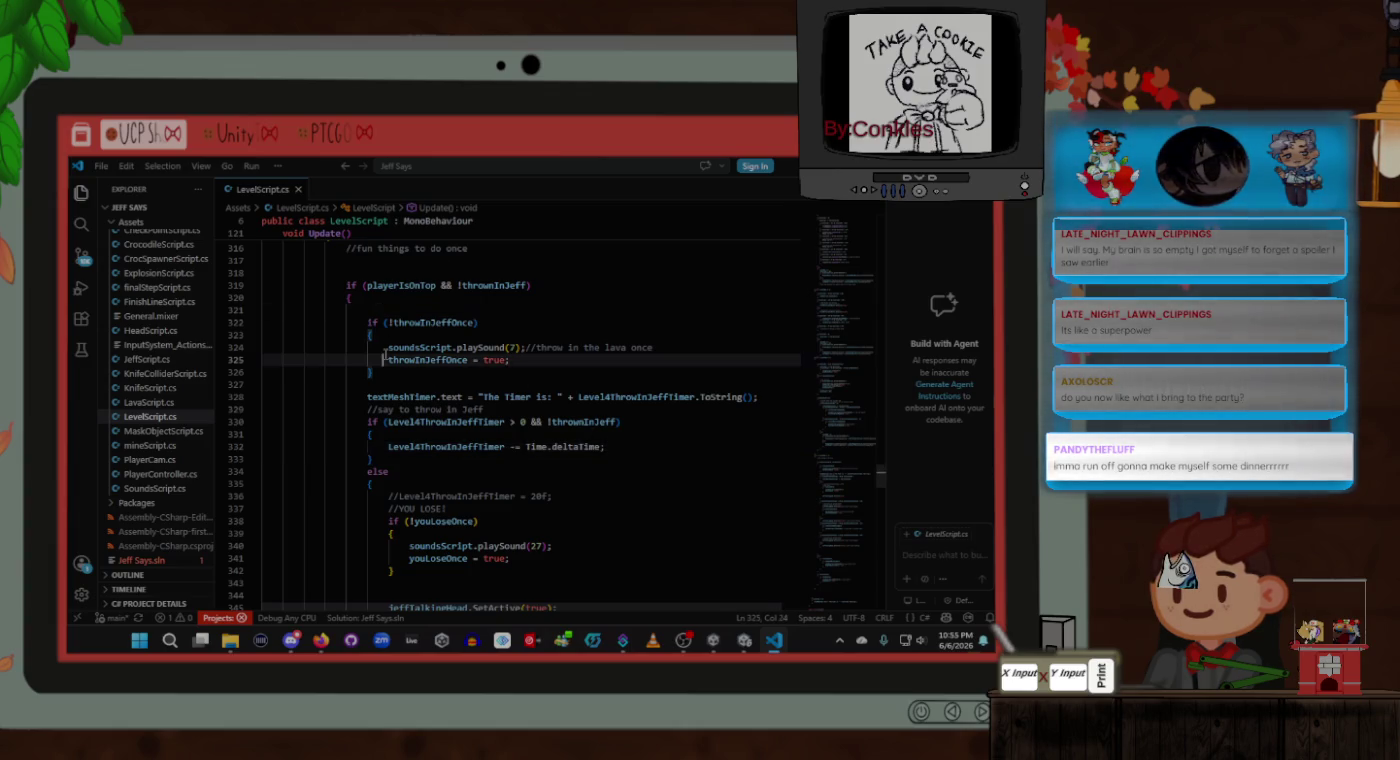
{"action": "left_click", "coordinate": [421, 446]}
{"action": "left_click", "coordinate": [650, 446]}
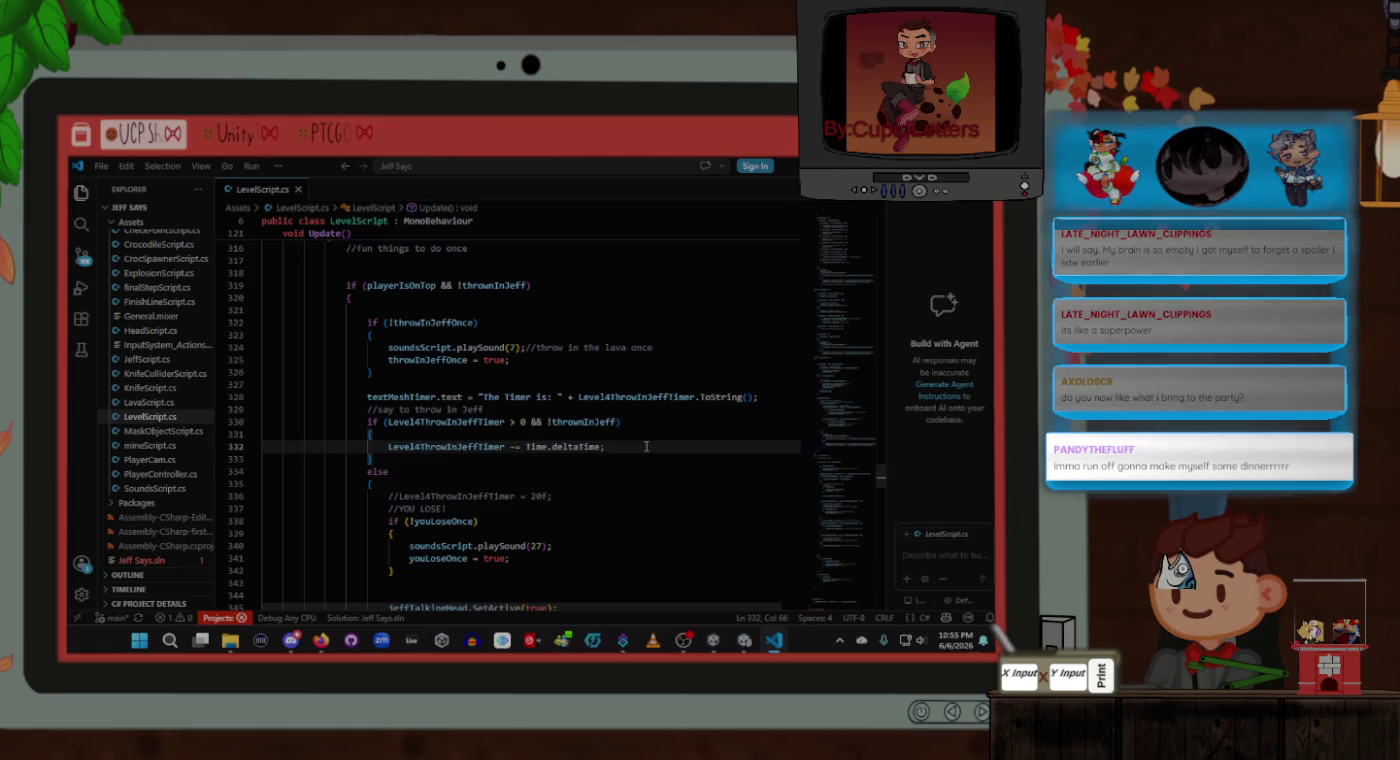
{"action": "scroll", "coordinate": [646, 446], "scroll_direction": "down", "scroll_amount": 2}
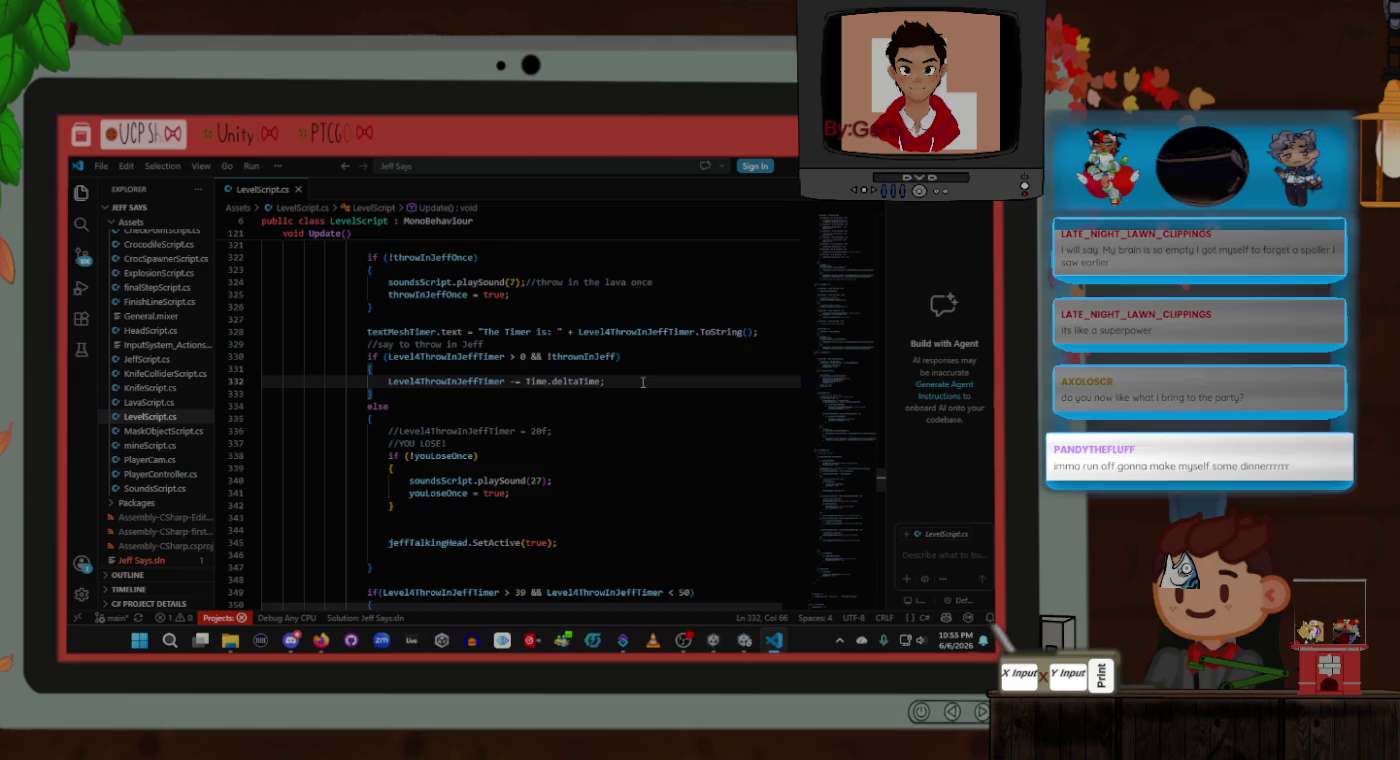
{"action": "scroll", "coordinate": [644, 382], "scroll_direction": "up", "scroll_amount": 3}
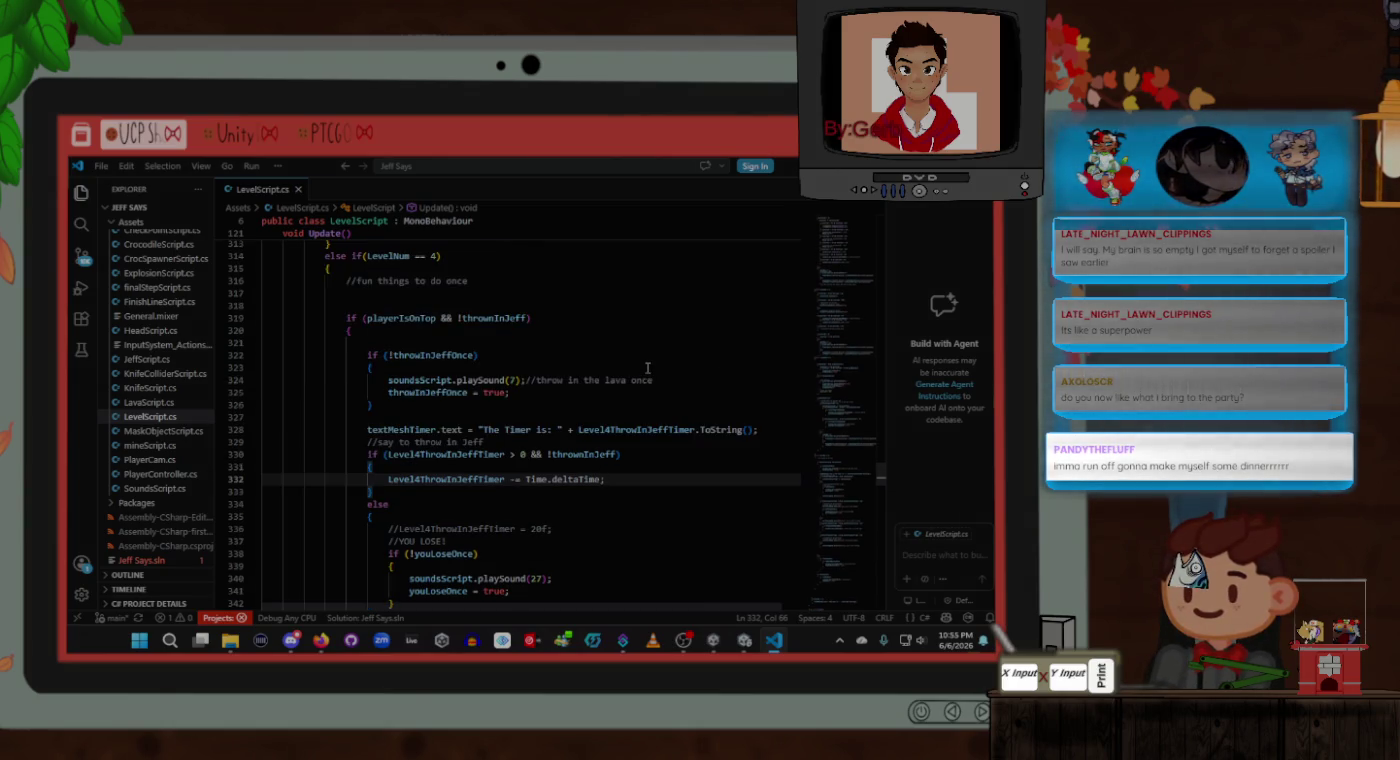
{"action": "scroll", "coordinate": [648, 367], "scroll_direction": "down", "scroll_amount": 1}
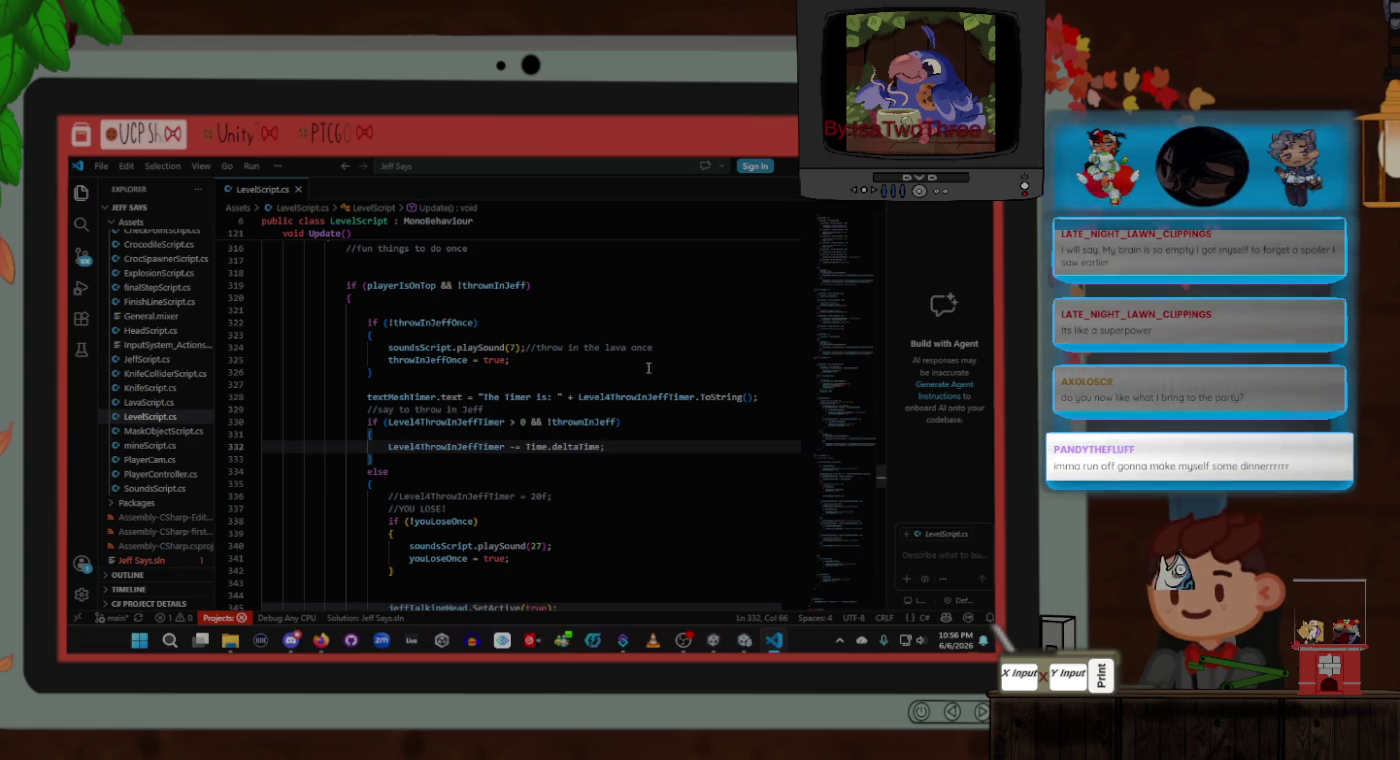
{"action": "left_click_drag", "start_coordinate": [384, 458], "coordinate": [369, 421]}
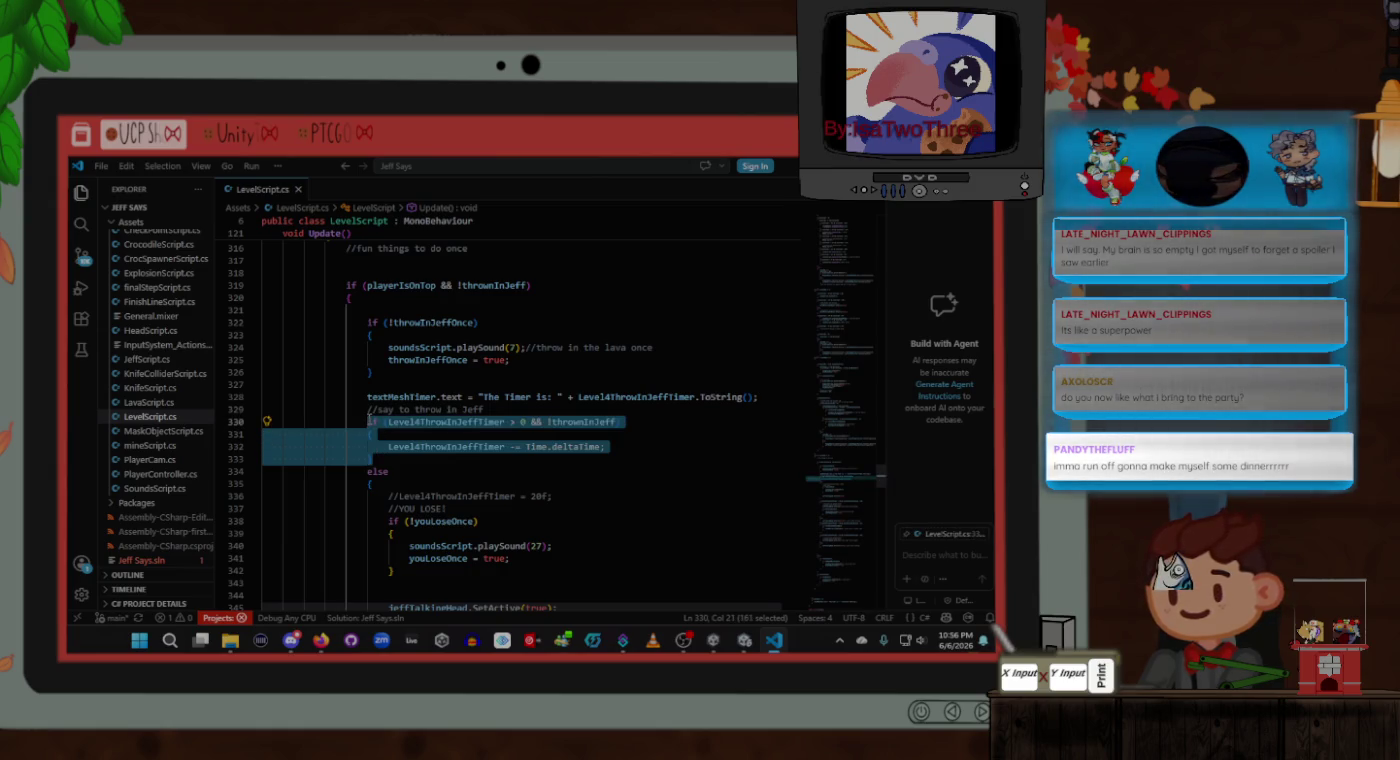
{"action": "left_click", "coordinate": [422, 463]}
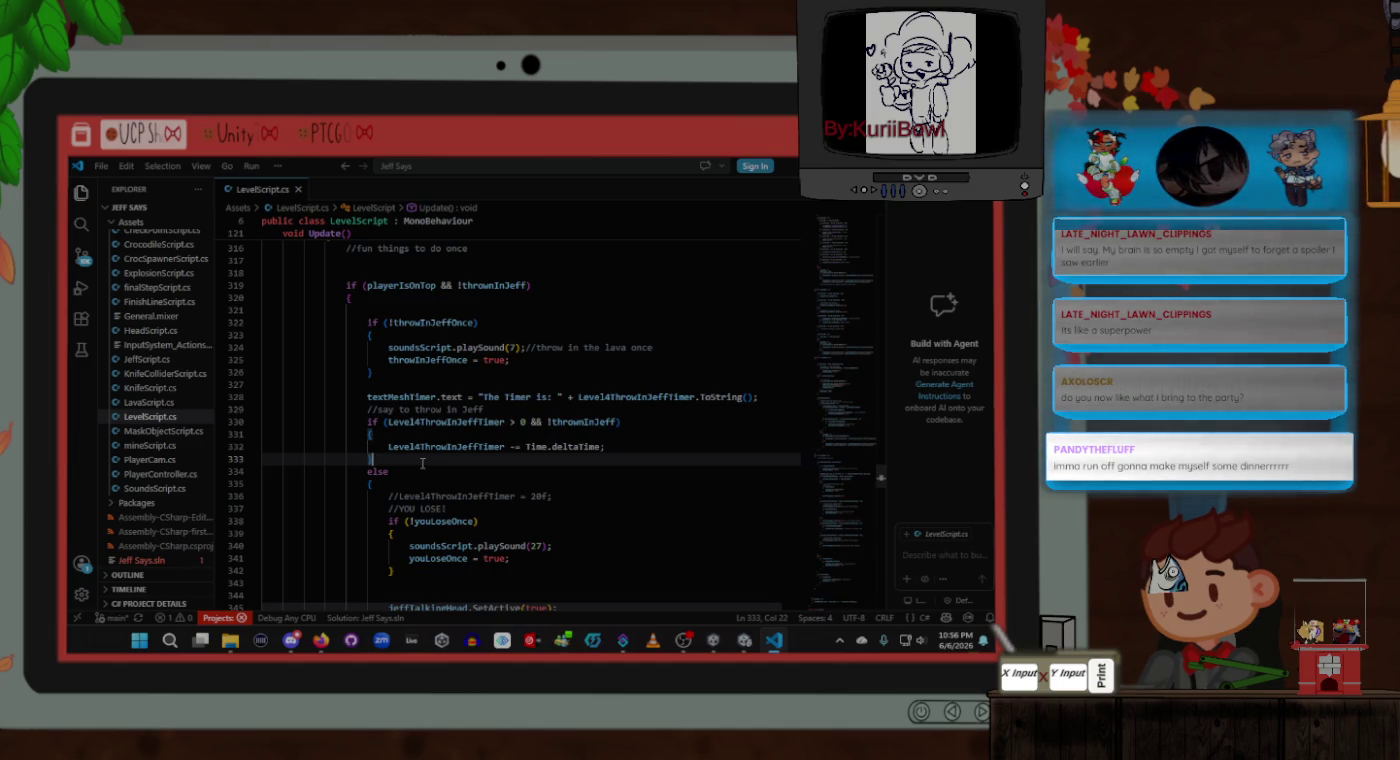
{"action": "scroll", "coordinate": [422, 463], "scroll_direction": "down", "scroll_amount": 1}
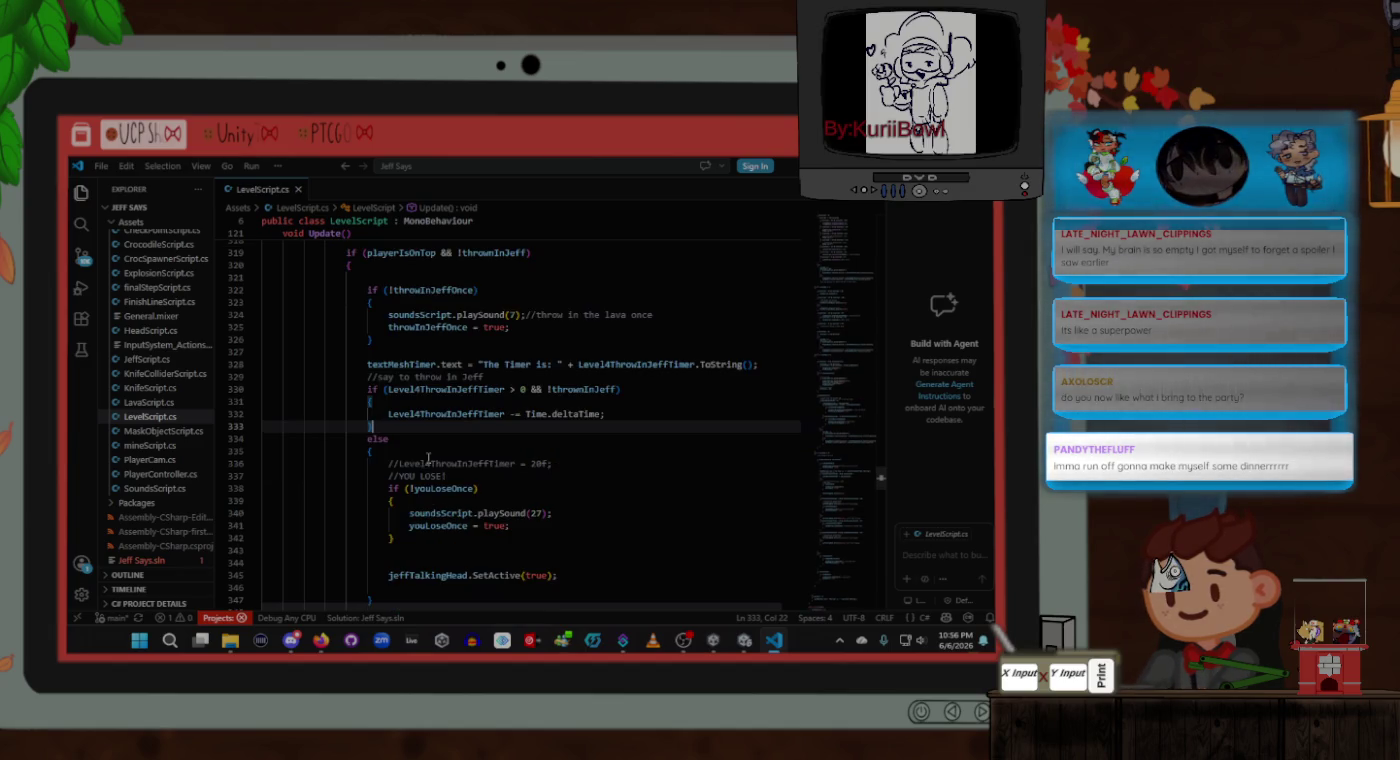
{"action": "left_click", "coordinate": [431, 451]}
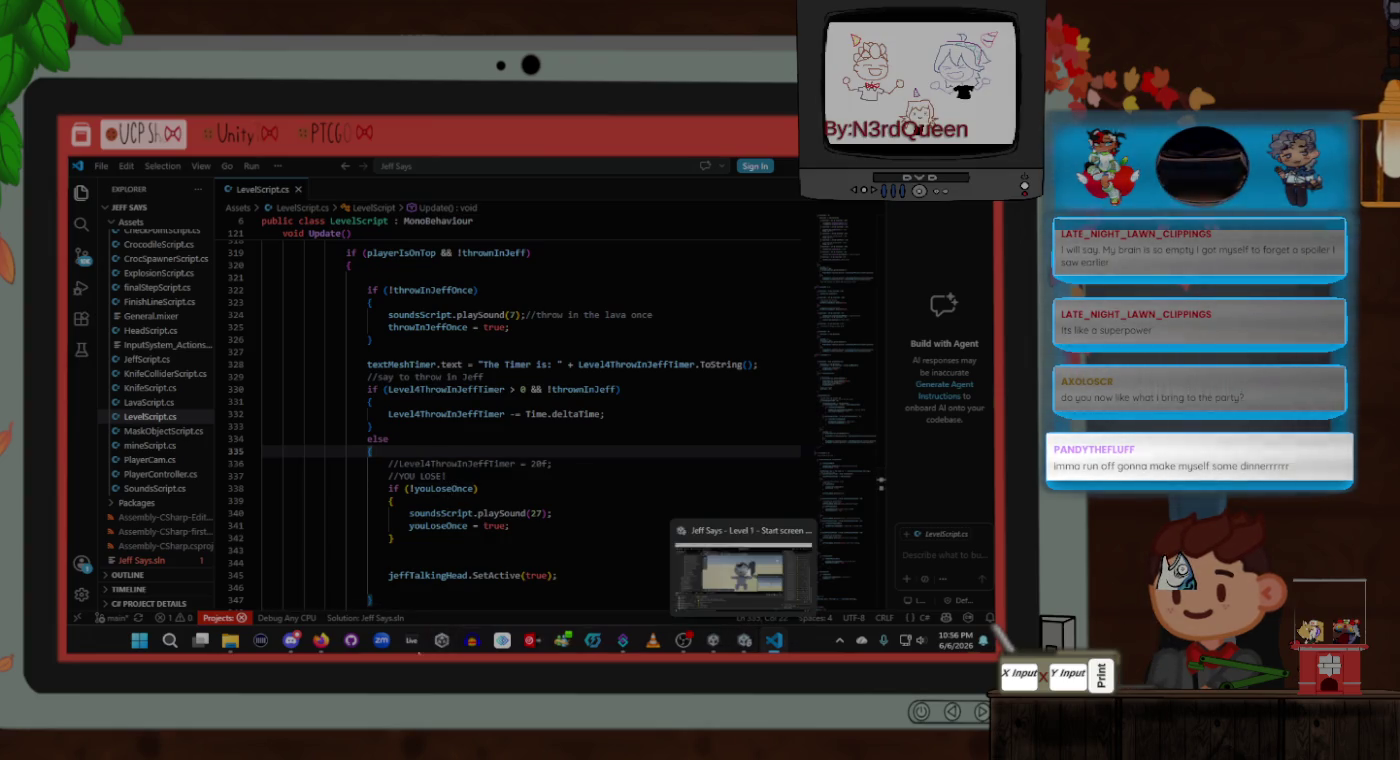
{"action": "left_click", "coordinate": [231, 645]}
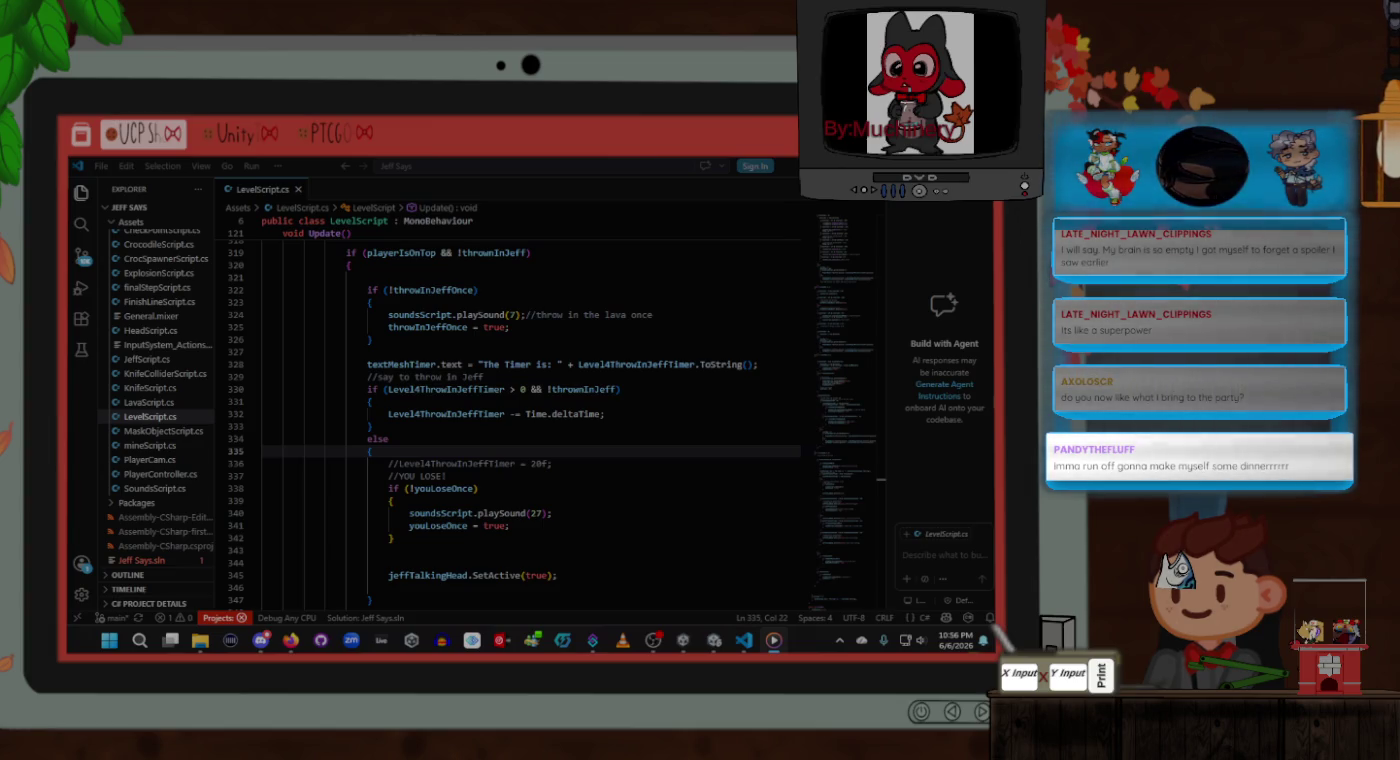
{"action": "left_click", "coordinate": [536, 498]}
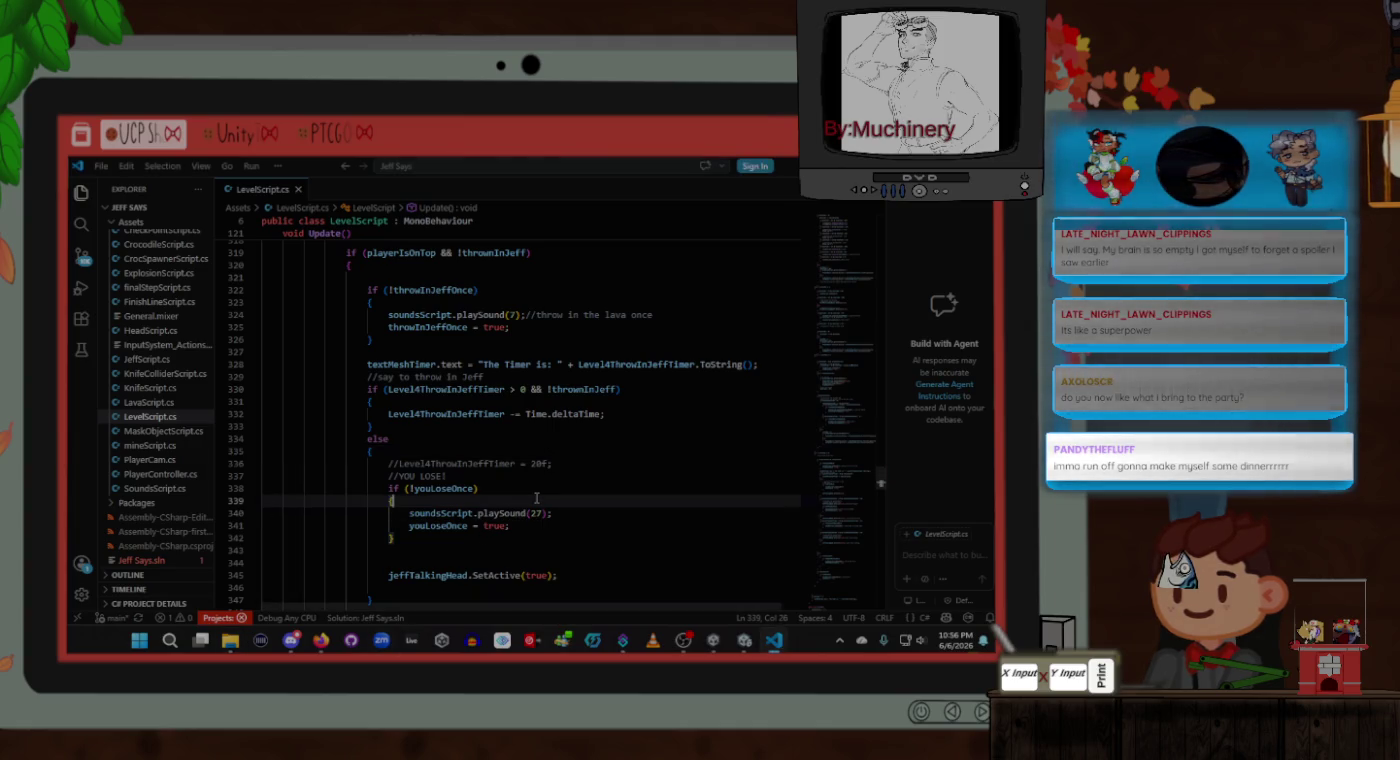
{"action": "scroll", "coordinate": [536, 498], "scroll_direction": "up", "scroll_amount": 2}
{"action": "left_click", "coordinate": [528, 493]}
{"action": "scroll", "coordinate": [529, 503], "scroll_direction": "down", "scroll_amount": 1}
{"action": "left_click", "coordinate": [527, 477]}
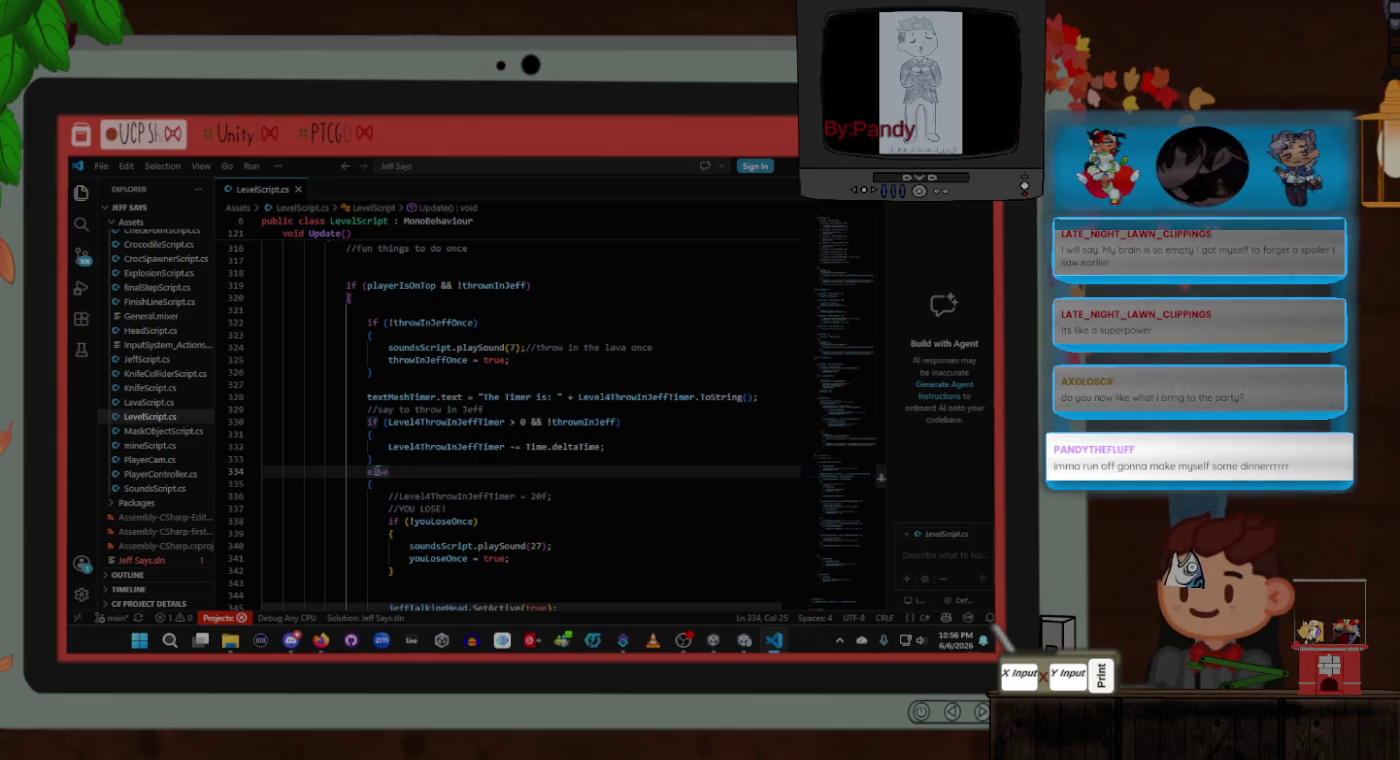
{"action": "left_click_drag", "start_coordinate": [372, 459], "coordinate": [368, 421]}
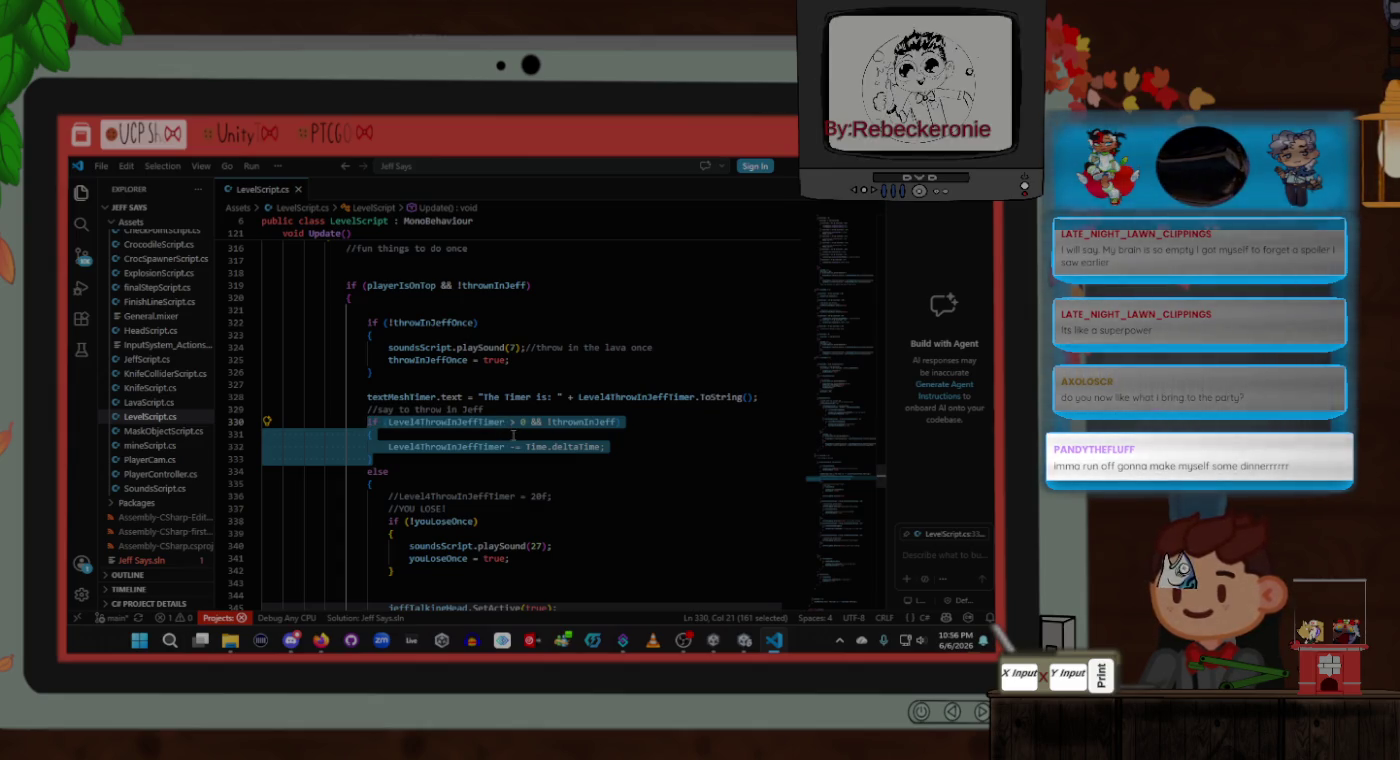
Step: Select the timer-text and Level4ThrowInJeffTimer countdown code in the level 4 block
{"action": "scroll", "coordinate": [368, 421], "scroll_direction": "up", "scroll_amount": 4}
{"action": "left_click", "coordinate": [332, 366]}
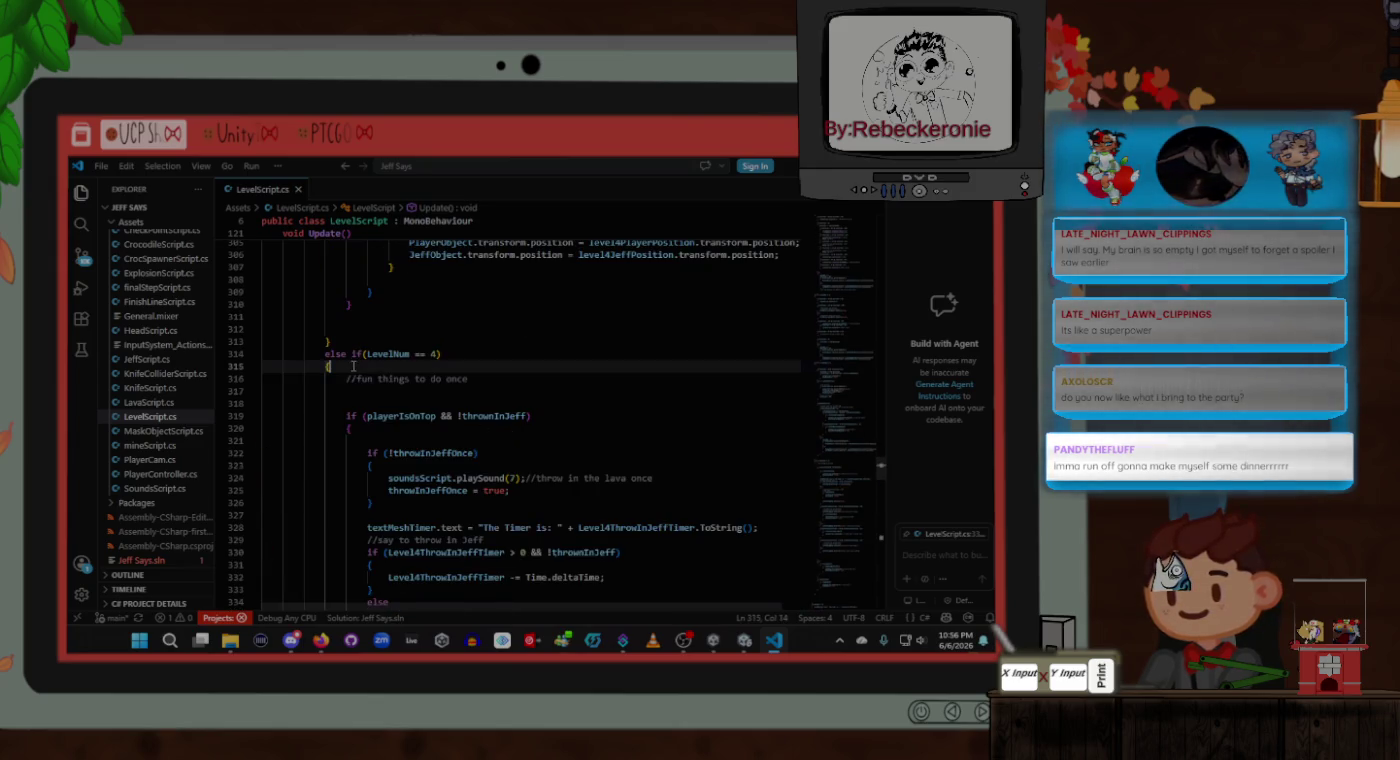
{"action": "scroll", "coordinate": [526, 383], "scroll_direction": "down", "scroll_amount": 3}
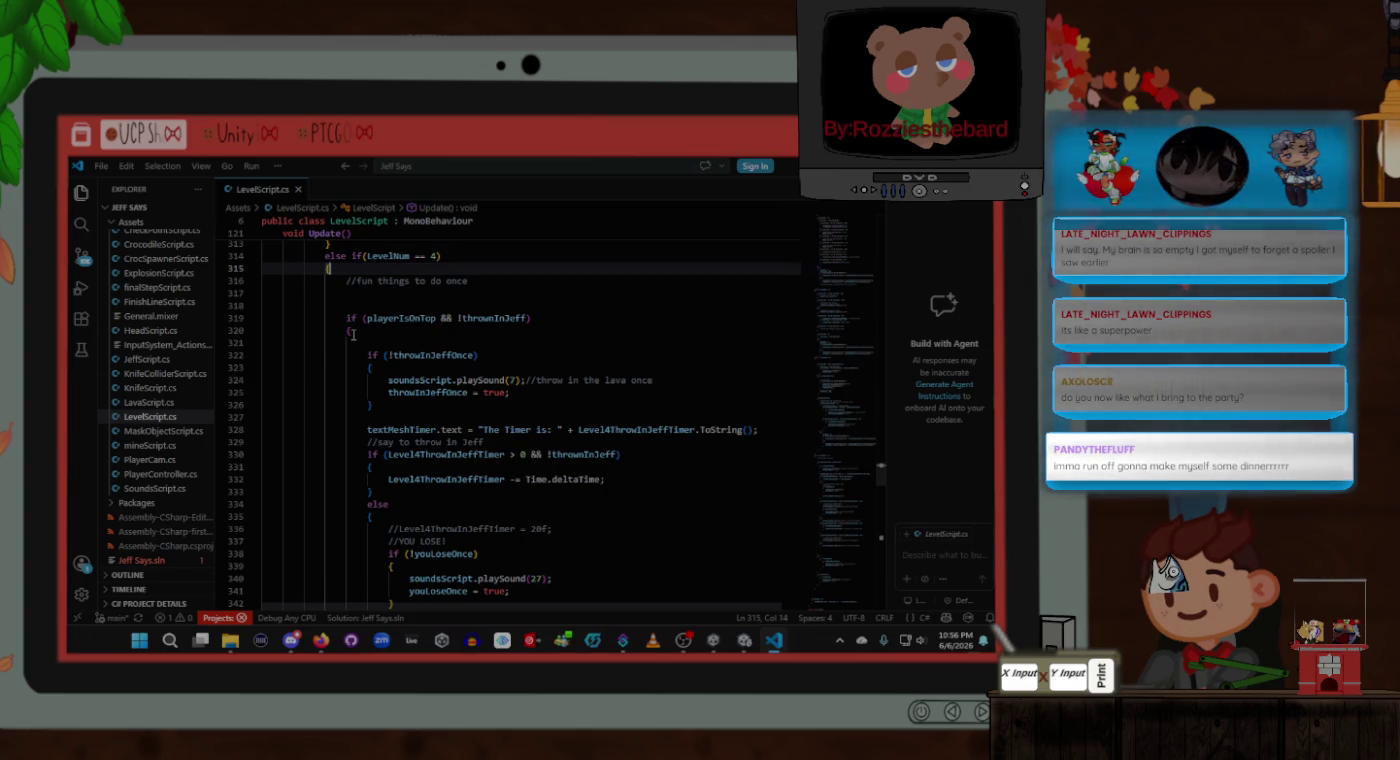
{"action": "left_click", "coordinate": [352, 333]}
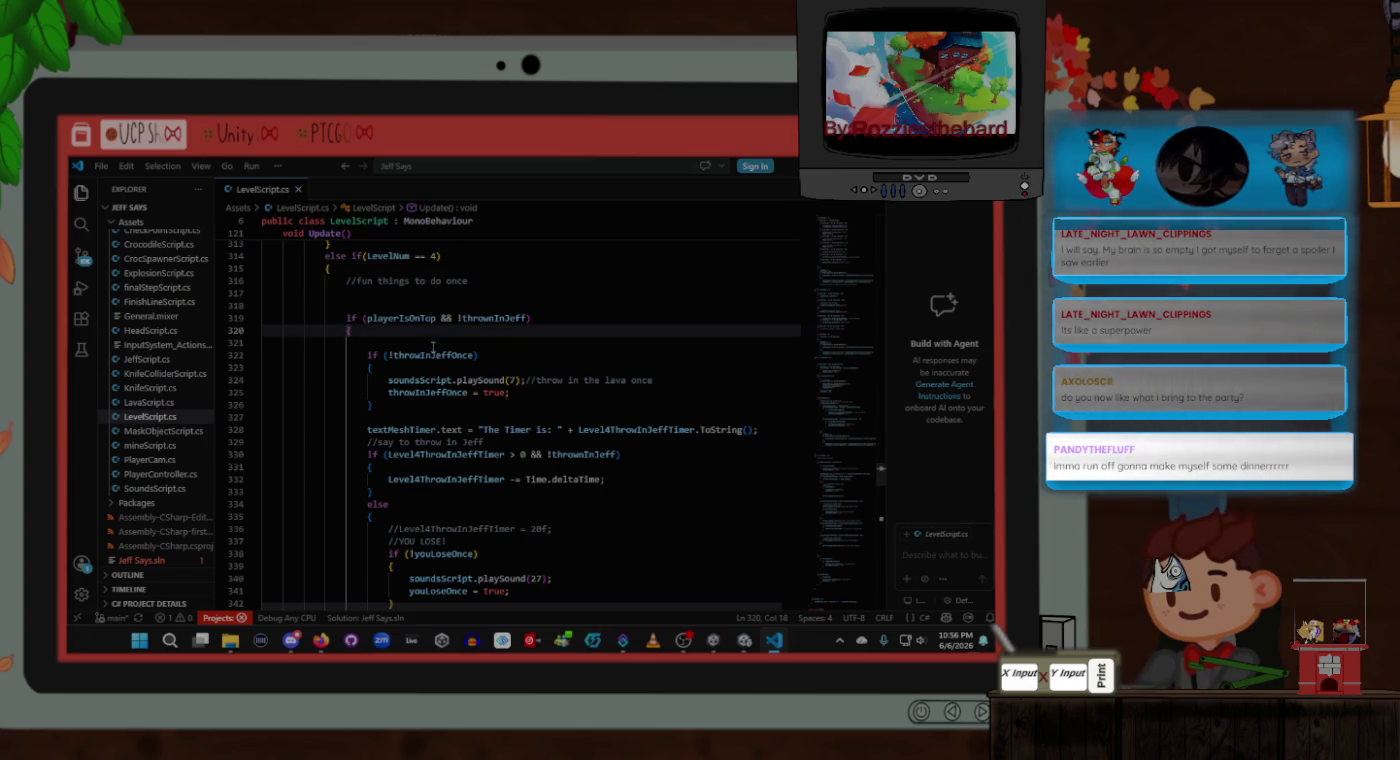
{"action": "scroll", "coordinate": [438, 357], "scroll_direction": "down", "scroll_amount": 2}
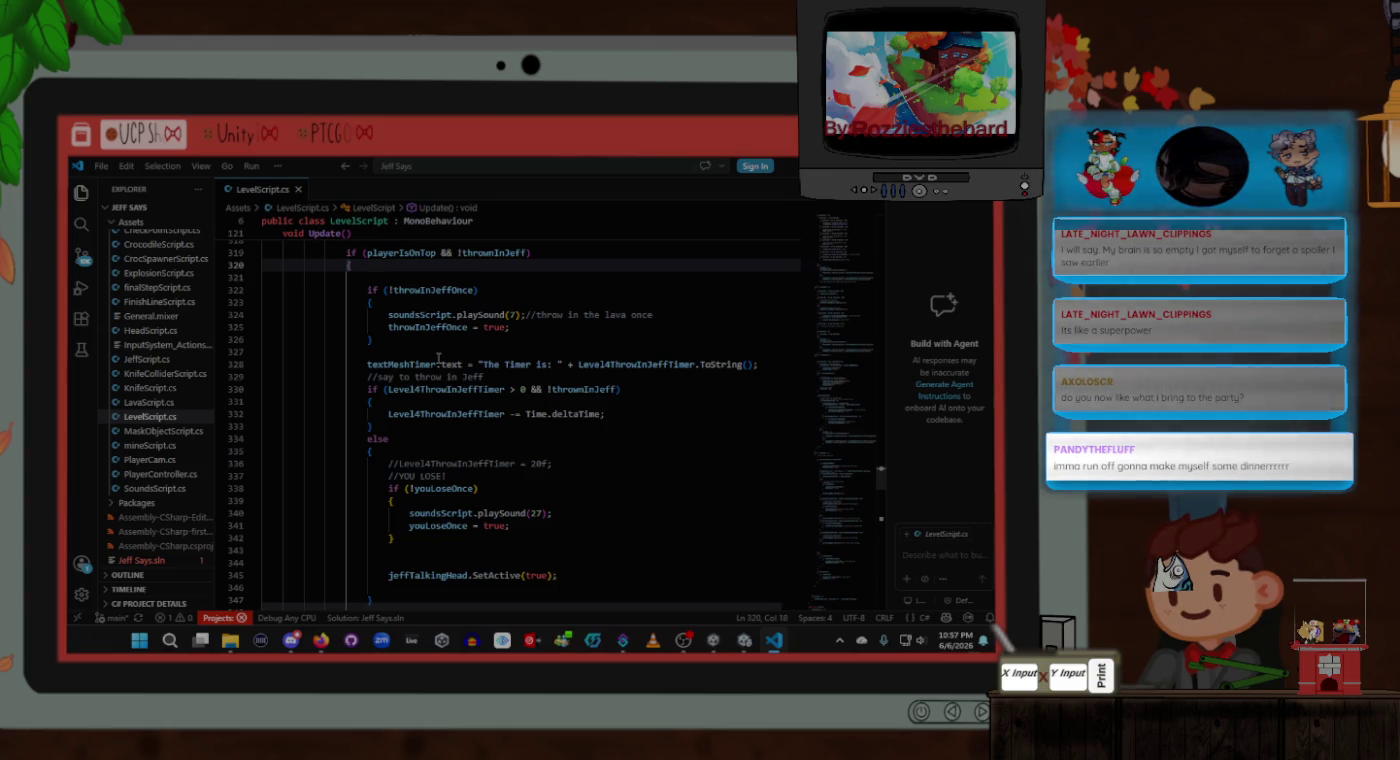
{"action": "scroll", "coordinate": [438, 356], "scroll_direction": "up", "scroll_amount": 2}
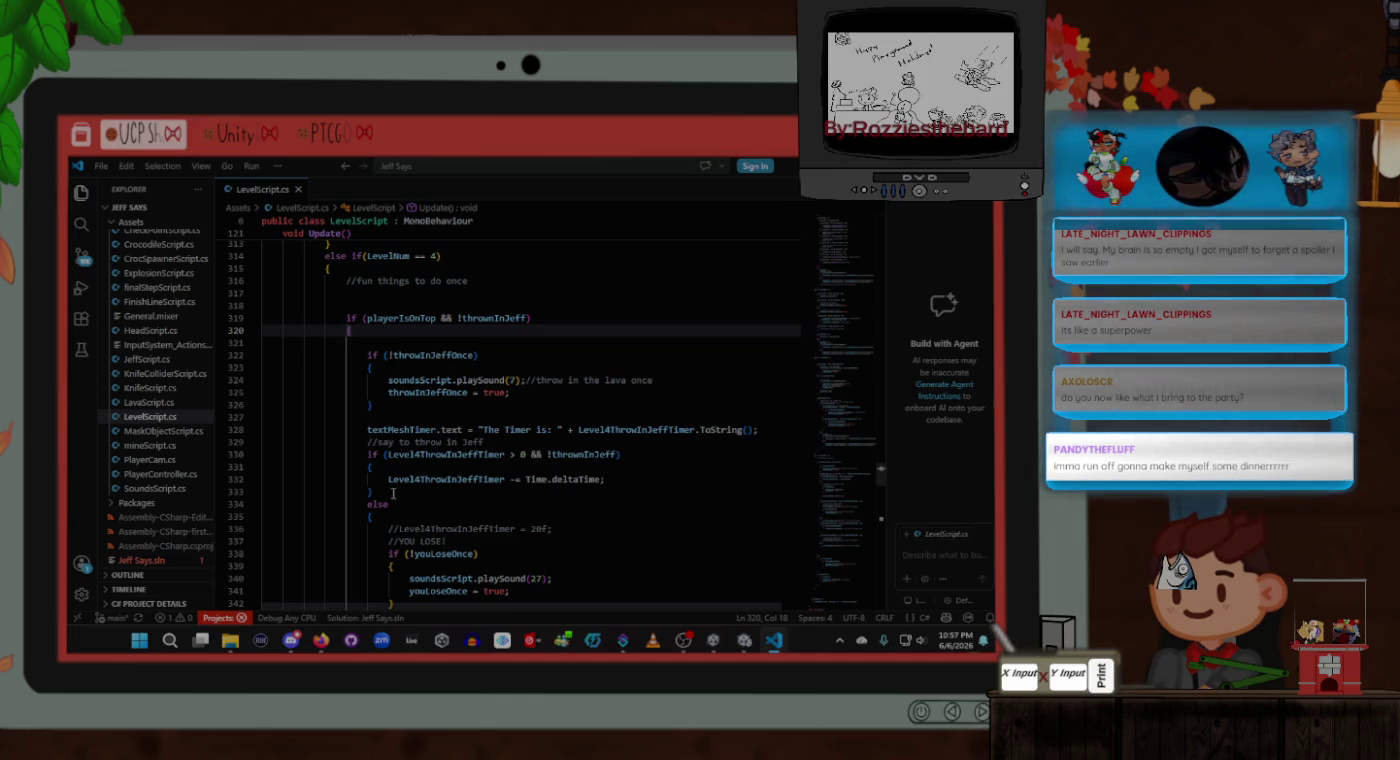
{"action": "left_click_drag", "start_coordinate": [393, 493], "coordinate": [370, 433]}
{"action": "key", "text": "ctrl+c"}
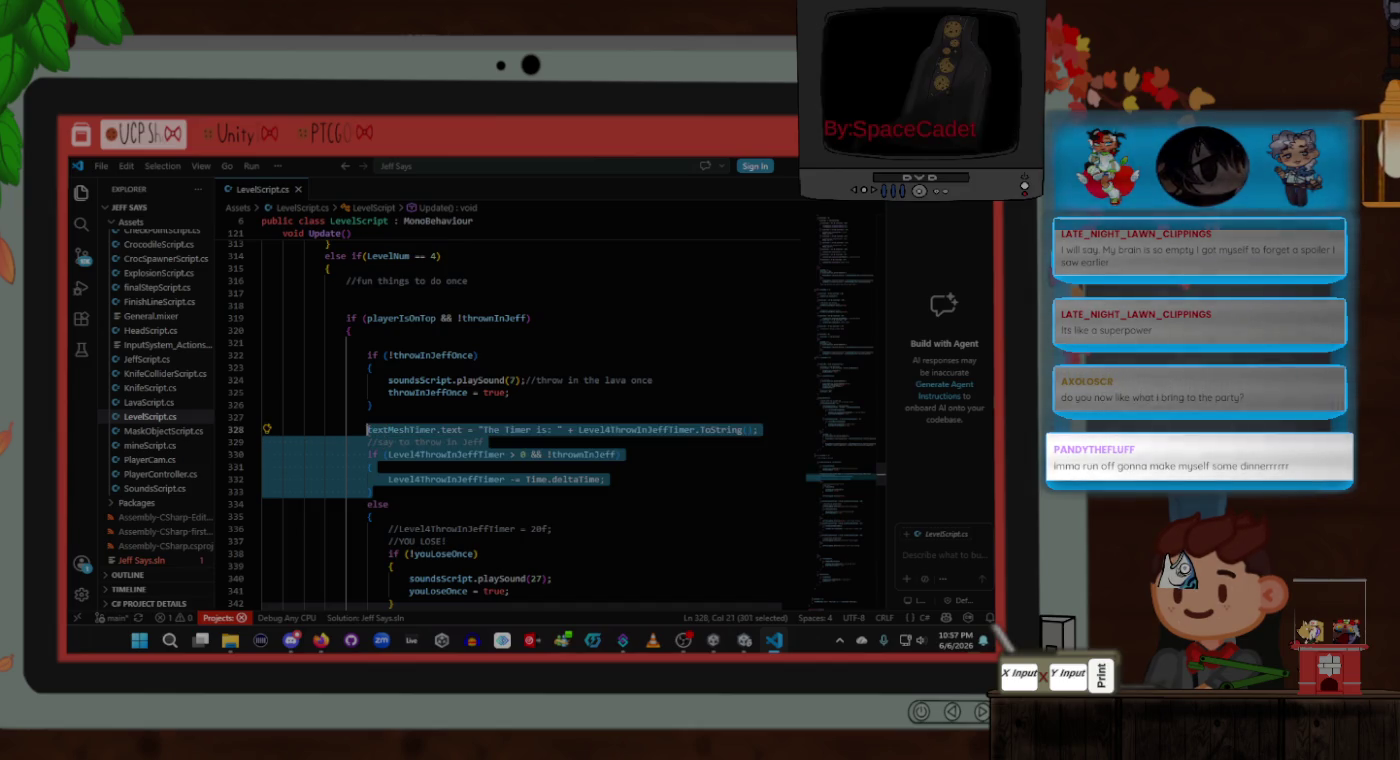
{"action": "scroll", "coordinate": [400, 445], "scroll_direction": "down", "scroll_amount": 6}
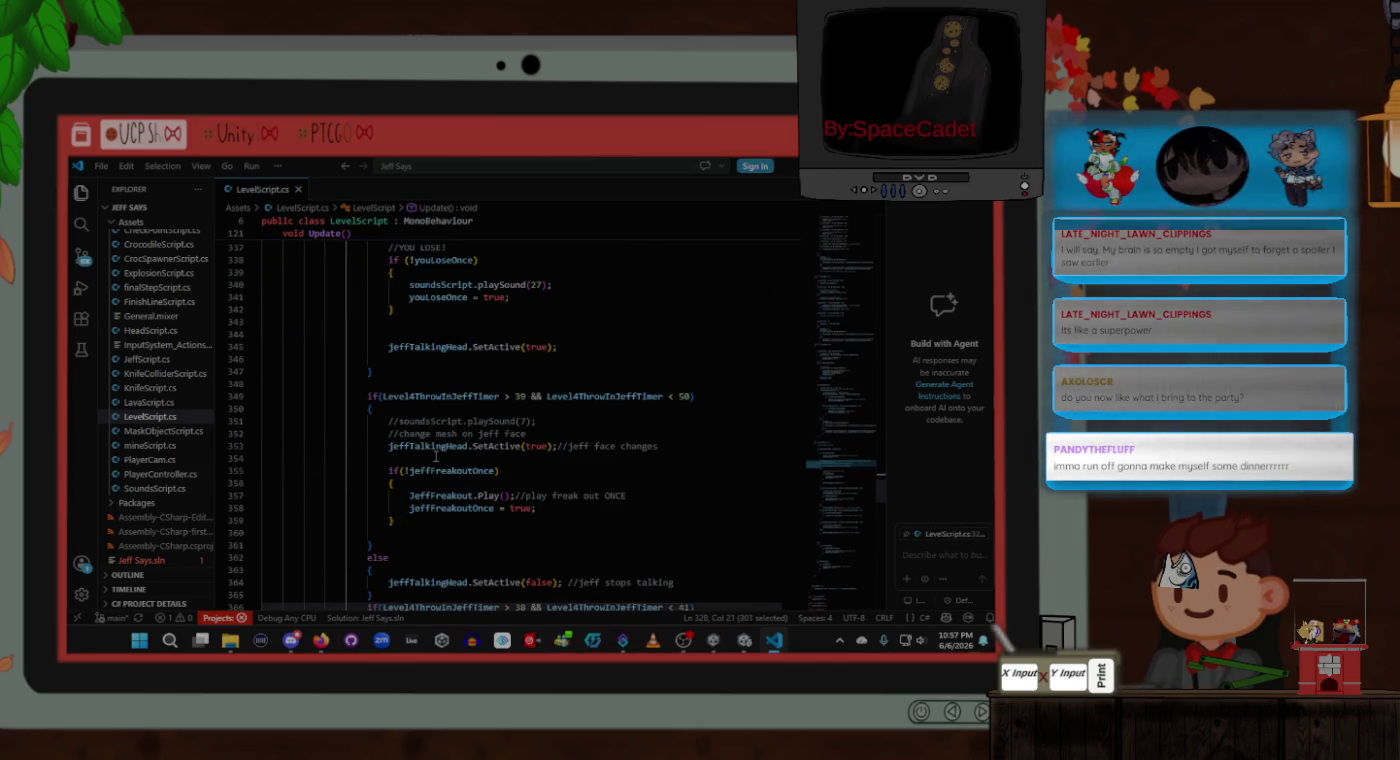
{"action": "scroll", "coordinate": [435, 455], "scroll_direction": "up", "scroll_amount": 7}
{"action": "left_click", "coordinate": [356, 363]}
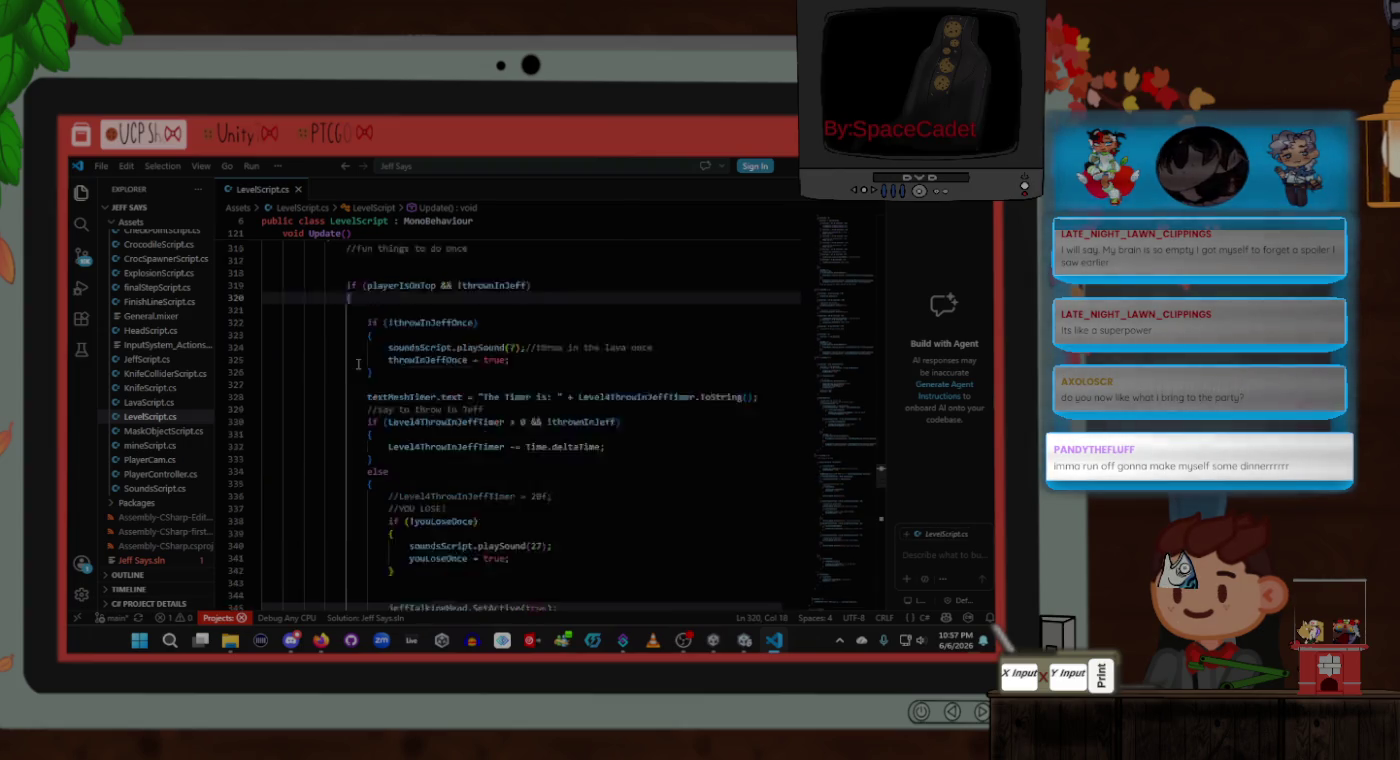
Step: Paste the timer code onto the empty line 386 and save
{"action": "scroll", "coordinate": [356, 363], "scroll_direction": "down", "scroll_amount": 15}
{"action": "scroll", "coordinate": [357, 364], "scroll_direction": "down", "scroll_amount": 3}
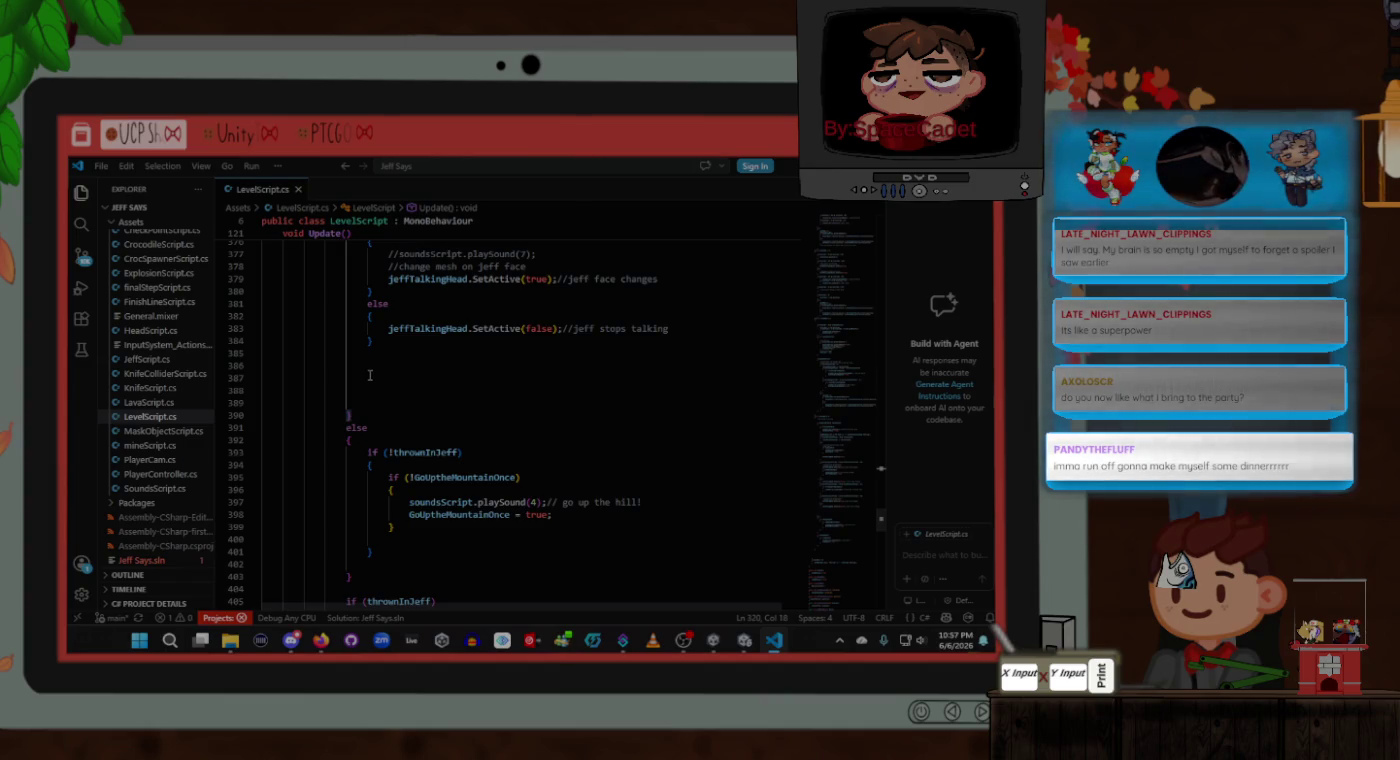
{"action": "left_click", "coordinate": [410, 364]}
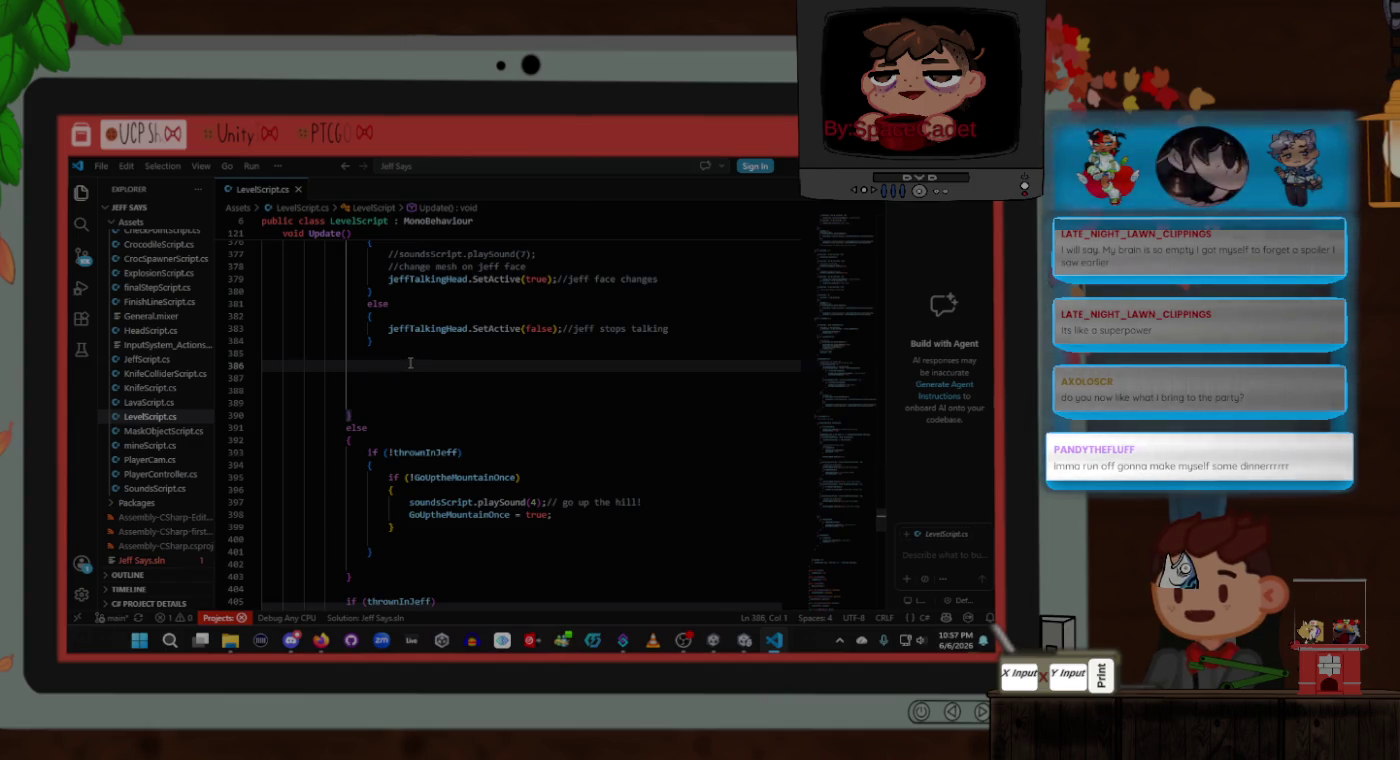
{"action": "key", "text": "Tab"}
{"action": "key", "text": "Tab"}
{"action": "key", "text": "Tab"}
{"action": "key", "text": "ctrl+v"}
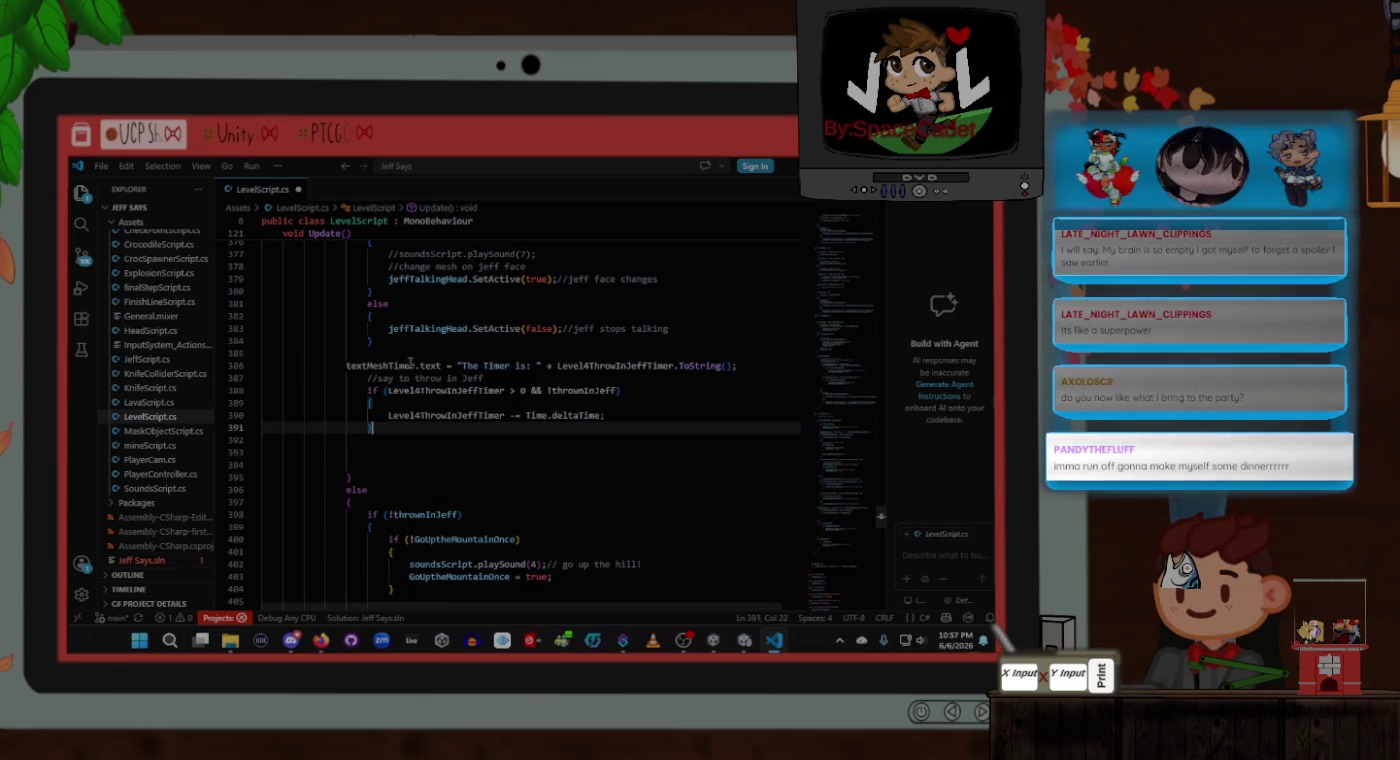
{"action": "type", "text": "}"}
{"action": "key", "text": "ctrl+s"}
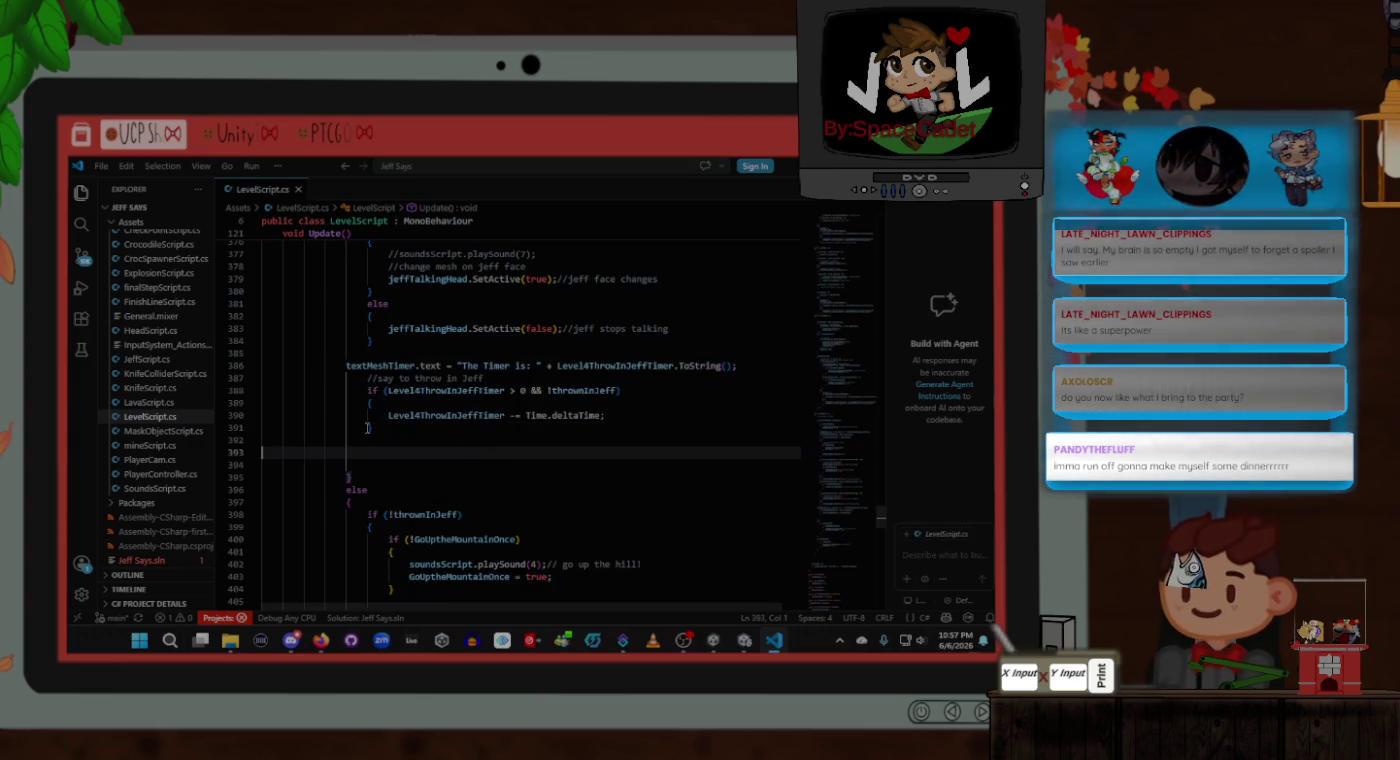
Step: Delete the stray closing brace, shift the pasted lines left one level, and save
{"action": "left_click", "coordinate": [373, 428]}
{"action": "key", "text": "BackSpace"}
{"action": "left_click_drag", "start_coordinate": [395, 415], "coordinate": [367, 403]}
{"action": "key", "text": "shift+Tab"}
{"action": "left_click", "coordinate": [370, 391]}
{"action": "key", "text": "shift+Tab"}
{"action": "key", "text": "ctrl+s"}
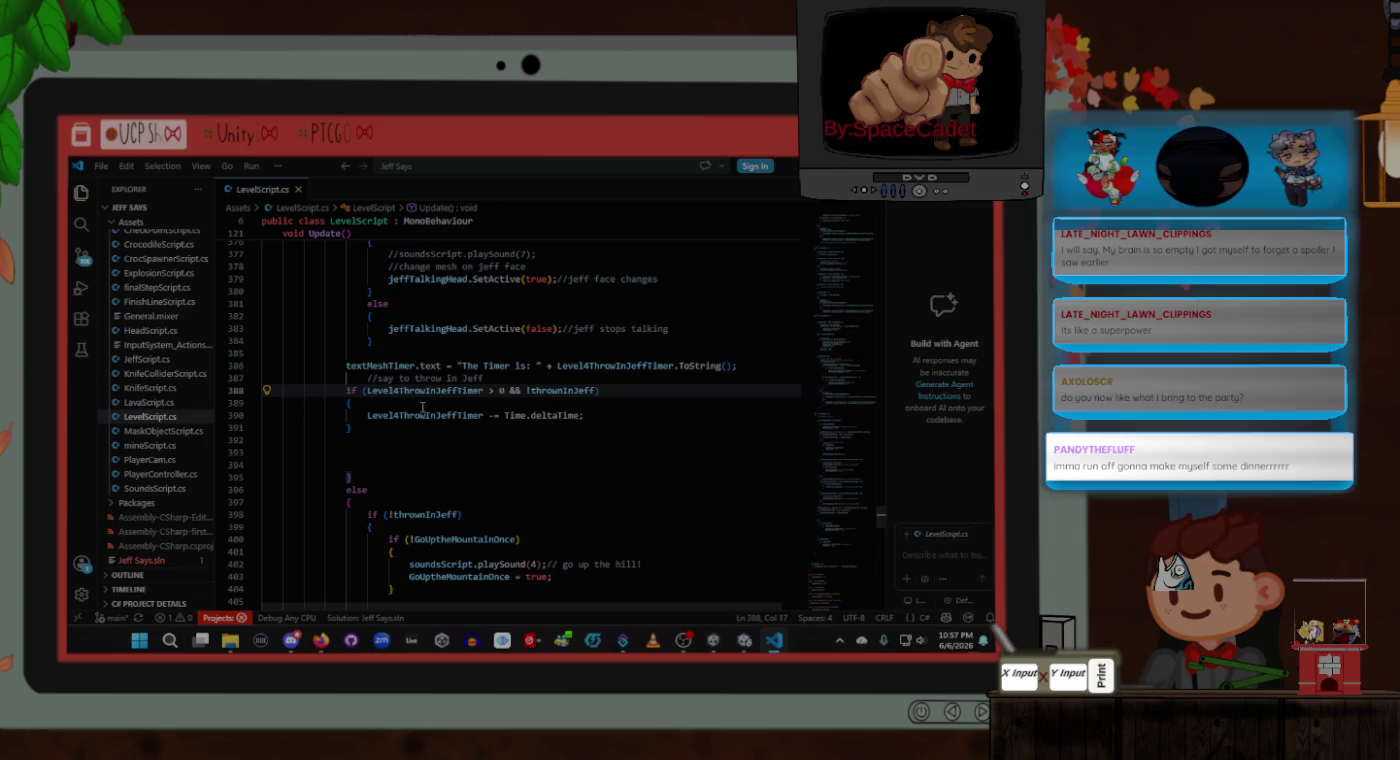
Step: Indent the pasted timer lines 386–391 one level right
{"action": "scroll", "coordinate": [368, 465], "scroll_direction": "up", "scroll_amount": 1}
{"action": "mouse_move", "coordinate": [367, 465]}
{"action": "left_mouse_down"}
{"action": "mouse_move", "coordinate": [263, 425]}
{"action": "mouse_move", "coordinate": [263, 398]}
{"action": "left_mouse_up"}
{"action": "key", "text": "Tab"}
{"action": "left_click", "coordinate": [376, 438]}
{"action": "scroll", "coordinate": [376, 437], "scroll_direction": "up", "scroll_amount": 15}
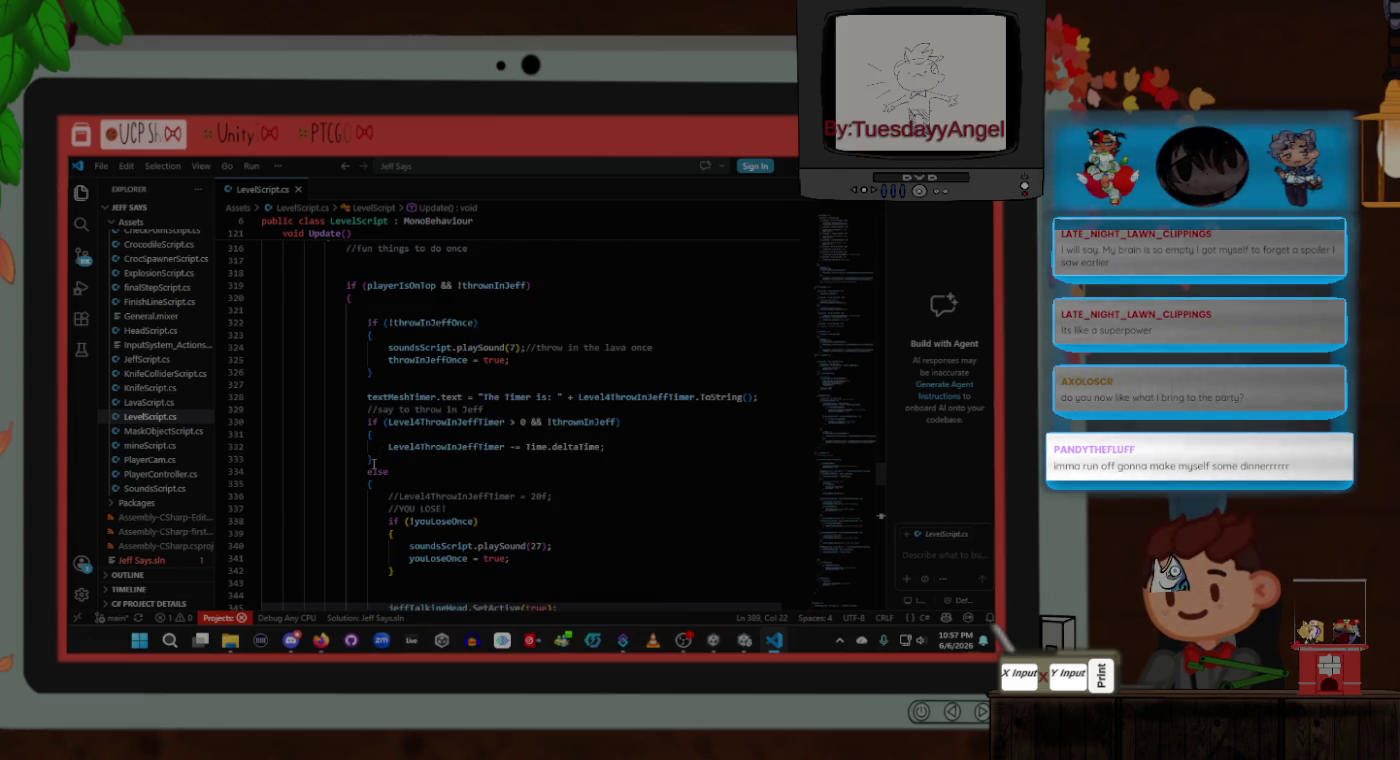
{"action": "left_click", "coordinate": [377, 459]}
Step: Replace the line 328 code with an if testing Level4ThrowInJeffTimer <, using IntelliSense
{"action": "mouse_move", "coordinate": [392, 471]}
{"action": "left_mouse_down"}
{"action": "mouse_move", "coordinate": [263, 459]}
{"action": "mouse_move", "coordinate": [263, 411]}
{"action": "mouse_move", "coordinate": [369, 398]}
{"action": "left_mouse_up"}
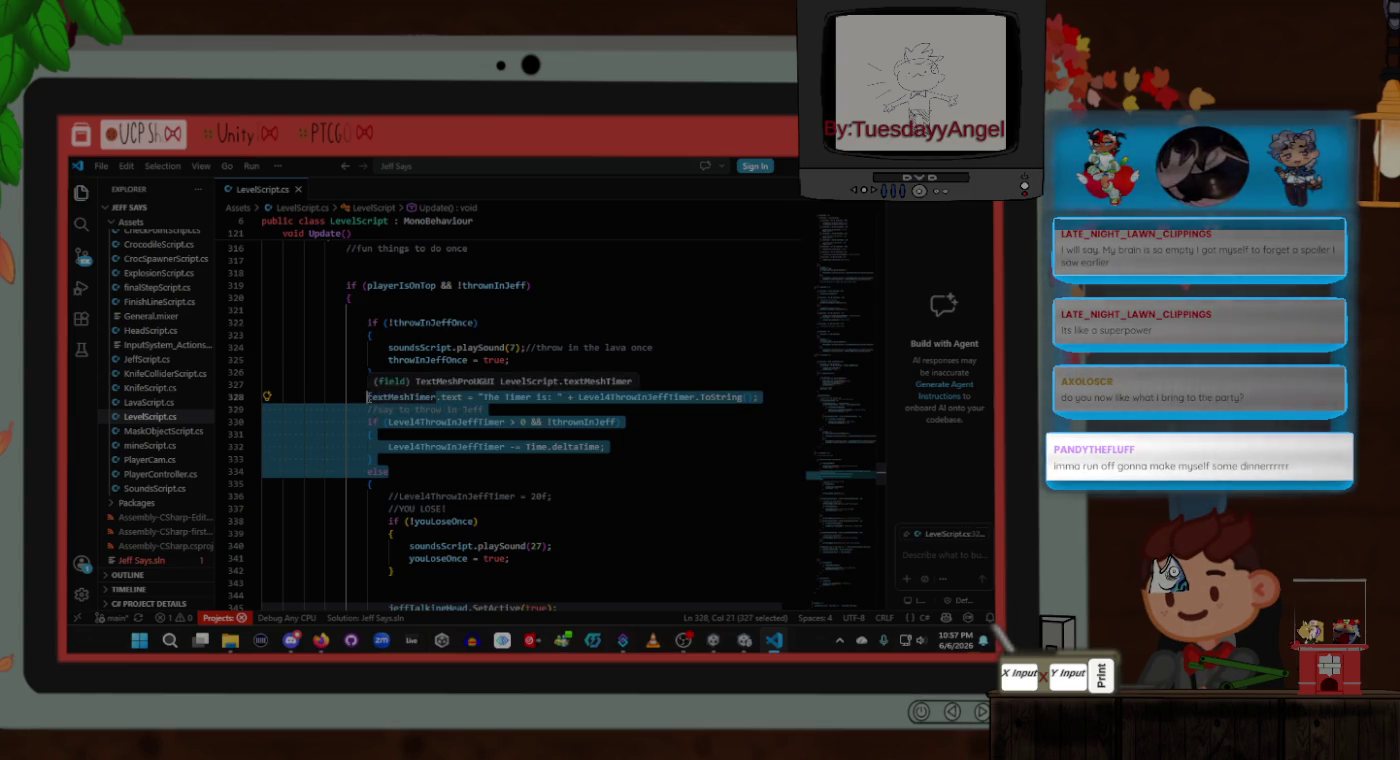
{"action": "type", "text": "if()"}
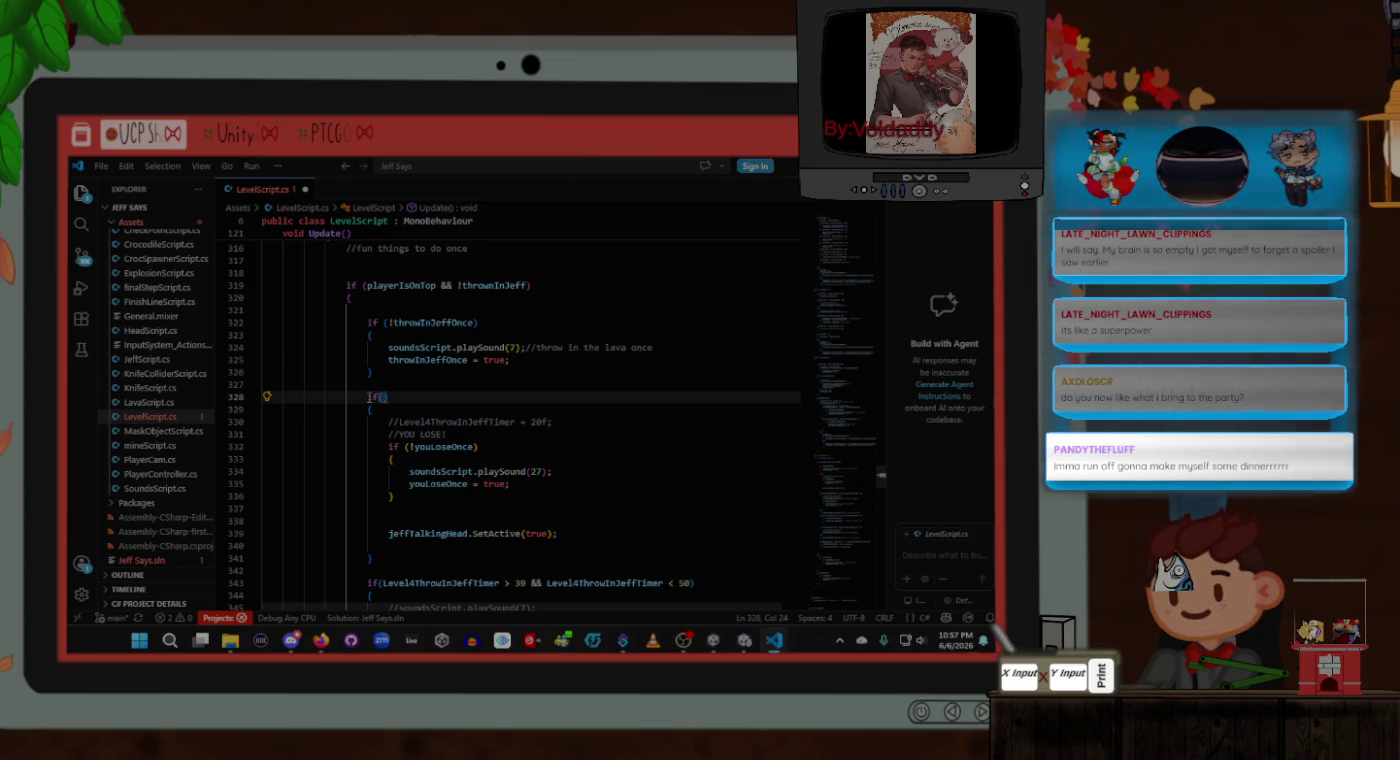
{"action": "type", "text": "tim"}
{"action": "key", "text": "Down"}
{"action": "key", "text": "Down"}
{"action": "key", "text": "Down"}
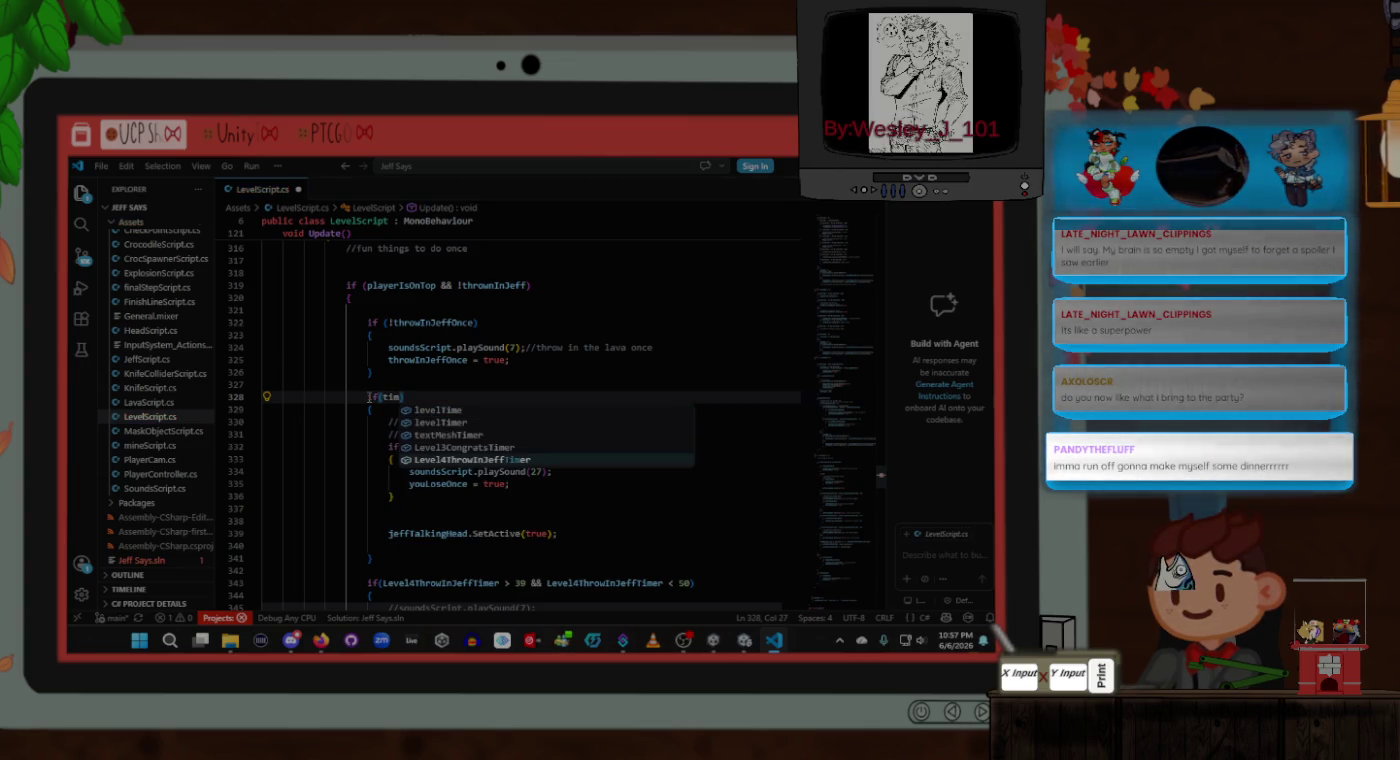
{"action": "key", "text": "Return"}
{"action": "type", "text": "<"}
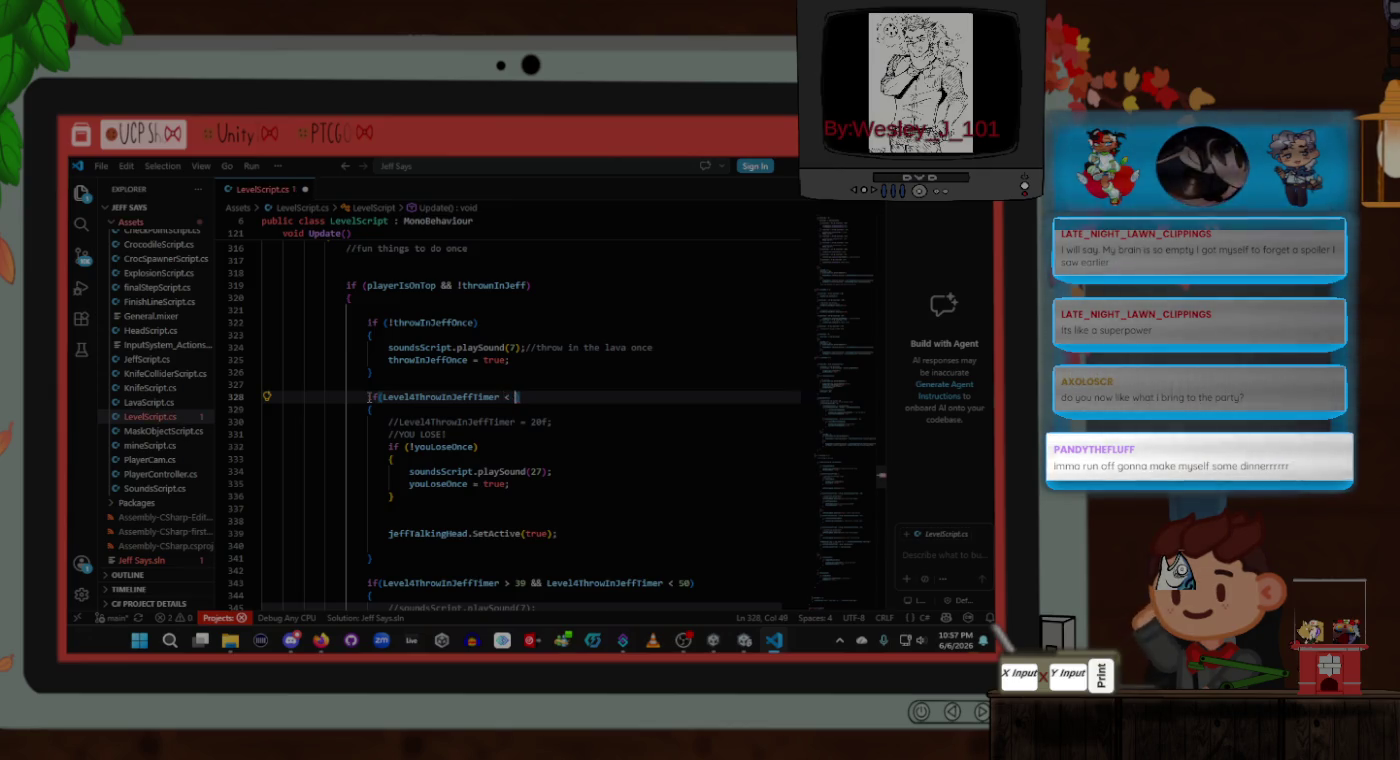
Step: Enter 20 as the comparison threshold and save LevelScript.cs
{"action": "left_click", "coordinate": [578, 410]}
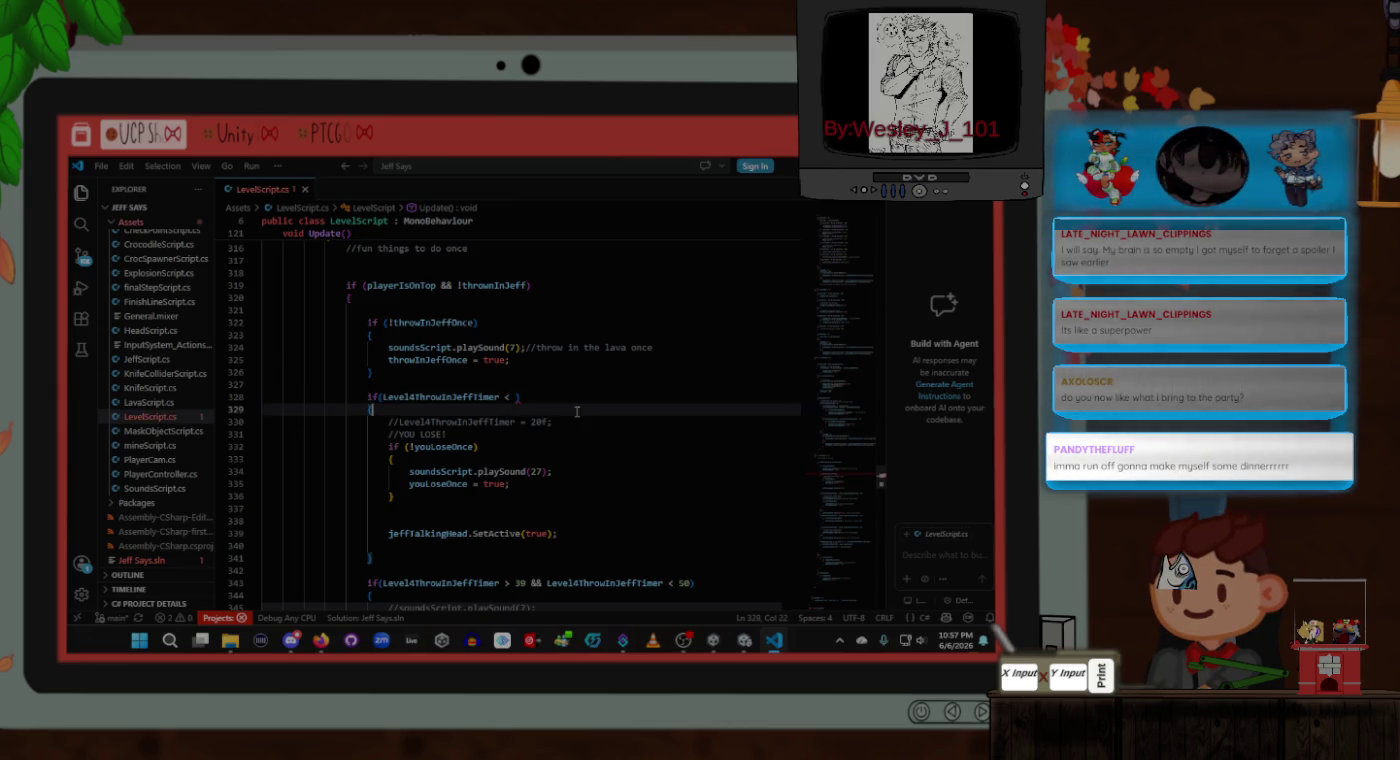
{"action": "scroll", "coordinate": [578, 411], "scroll_direction": "down", "scroll_amount": 3}
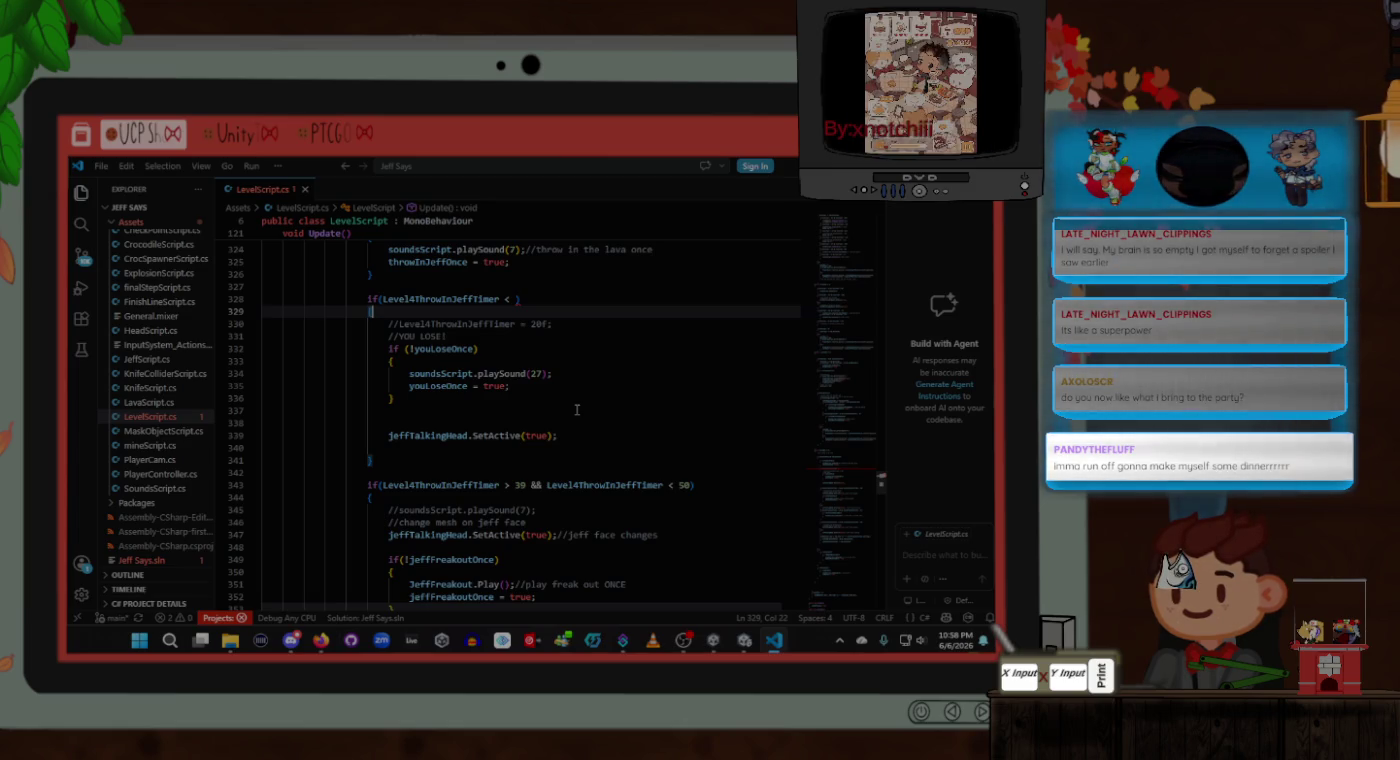
{"action": "scroll", "coordinate": [578, 409], "scroll_direction": "down", "scroll_amount": 1}
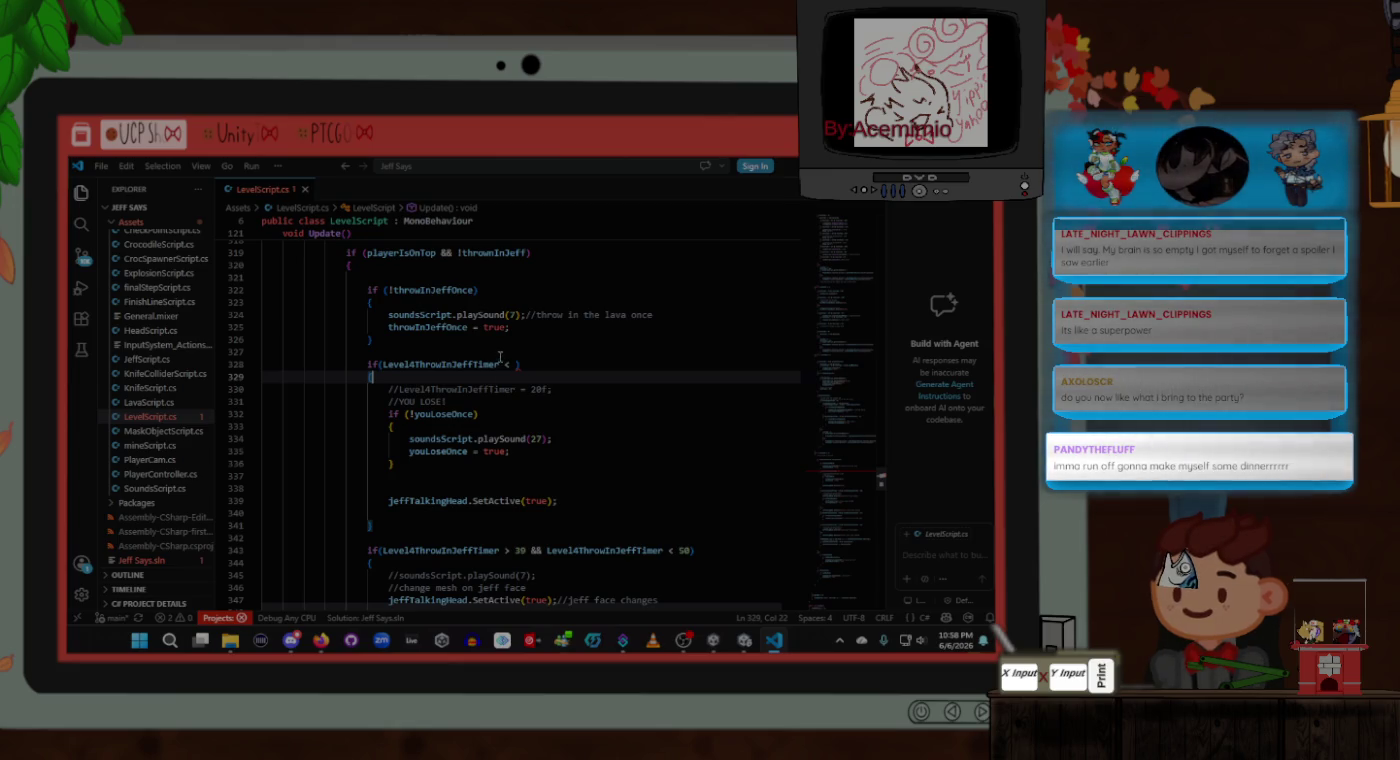
{"action": "left_click", "coordinate": [514, 364]}
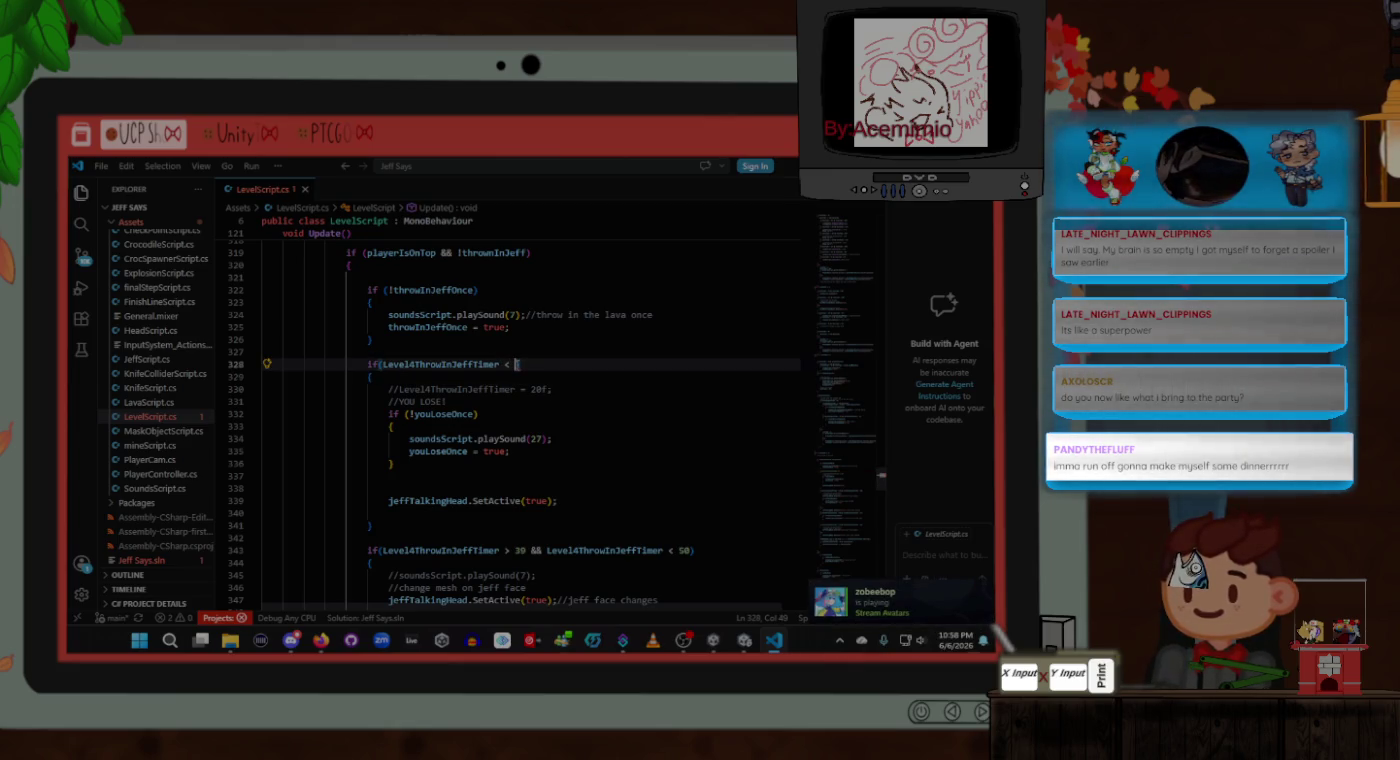
{"action": "type", "text": "1"}
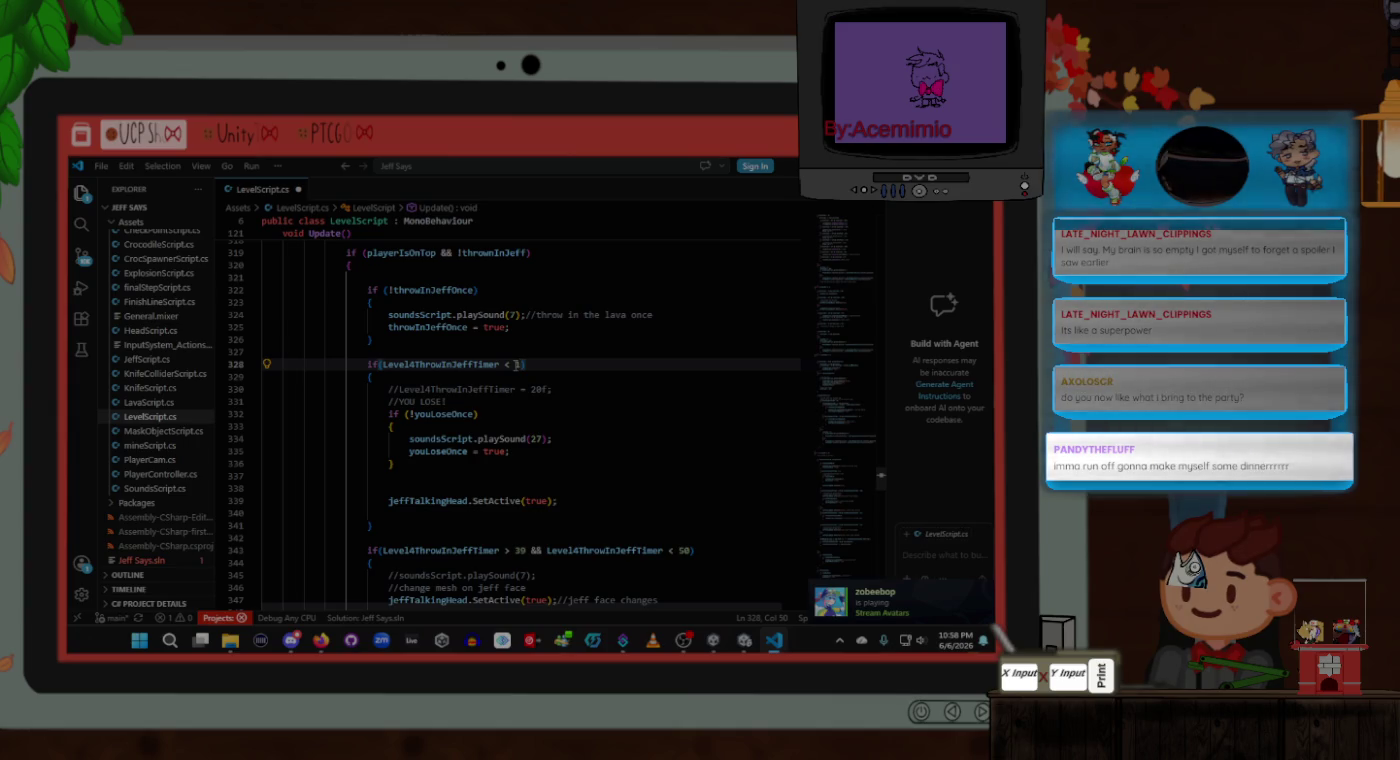
{"action": "key", "text": "BackSpace"}
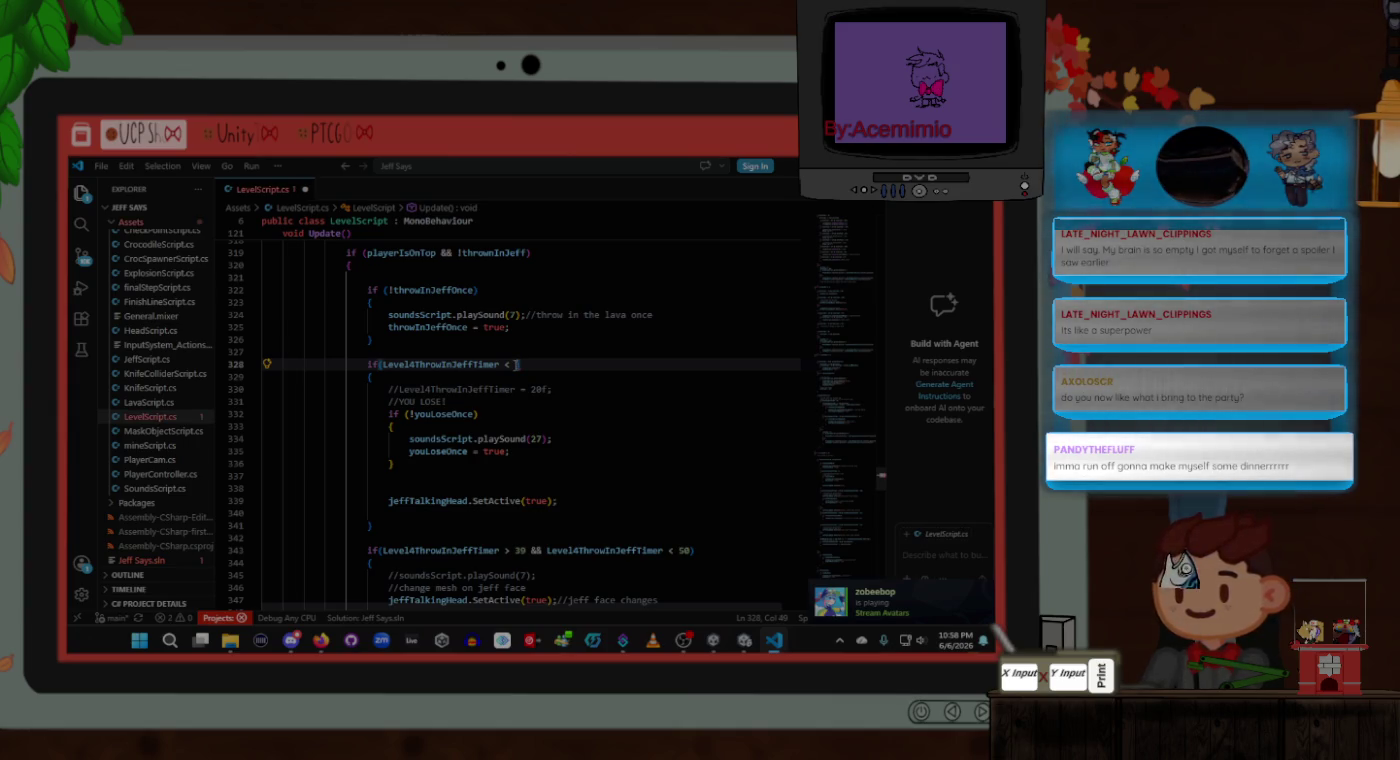
{"action": "type", "text": "20"}
{"action": "key", "text": "ctrl+s"}
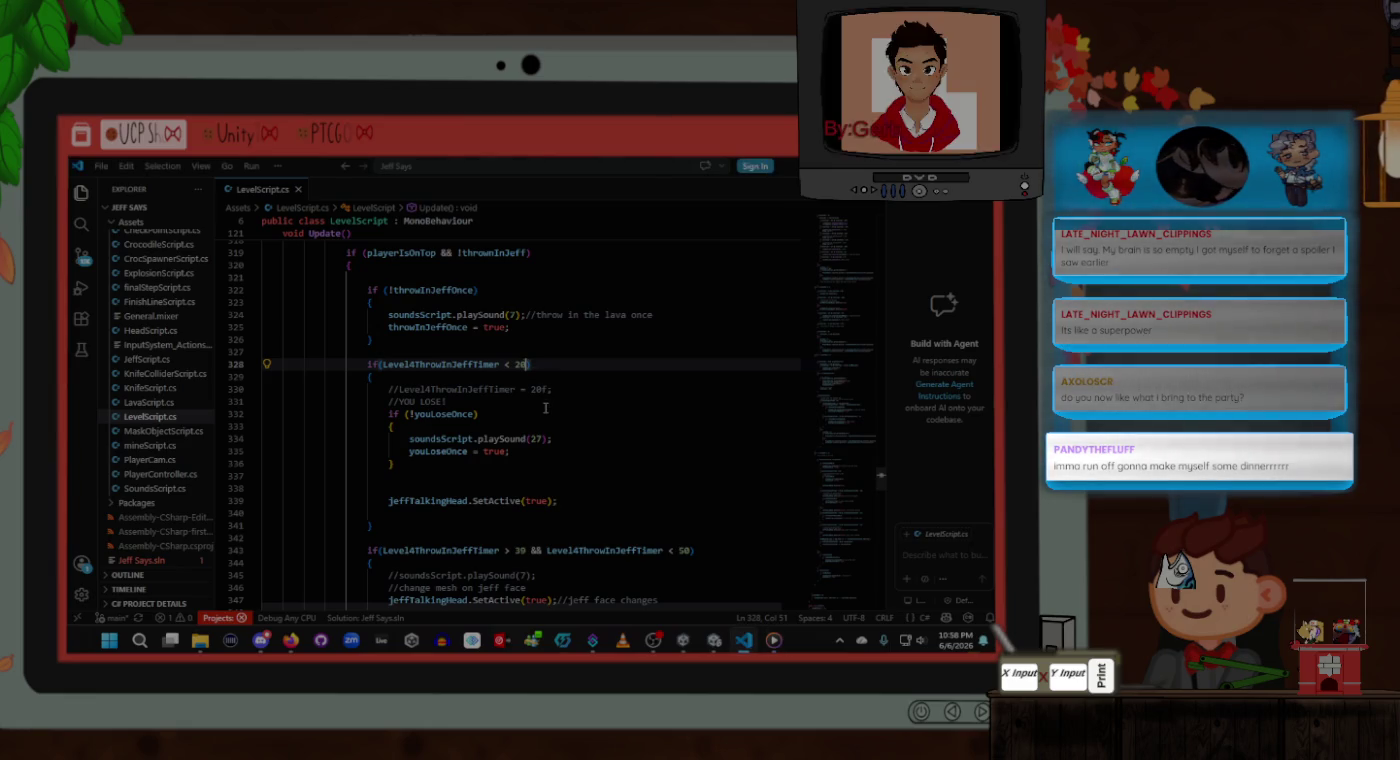
Step: Change the line 328 threshold from 20 to 25 and save
{"action": "key", "text": "BackSpace"}
{"action": "type", "text": "5"}
{"action": "key", "text": "ctrl+s"}
{"action": "left_click", "coordinate": [566, 388]}
{"action": "left_click", "coordinate": [567, 366]}
Step: Briefly switch applications, then review the code around lines 335–341
{"action": "left_click", "coordinate": [775, 640]}
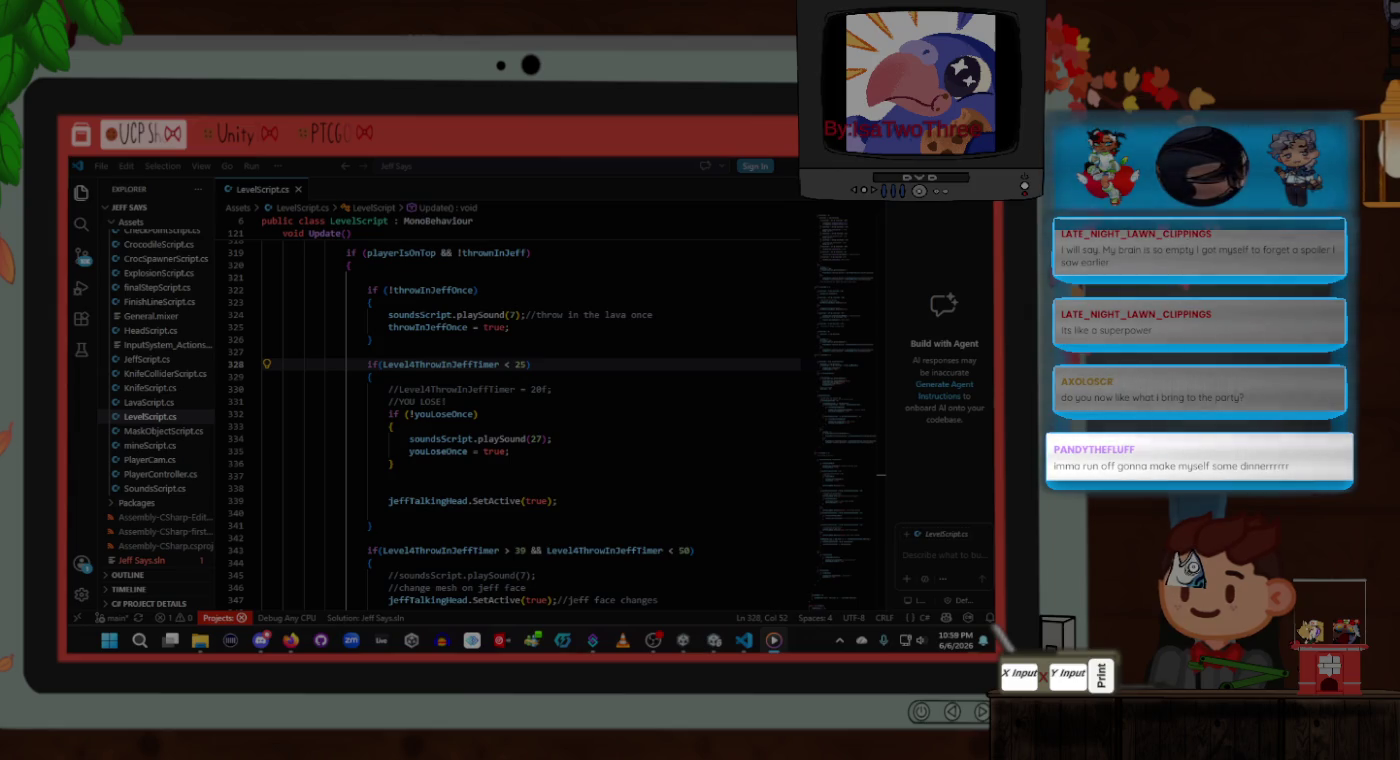
{"action": "left_click", "coordinate": [611, 380]}
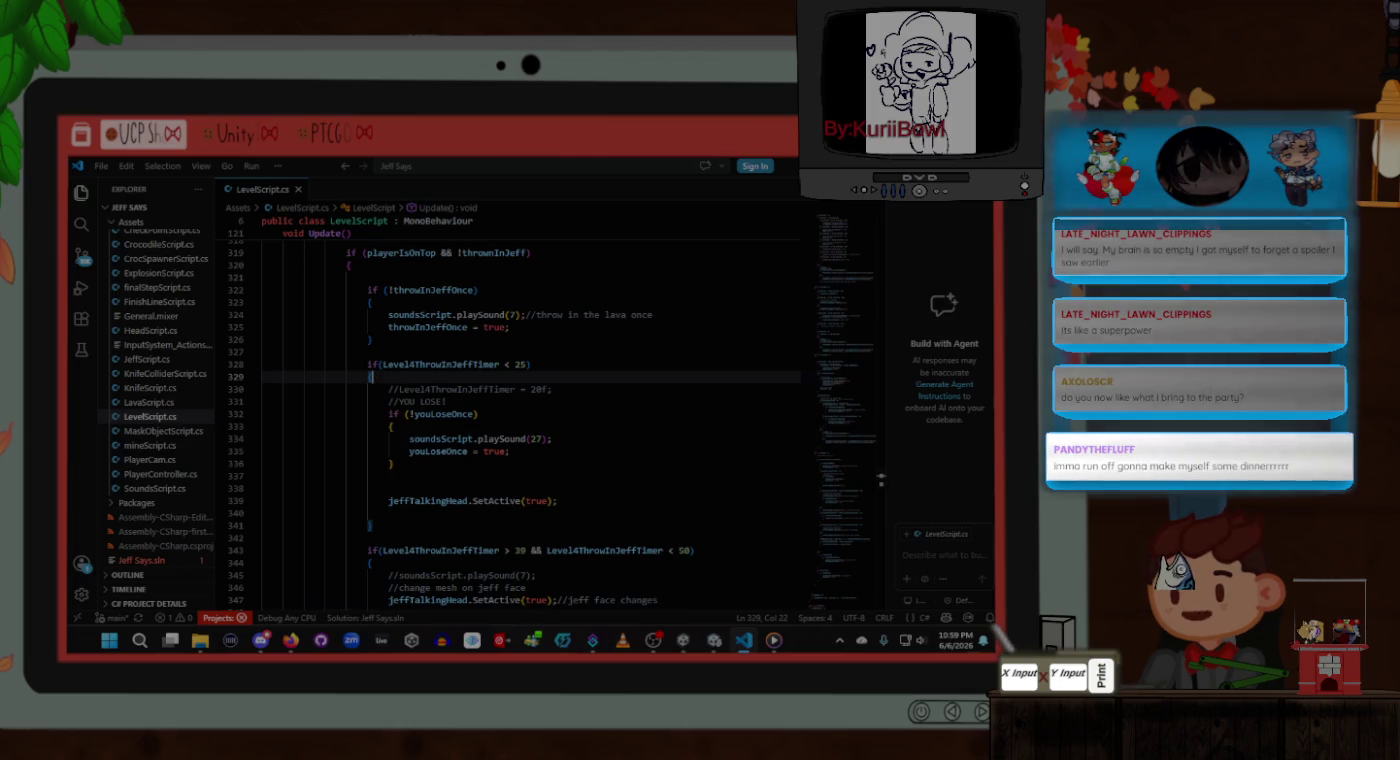
{"action": "key", "text": "alt+Tab"}
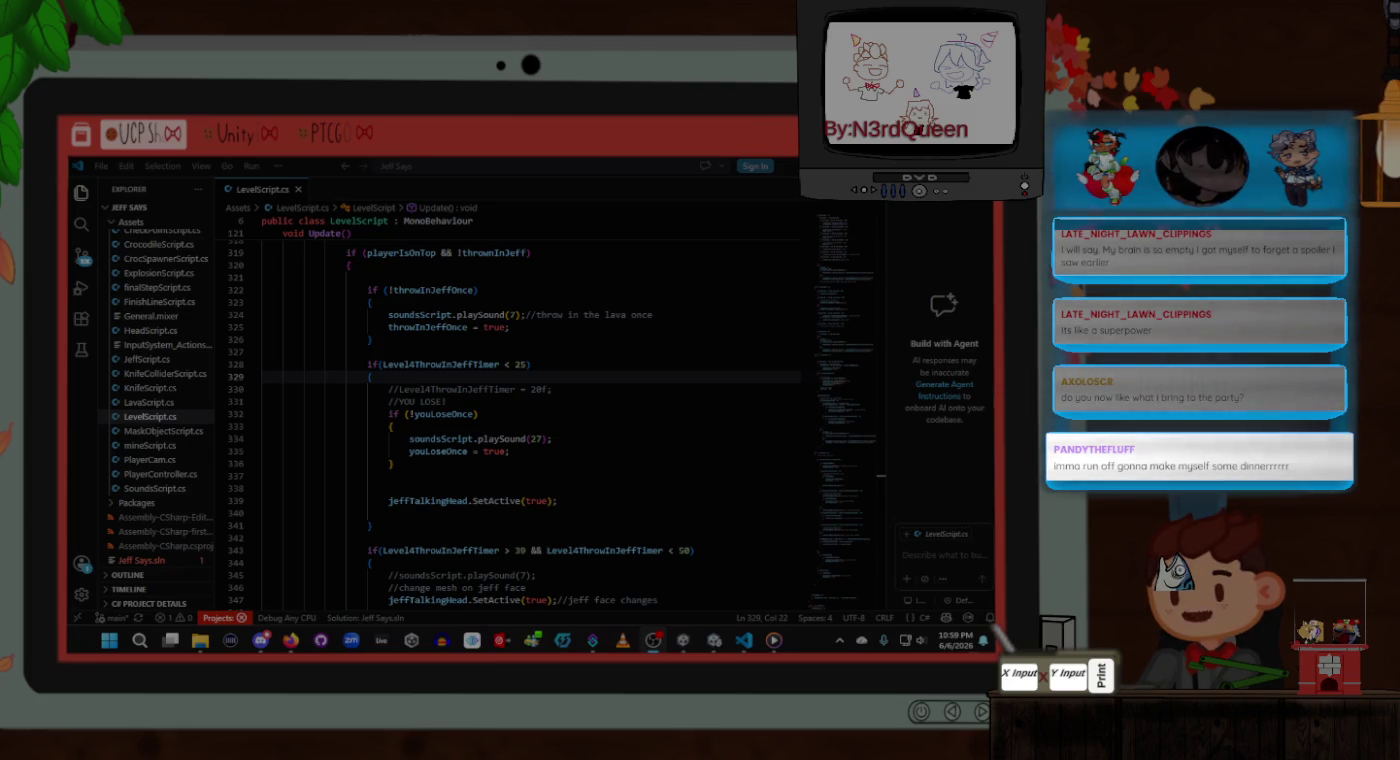
{"action": "left_click", "coordinate": [392, 463]}
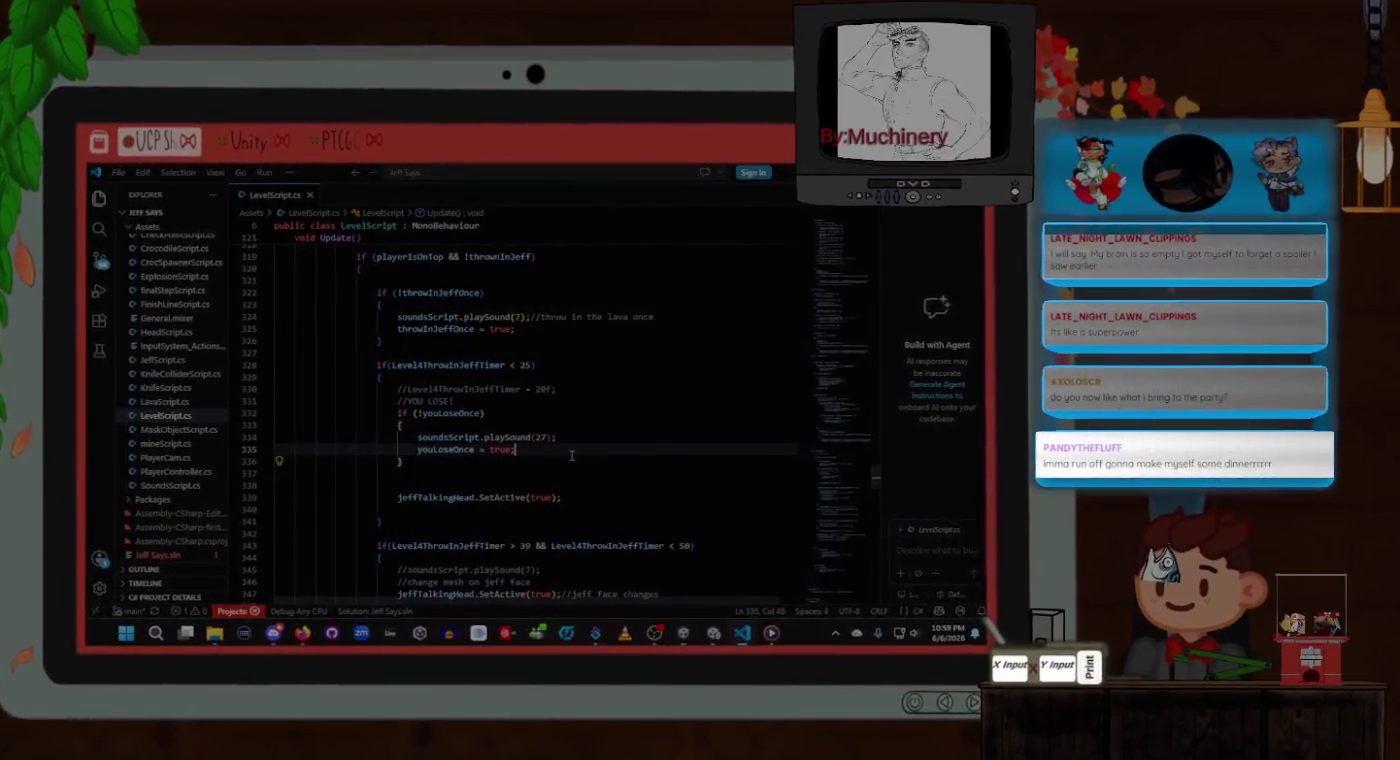
{"action": "left_click", "coordinate": [569, 457]}
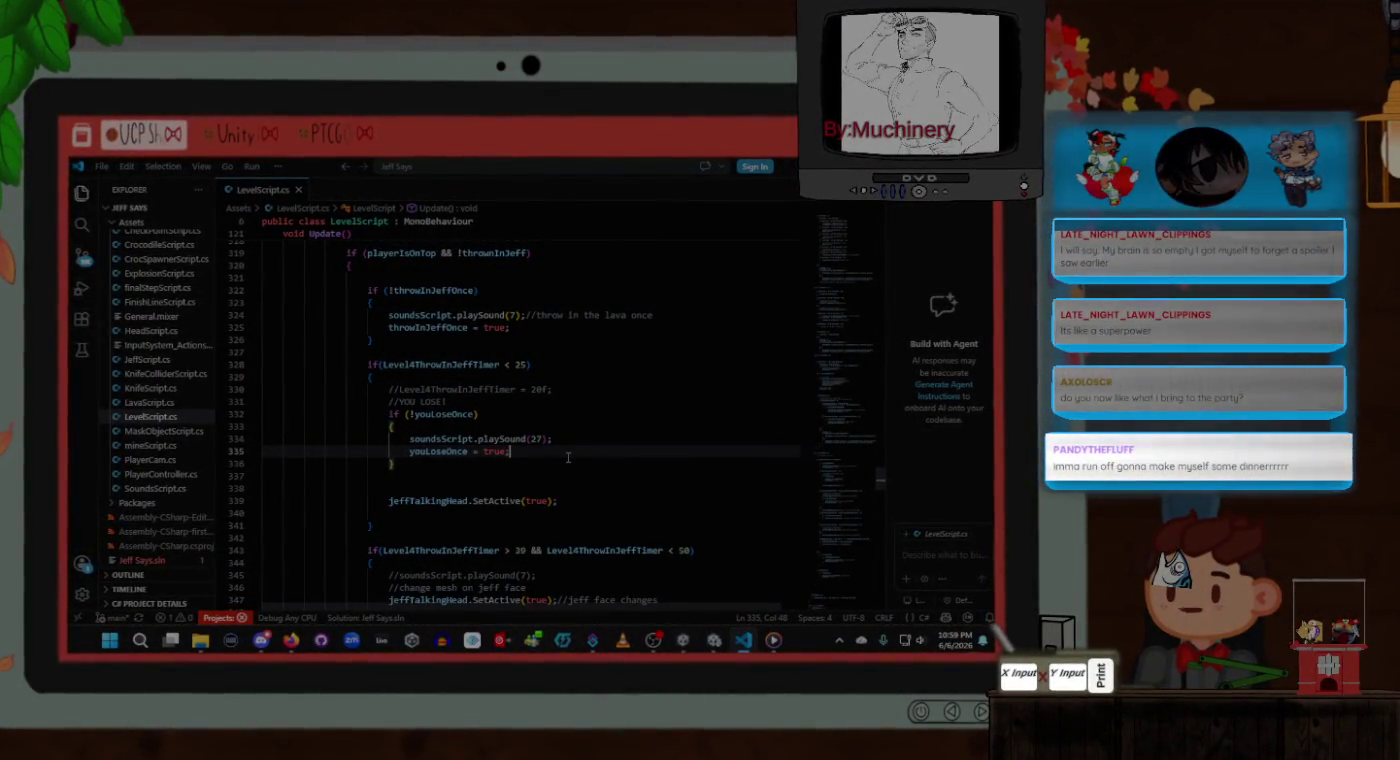
{"action": "left_click", "coordinate": [577, 500]}
{"action": "key", "text": "Down"}
{"action": "key", "text": "Down"}
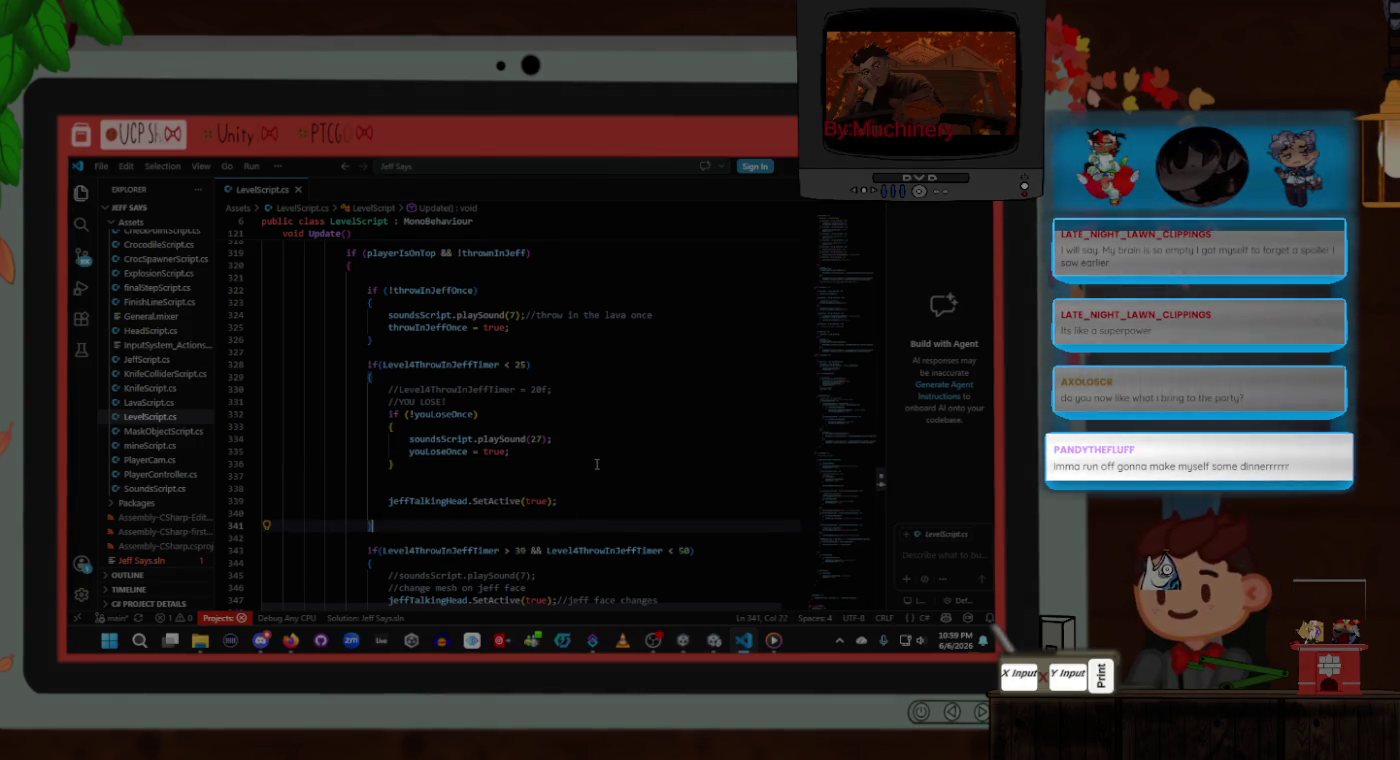
{"action": "scroll", "coordinate": [597, 466], "scroll_direction": "down", "scroll_amount": 3}
{"action": "scroll", "coordinate": [597, 466], "scroll_direction": "up", "scroll_amount": 5}
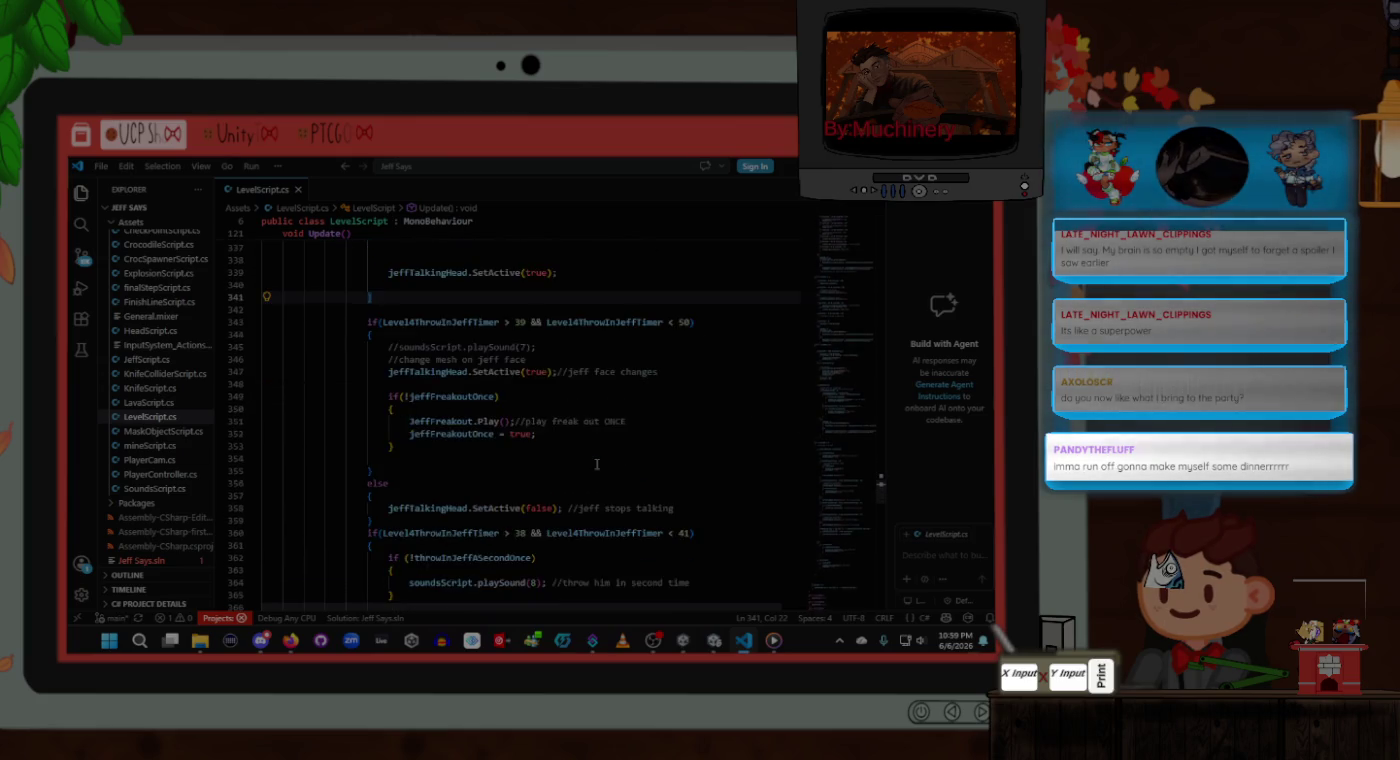
{"action": "scroll", "coordinate": [600, 465], "scroll_direction": "up", "scroll_amount": 2}
Step: Change Level4ThrowInJeffTimer's starting value on line 100 from 60f to 80f
{"action": "left_click", "coordinate": [520, 496]}
{"action": "scroll", "coordinate": [611, 468], "scroll_direction": "down", "scroll_amount": 2}
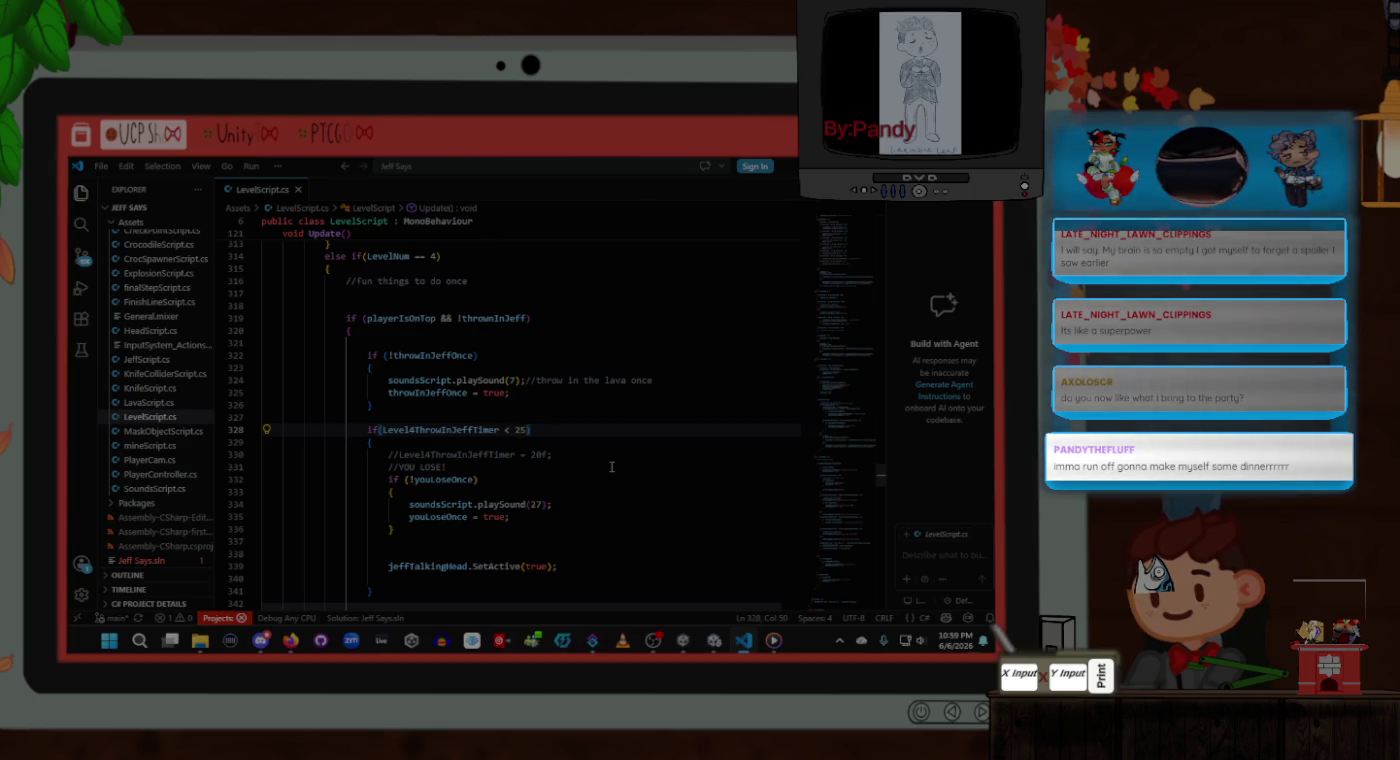
{"action": "scroll", "coordinate": [612, 468], "scroll_direction": "down", "scroll_amount": 5}
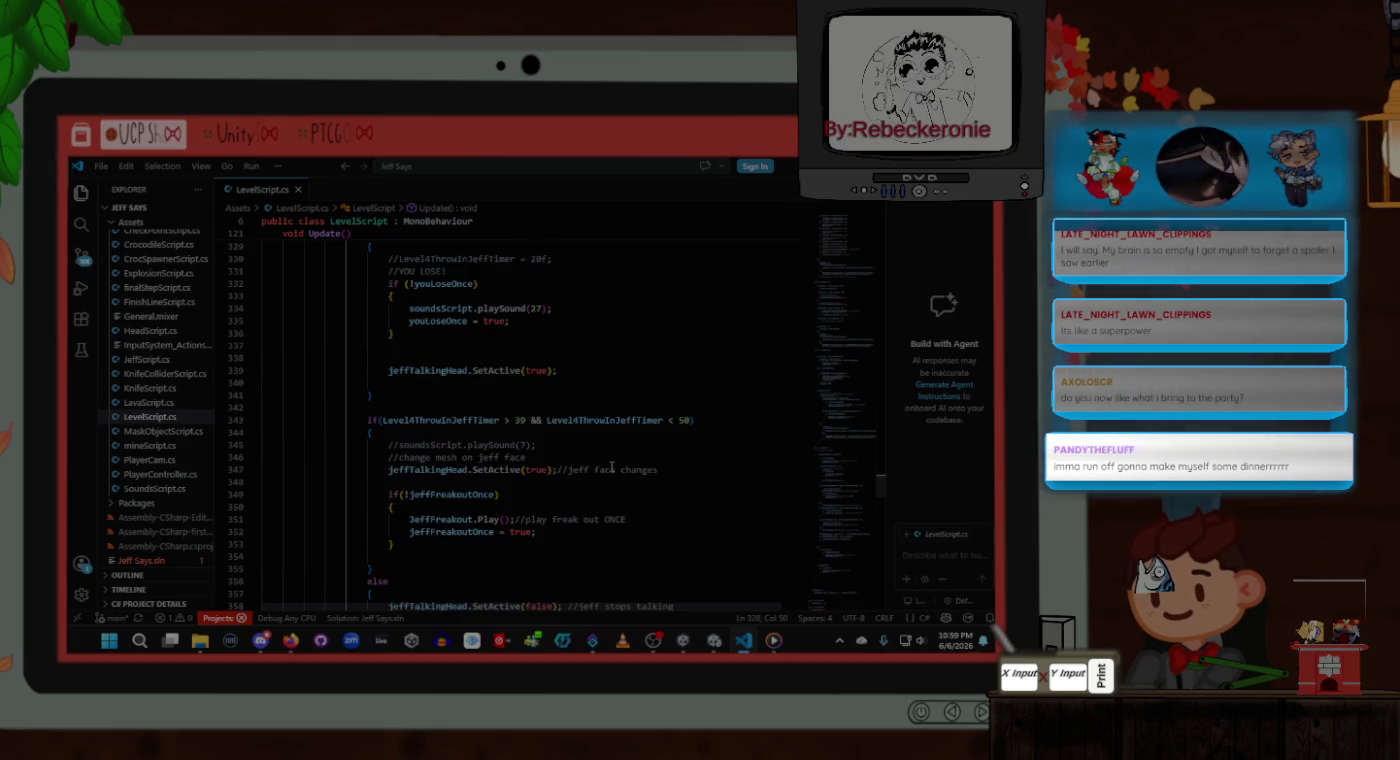
{"action": "scroll", "coordinate": [613, 467], "scroll_direction": "up", "scroll_amount": 3}
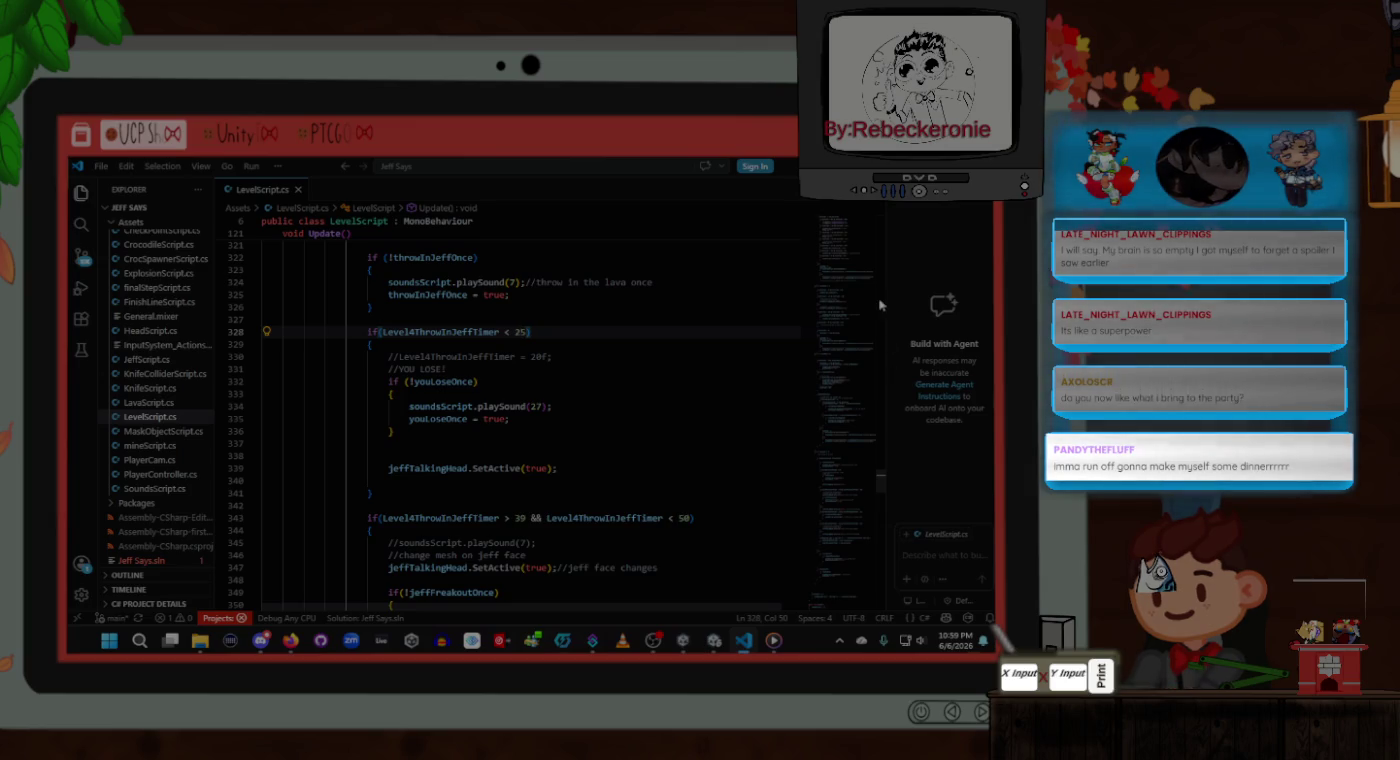
{"action": "scroll", "coordinate": [847, 239], "scroll_direction": "up", "scroll_amount": 20}
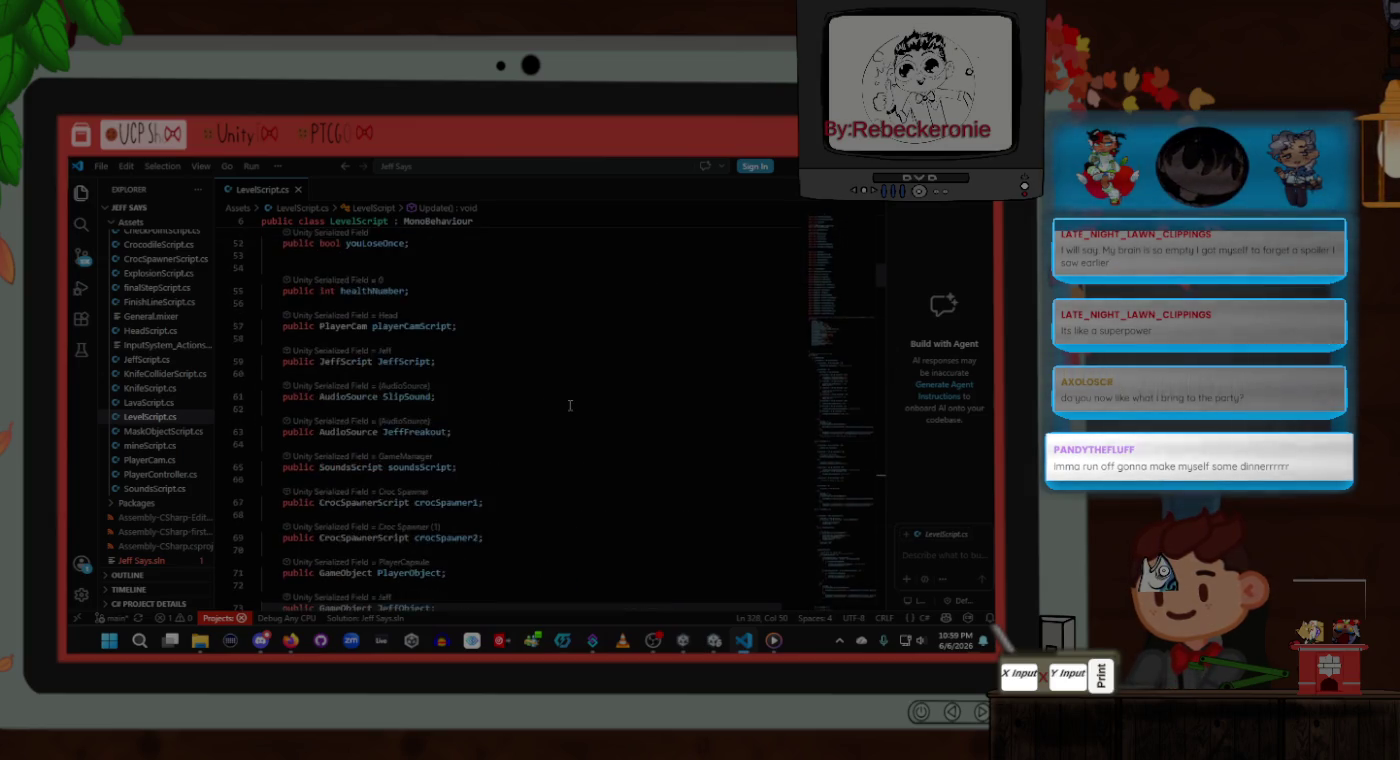
{"action": "scroll", "coordinate": [565, 410], "scroll_direction": "down", "scroll_amount": 6}
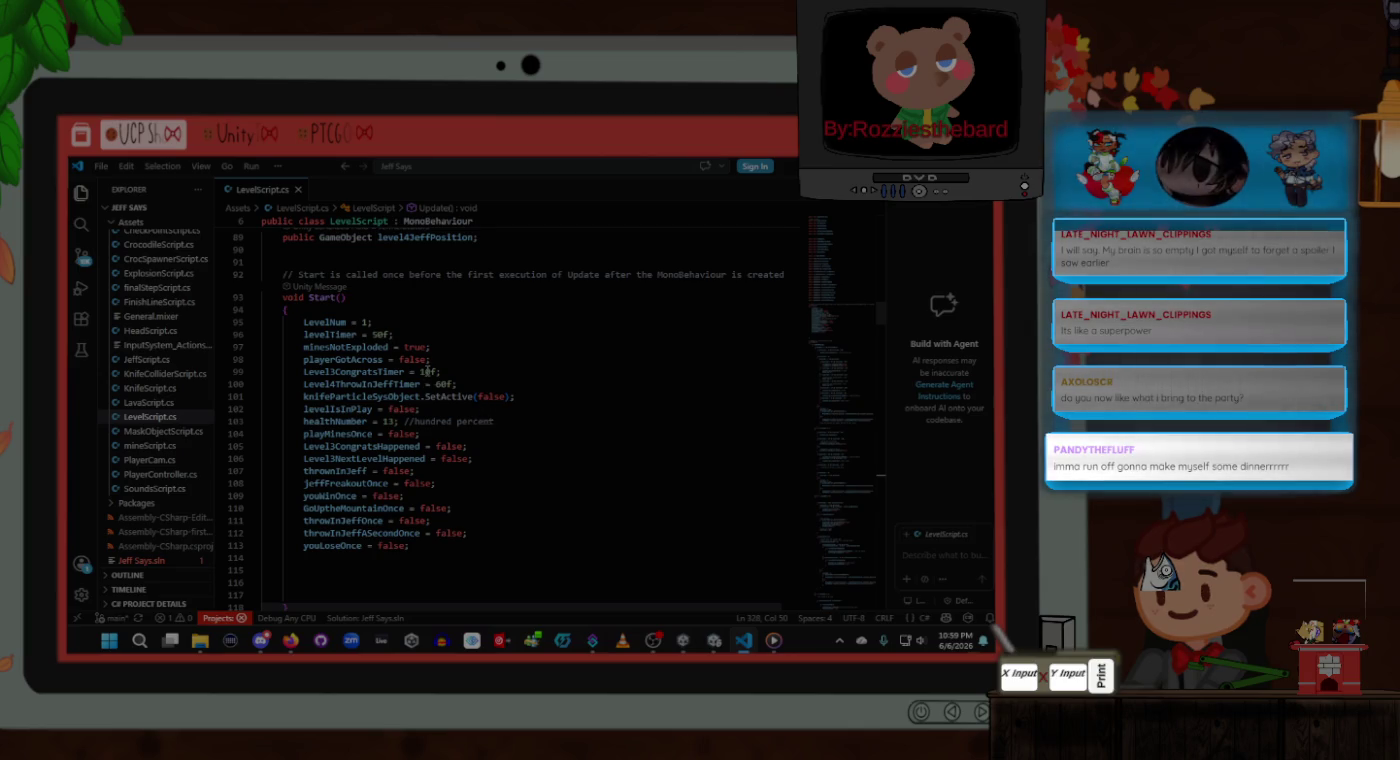
{"action": "left_click", "coordinate": [445, 383]}
{"action": "key", "text": "BackSpace"}
{"action": "key", "text": "BackSpace"}
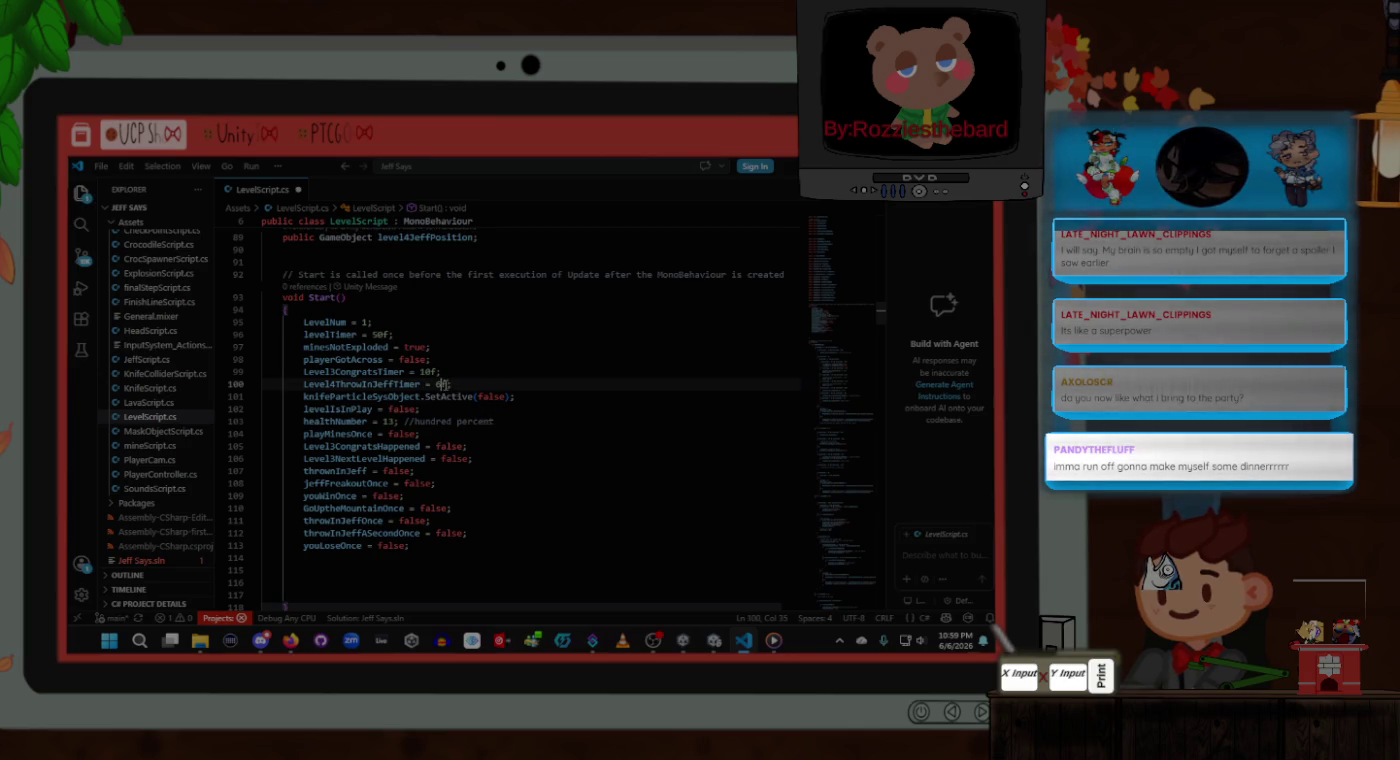
{"action": "type", "text": "80"}
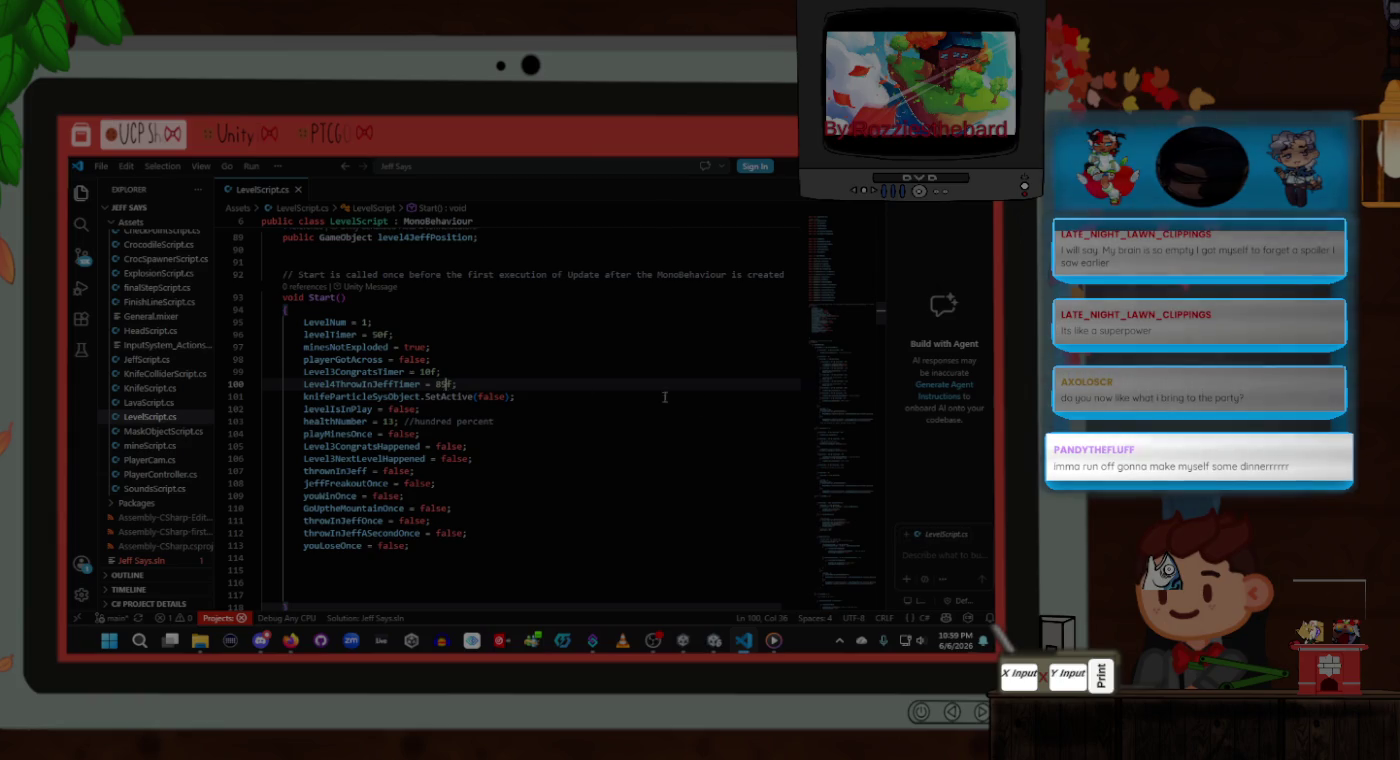
Step: Return to Update() and place the caret after 50 in the line 343 check
{"action": "left_click", "coordinate": [845, 507]}
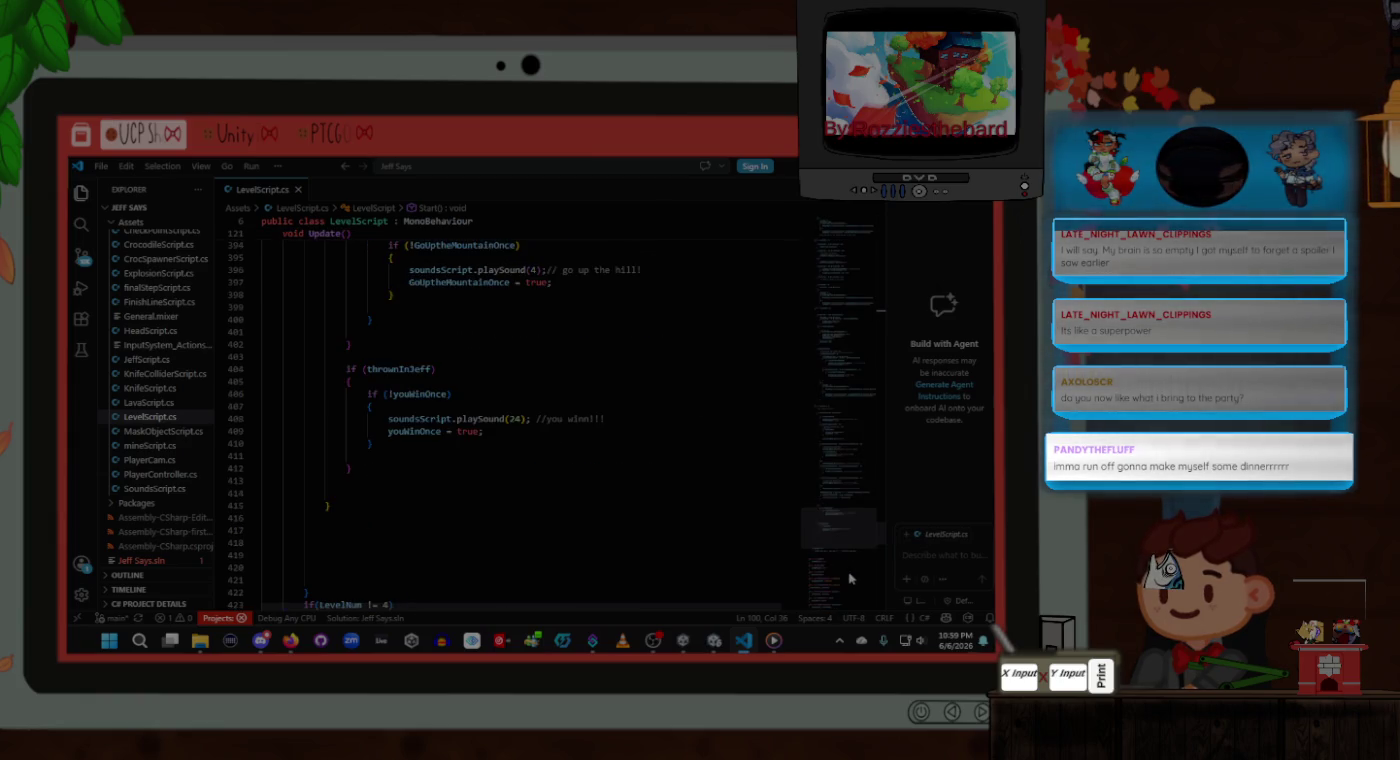
{"action": "scroll", "coordinate": [569, 431], "scroll_direction": "down", "scroll_amount": 10}
{"action": "scroll", "coordinate": [569, 431], "scroll_direction": "up", "scroll_amount": 10}
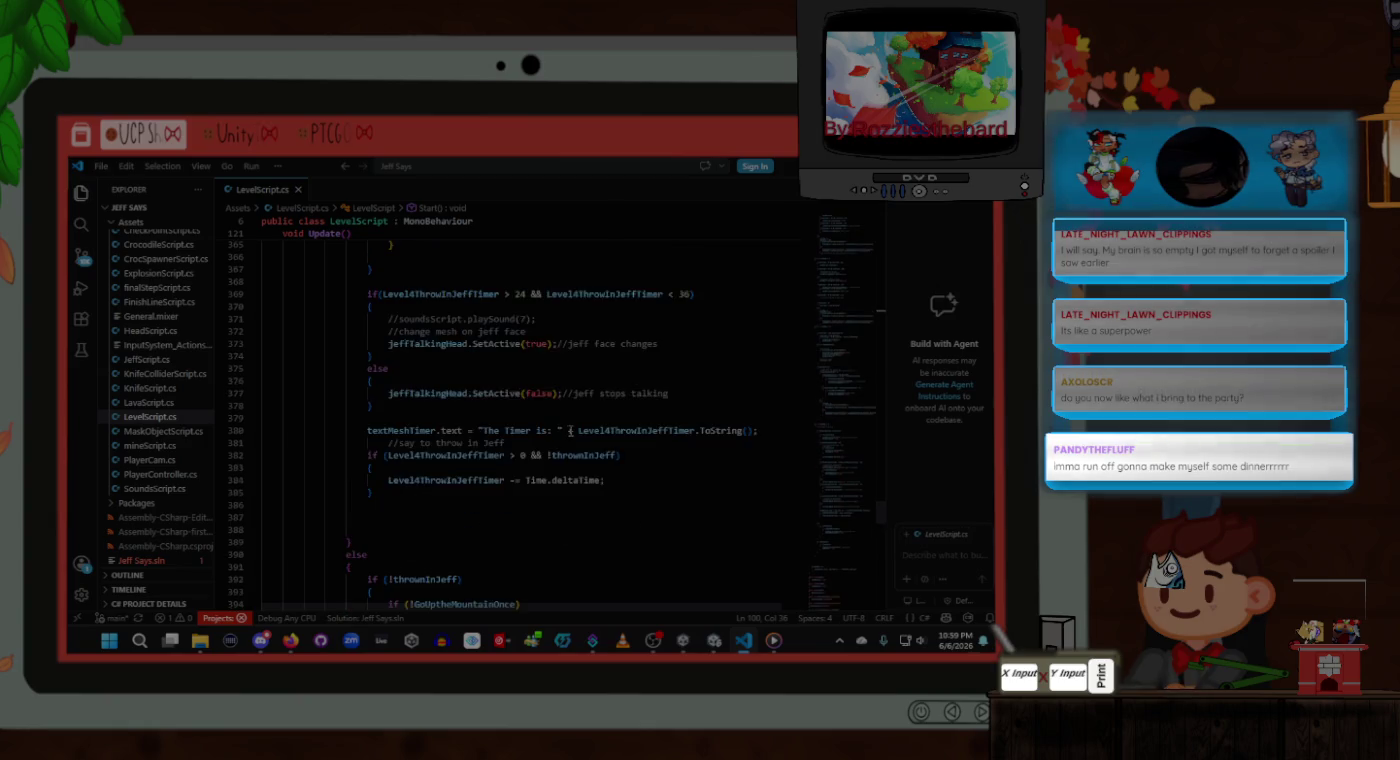
{"action": "scroll", "coordinate": [572, 432], "scroll_direction": "up", "scroll_amount": 2}
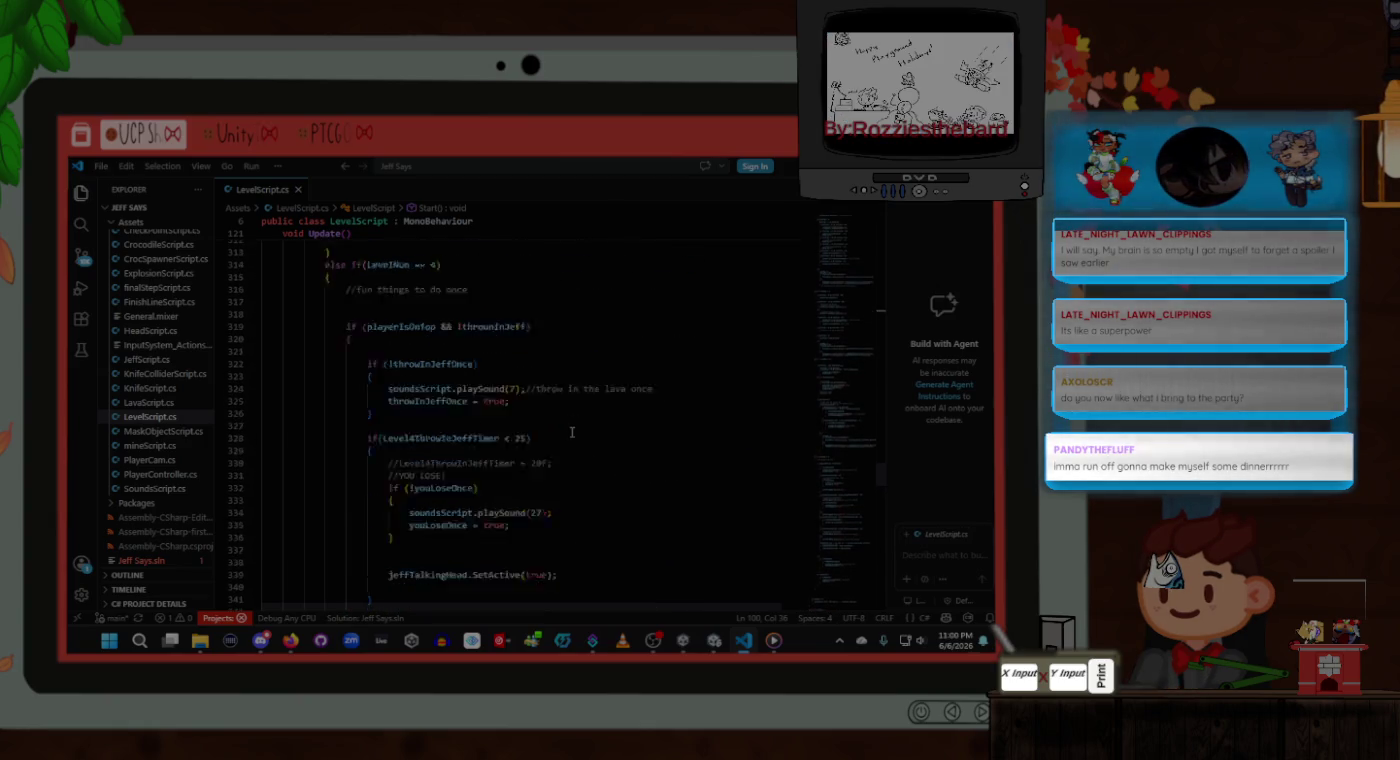
{"action": "scroll", "coordinate": [601, 431], "scroll_direction": "down", "scroll_amount": 5}
{"action": "left_click", "coordinate": [689, 428]}
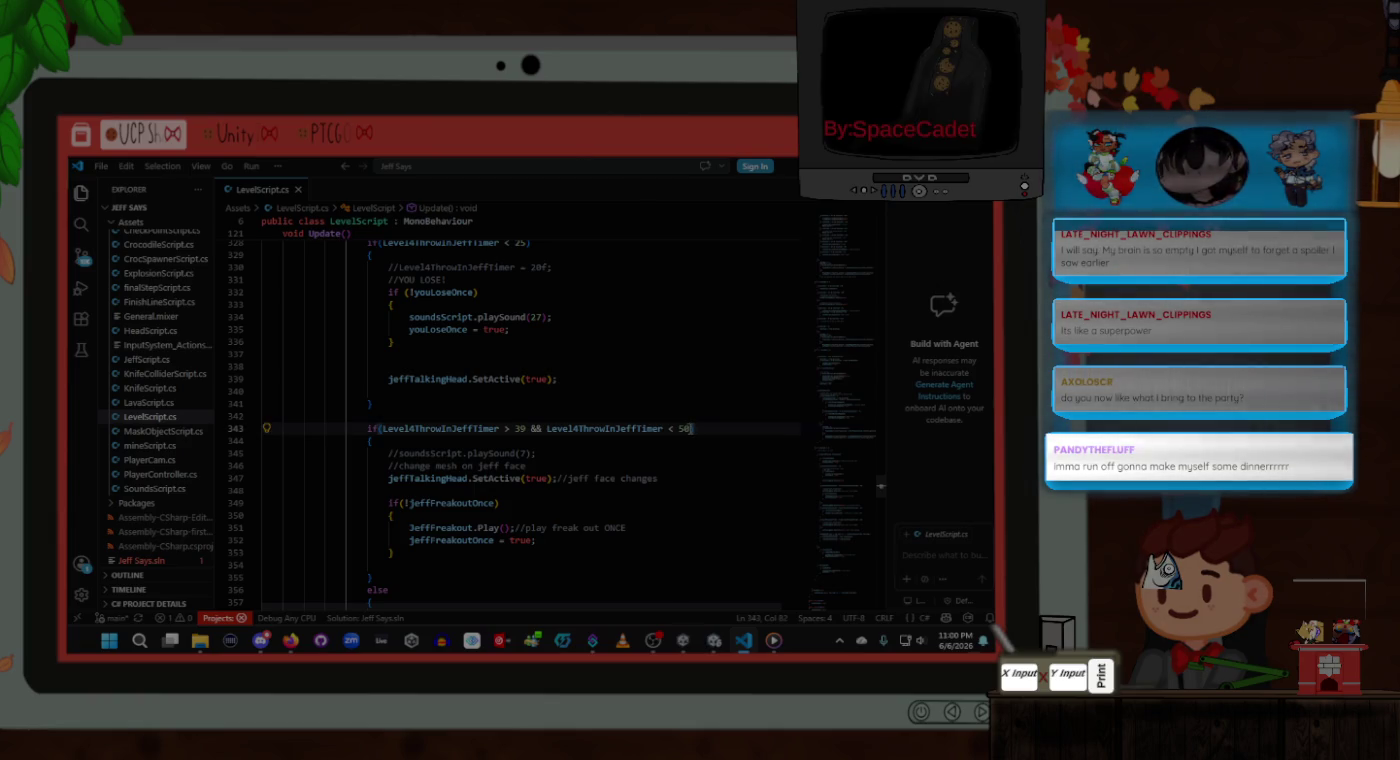
Step: Change the line 343 timer condition to above 64 and below 75, and save
{"action": "key", "text": "BackSpace"}
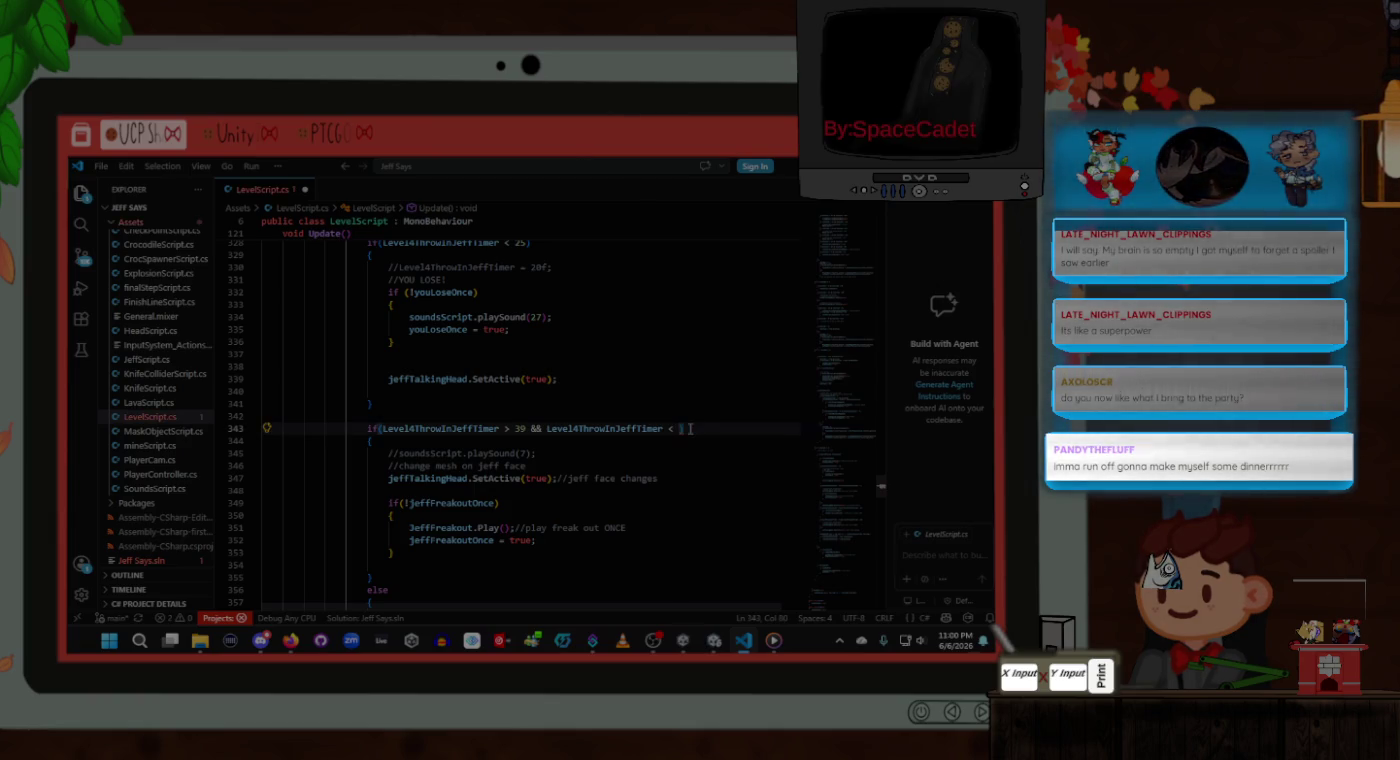
{"action": "type", "text": "3"}
{"action": "key", "text": "BackSpace"}
{"action": "type", "text": "75"}
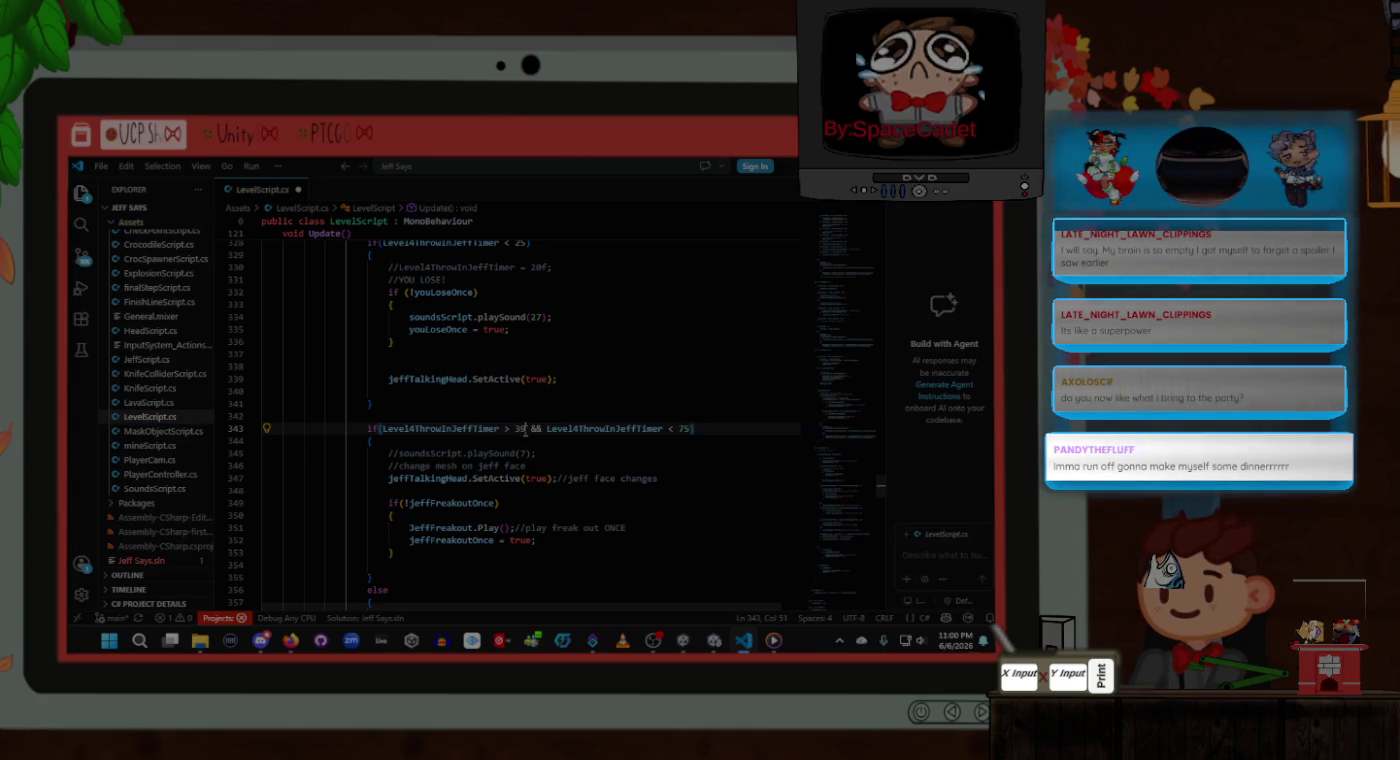
{"action": "type", "text": "0"}
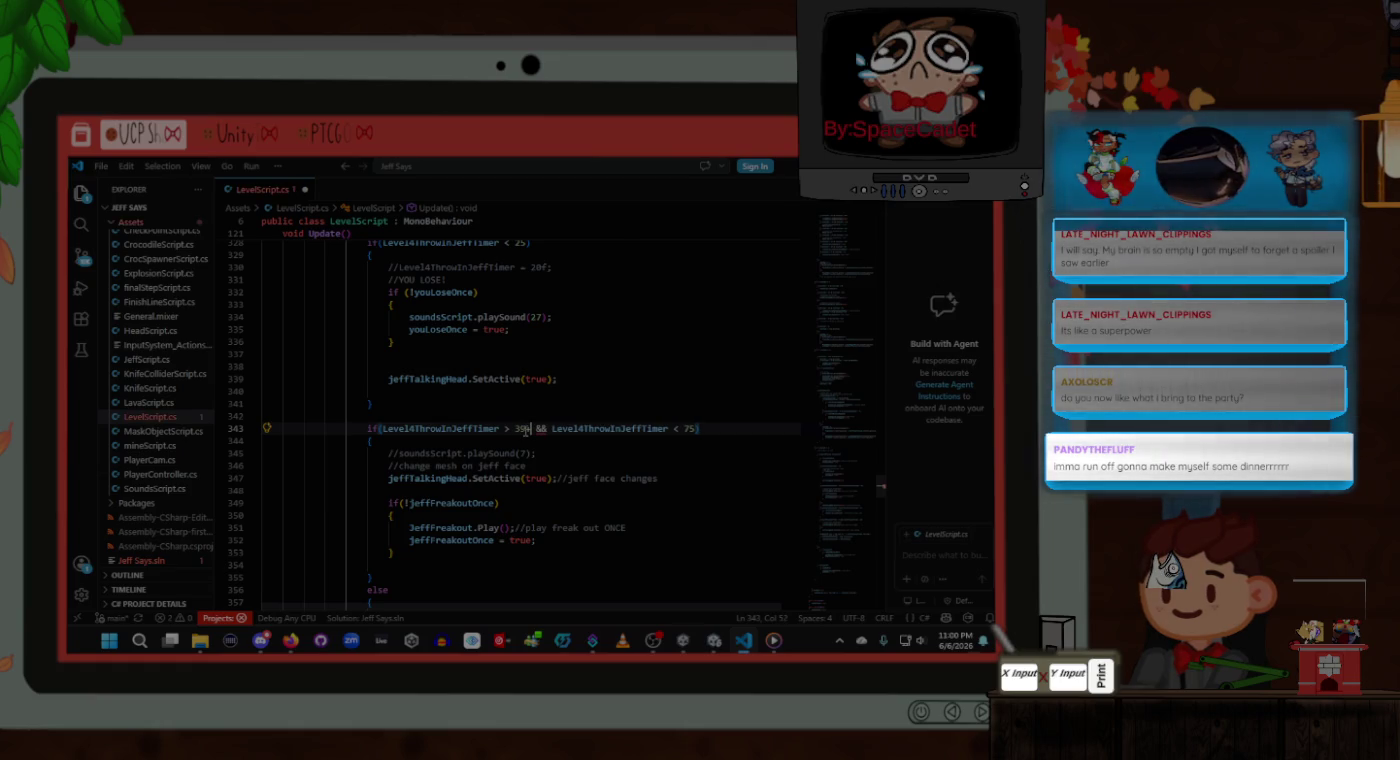
{"action": "key", "text": "BackSpace"}
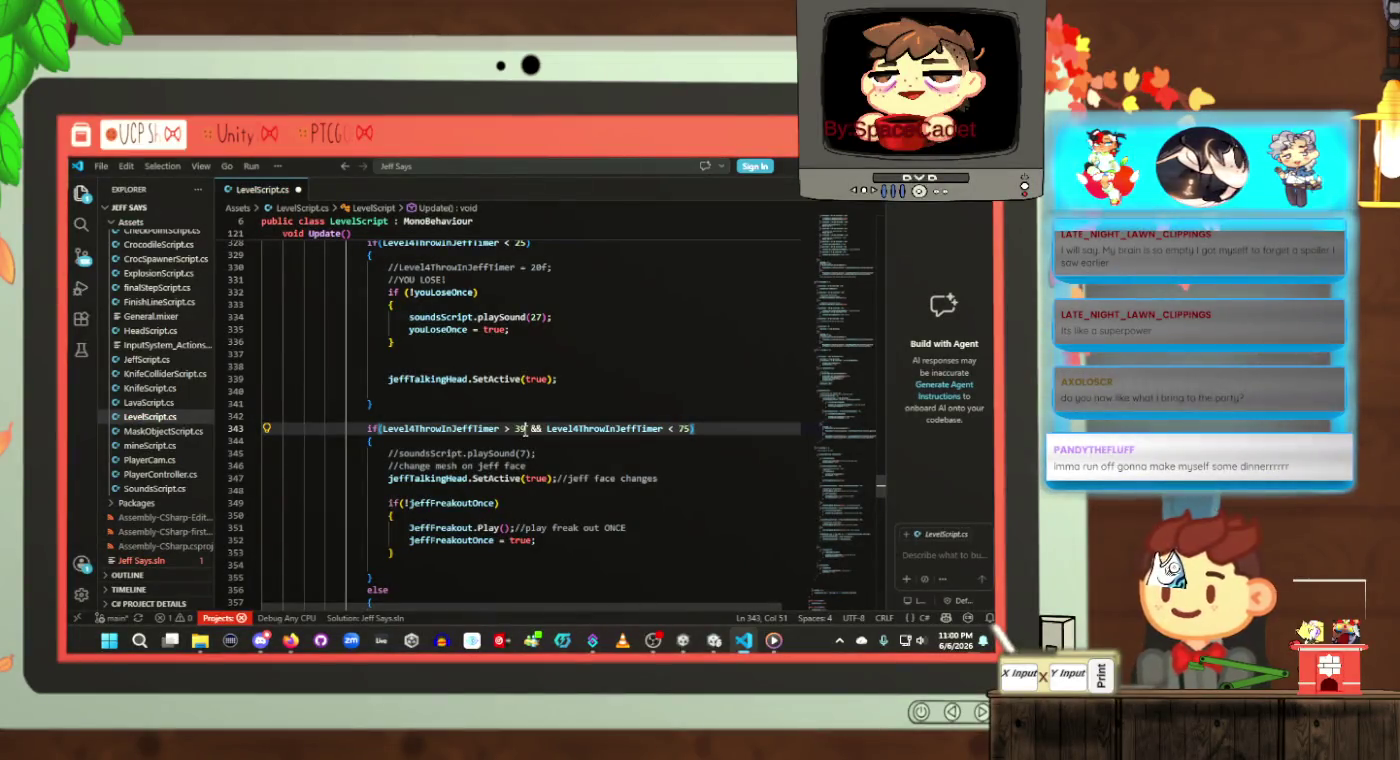
{"action": "key", "text": "BackSpace"}
{"action": "key", "text": "BackSpace"}
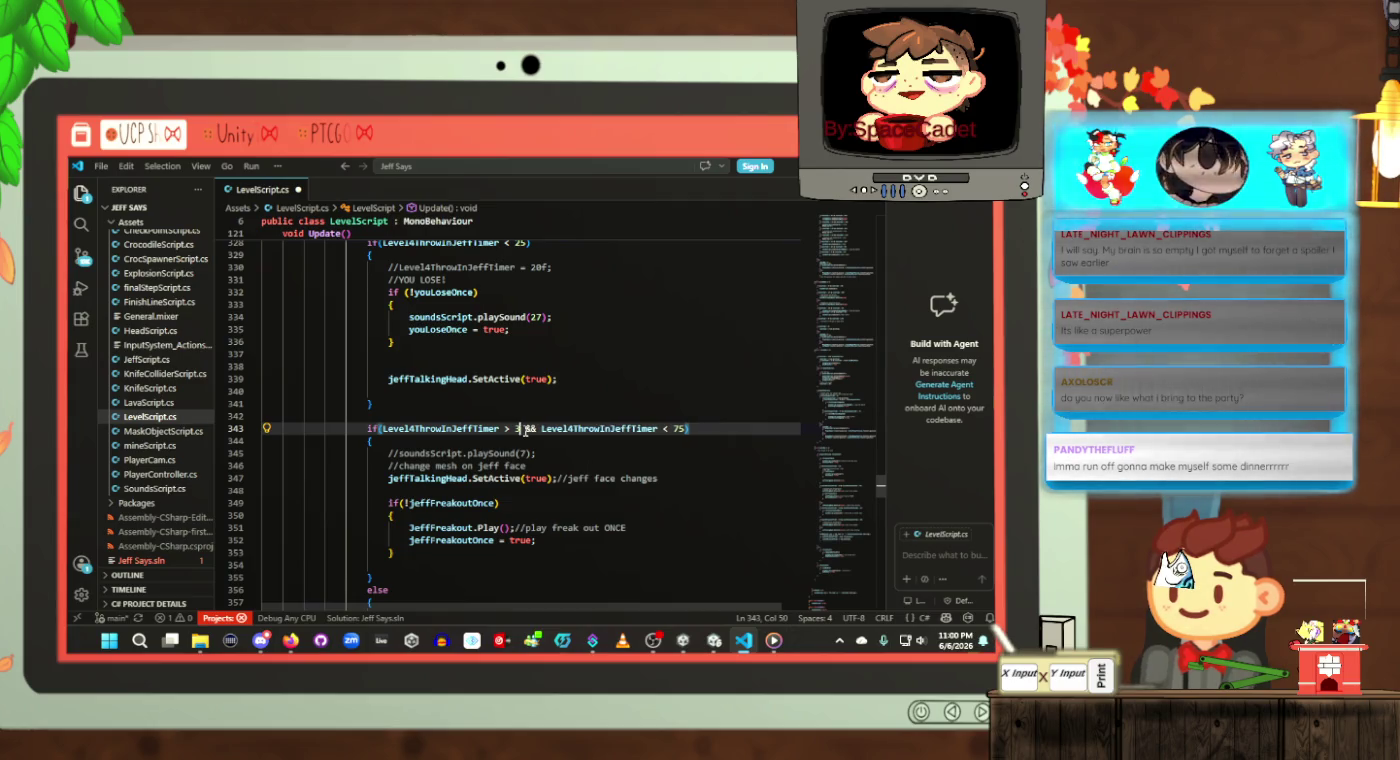
{"action": "type", "text": "60"}
{"action": "key", "text": "BackSpace"}
{"action": "key", "text": "BackSpace"}
{"action": "type", "text": "390"}
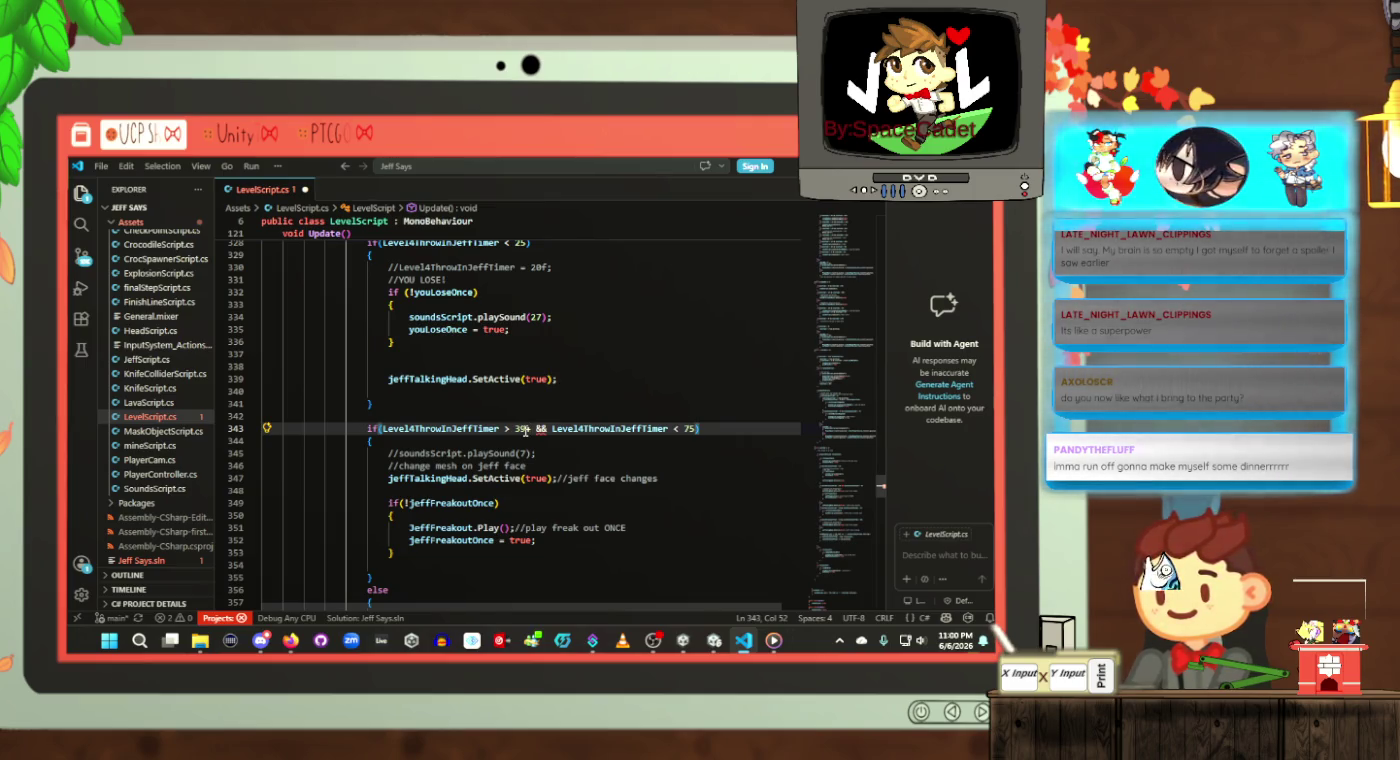
{"action": "key", "text": "BackSpace"}
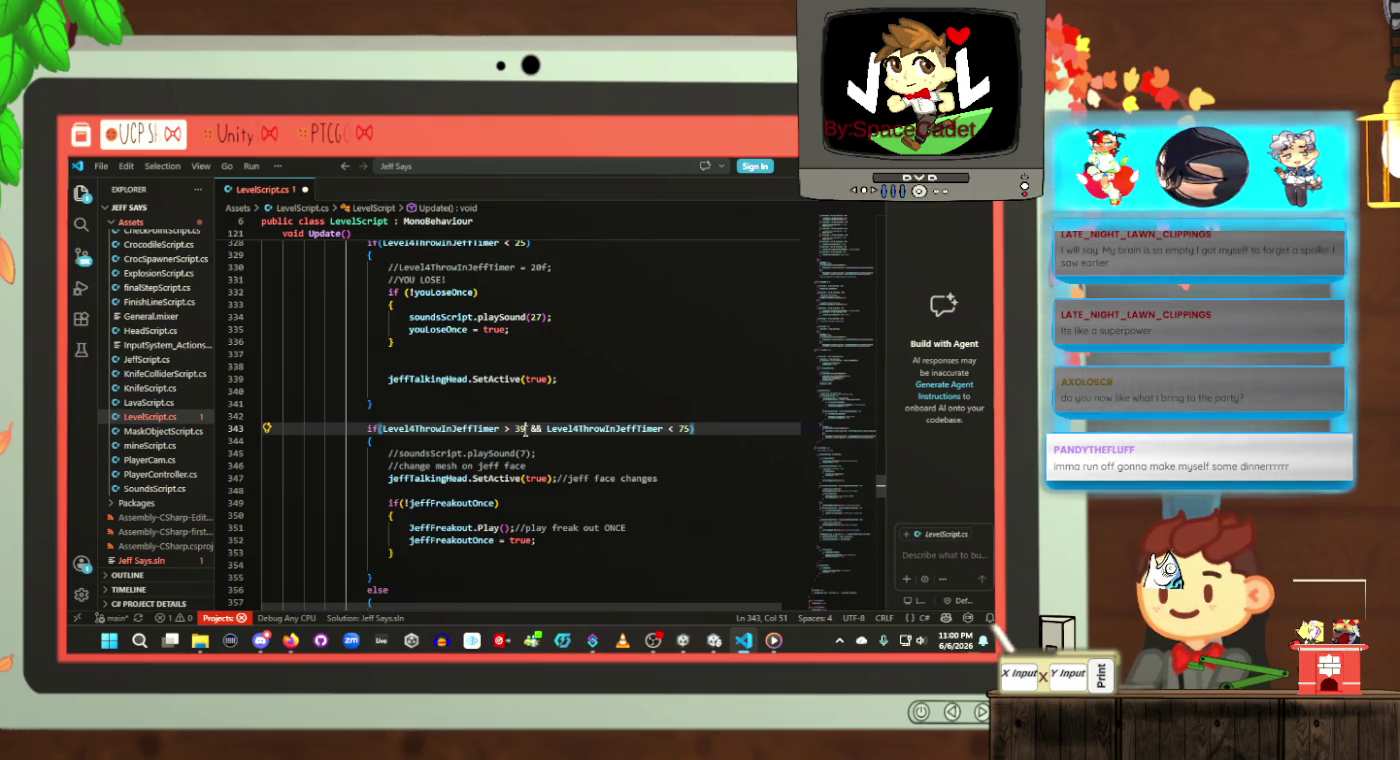
{"action": "key", "text": "BackSpace"}
{"action": "key", "text": "BackSpace"}
{"action": "type", "text": "64"}
{"action": "key", "text": "ctrl+s"}
Step: Set the line 360 timer bounds to above 63 and below 66, saving the script
{"action": "scroll", "coordinate": [522, 447], "scroll_direction": "down", "scroll_amount": 4}
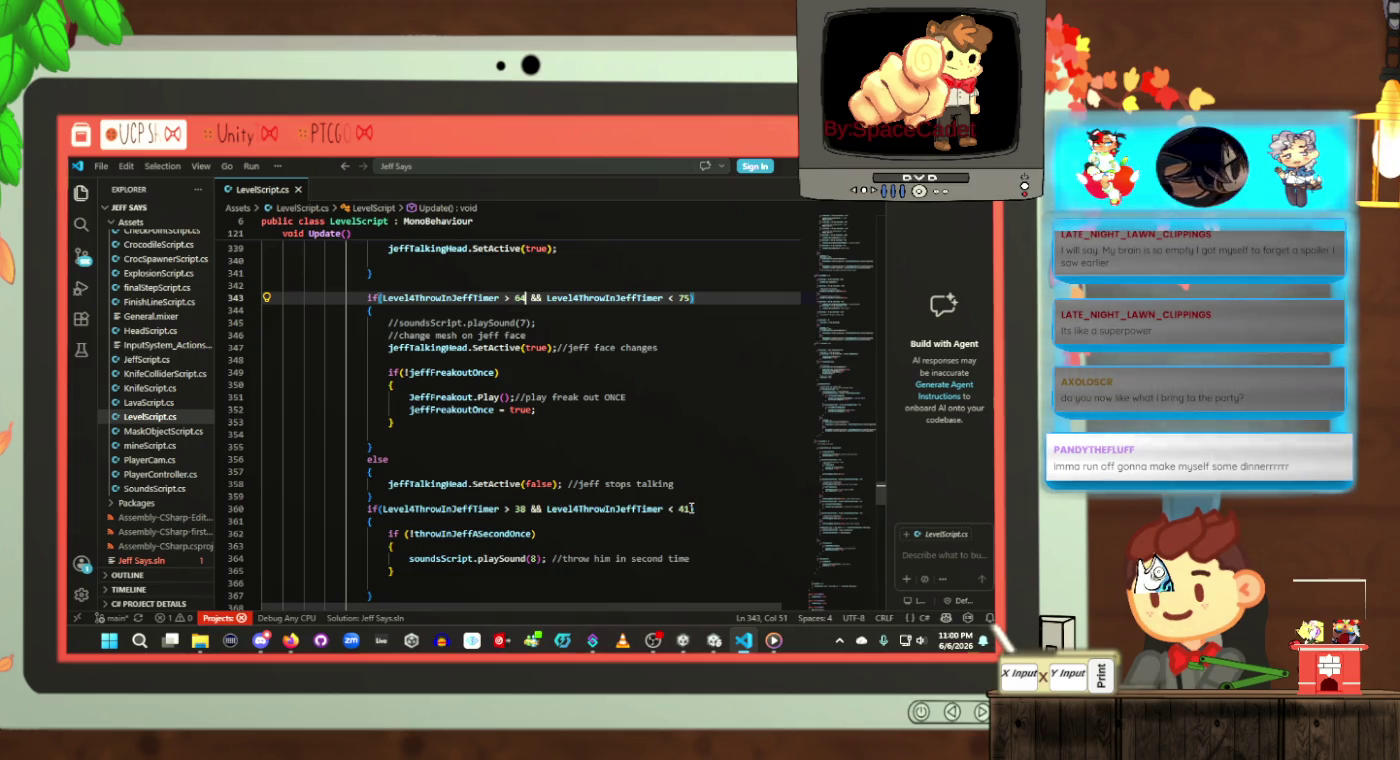
{"action": "left_click", "coordinate": [692, 508]}
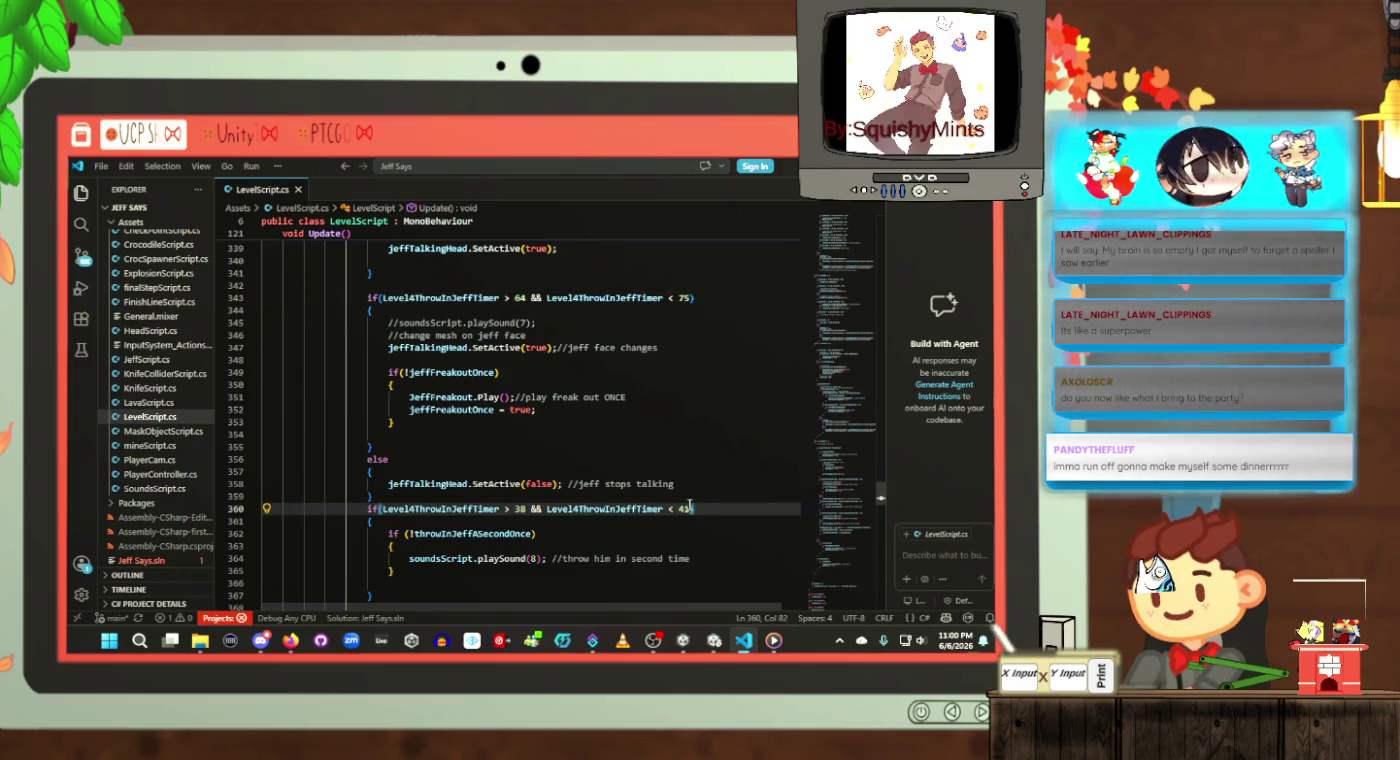
{"action": "key", "text": "BackSpace"}
{"action": "key", "text": "BackSpace"}
{"action": "type", "text": "60"}
{"action": "key", "text": "ctrl+s"}
{"action": "left_click", "coordinate": [525, 507]}
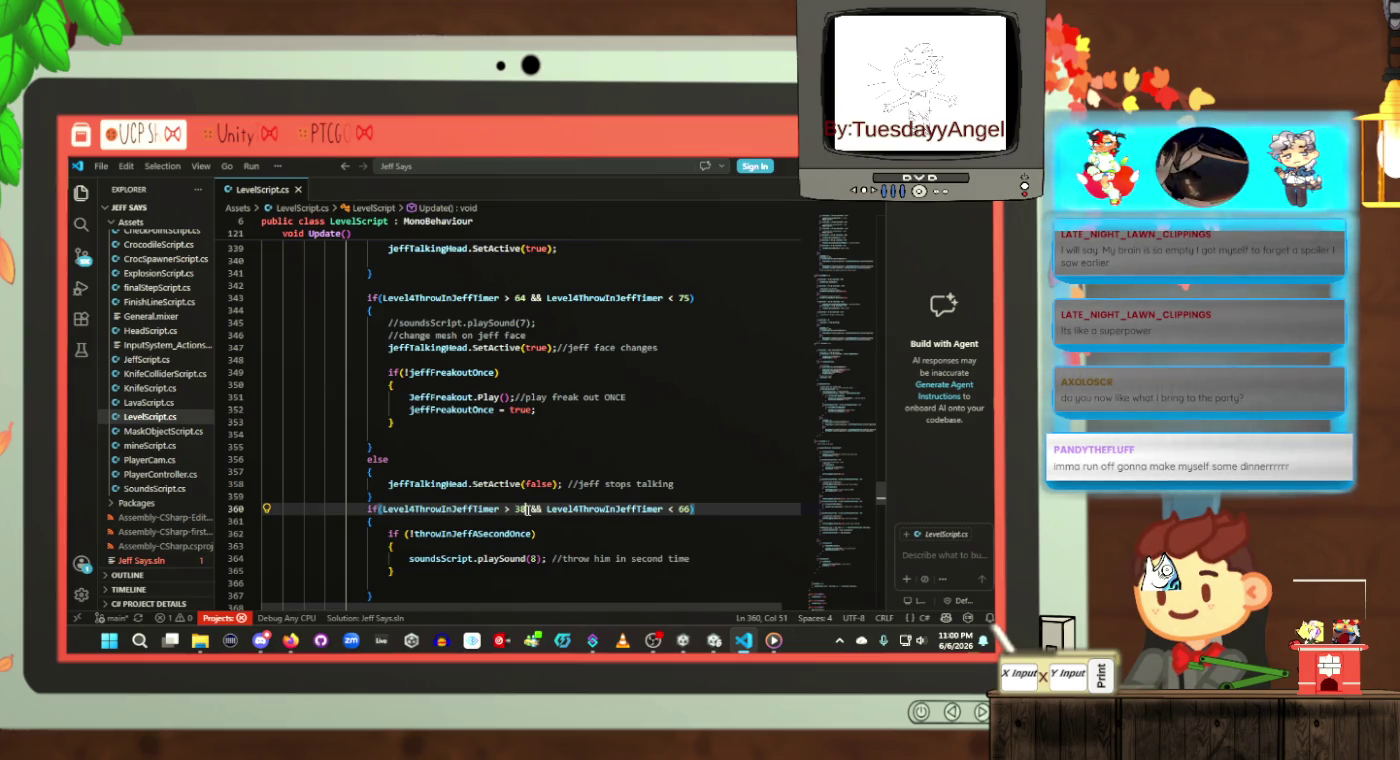
{"action": "key", "text": "BackSpace"}
{"action": "key", "text": "BackSpace"}
{"action": "type", "text": "63"}
{"action": "key", "text": "ctrl+s"}
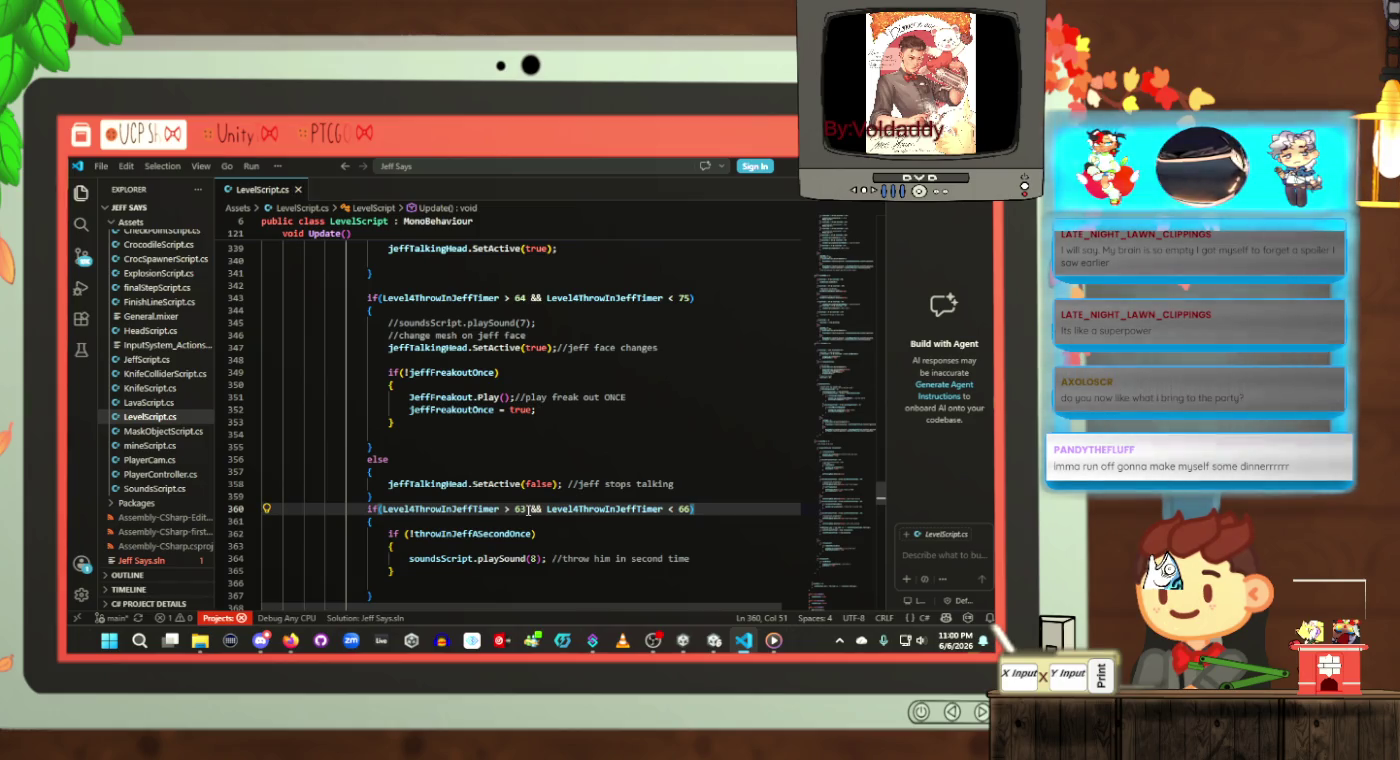
Step: Change the line 369 timer bounds to below 61 and above 49
{"action": "scroll", "coordinate": [527, 509], "scroll_direction": "down", "scroll_amount": 4}
{"action": "scroll", "coordinate": [694, 427], "scroll_direction": "down", "scroll_amount": 2}
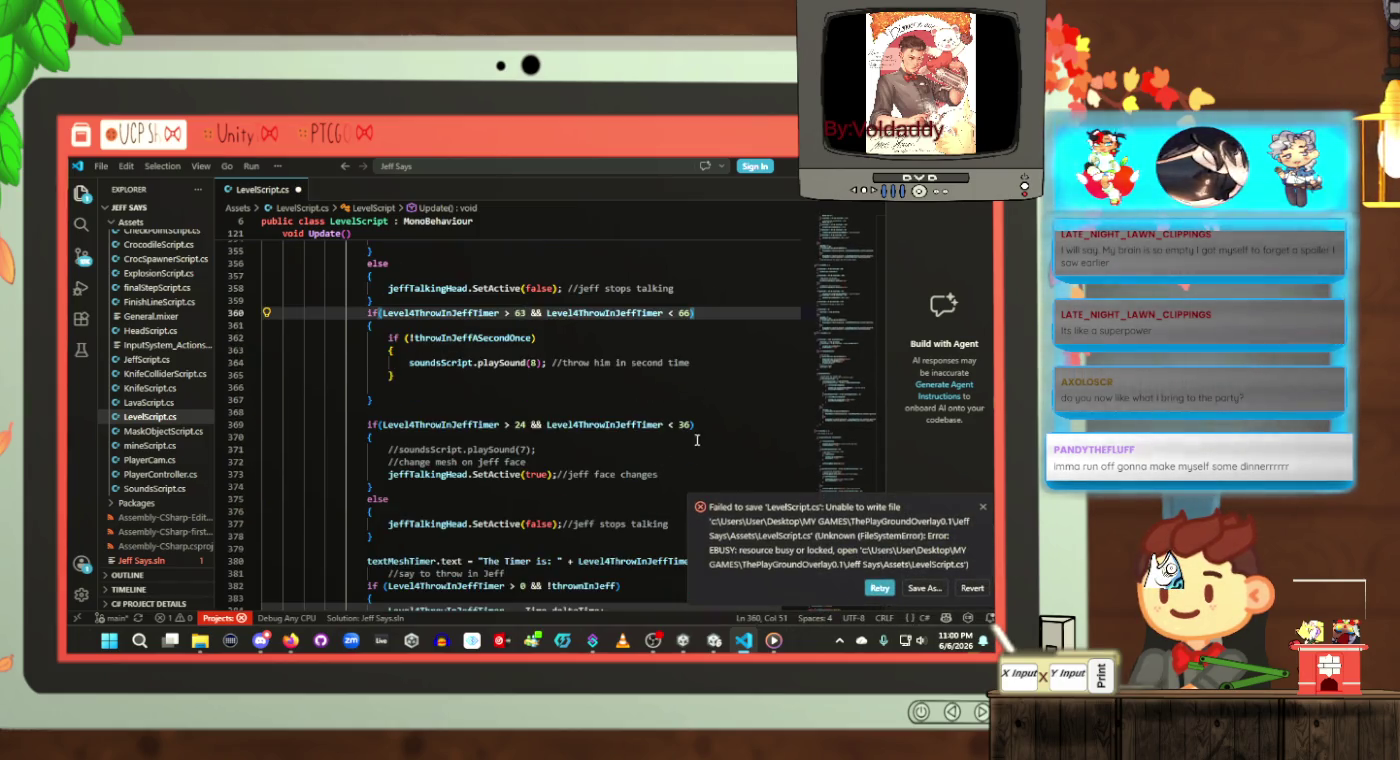
{"action": "left_click", "coordinate": [692, 425]}
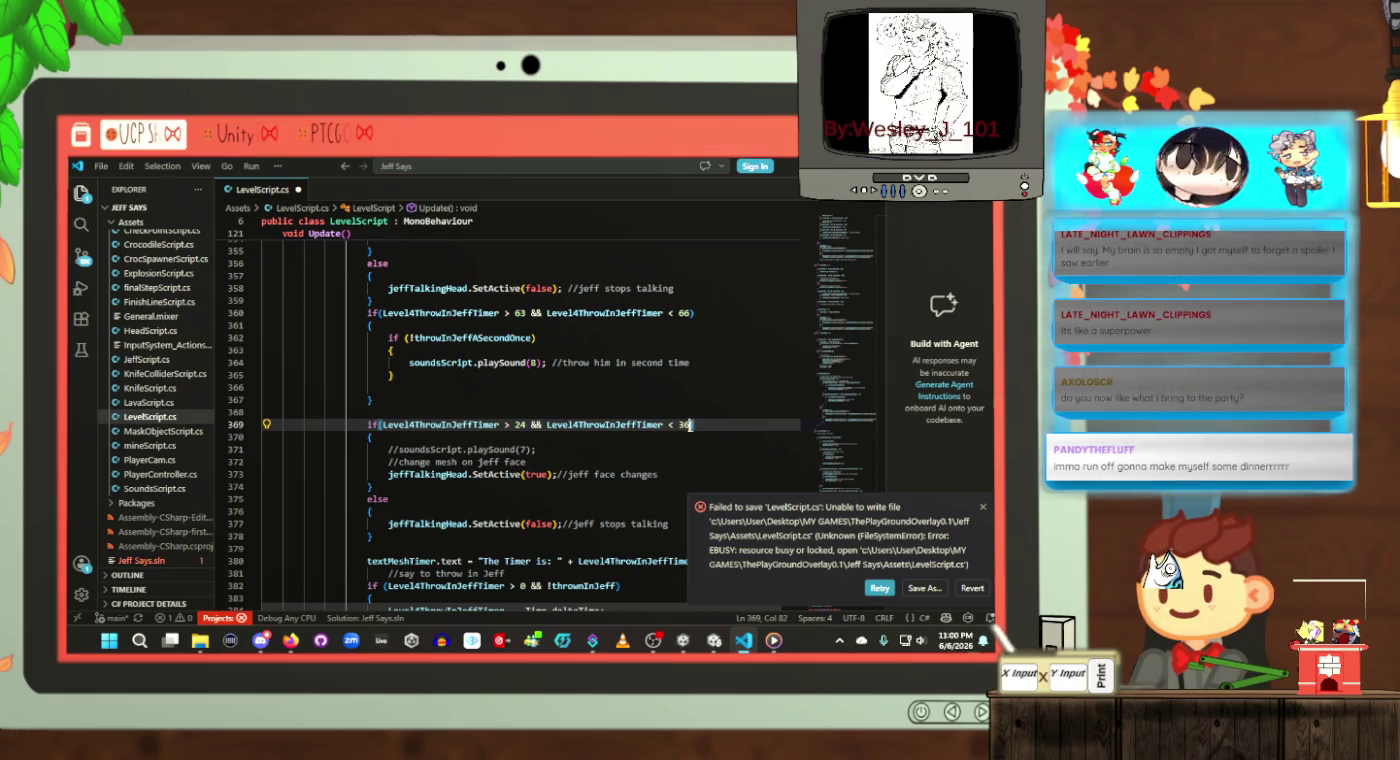
{"action": "key", "text": "BackSpace"}
{"action": "key", "text": "BackSpace"}
{"action": "type", "text": "61"}
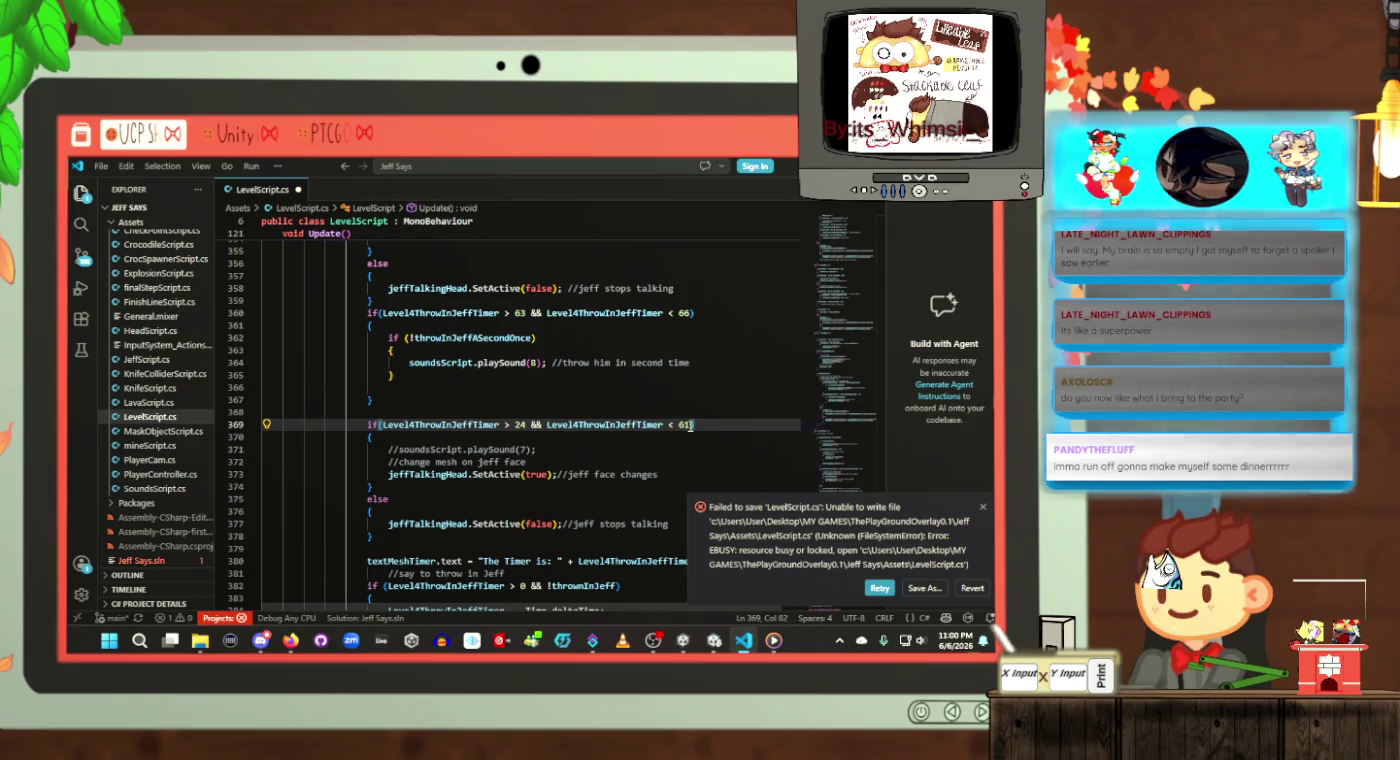
{"action": "key", "text": "ctrl+s"}
{"action": "left_click", "coordinate": [521, 425]}
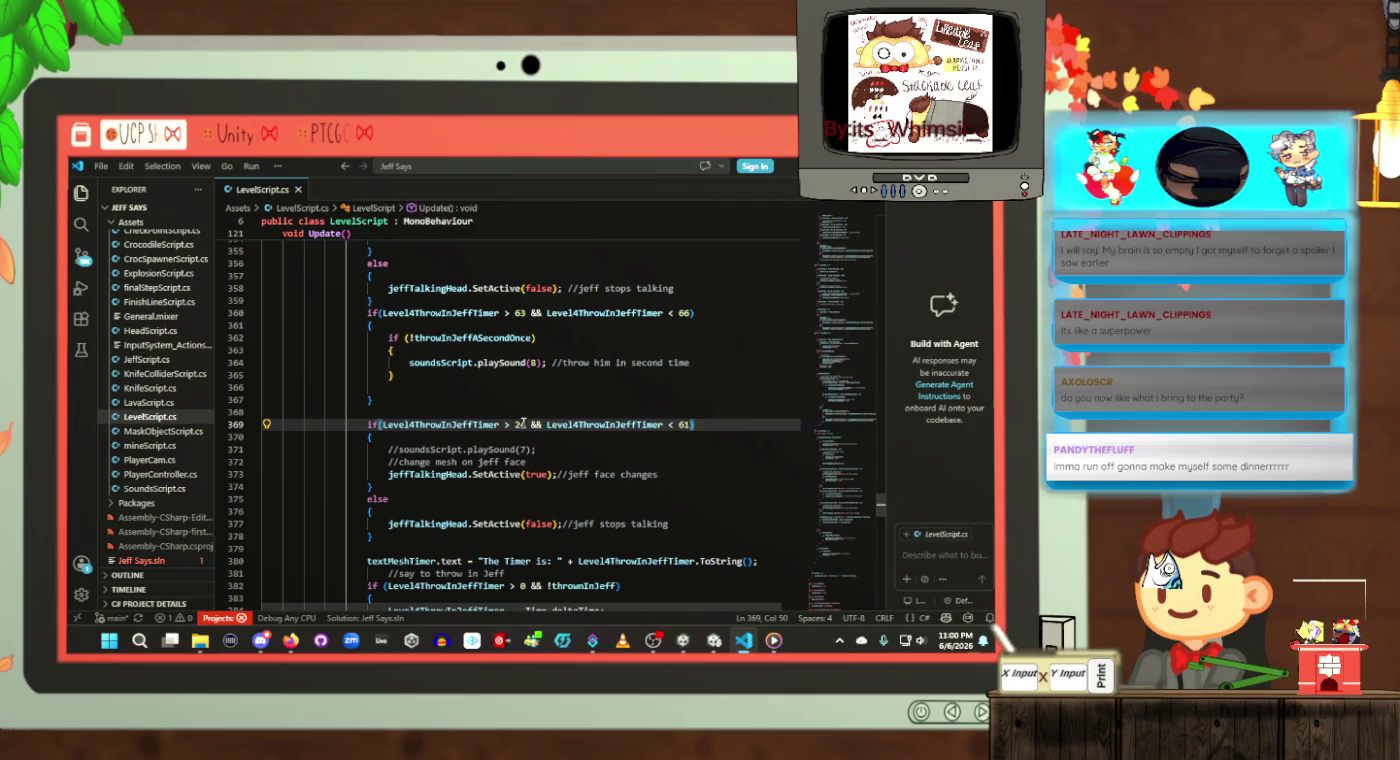
{"action": "key", "text": "Right"}
{"action": "key", "text": "BackSpace"}
{"action": "key", "text": "BackSpace"}
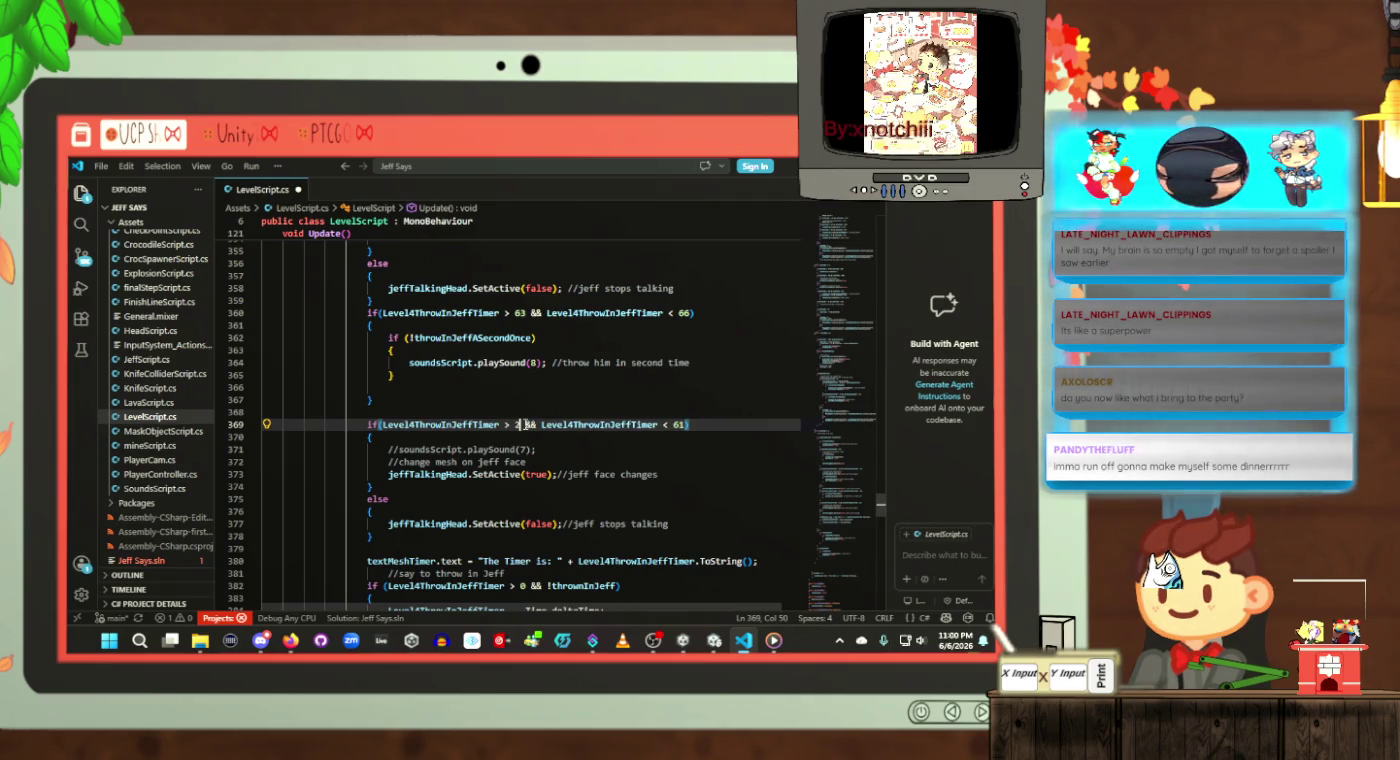
{"action": "type", "text": "49"}
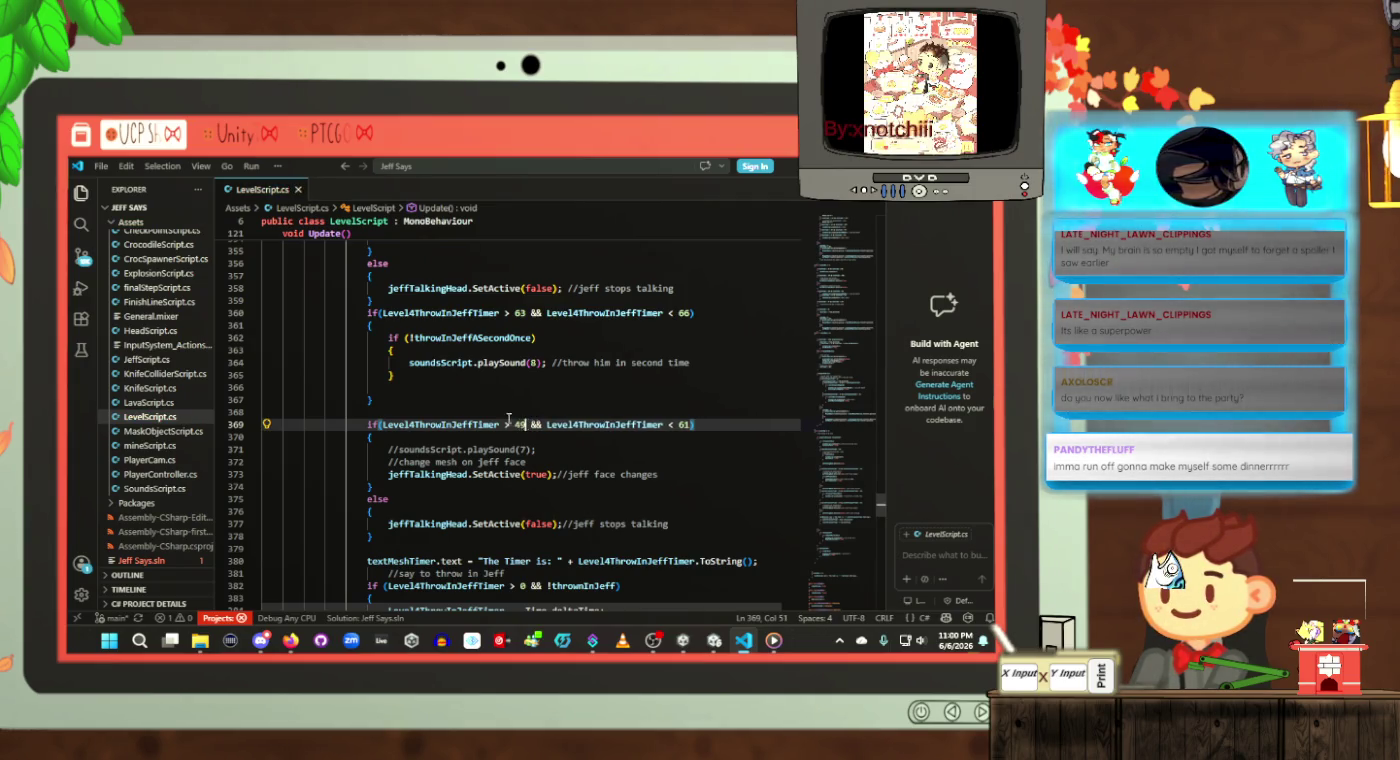
{"action": "scroll", "coordinate": [524, 424], "scroll_direction": "down", "scroll_amount": 4}
Step: Start an else block with braces right after the level 4 countdown if-block
{"action": "left_click", "coordinate": [636, 481]}
{"action": "scroll", "coordinate": [636, 482], "scroll_direction": "down", "scroll_amount": 4}
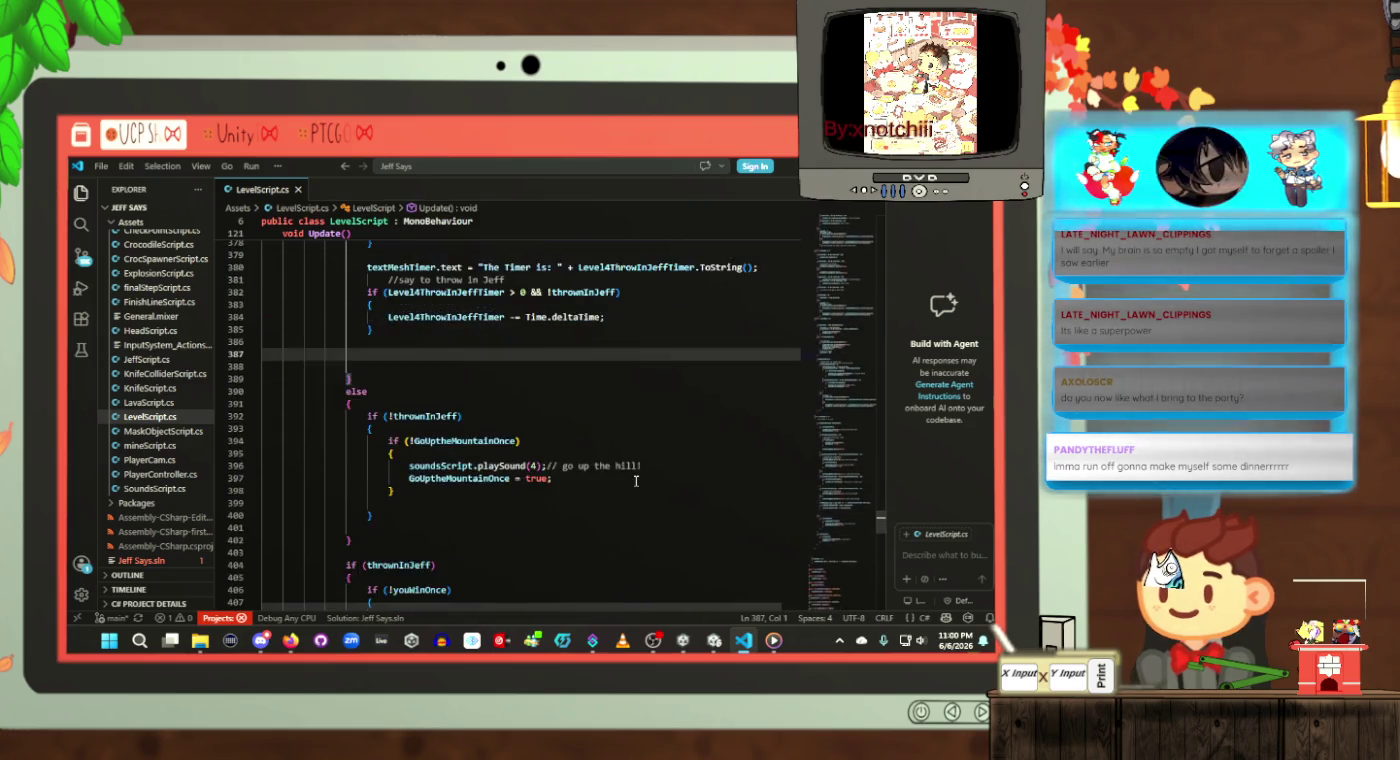
{"action": "scroll", "coordinate": [636, 482], "scroll_direction": "down", "scroll_amount": 5}
{"action": "left_click", "coordinate": [554, 443]}
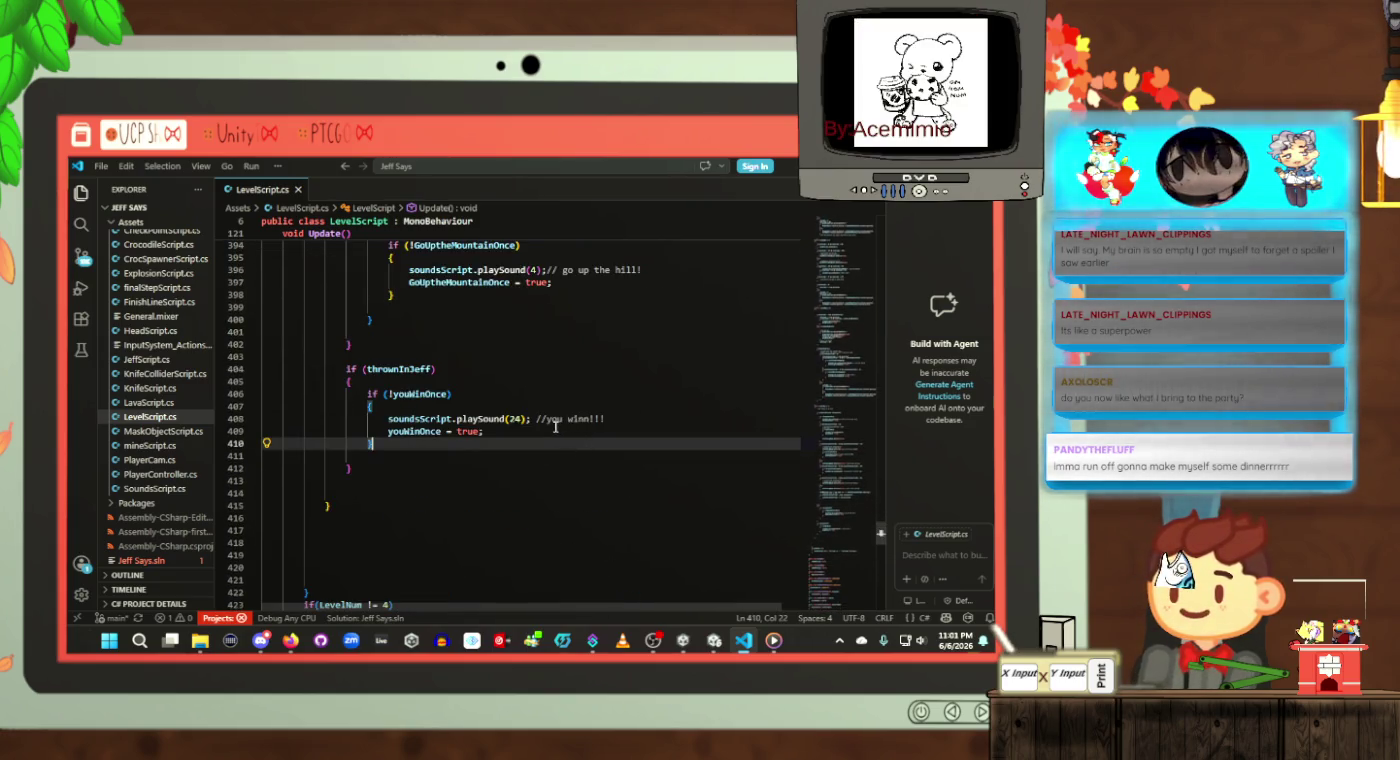
{"action": "scroll", "coordinate": [558, 428], "scroll_direction": "up", "scroll_amount": 8}
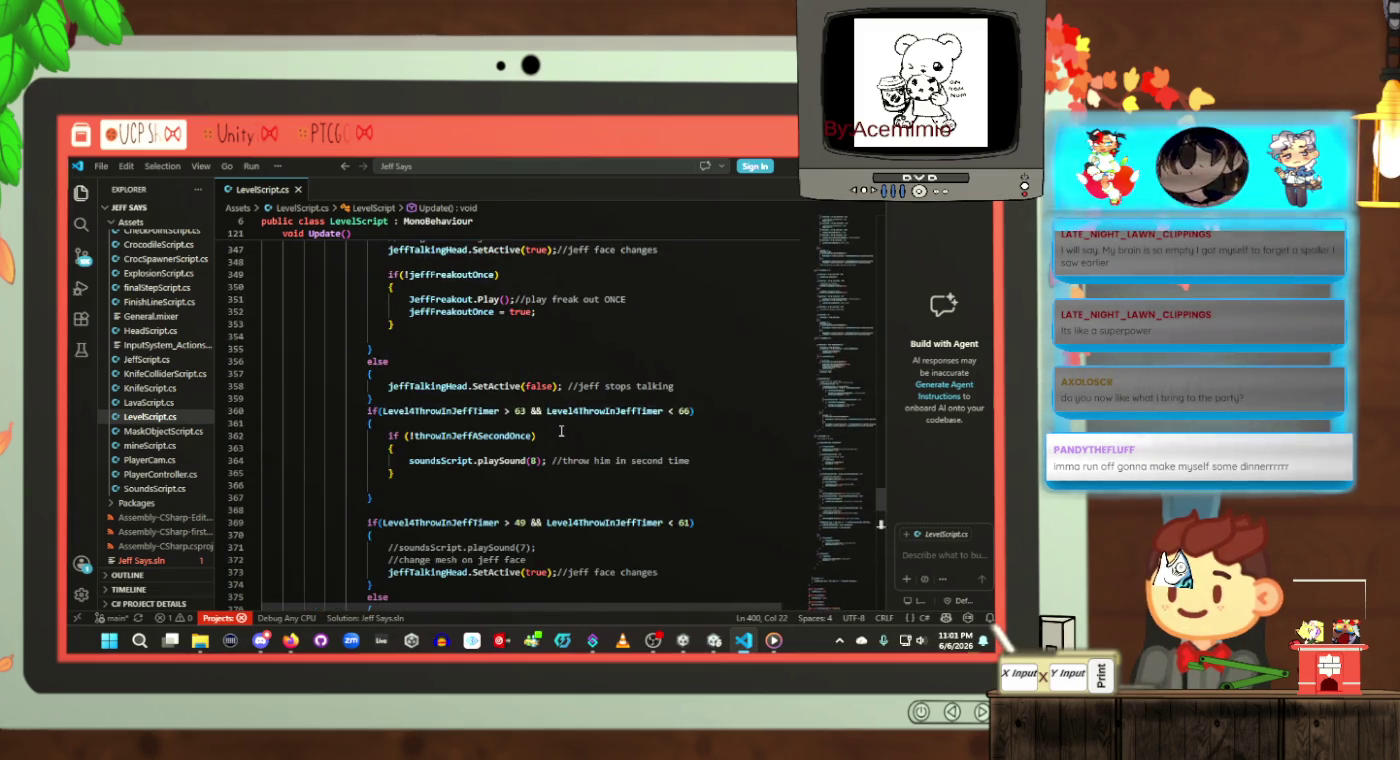
{"action": "scroll", "coordinate": [561, 431], "scroll_direction": "up", "scroll_amount": 5}
{"action": "left_click", "coordinate": [561, 428]}
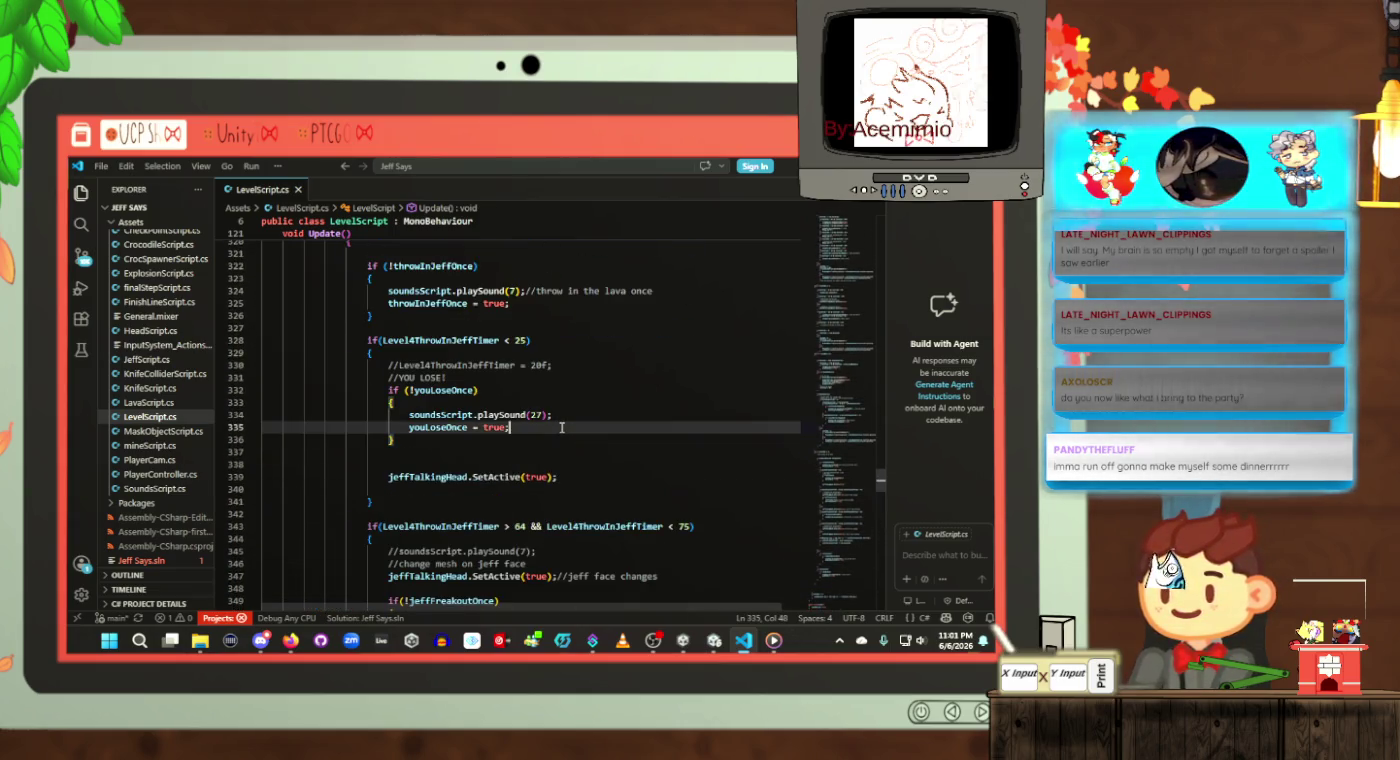
{"action": "scroll", "coordinate": [561, 428], "scroll_direction": "up", "scroll_amount": 4}
{"action": "left_click", "coordinate": [561, 432]}
{"action": "scroll", "coordinate": [561, 426], "scroll_direction": "down", "scroll_amount": 2}
{"action": "left_click", "coordinate": [569, 434]}
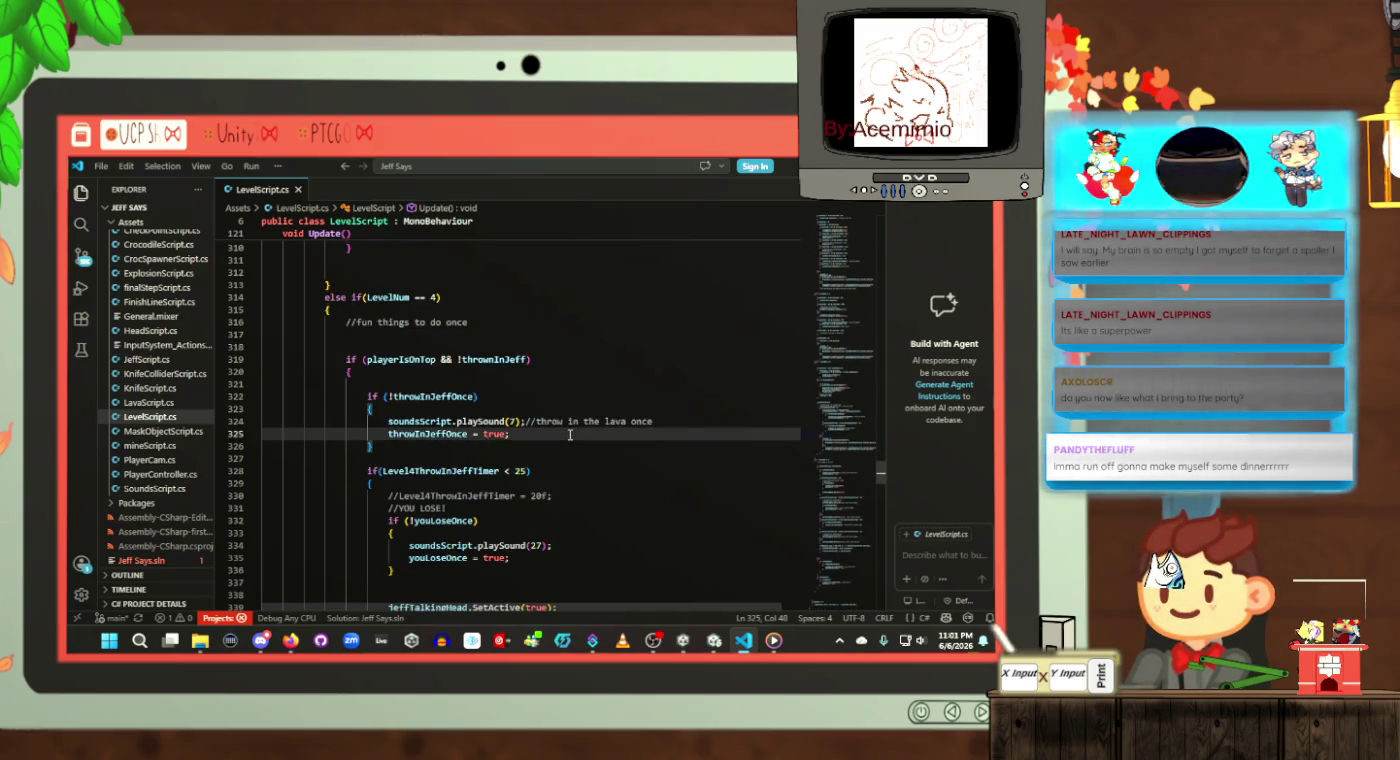
{"action": "scroll", "coordinate": [570, 434], "scroll_direction": "down", "scroll_amount": 10}
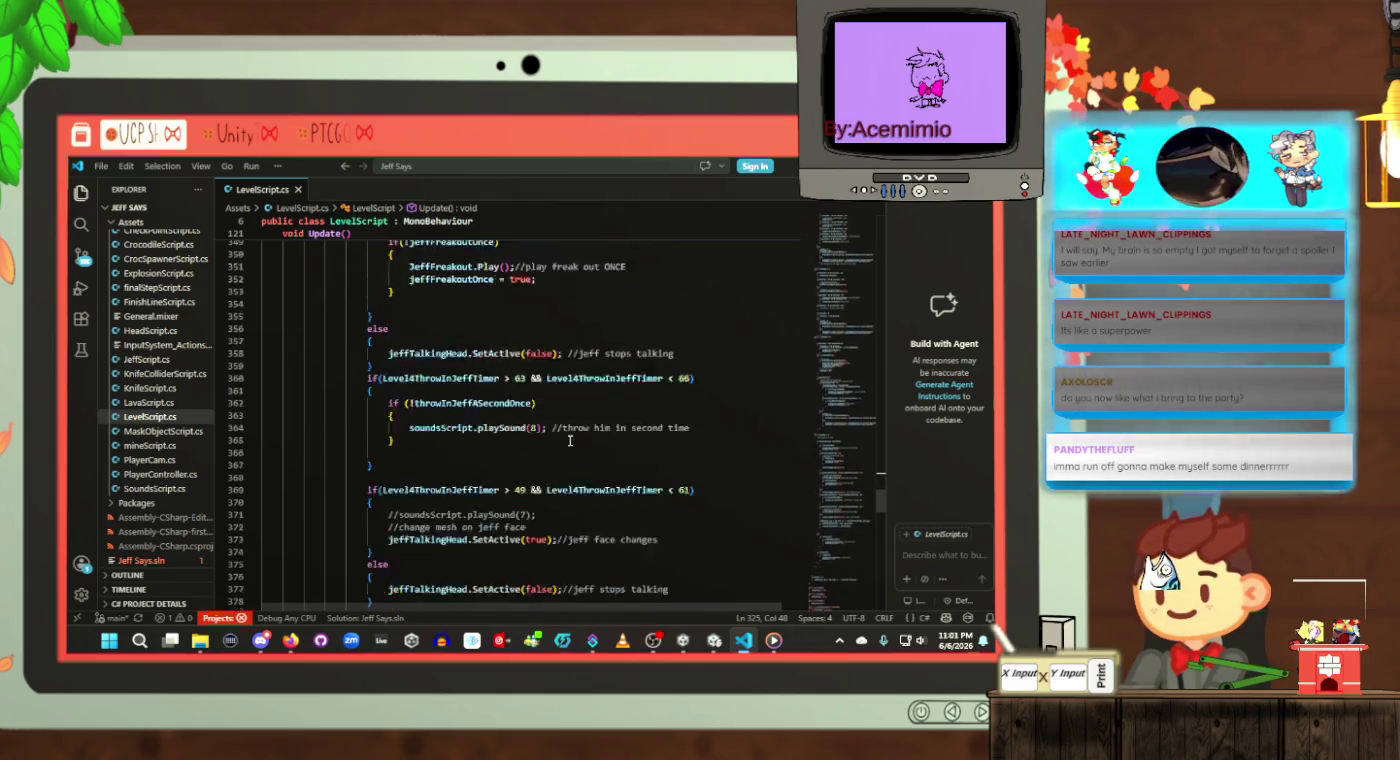
{"action": "scroll", "coordinate": [570, 440], "scroll_direction": "down", "scroll_amount": 3}
{"action": "scroll", "coordinate": [570, 439], "scroll_direction": "down", "scroll_amount": 2}
{"action": "scroll", "coordinate": [569, 440], "scroll_direction": "up", "scroll_amount": 2}
{"action": "left_click", "coordinate": [452, 428]}
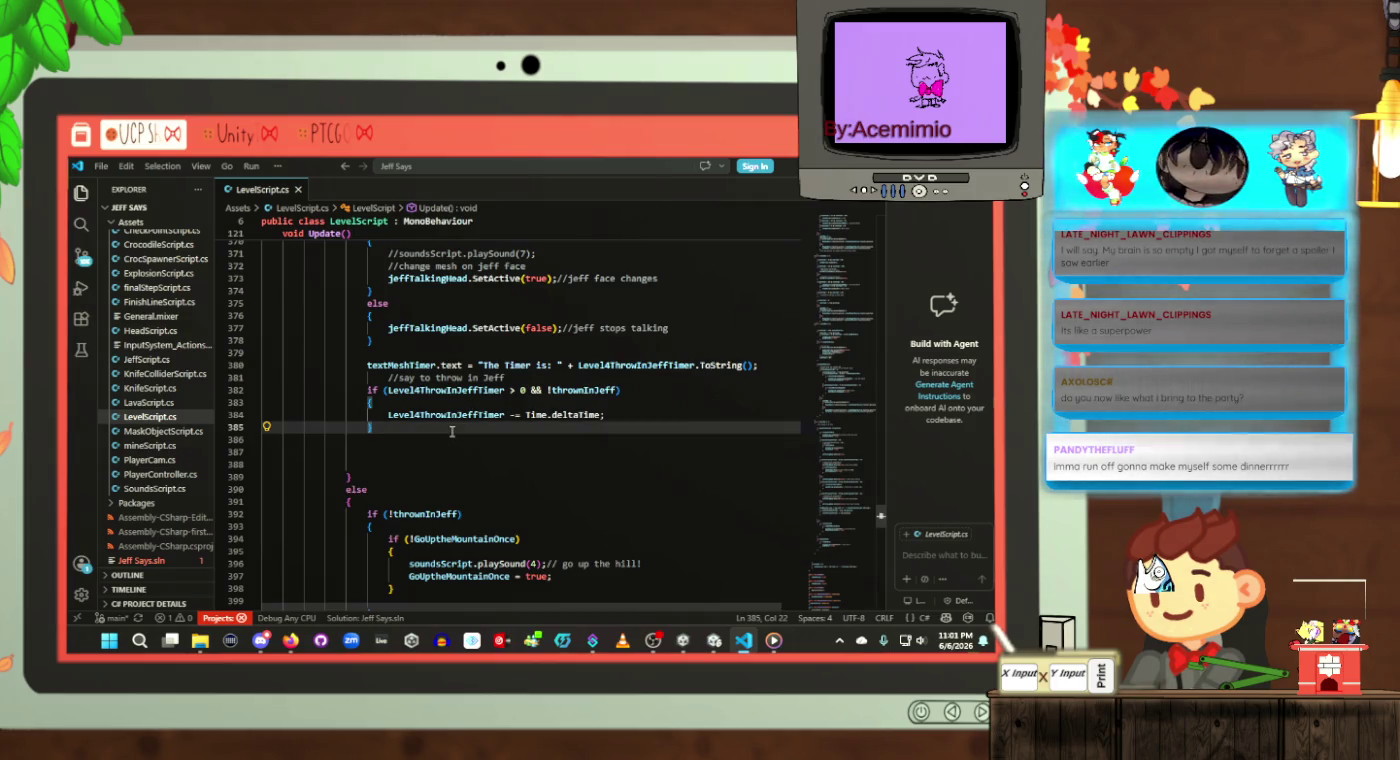
{"action": "key", "text": "Return"}
{"action": "type", "text": "else"}
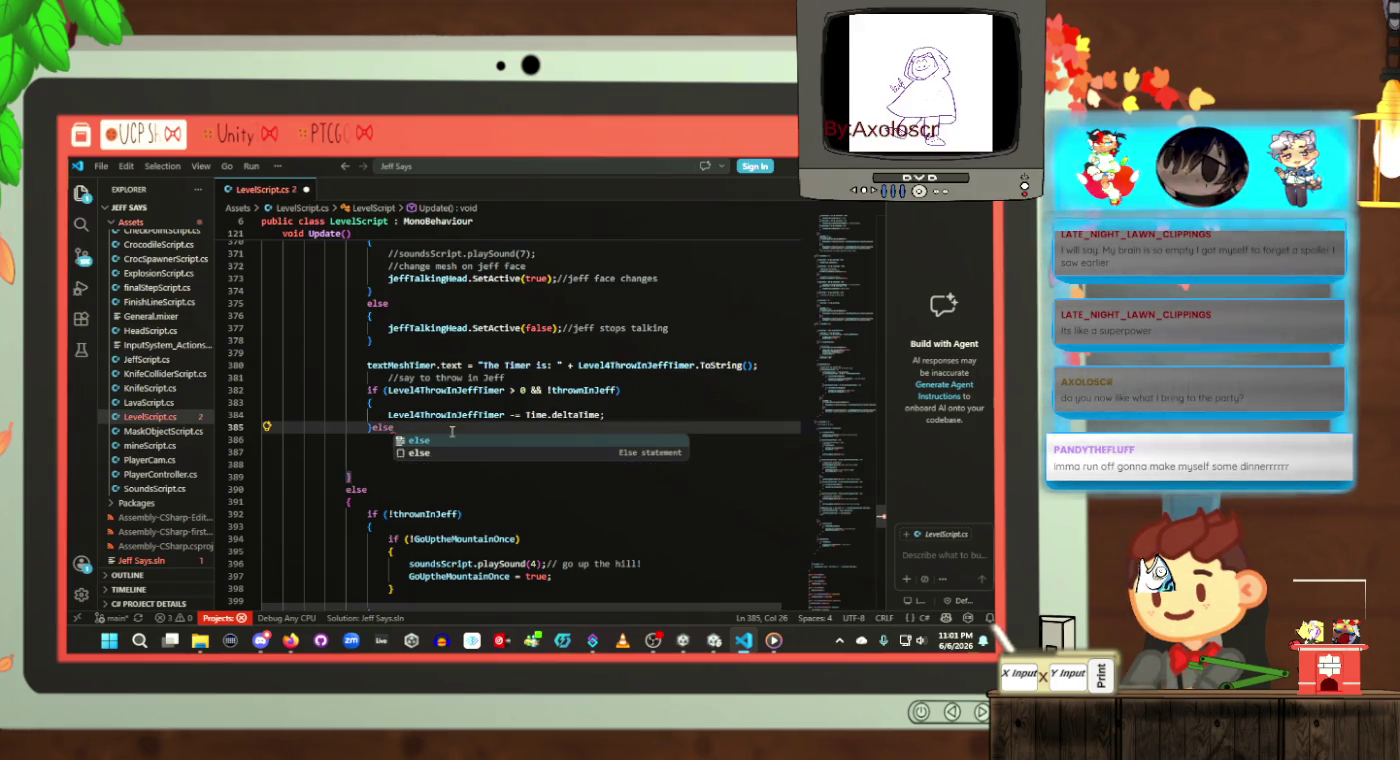
{"action": "key", "text": "Return"}
{"action": "type", "text": "{"}
{"action": "key", "text": "Return"}
Step: Make the else branch call Debug.Log("RESET THE GAME") and save LevelScript.cs
{"action": "scroll", "coordinate": [439, 435], "scroll_direction": "down", "scroll_amount": 2}
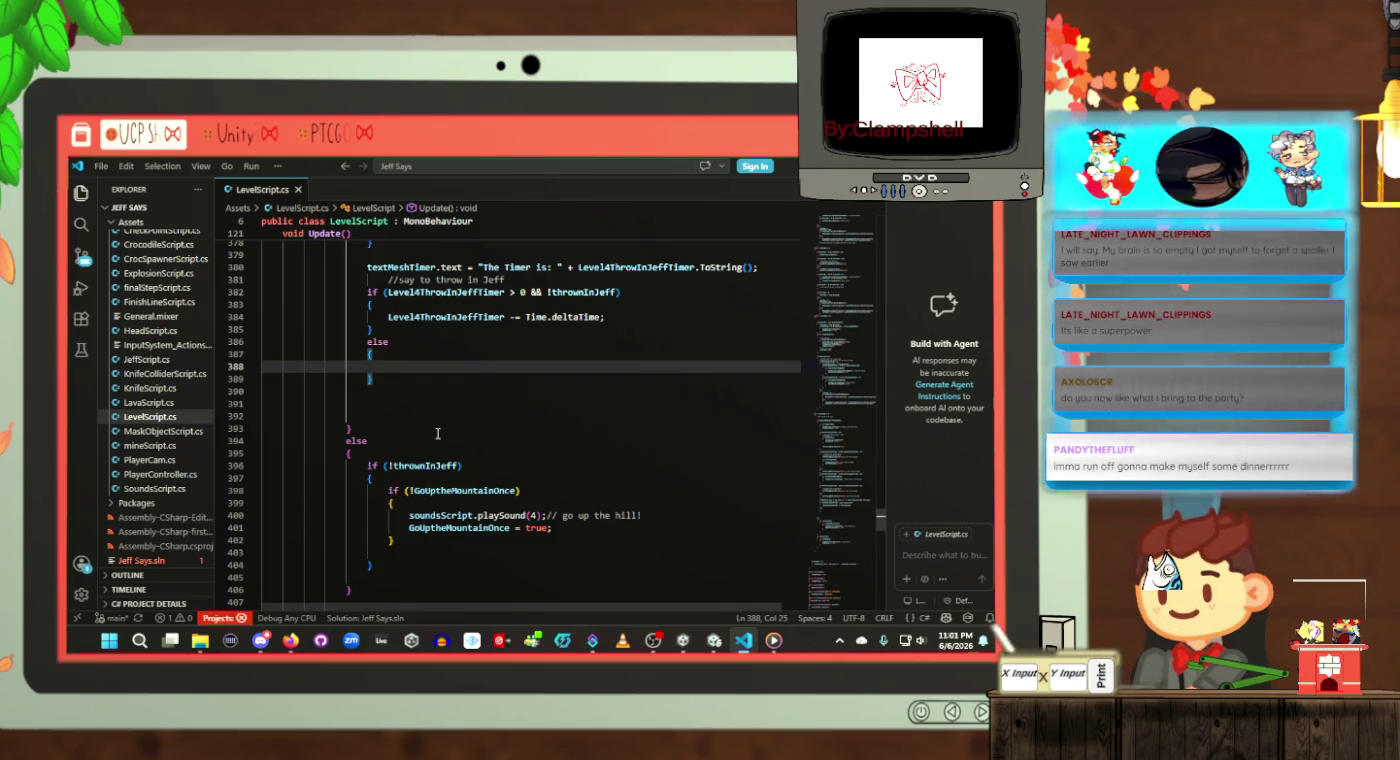
{"action": "scroll", "coordinate": [437, 433], "scroll_direction": "up", "scroll_amount": 1}
{"action": "left_click", "coordinate": [438, 433]}
{"action": "left_click", "coordinate": [390, 473]}
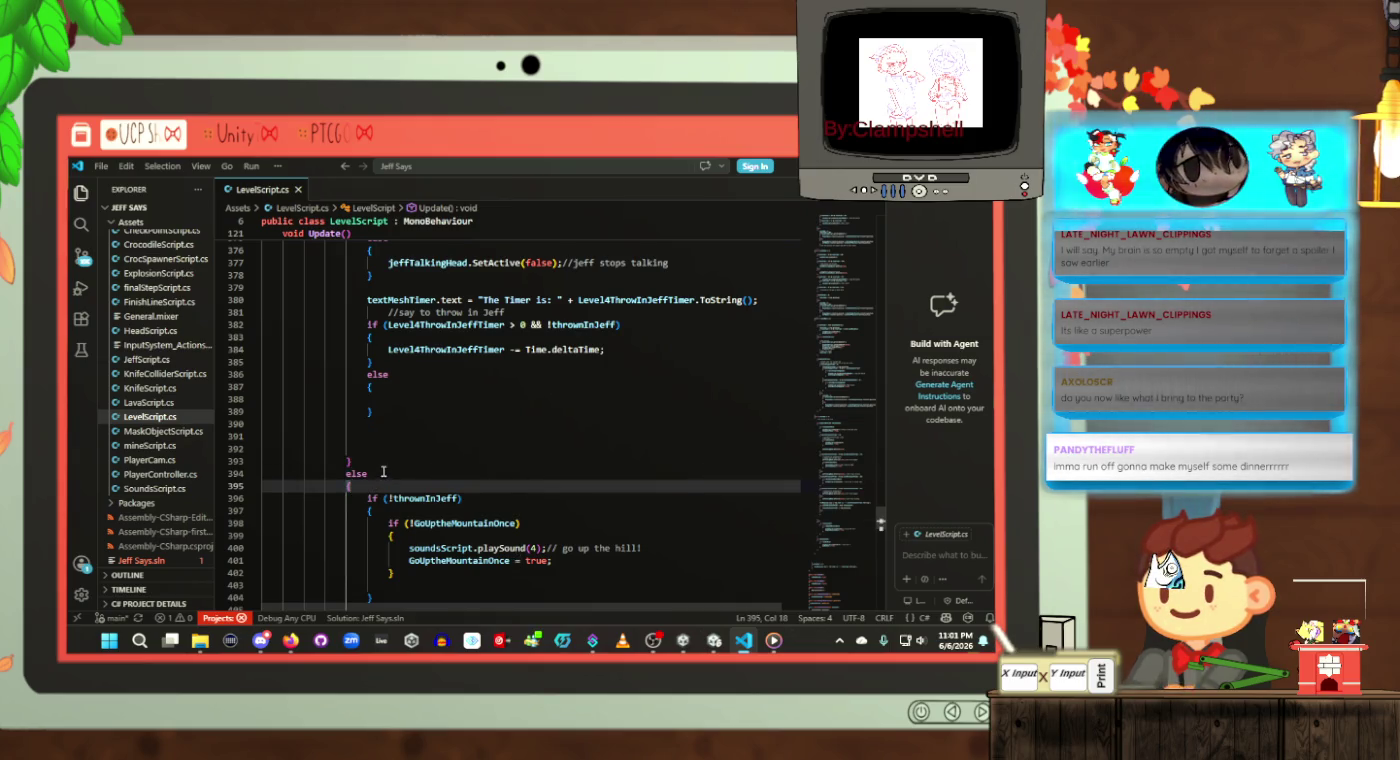
{"action": "left_click", "coordinate": [390, 452]}
{"action": "scroll", "coordinate": [389, 463], "scroll_direction": "up", "scroll_amount": 20}
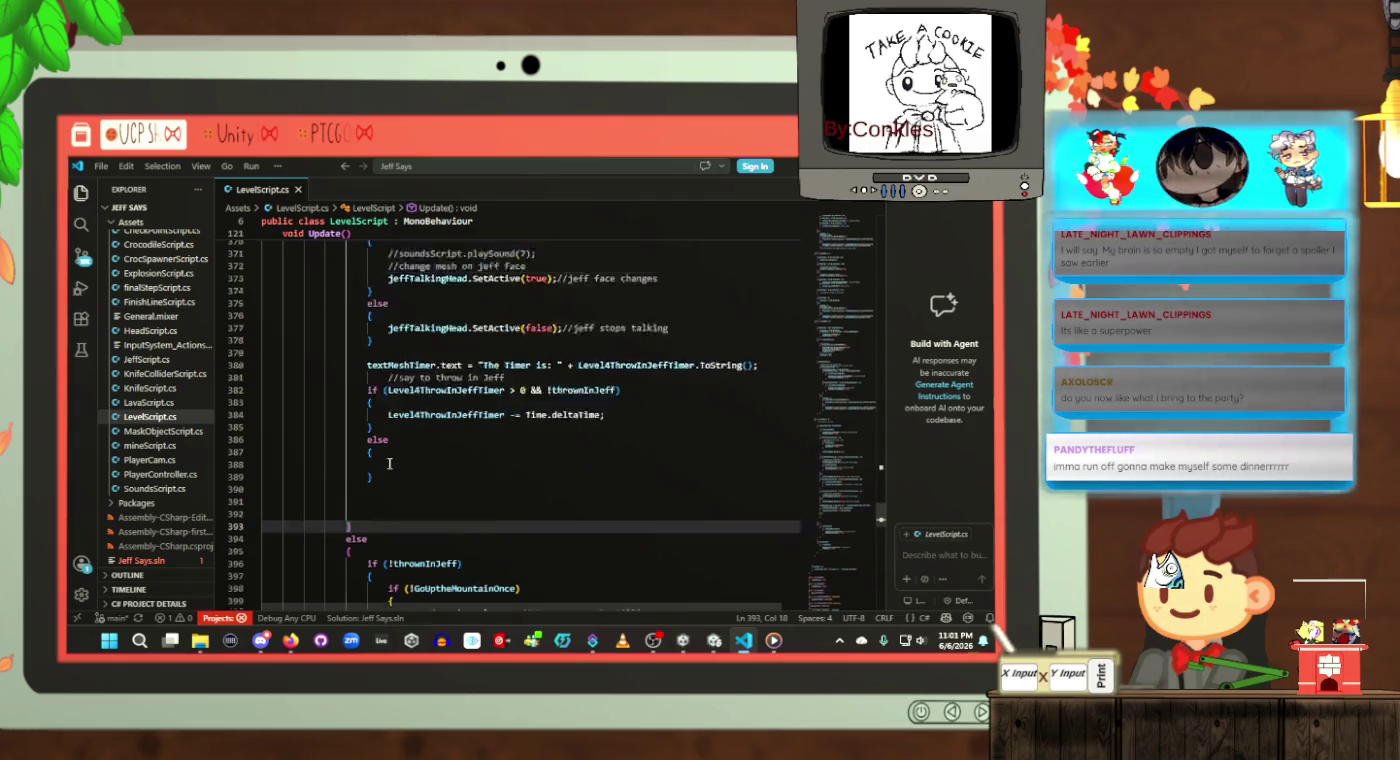
{"action": "type", "text": "else"}
{"action": "key", "text": "Return"}
{"action": "type", "text": "Debug.log"}
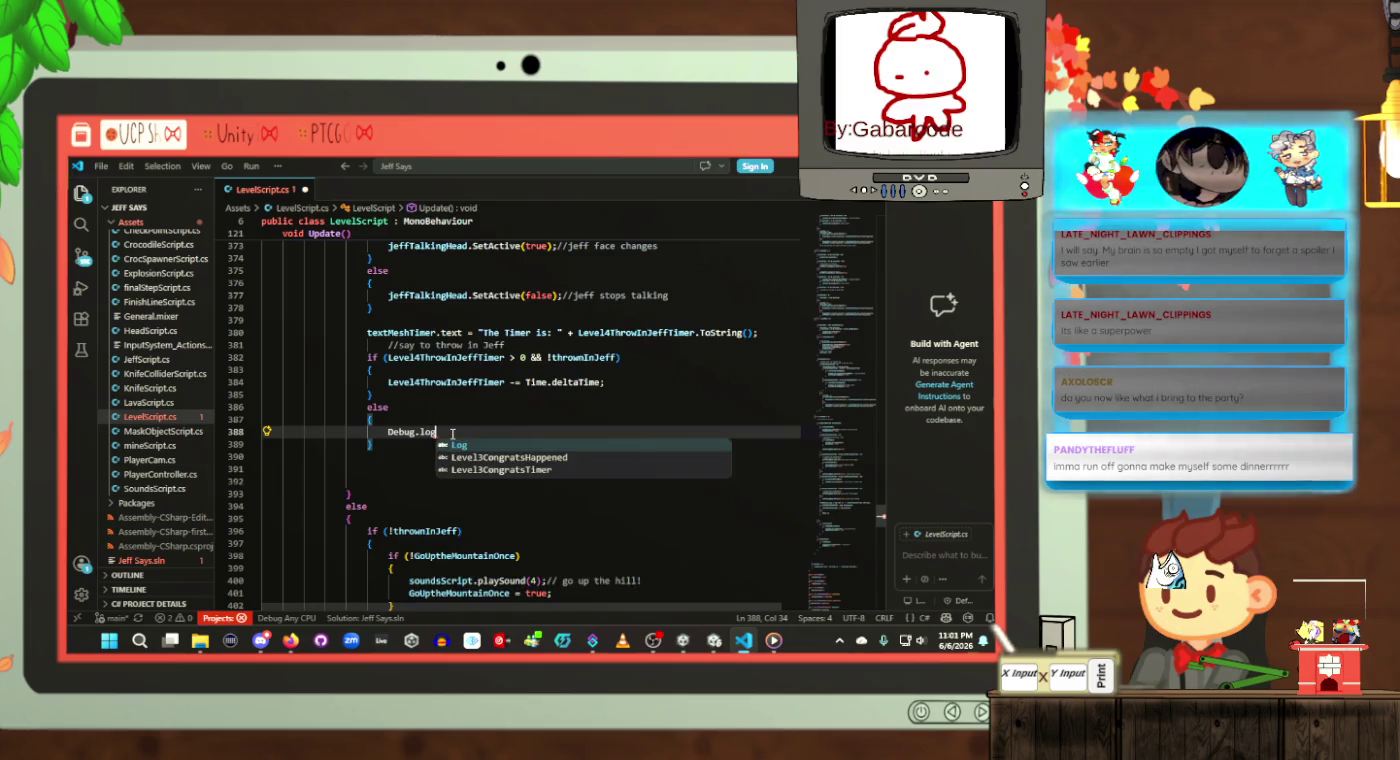
{"action": "key", "text": "Tab"}
{"action": "type", "text": "();"}
{"action": "key", "text": "Left"}
{"action": "key", "text": "Left"}
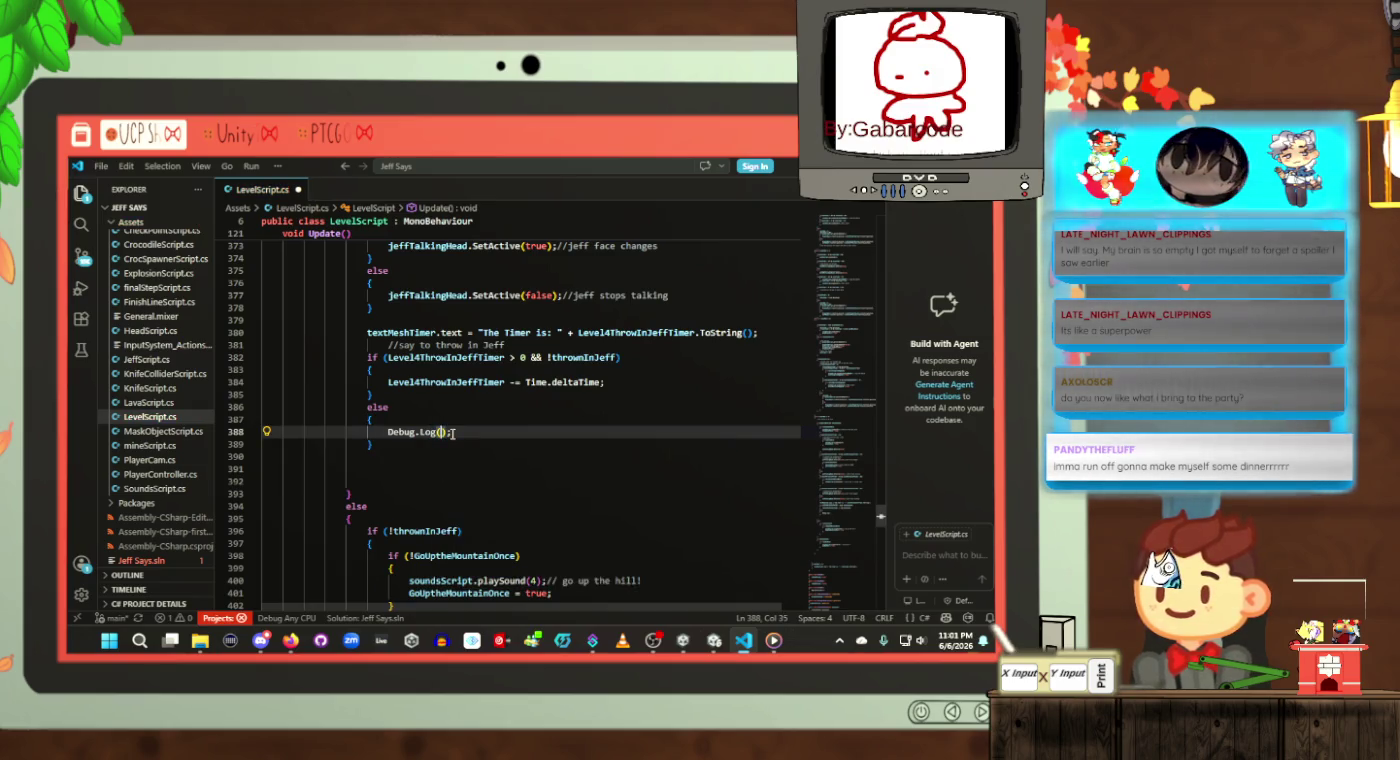
{"action": "type", "text": "\""}
{"action": "type", "text": "RESET THE G"}
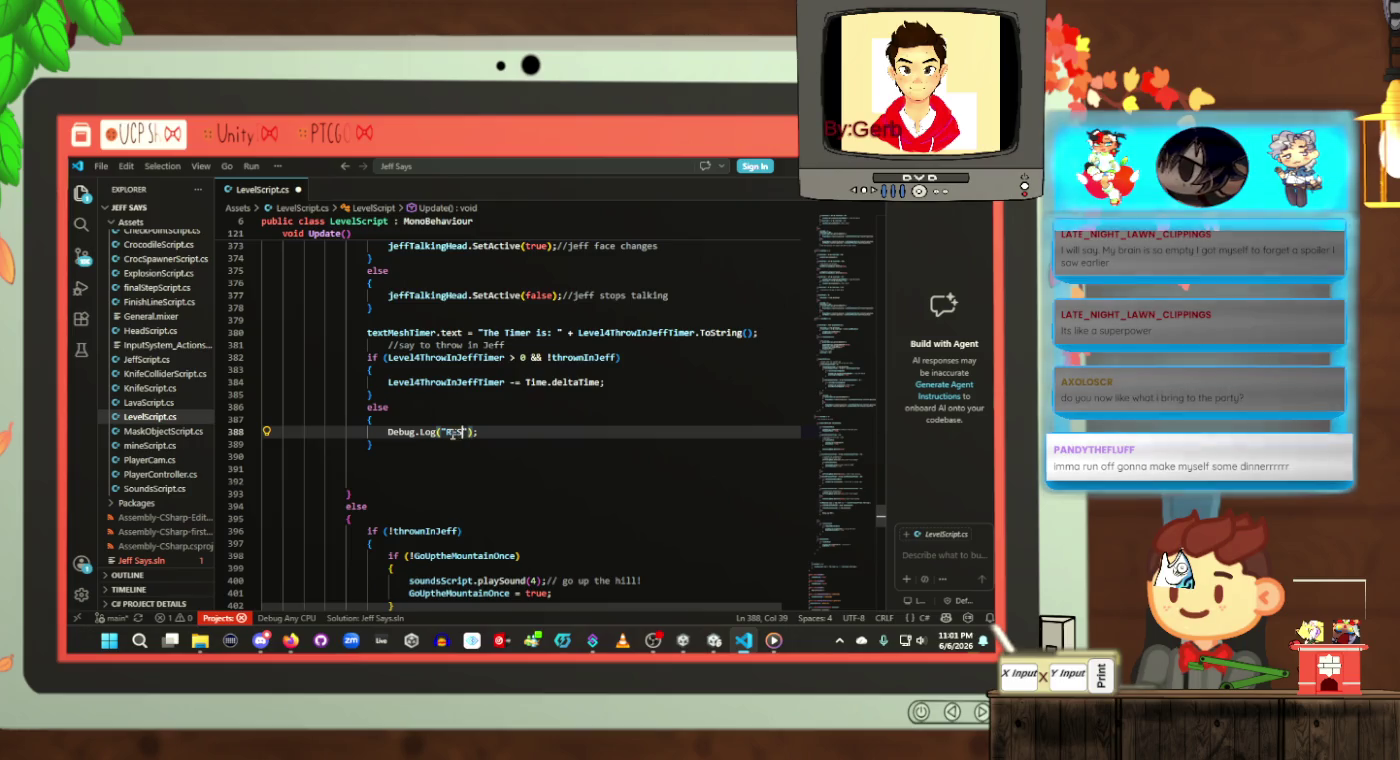
{"action": "type", "text": "AME"}
{"action": "key", "text": "ctrl+s"}
{"action": "key", "text": "alt+Tab"}
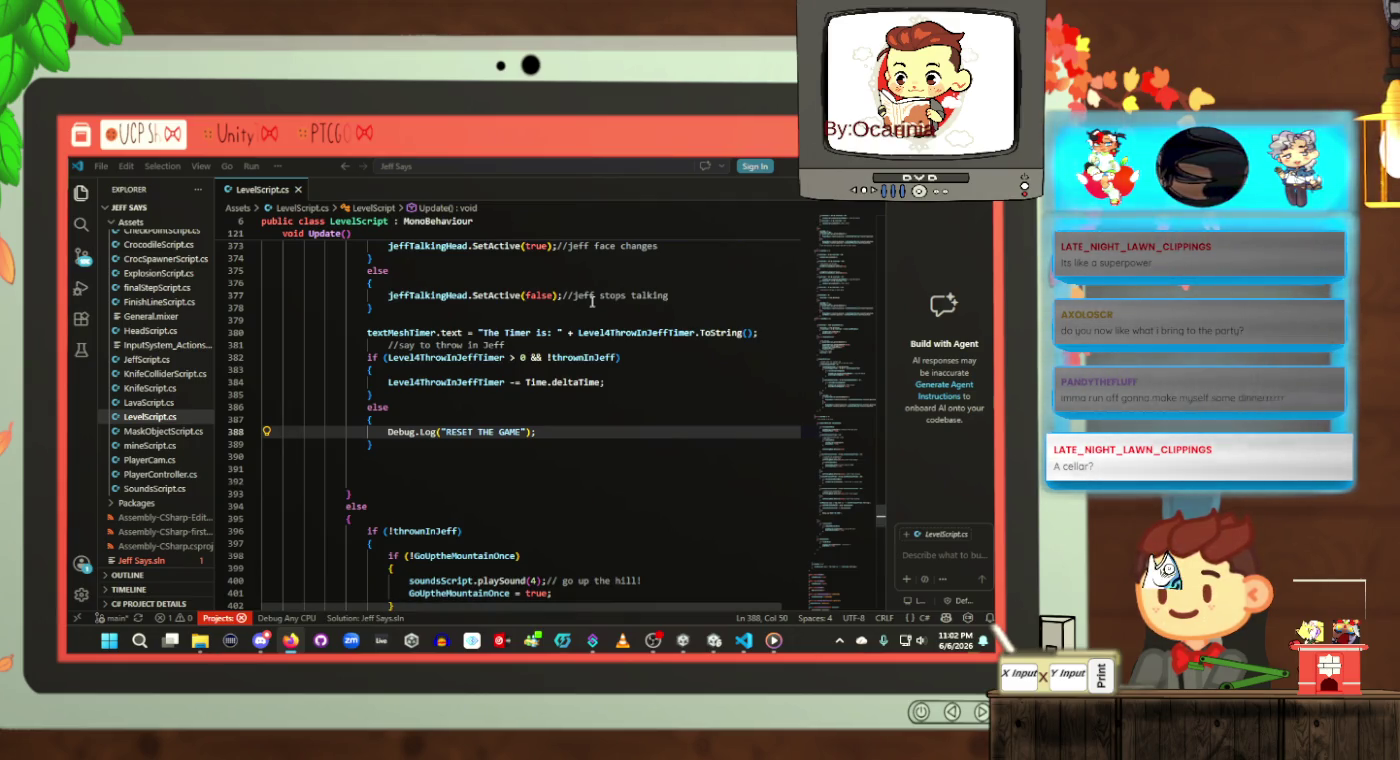
Step: Add 'using UnityEngine.SceneManagement;' below the existing using statements
{"action": "scroll", "coordinate": [875, 496], "scroll_direction": "up", "scroll_amount": 10}
{"action": "left_click_drag", "start_coordinate": [876, 496], "coordinate": [878, 245]}
{"action": "scroll", "coordinate": [599, 338], "scroll_direction": "up", "scroll_amount": 5}
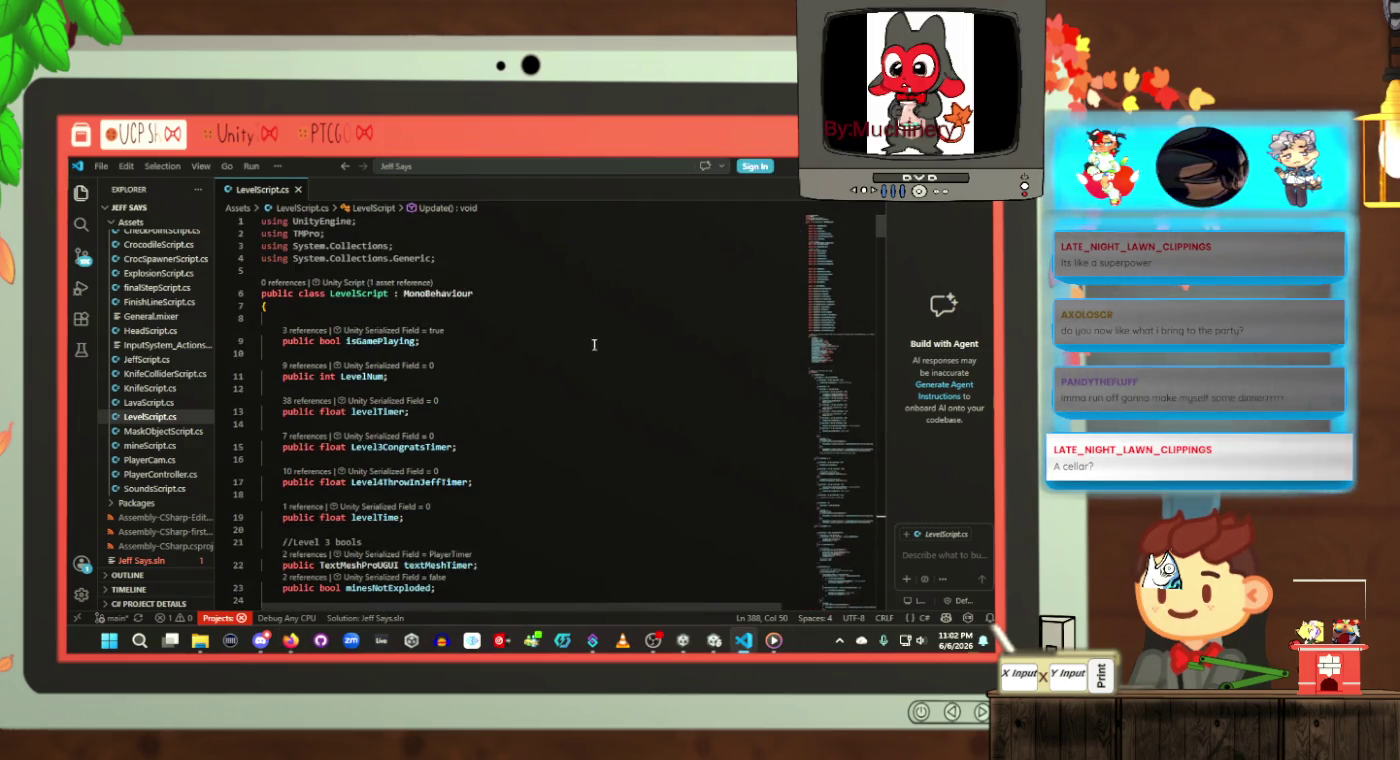
{"action": "left_click", "coordinate": [511, 257]}
{"action": "key", "text": "Return"}
{"action": "type", "text": "using UnityEngine.SceneManagement;"}
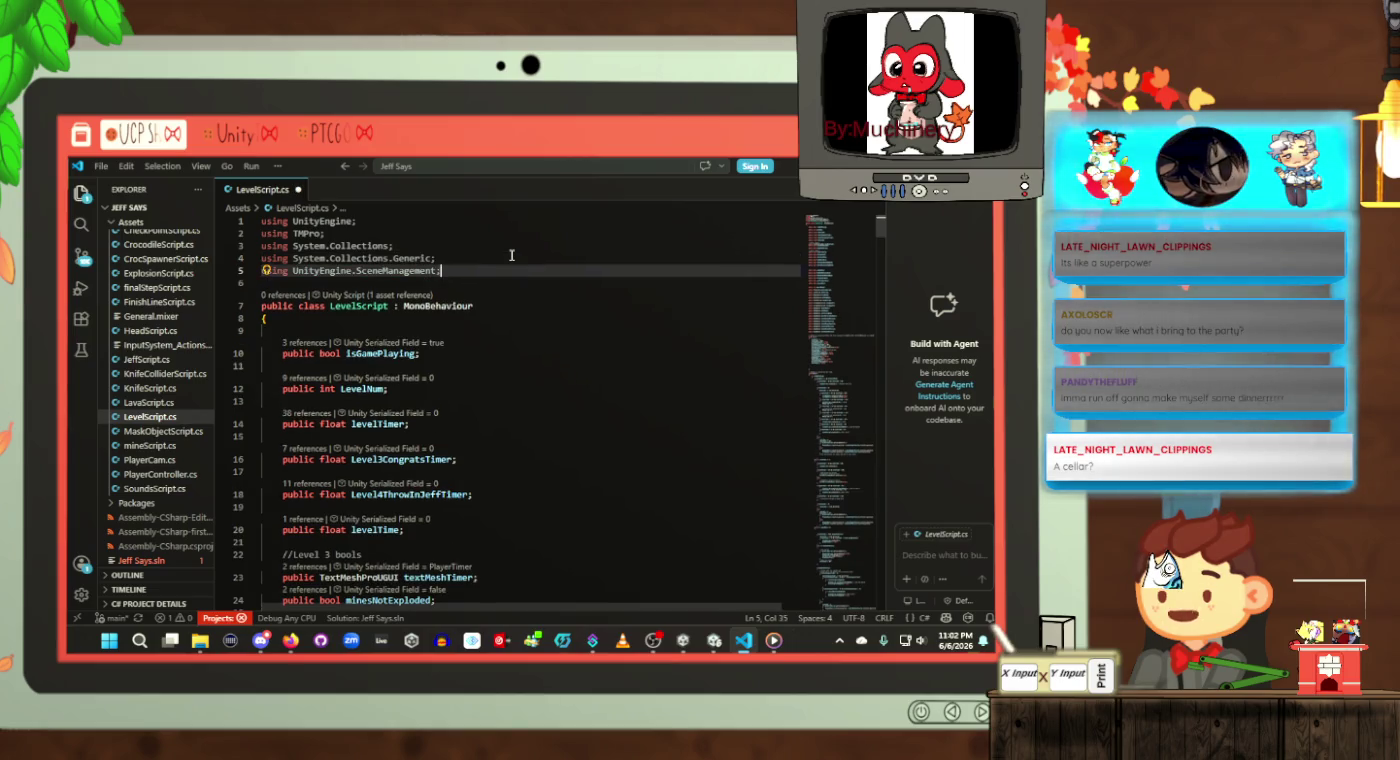
Step: Open a new line after the RESET THE GAME log around line 389
{"action": "left_click", "coordinate": [823, 566]}
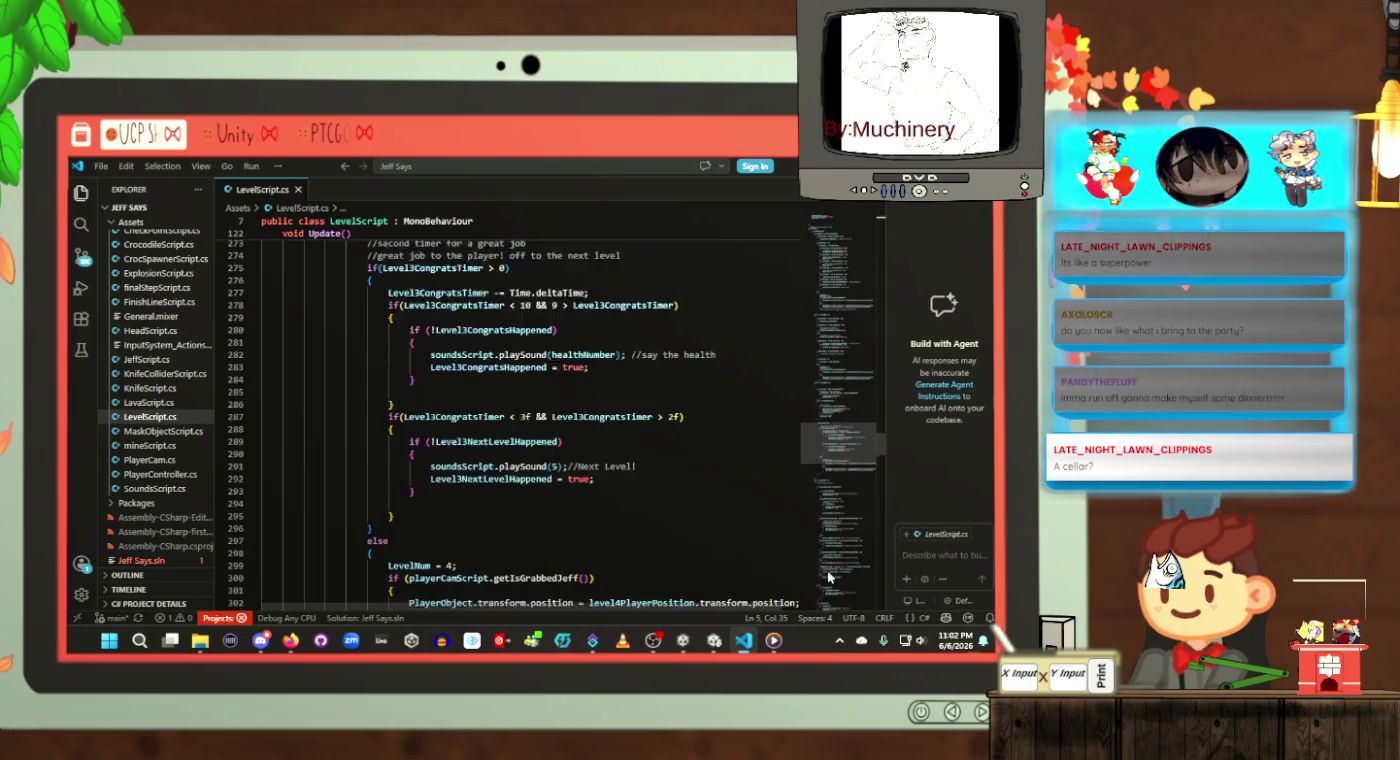
{"action": "scroll", "coordinate": [823, 571], "scroll_direction": "down", "scroll_amount": 20}
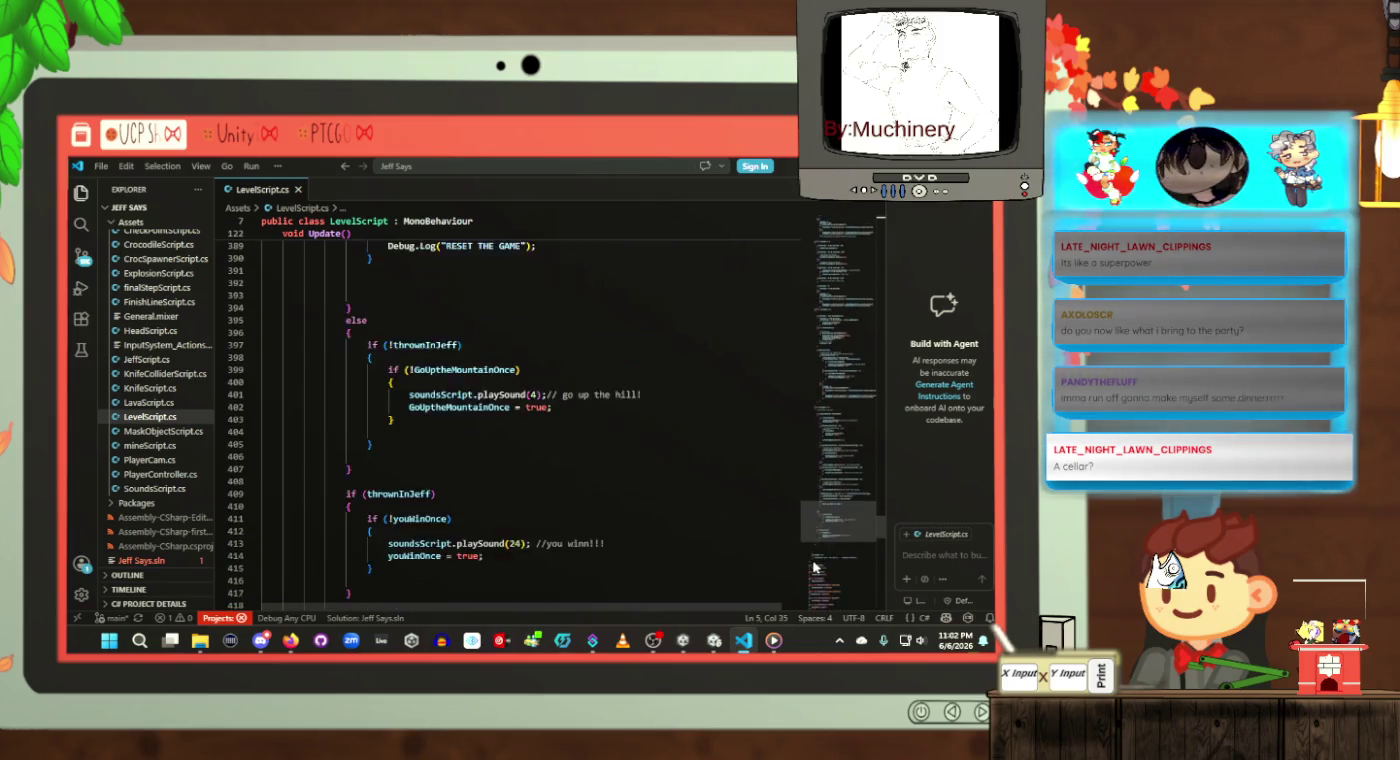
{"action": "scroll", "coordinate": [548, 457], "scroll_direction": "up", "scroll_amount": 4}
{"action": "scroll", "coordinate": [556, 484], "scroll_direction": "up", "scroll_amount": 8}
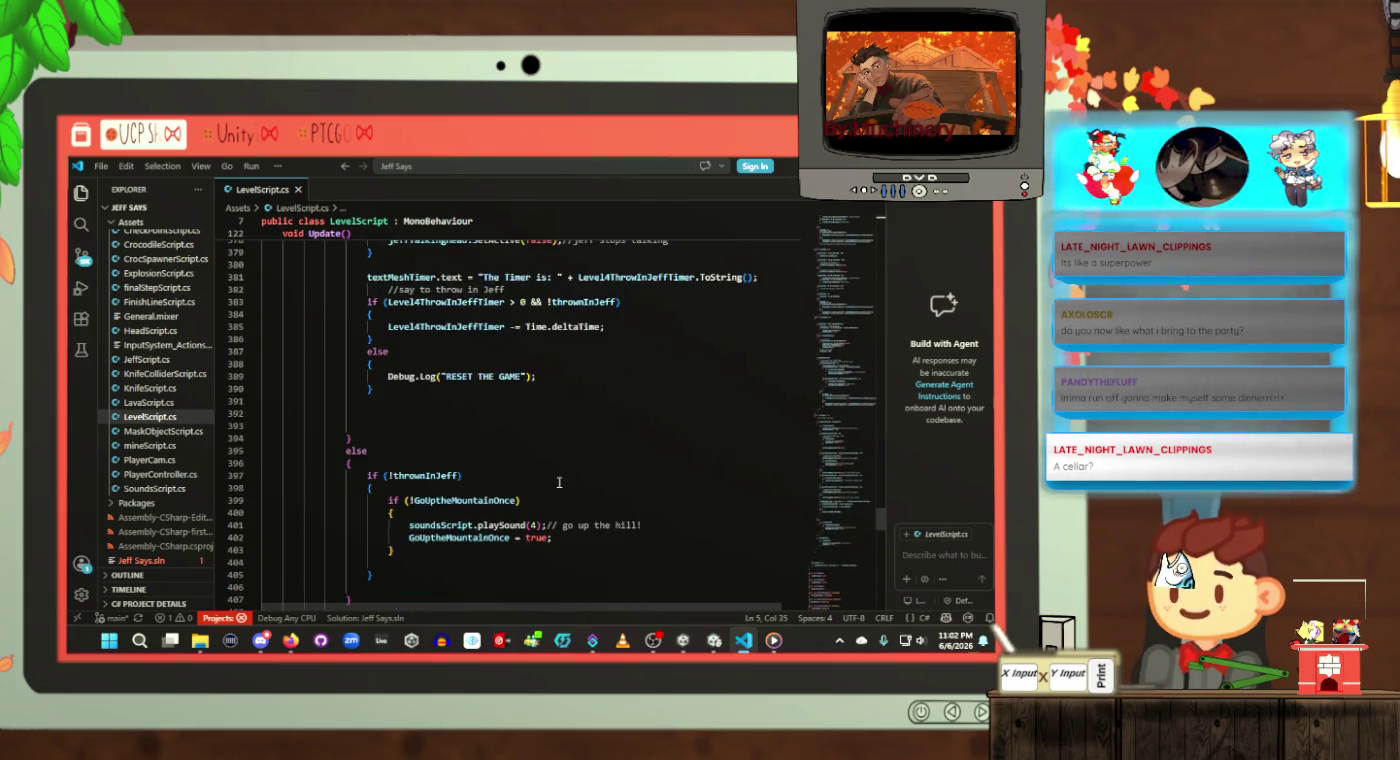
{"action": "left_click", "coordinate": [549, 510]}
{"action": "key", "text": "Return"}
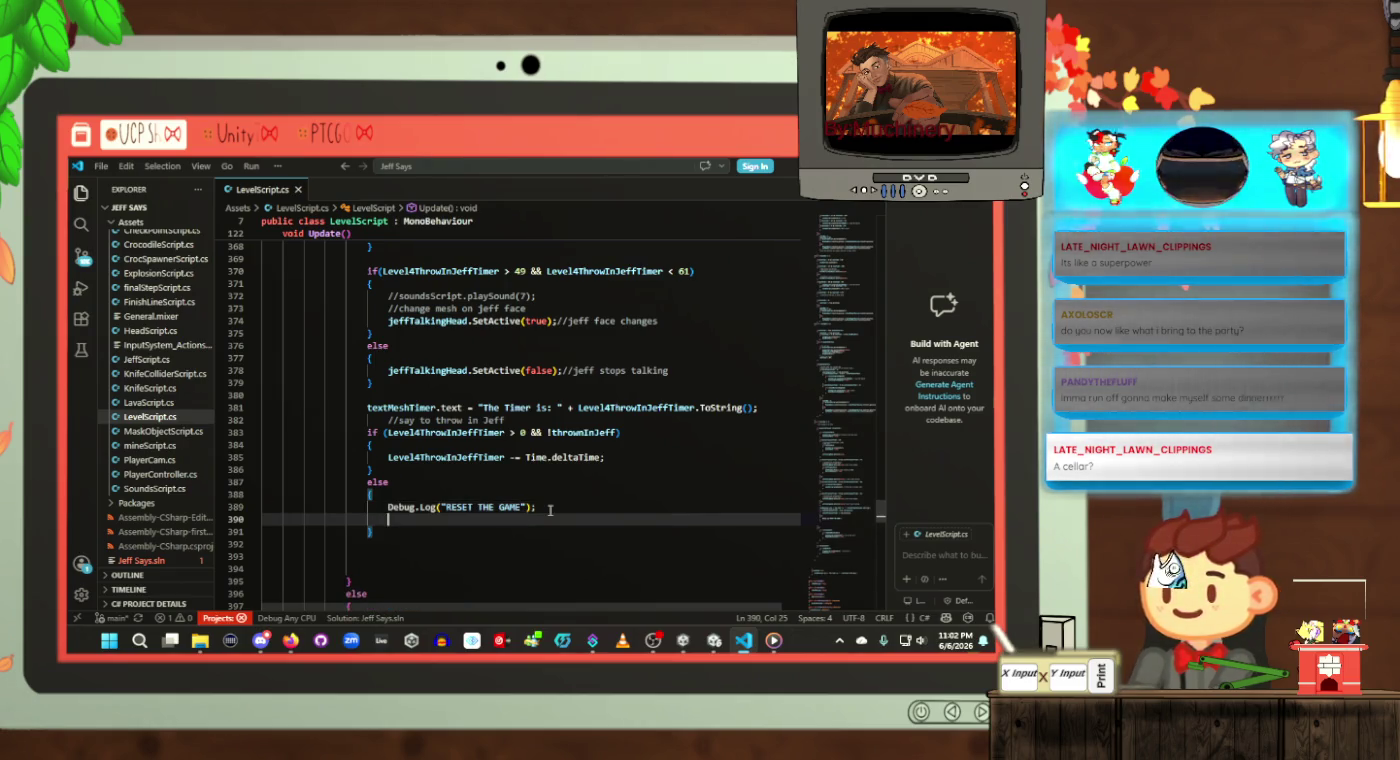
Step: Add SceneManager.LoadScene(SceneManager.GetActiveScene().name); to the reset branch and save
{"action": "type", "text": "Scene"}
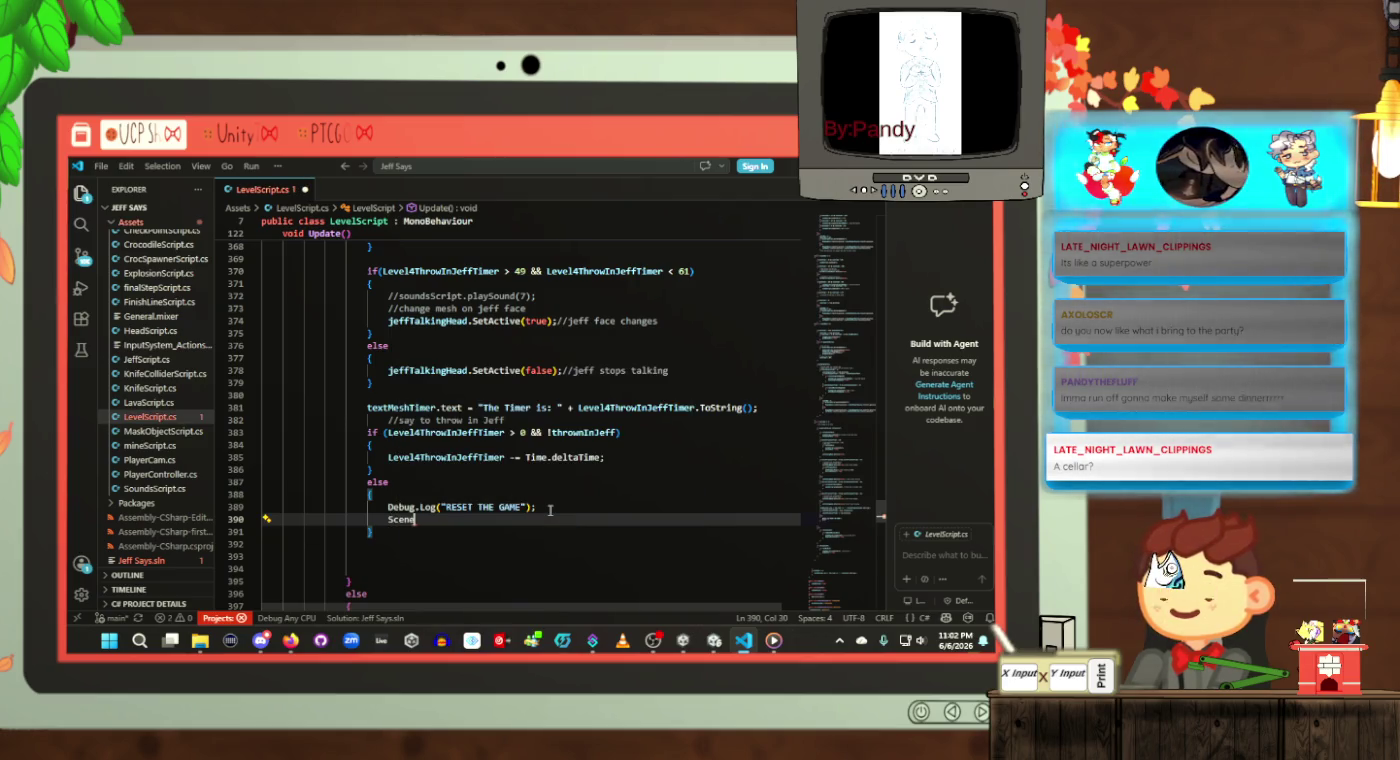
{"action": "type", "text": "Manager."}
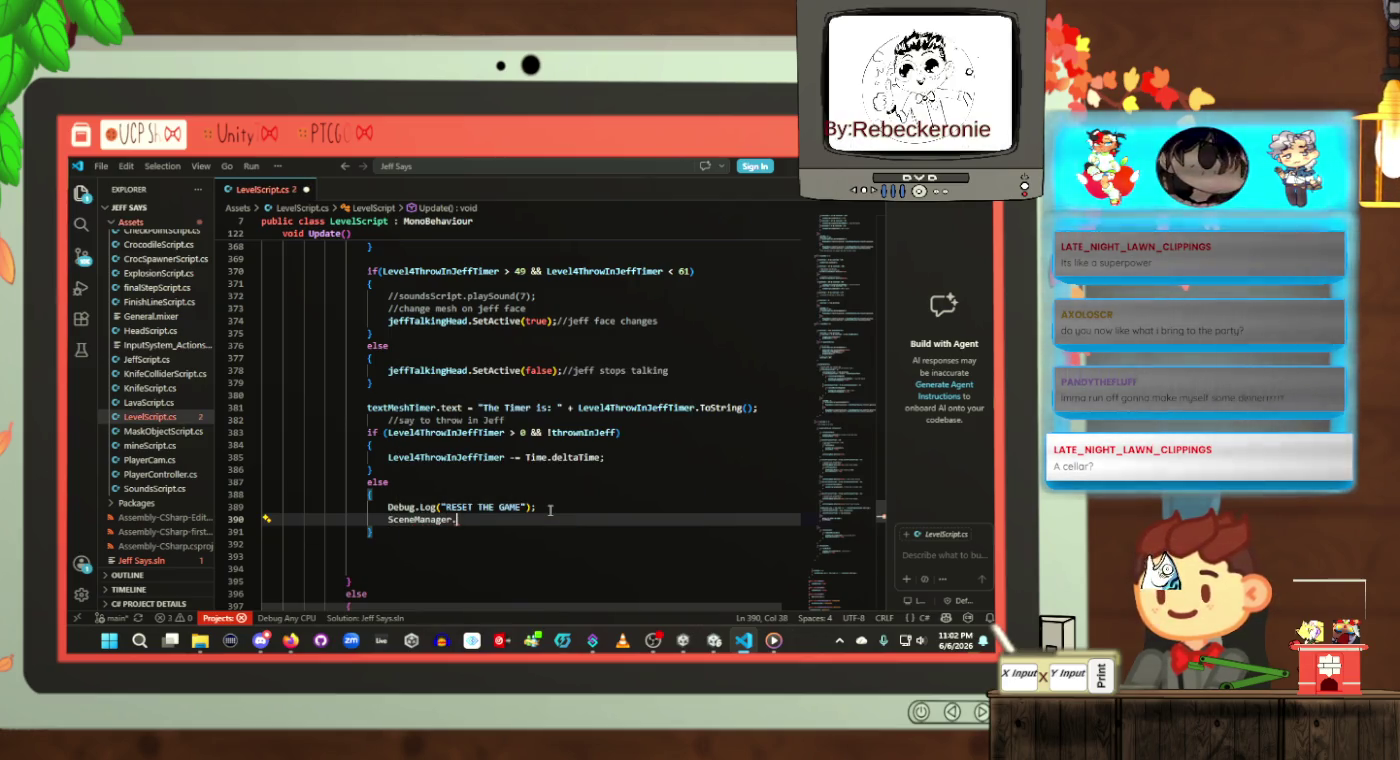
{"action": "type", "text": "LoadScene"}
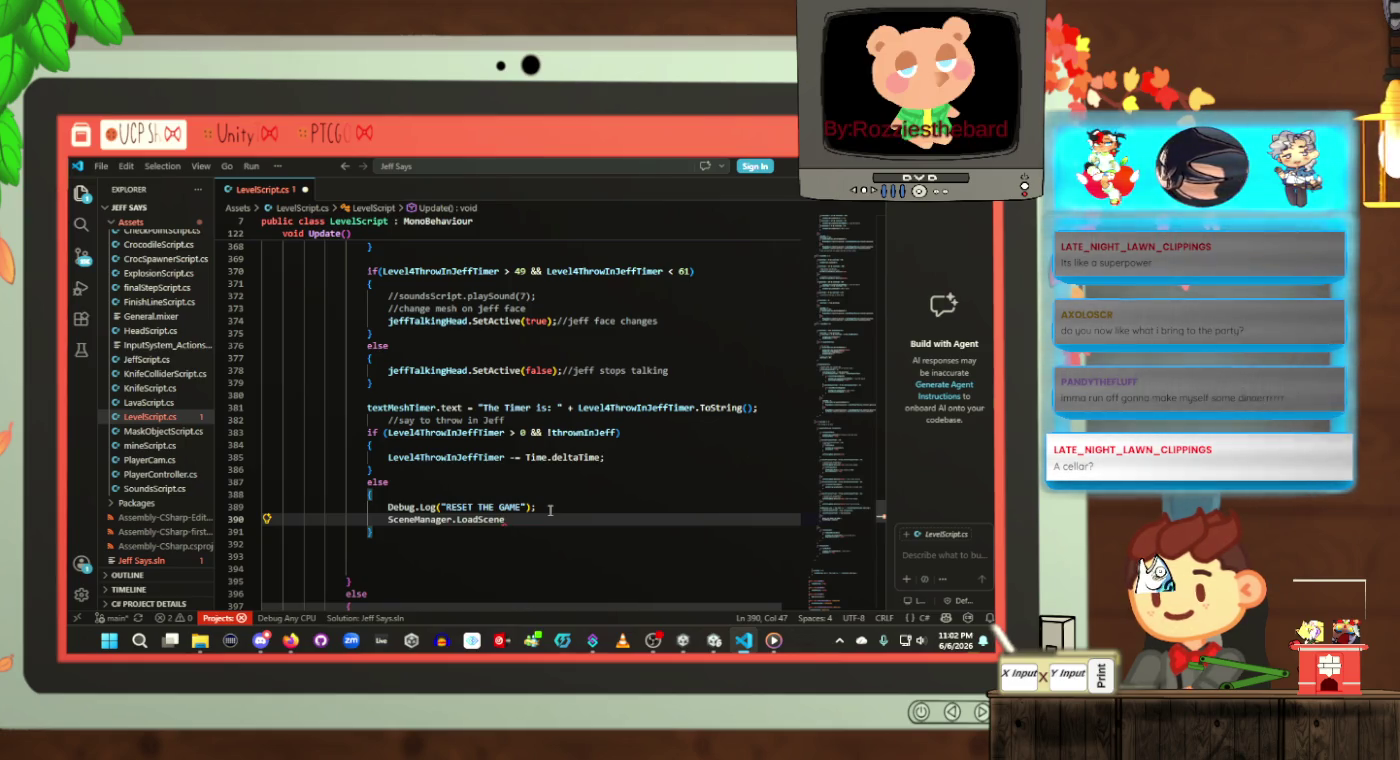
{"action": "type", "text": "()"}
{"action": "type", "text": "Scene"}
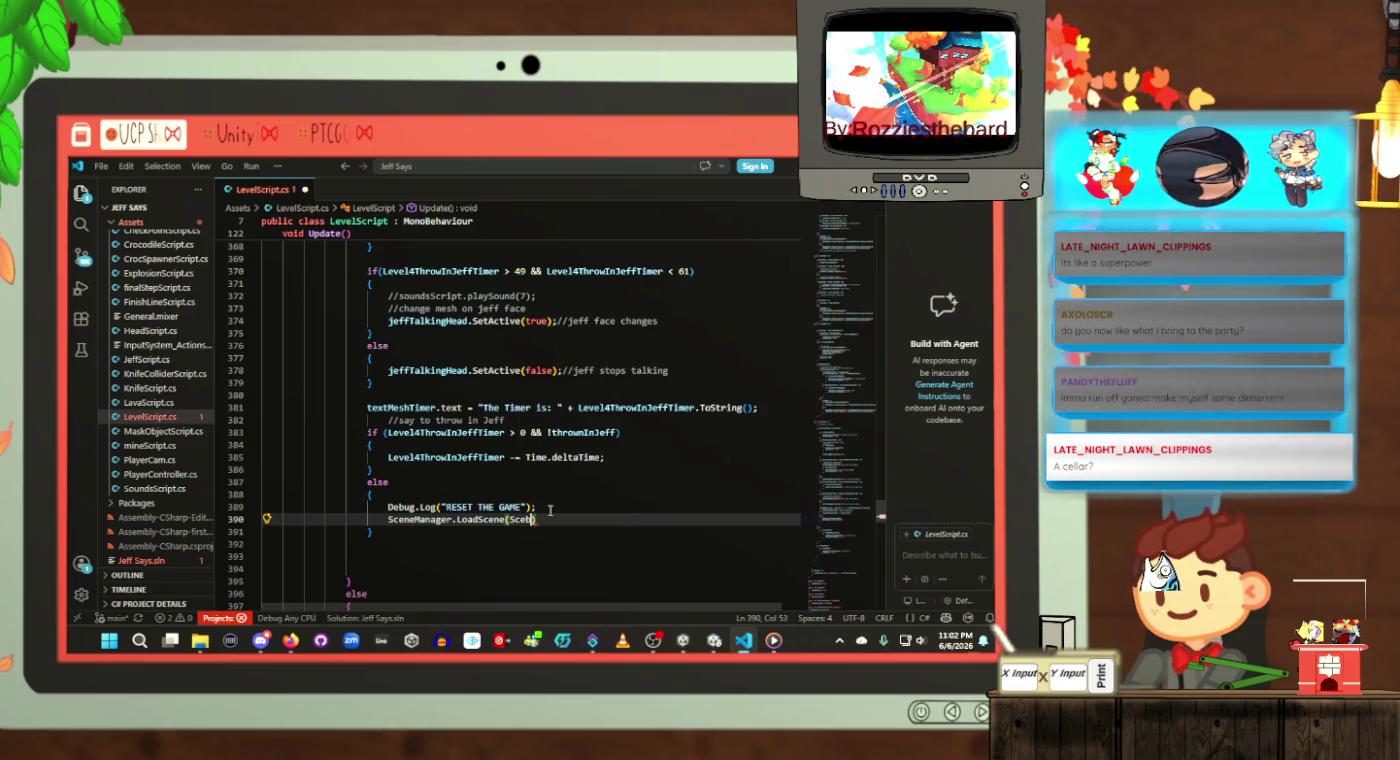
{"action": "type", "text": "Manager"}
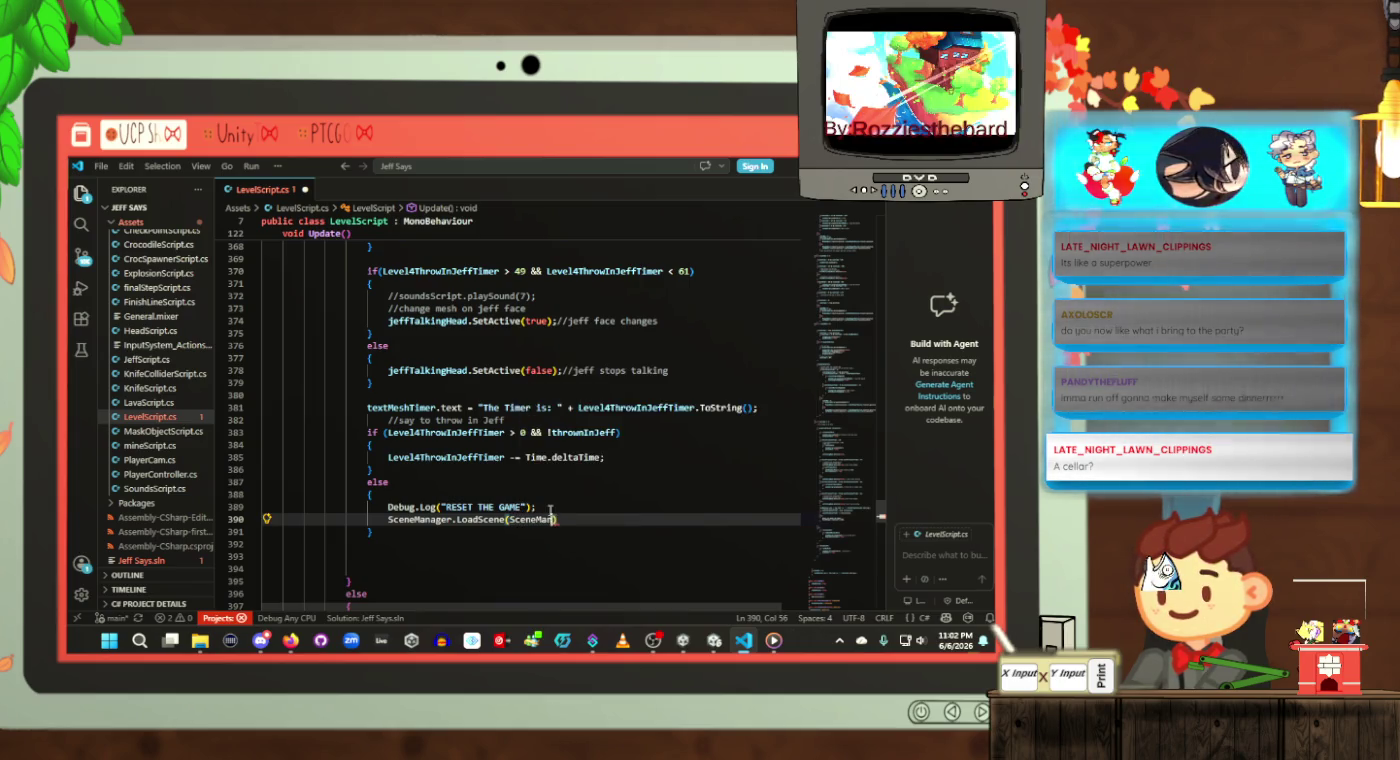
{"action": "type", "text": ".GetAct"}
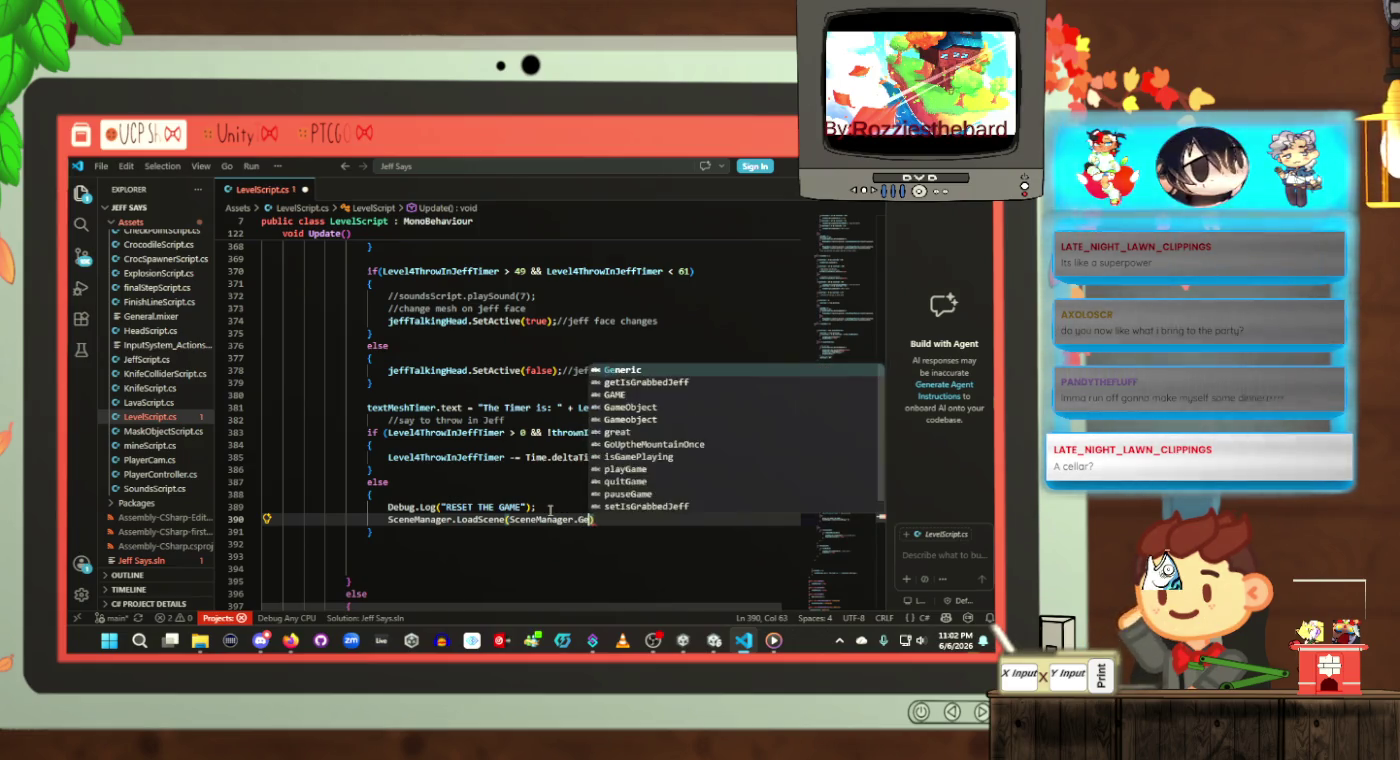
{"action": "type", "text": "iveSce"}
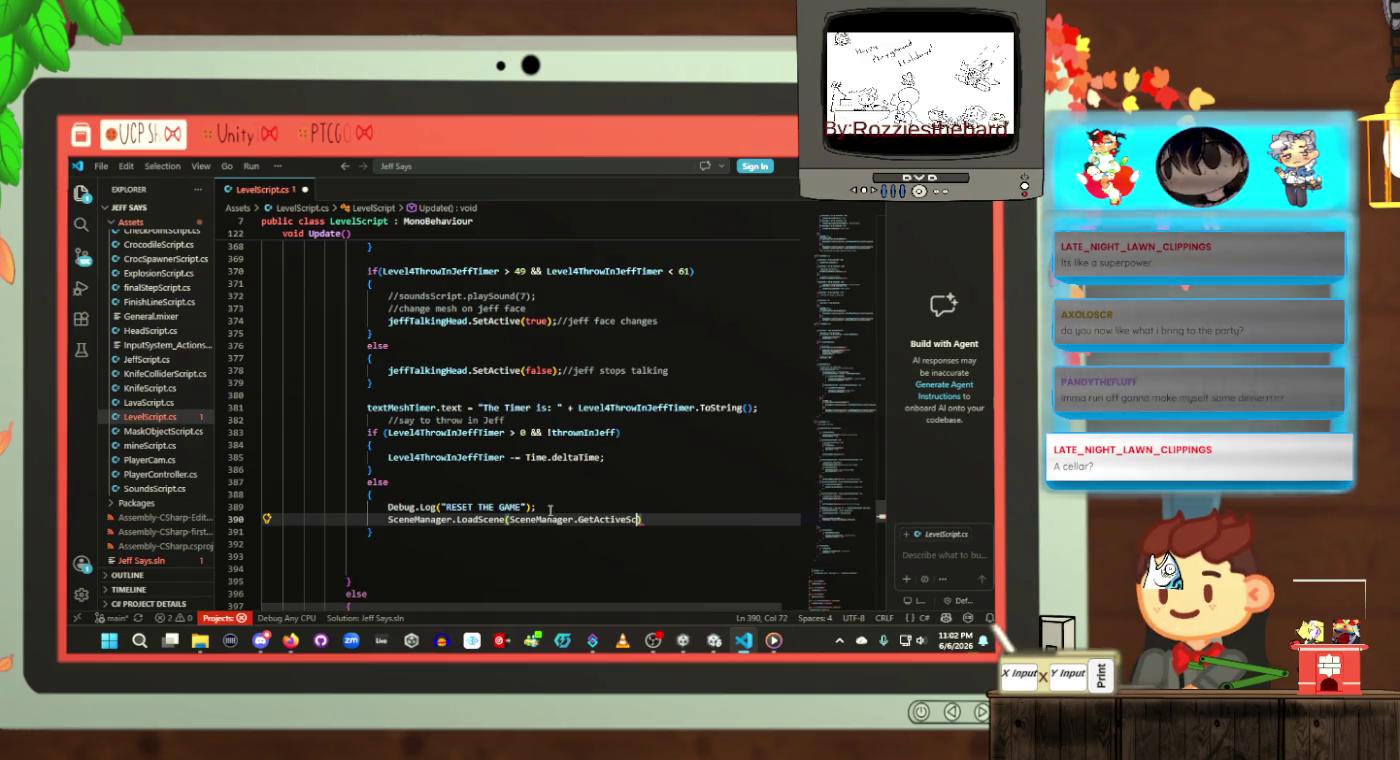
{"action": "type", "text": "e()"}
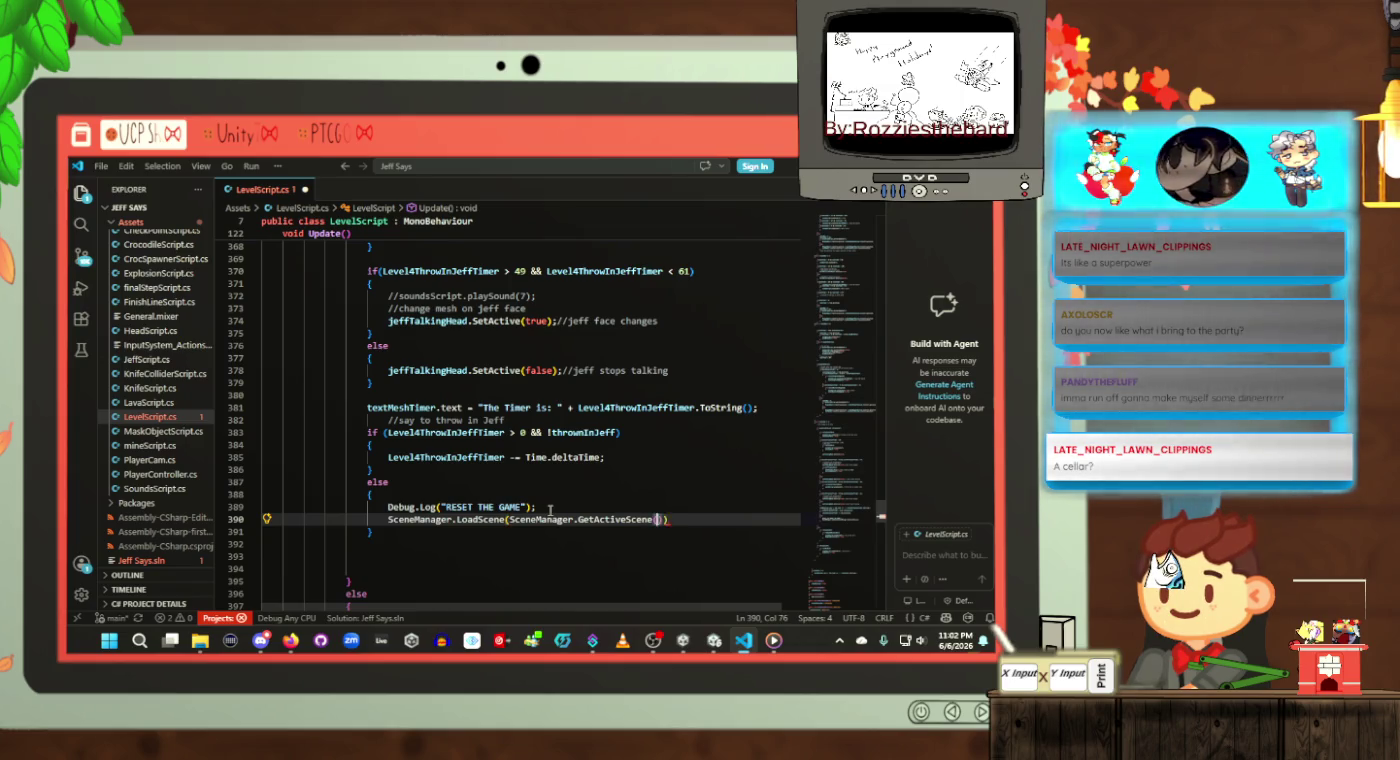
{"action": "type", "text": ".name"}
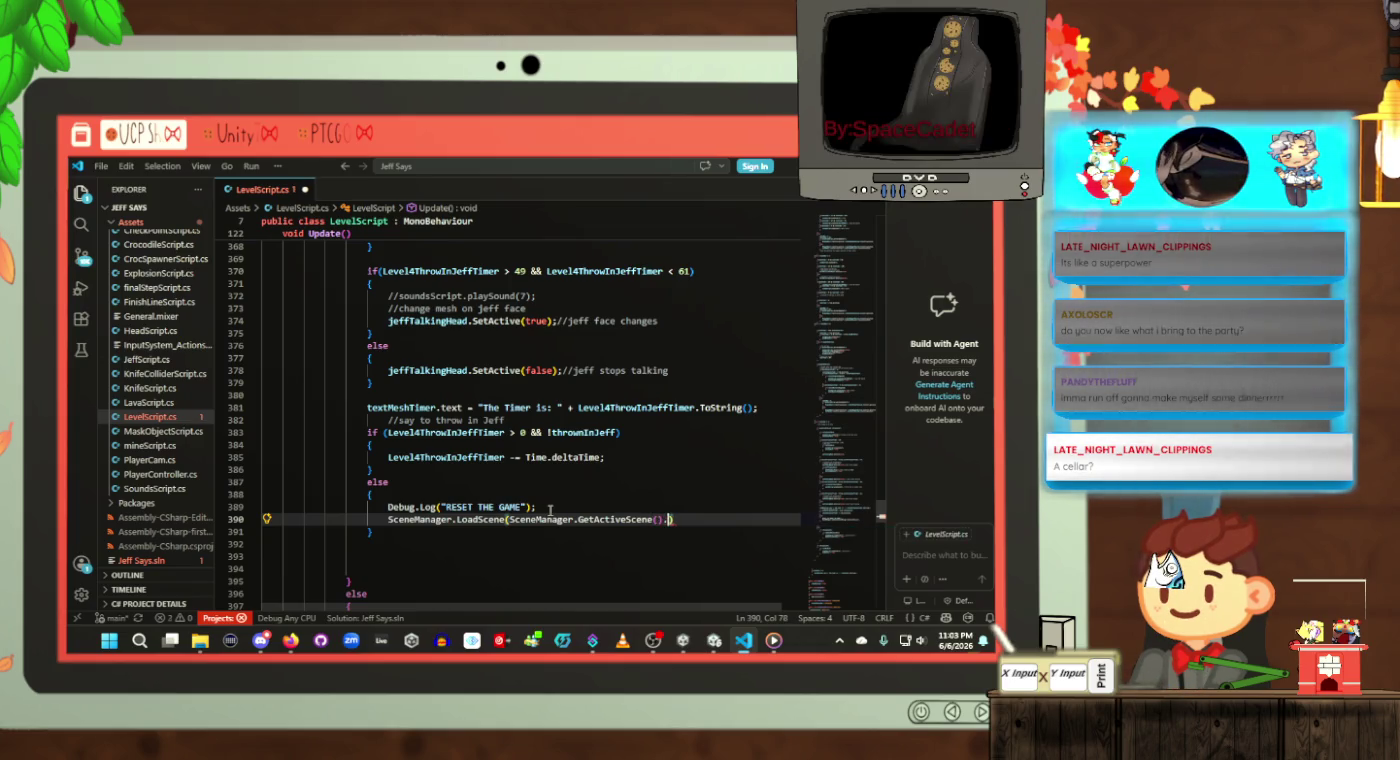
{"action": "type", "text": ");"}
{"action": "key", "text": "ctrl+s"}
{"action": "left_click", "coordinate": [548, 509]}
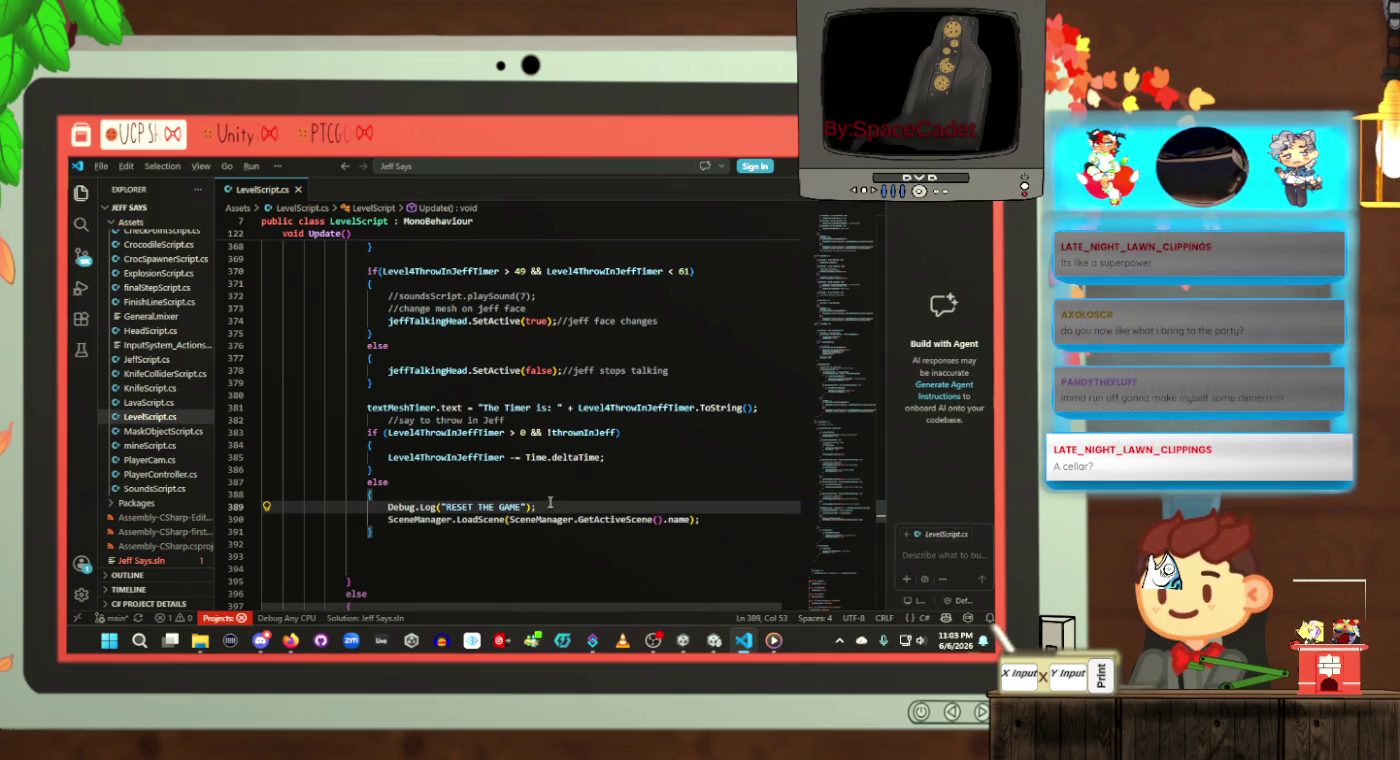
{"action": "key", "text": "alt+Tab"}
{"action": "key", "text": "alt+Tab"}
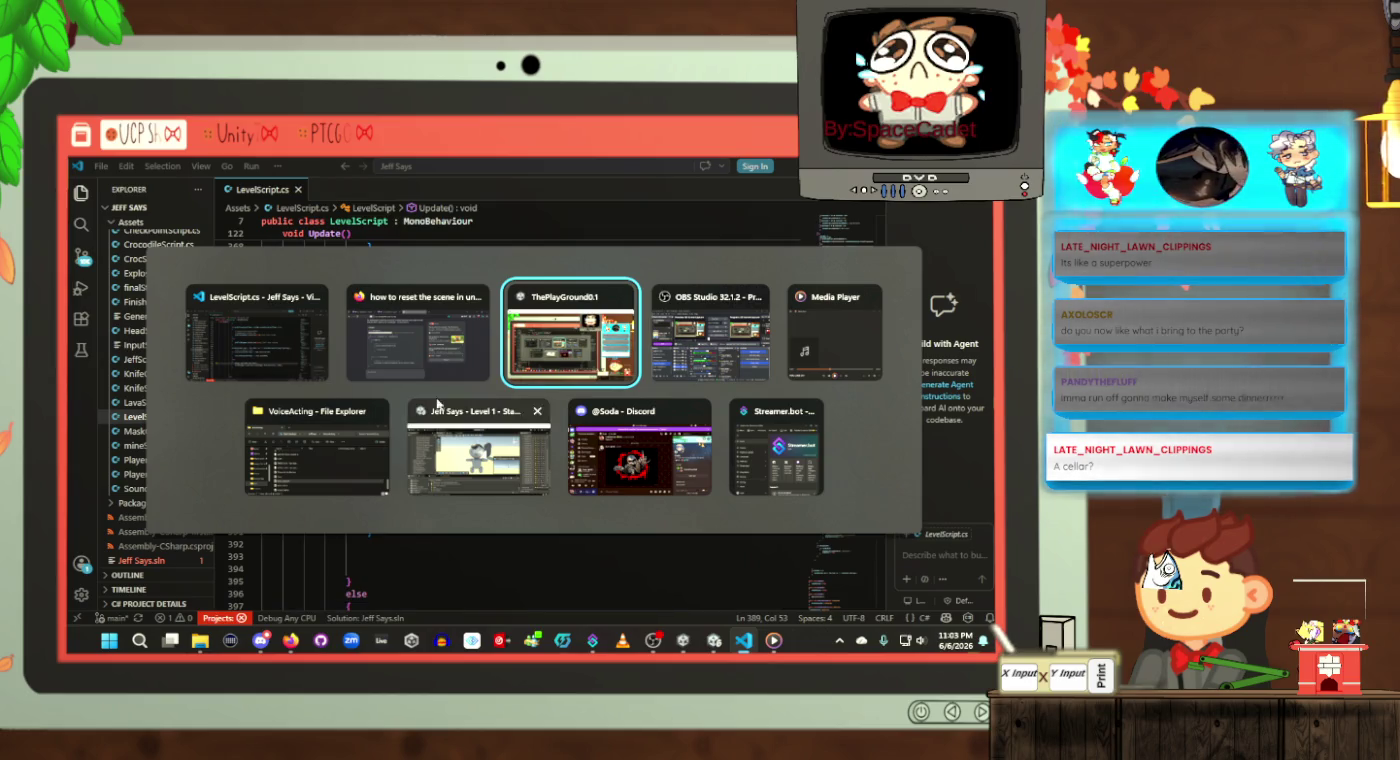
{"action": "left_click", "coordinate": [466, 451]}
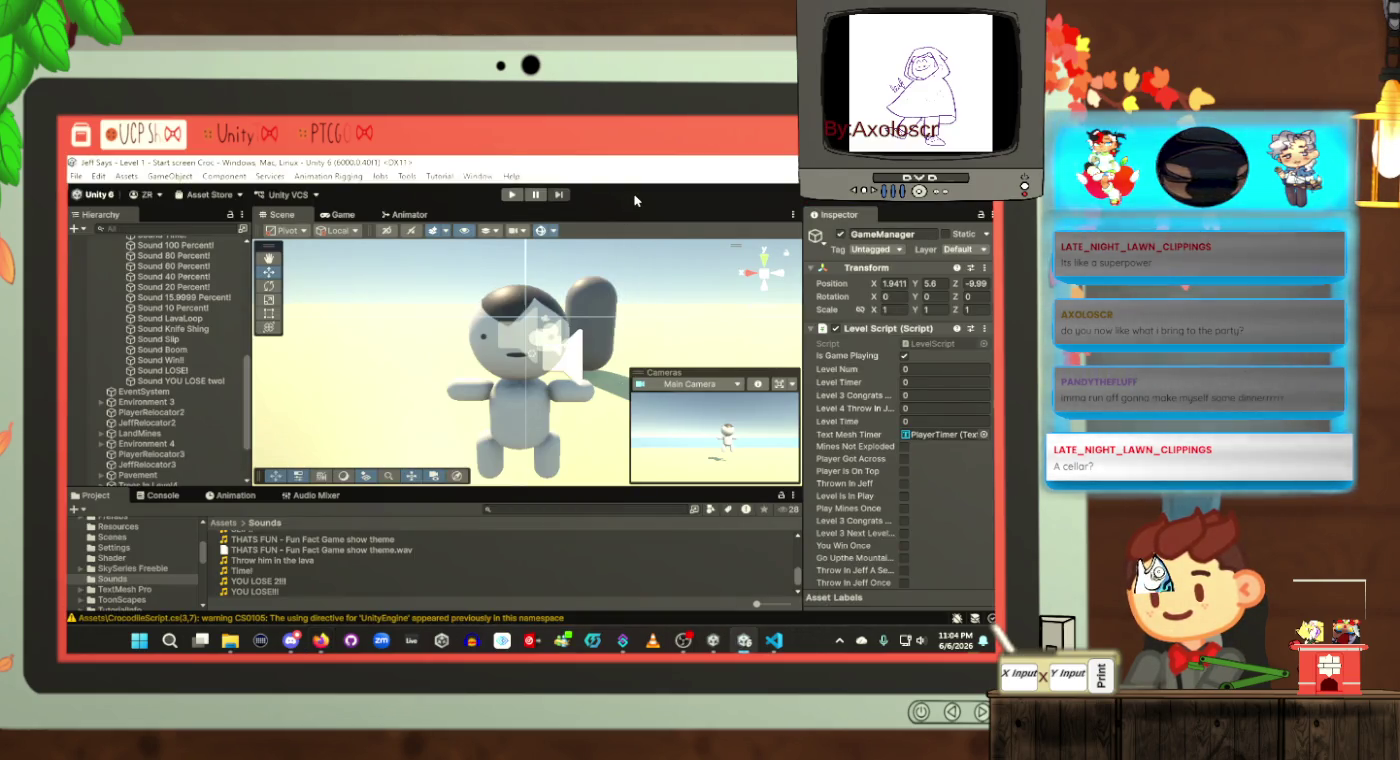
{"action": "left_click", "coordinate": [773, 640]}
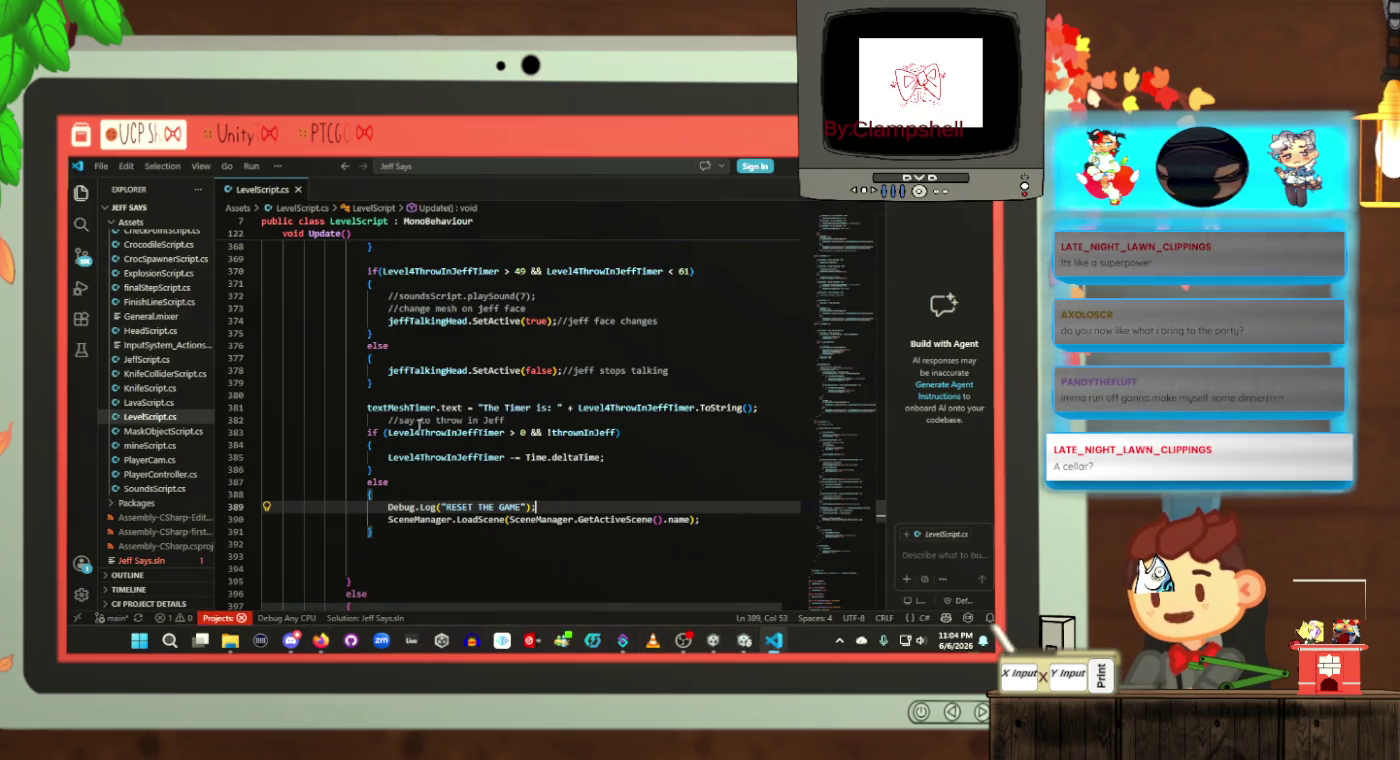
{"action": "left_click", "coordinate": [595, 482]}
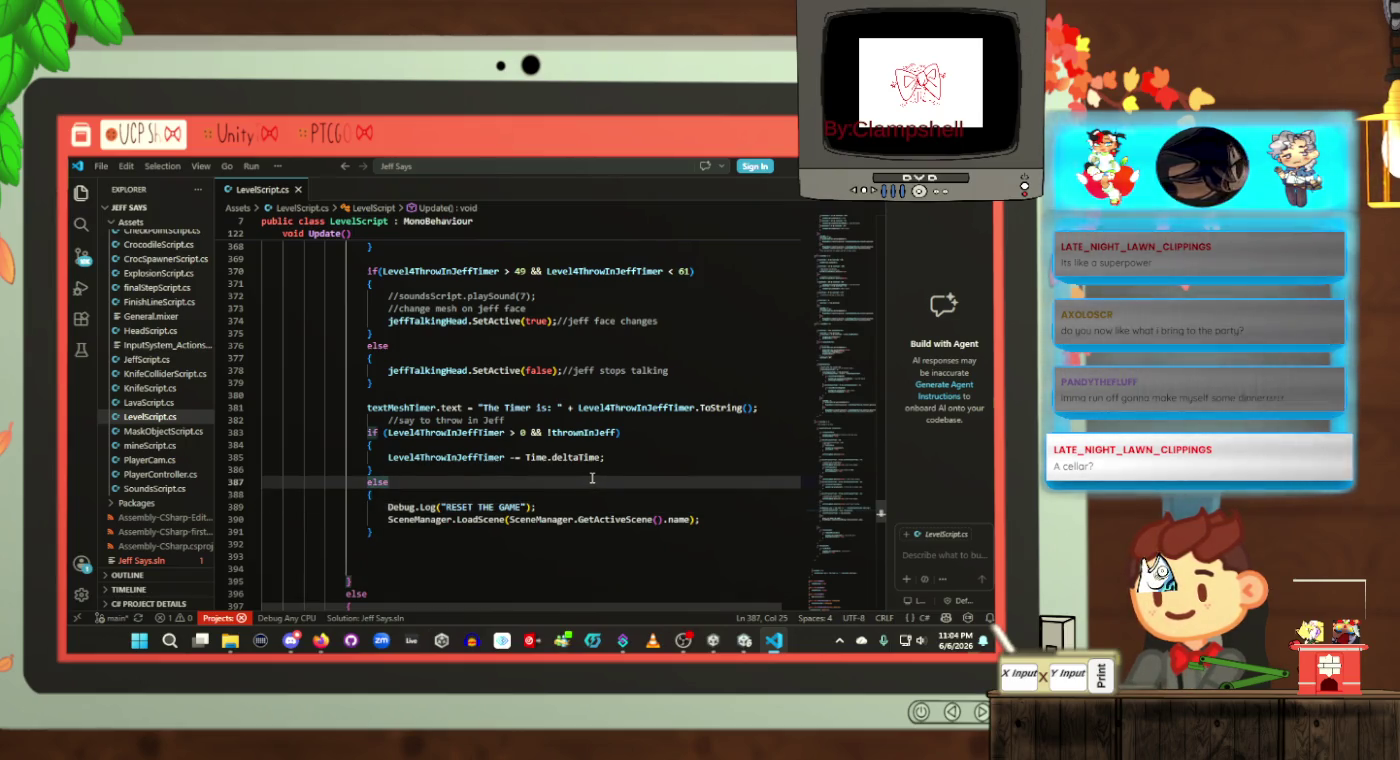
{"action": "scroll", "coordinate": [592, 479], "scroll_direction": "up", "scroll_amount": 2}
{"action": "scroll", "coordinate": [592, 479], "scroll_direction": "up", "scroll_amount": 2}
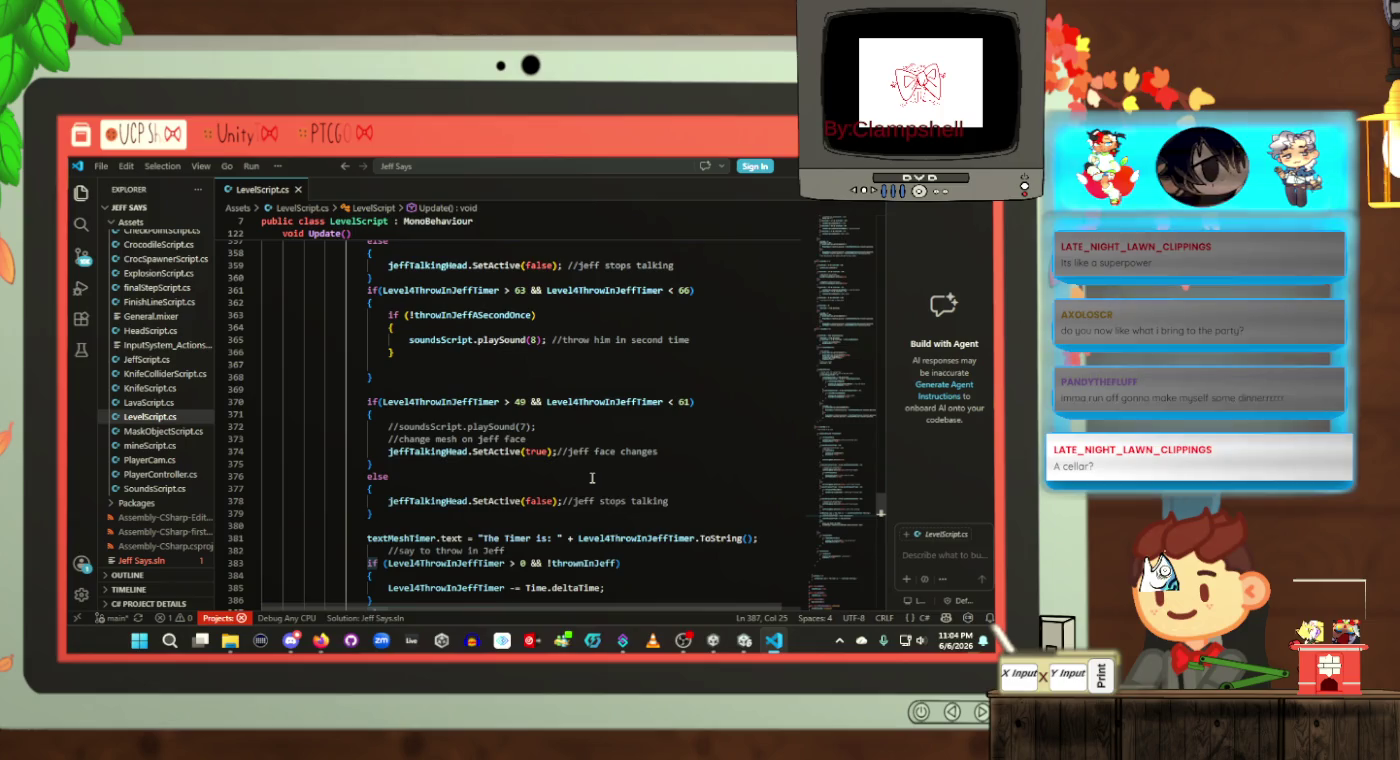
{"action": "scroll", "coordinate": [592, 478], "scroll_direction": "down", "scroll_amount": 3}
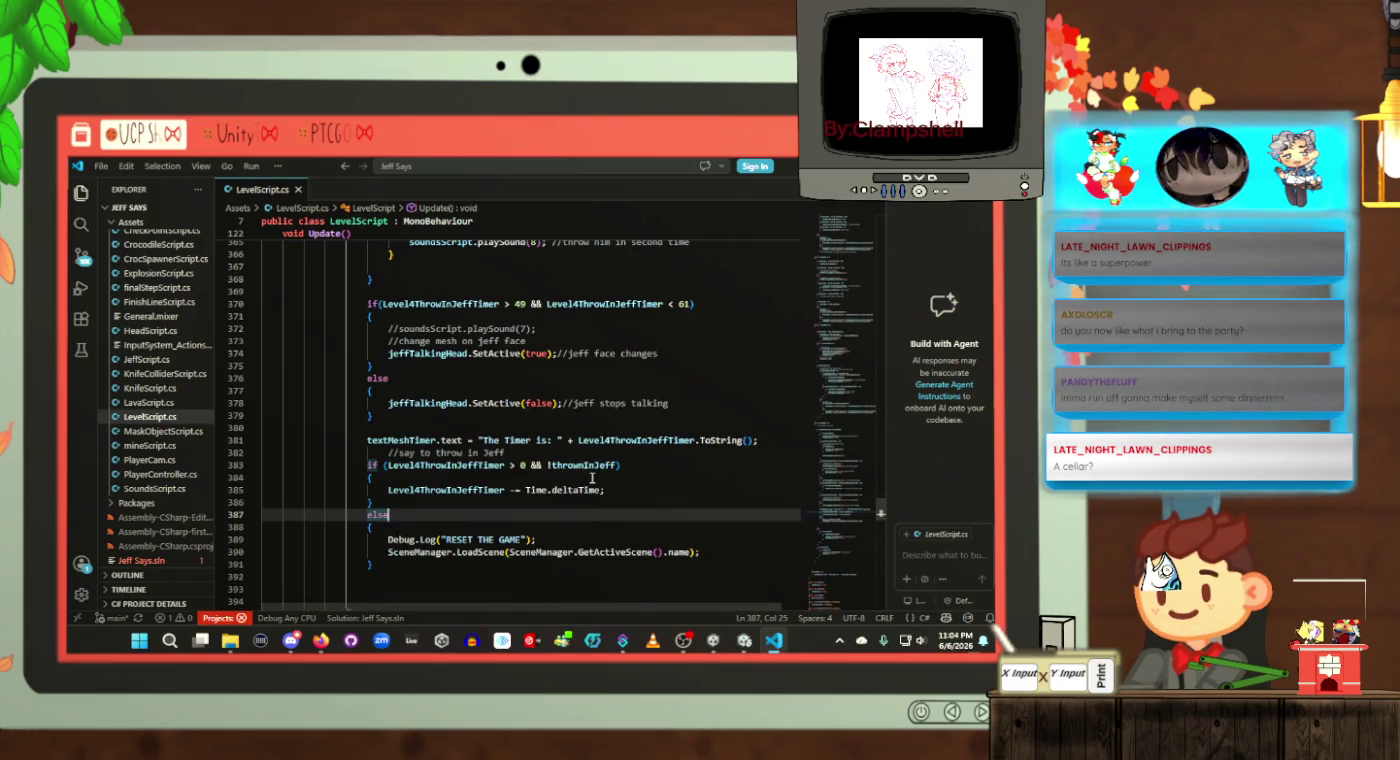
{"action": "scroll", "coordinate": [592, 478], "scroll_direction": "down", "scroll_amount": 11}
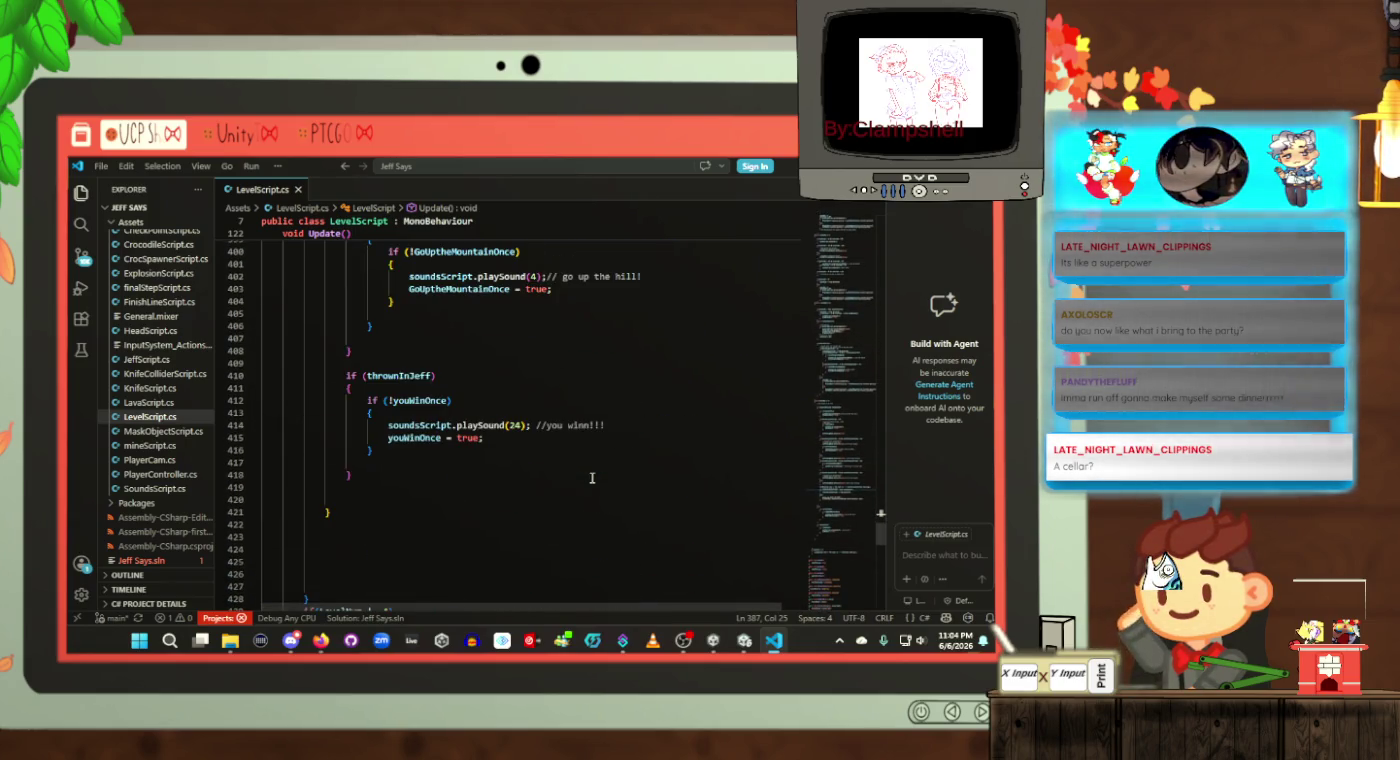
{"action": "scroll", "coordinate": [591, 478], "scroll_direction": "up", "scroll_amount": 7}
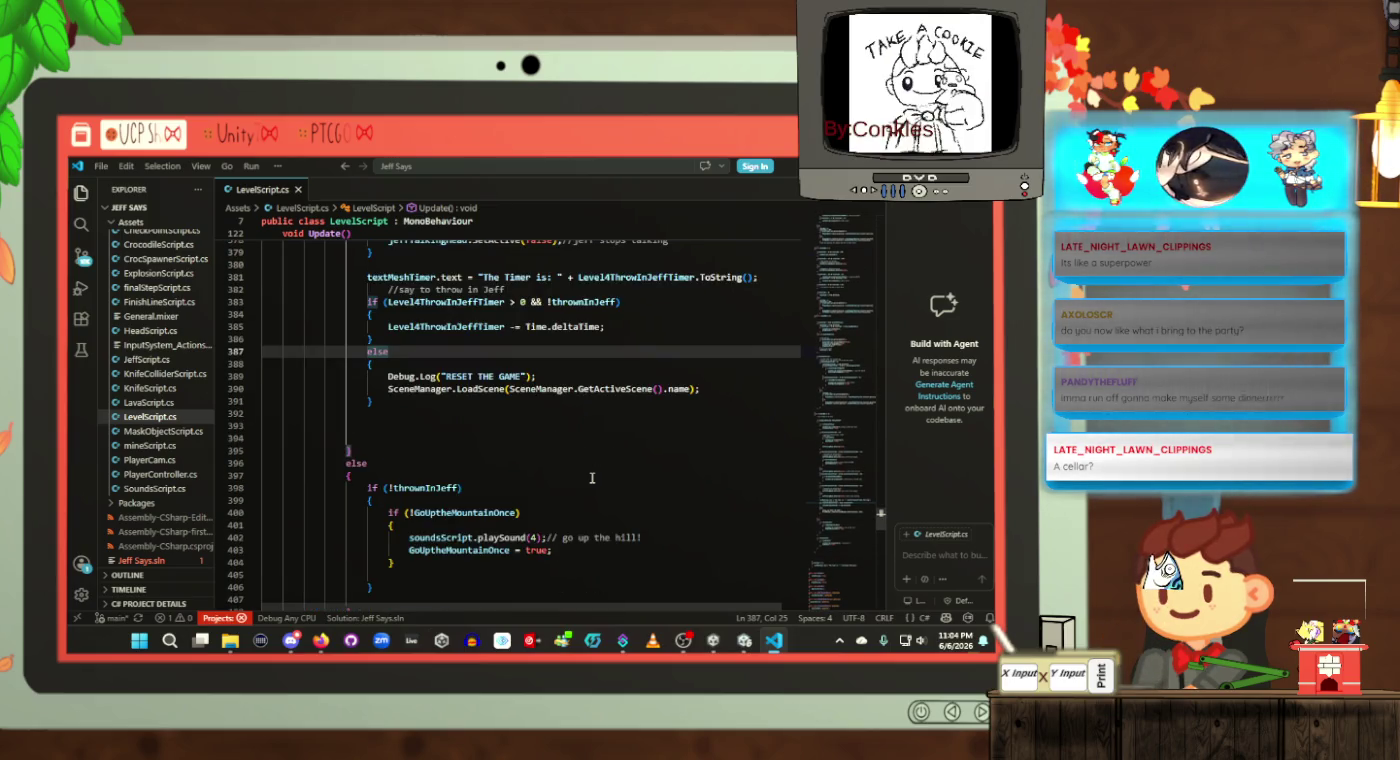
{"action": "scroll", "coordinate": [592, 477], "scroll_direction": "up", "scroll_amount": 5}
{"action": "scroll", "coordinate": [591, 478], "scroll_direction": "up", "scroll_amount": 5}
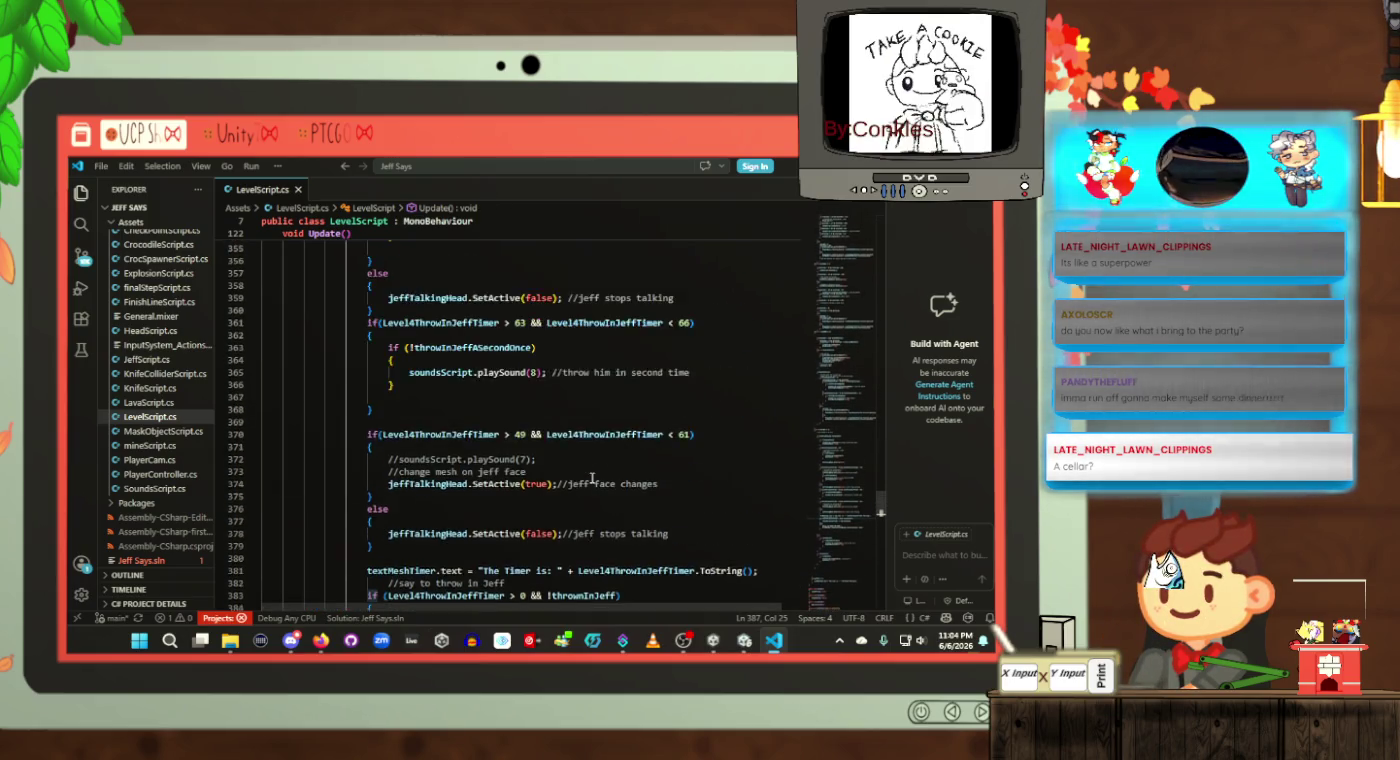
{"action": "scroll", "coordinate": [591, 478], "scroll_direction": "up", "scroll_amount": 5}
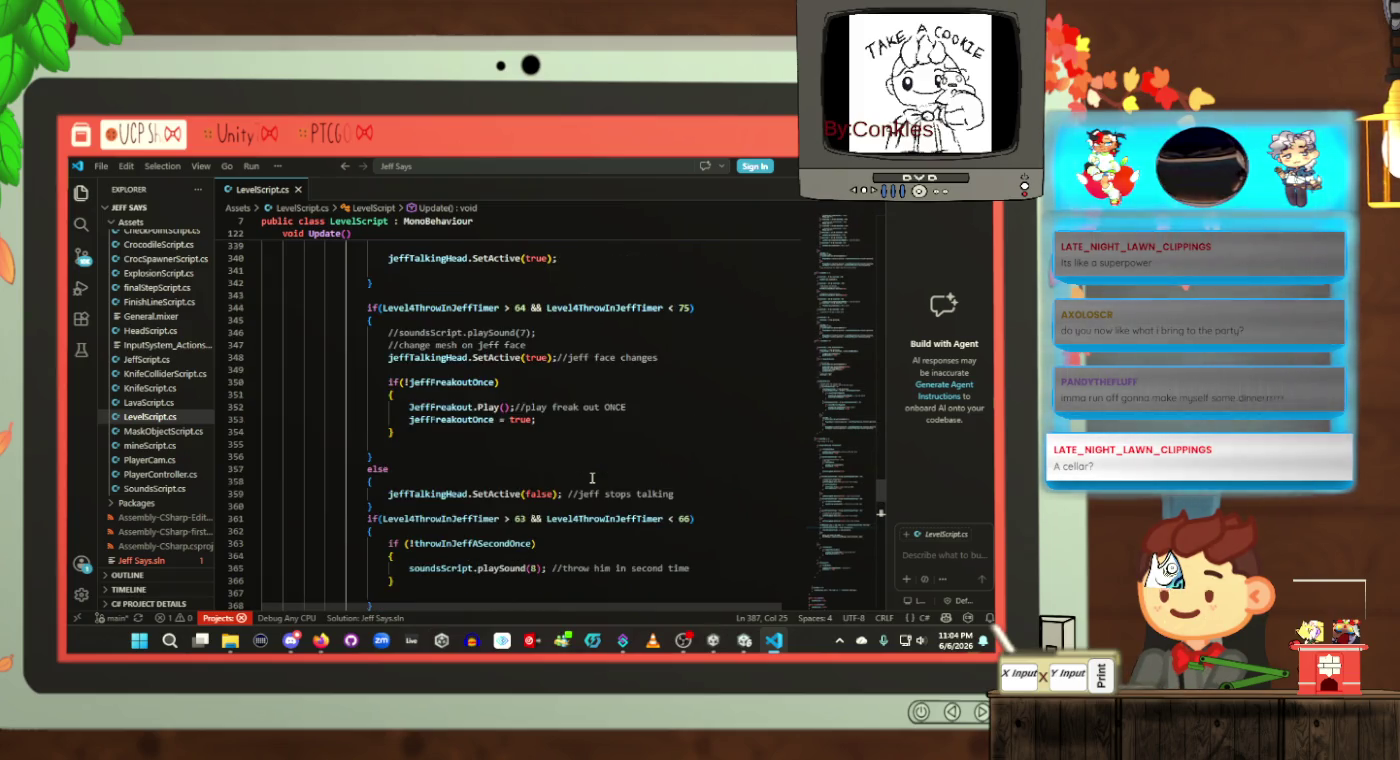
{"action": "scroll", "coordinate": [592, 478], "scroll_direction": "up", "scroll_amount": 5}
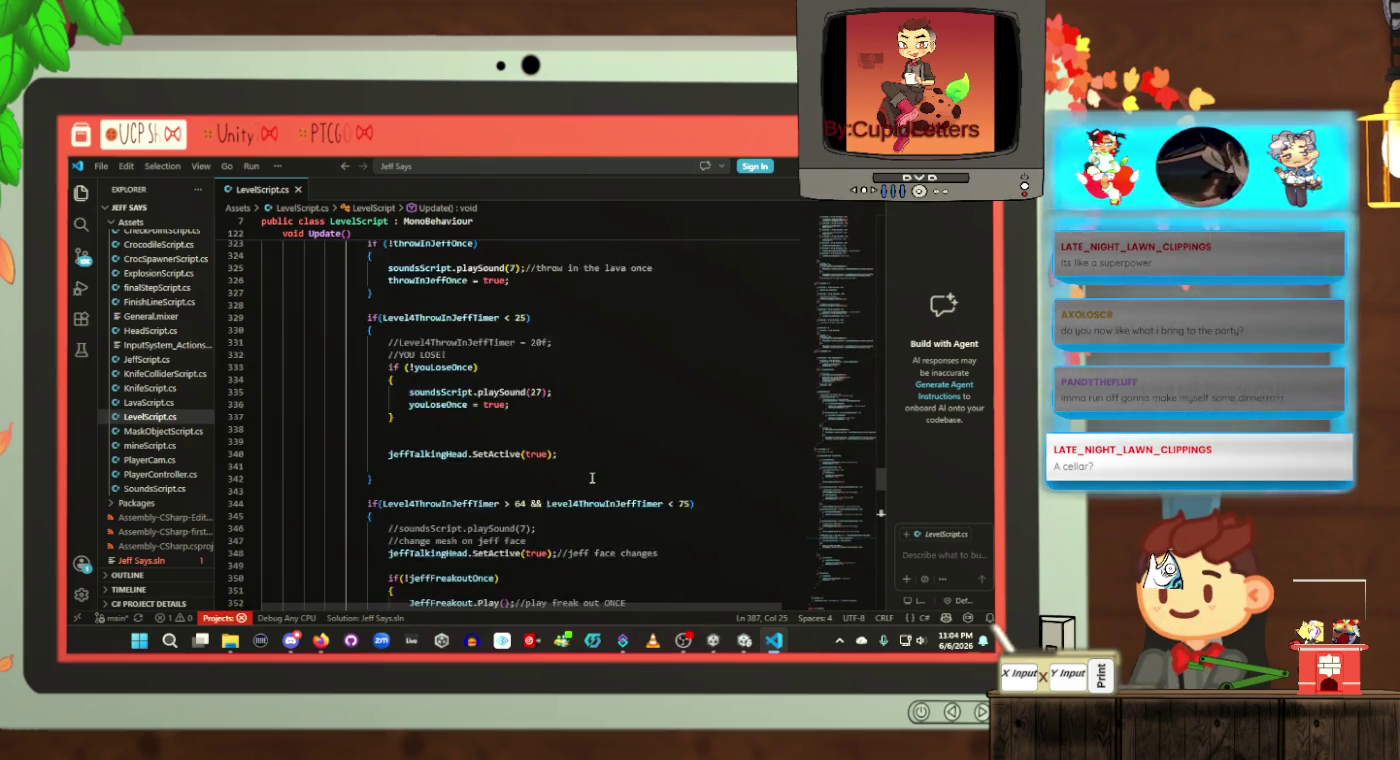
{"action": "scroll", "coordinate": [592, 478], "scroll_direction": "down", "scroll_amount": 10}
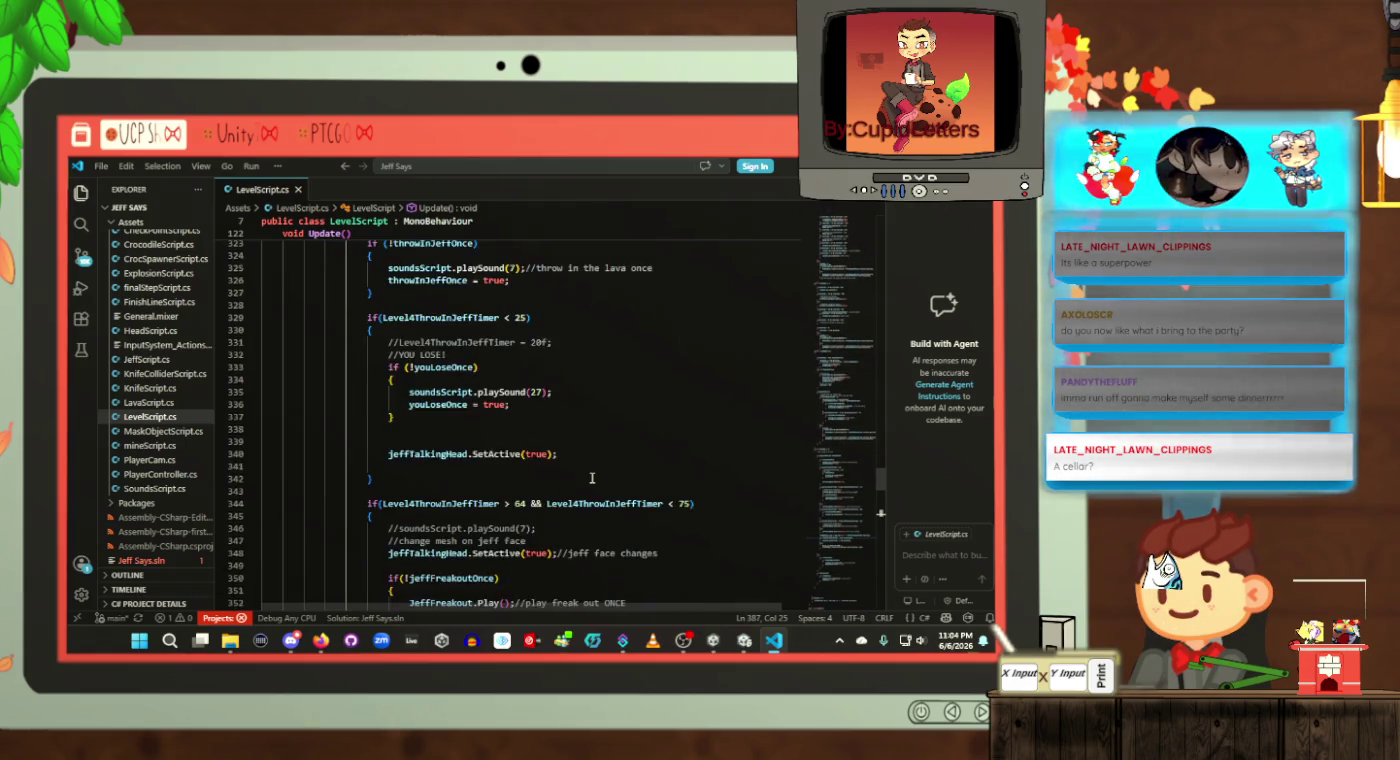
{"action": "scroll", "coordinate": [592, 478], "scroll_direction": "down", "scroll_amount": 5}
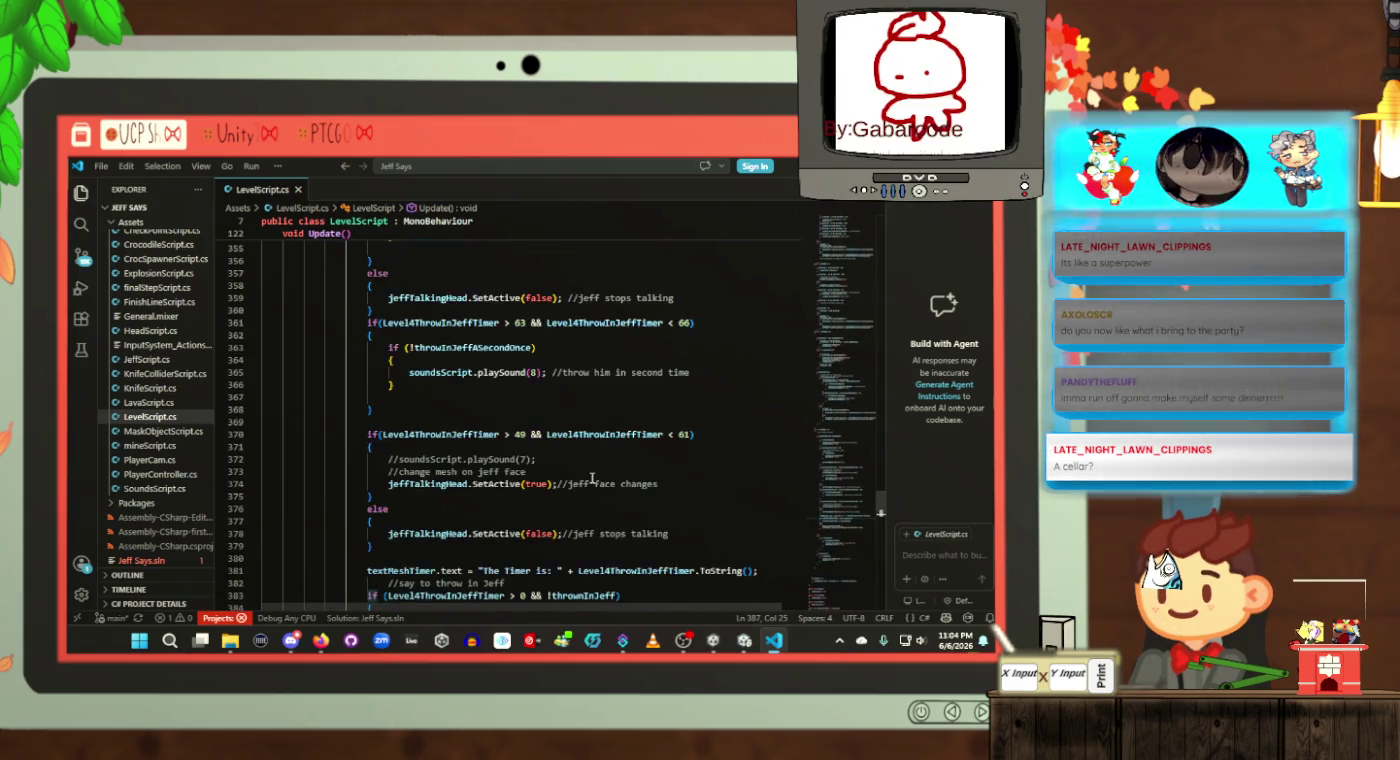
{"action": "scroll", "coordinate": [592, 478], "scroll_direction": "down", "scroll_amount": 3}
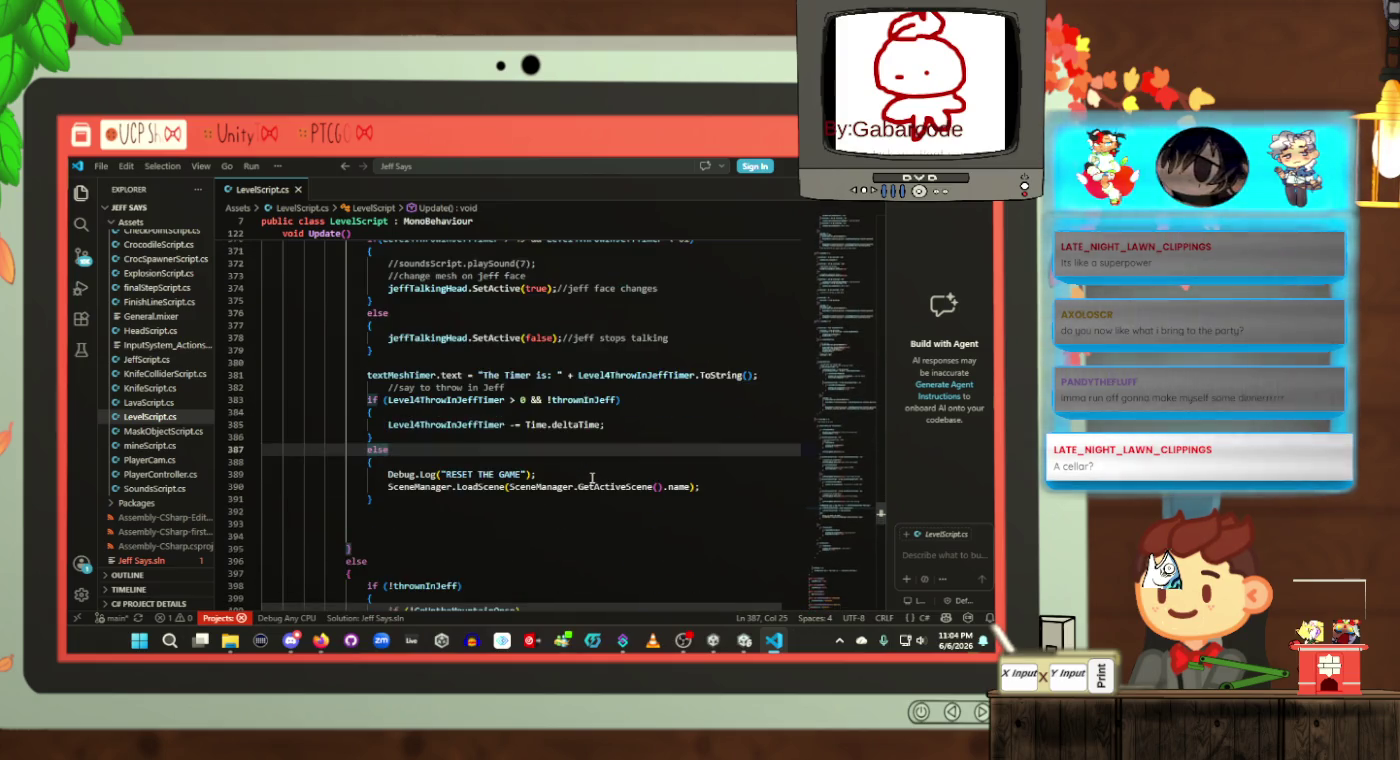
{"action": "scroll", "coordinate": [592, 478], "scroll_direction": "up", "scroll_amount": 3}
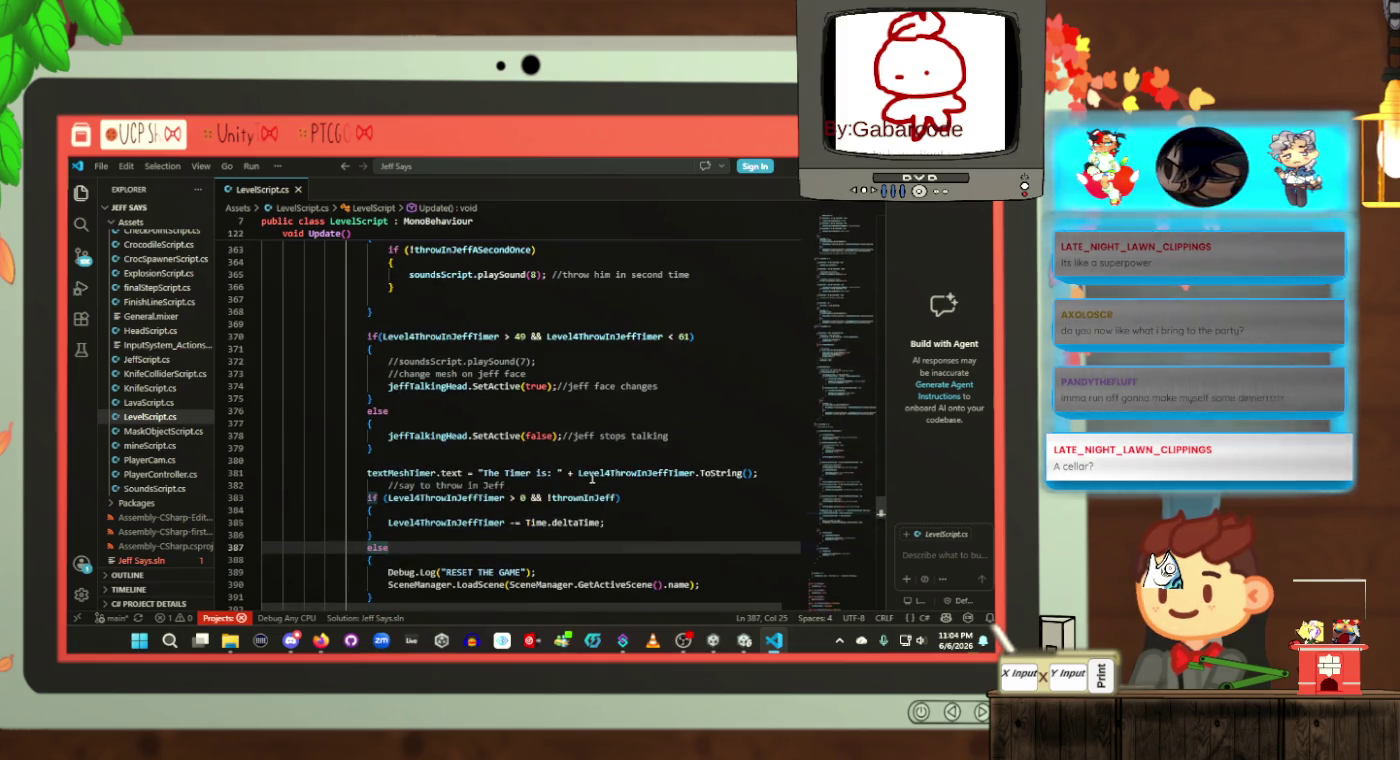
{"action": "scroll", "coordinate": [592, 478], "scroll_direction": "up", "scroll_amount": 8}
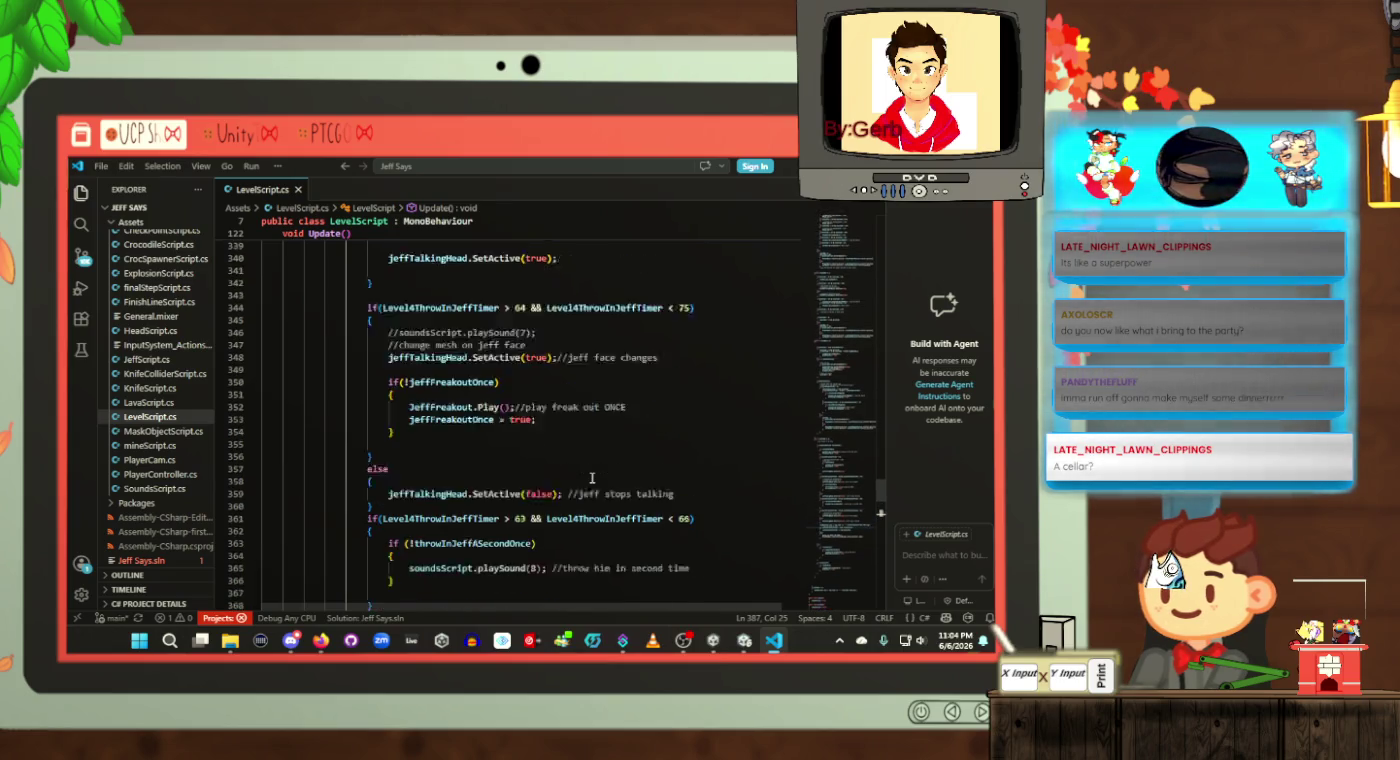
{"action": "scroll", "coordinate": [592, 477], "scroll_direction": "up", "scroll_amount": 1}
{"action": "scroll", "coordinate": [592, 478], "scroll_direction": "up", "scroll_amount": 5}
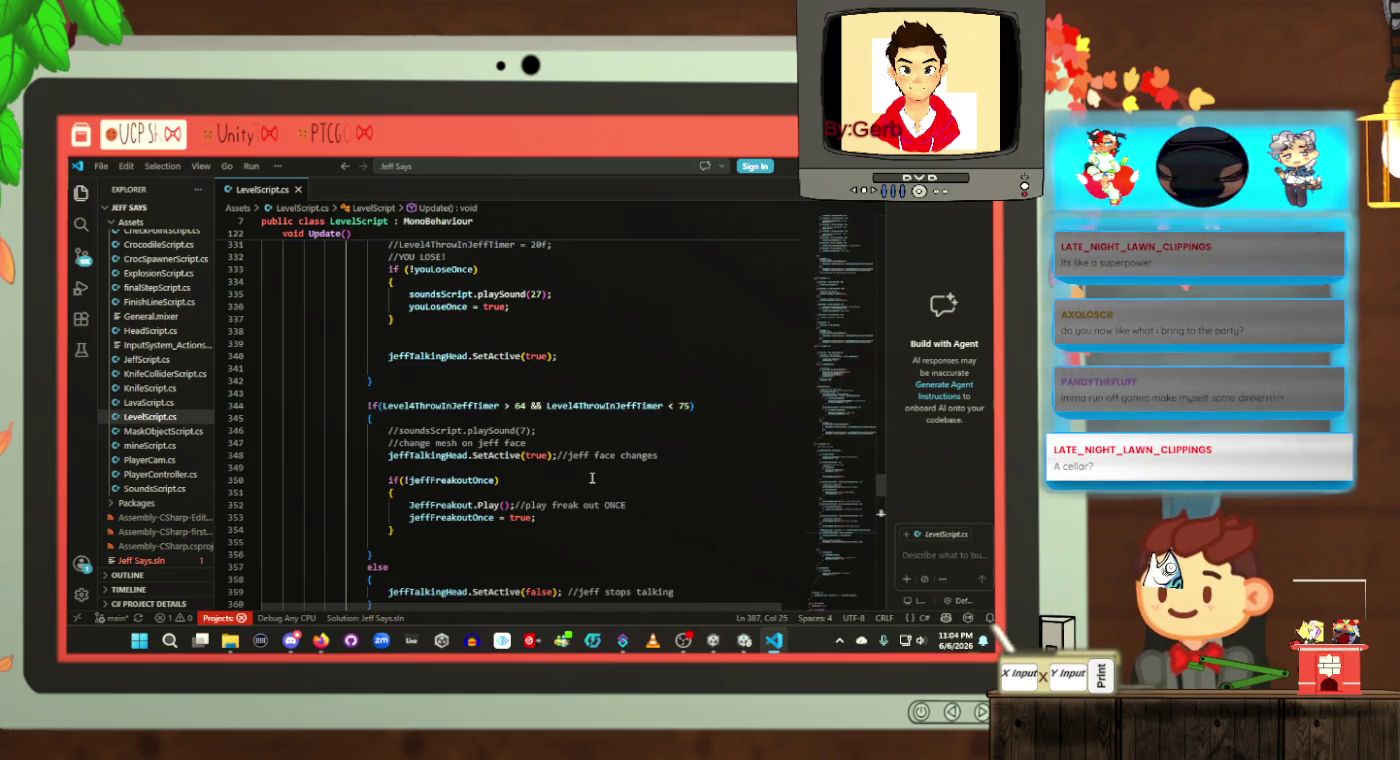
{"action": "scroll", "coordinate": [592, 478], "scroll_direction": "up", "scroll_amount": 3}
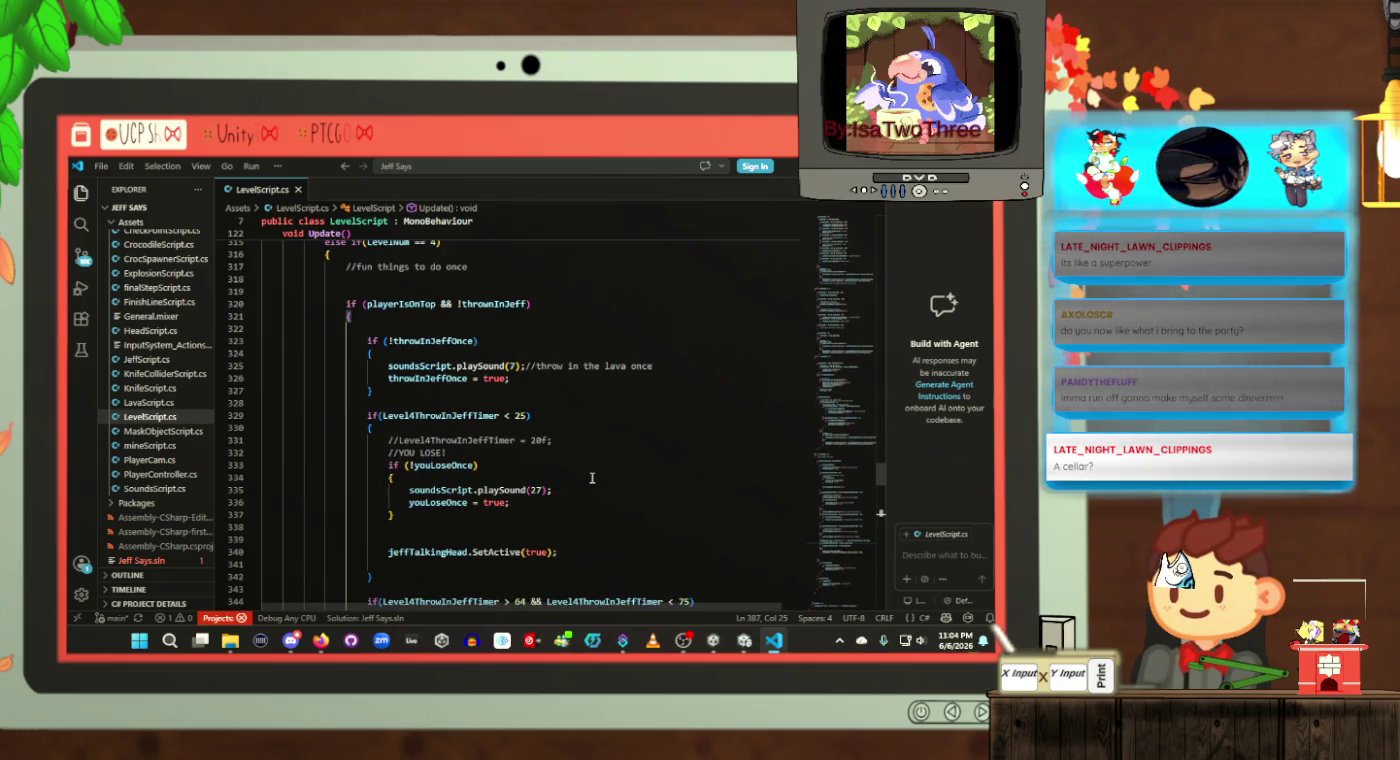
{"action": "scroll", "coordinate": [592, 478], "scroll_direction": "down", "scroll_amount": 2}
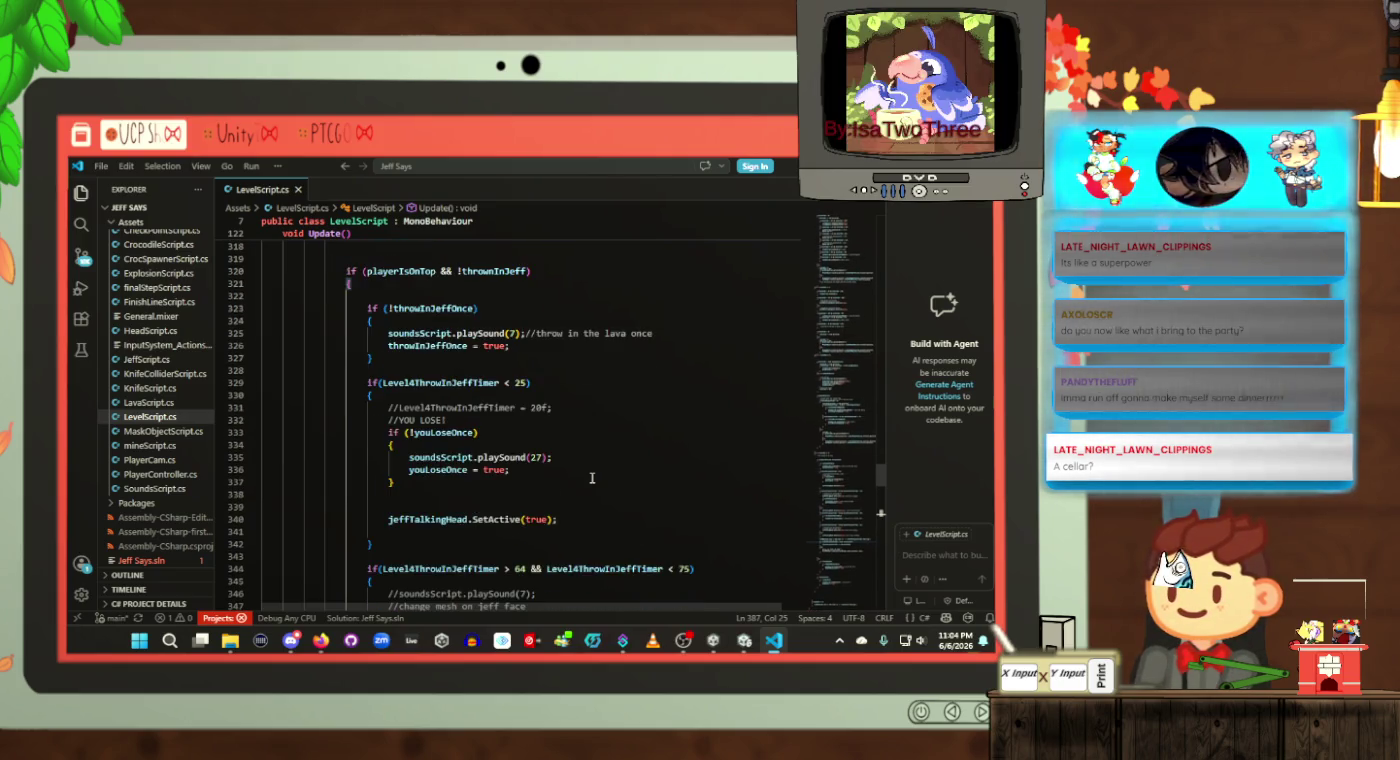
{"action": "scroll", "coordinate": [592, 478], "scroll_direction": "down", "scroll_amount": 2}
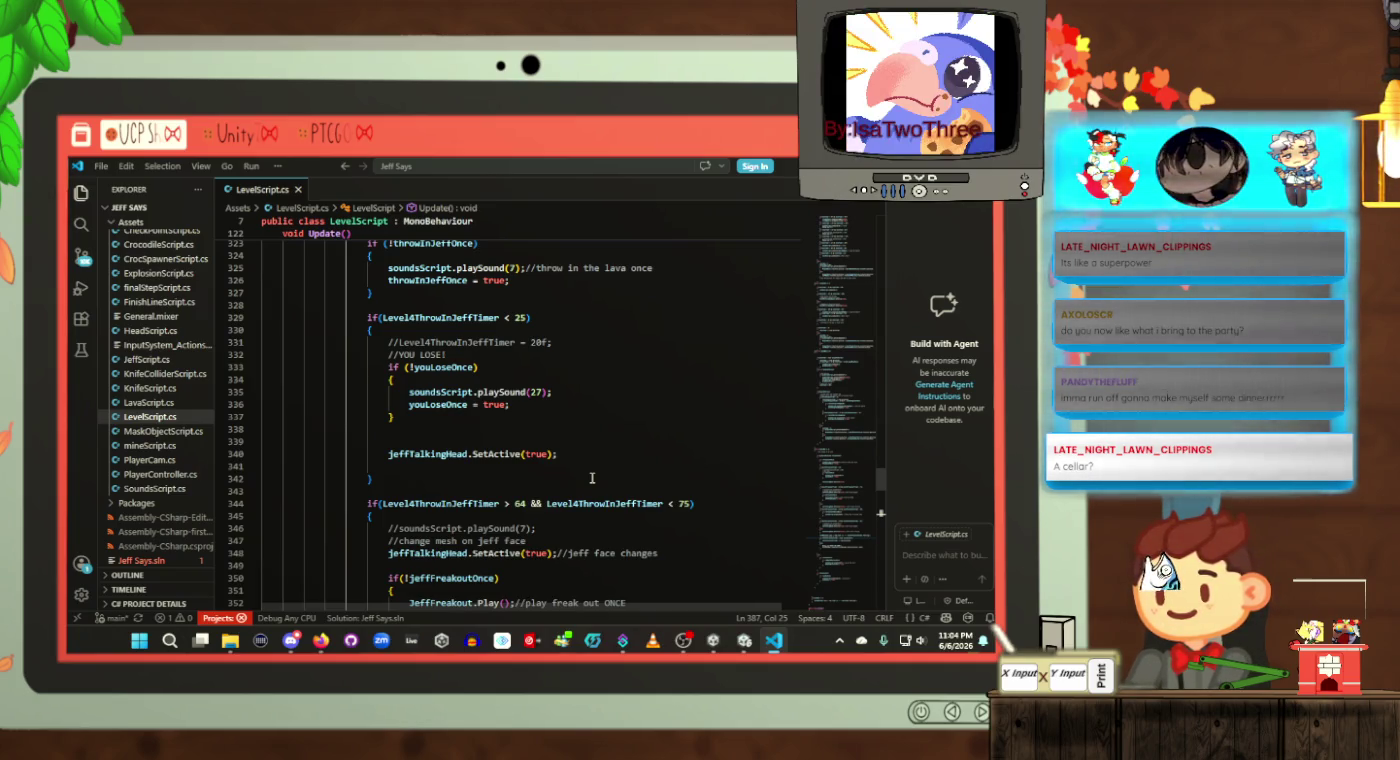
{"action": "scroll", "coordinate": [591, 478], "scroll_direction": "down", "scroll_amount": 7}
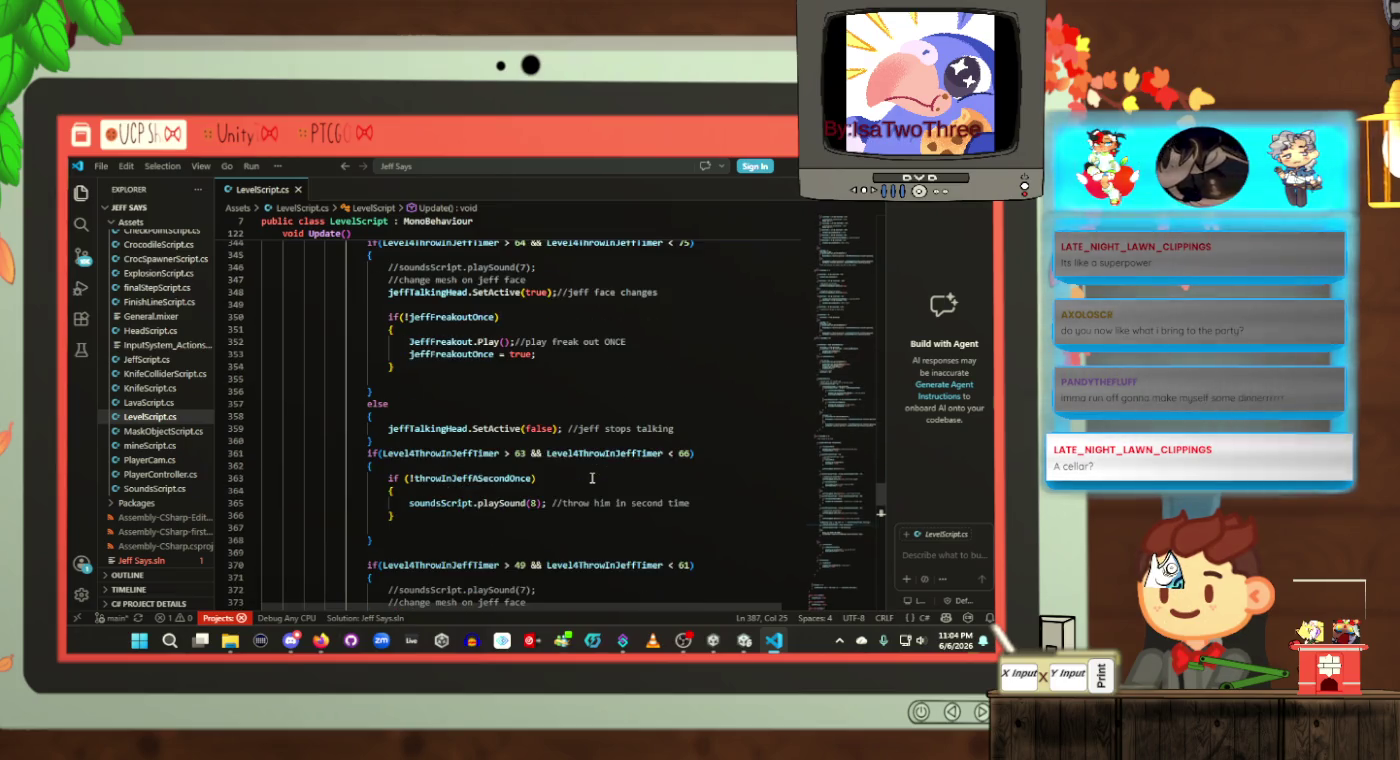
{"action": "scroll", "coordinate": [592, 478], "scroll_direction": "down", "scroll_amount": 5}
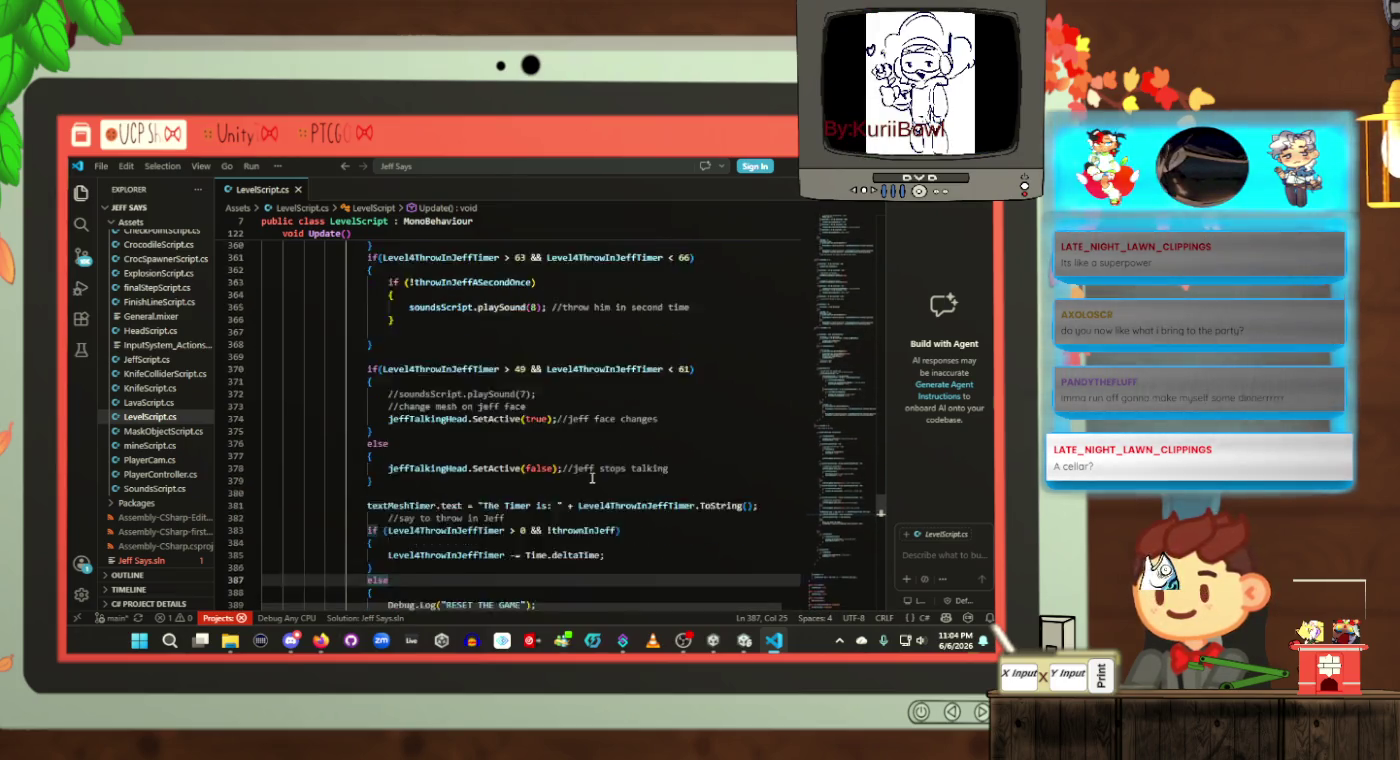
{"action": "scroll", "coordinate": [592, 478], "scroll_direction": "down", "scroll_amount": 4}
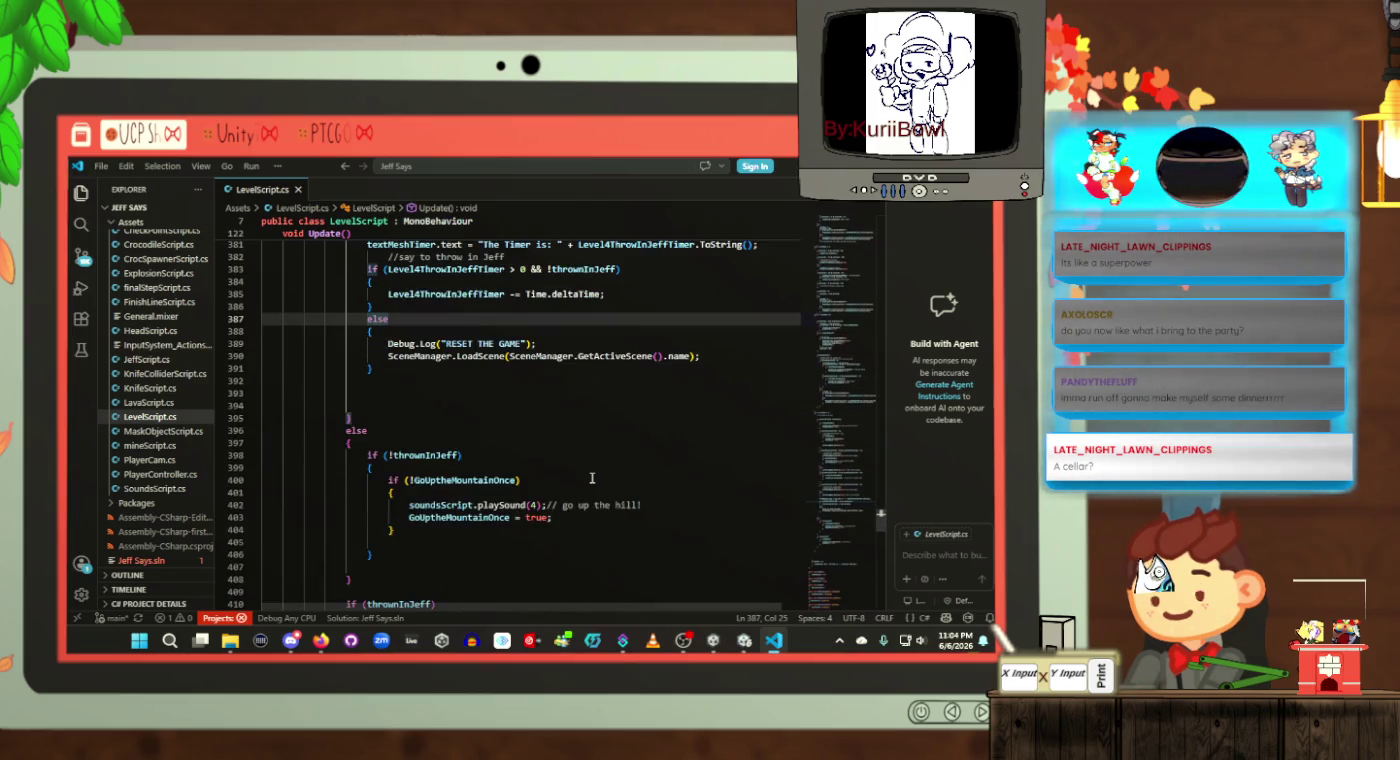
{"action": "scroll", "coordinate": [592, 478], "scroll_direction": "down", "scroll_amount": 4}
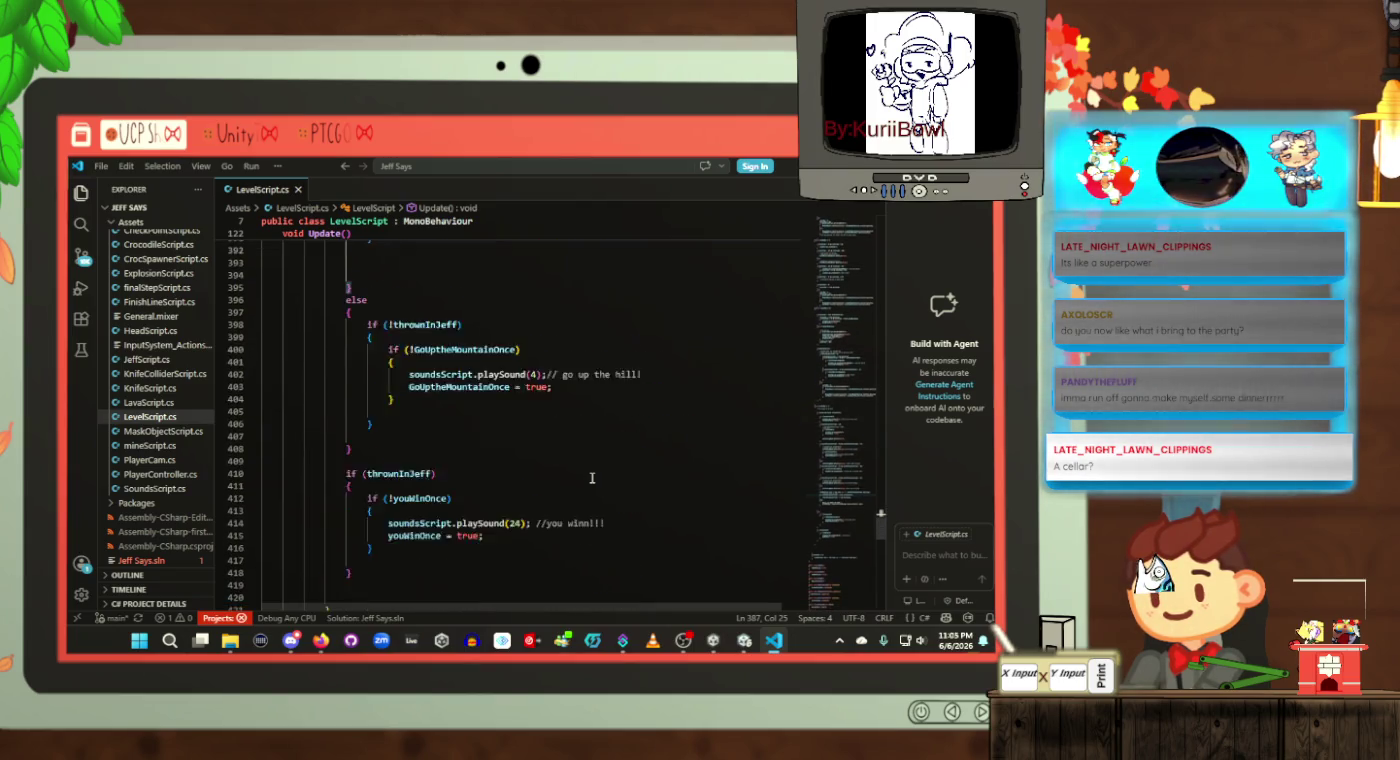
{"action": "scroll", "coordinate": [592, 478], "scroll_direction": "up", "scroll_amount": 3}
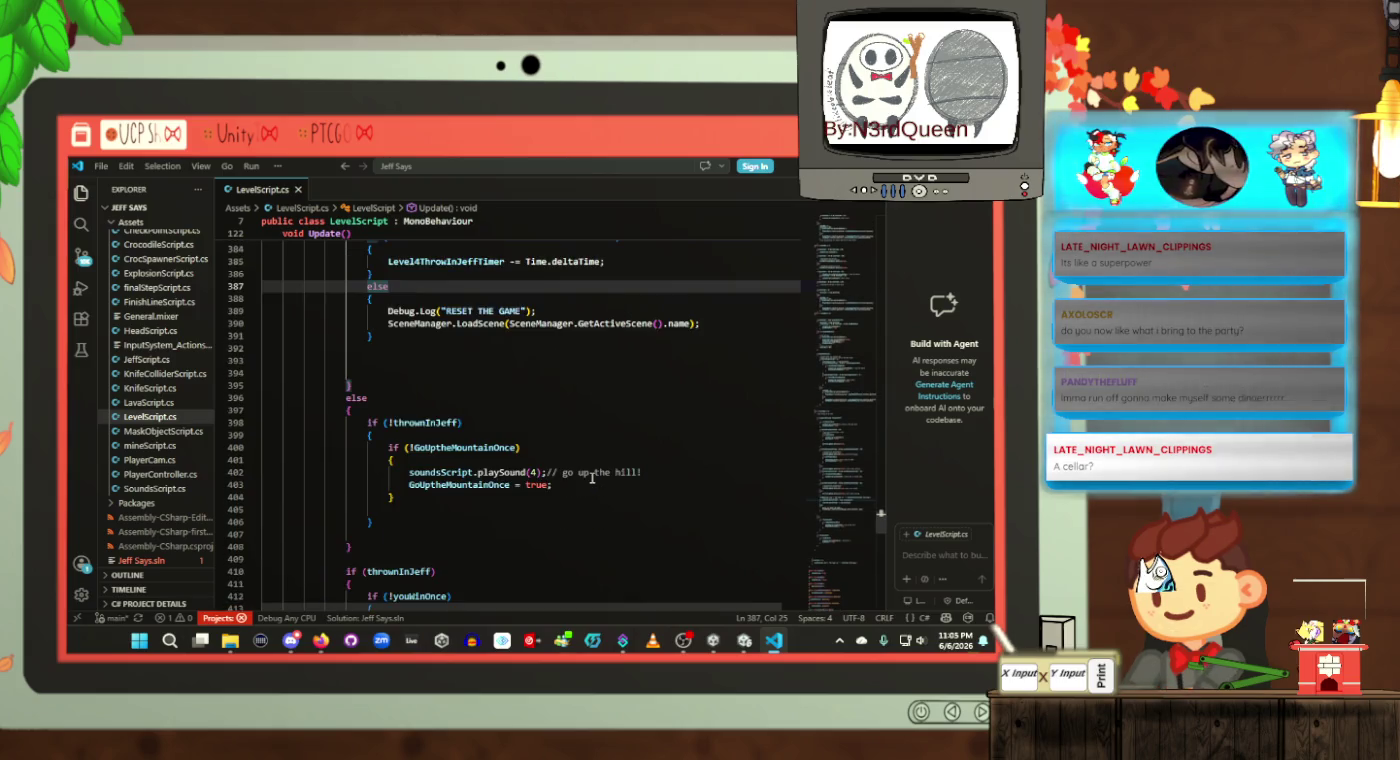
{"action": "scroll", "coordinate": [592, 478], "scroll_direction": "down", "scroll_amount": 1}
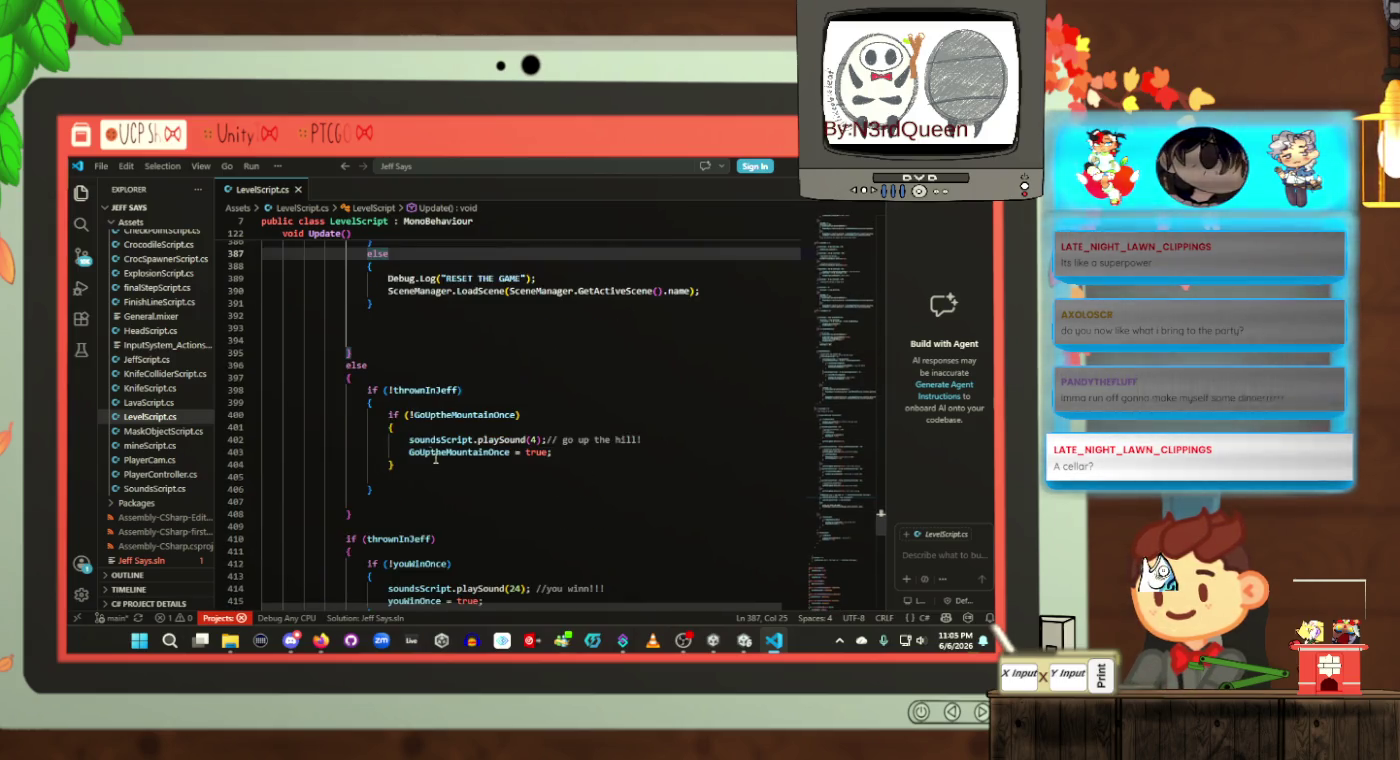
{"action": "left_click", "coordinate": [377, 354]}
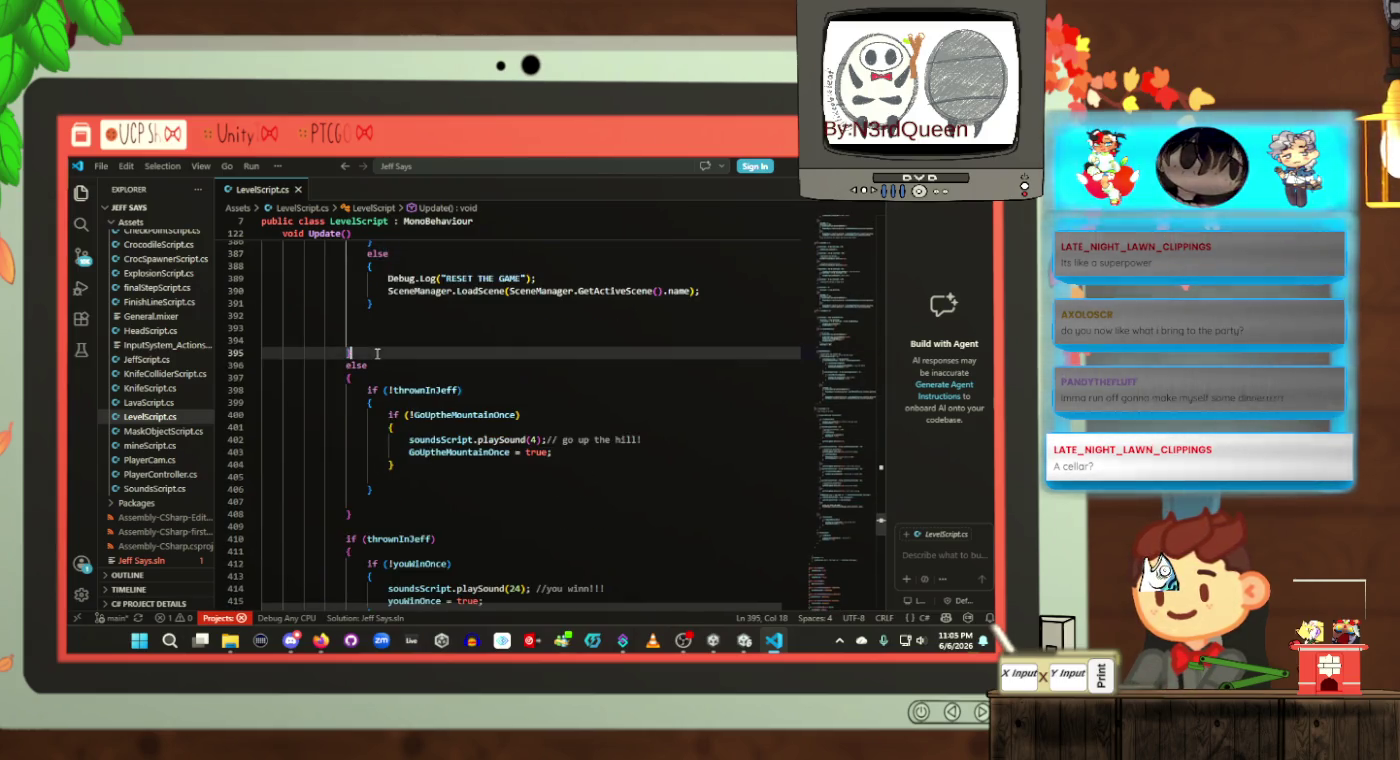
{"action": "type", "text": "}"}
Step: Extend the line 410 win condition to thrownInJeff && Level4ThrowInJeffTimer > 25
{"action": "left_click", "coordinate": [364, 509]}
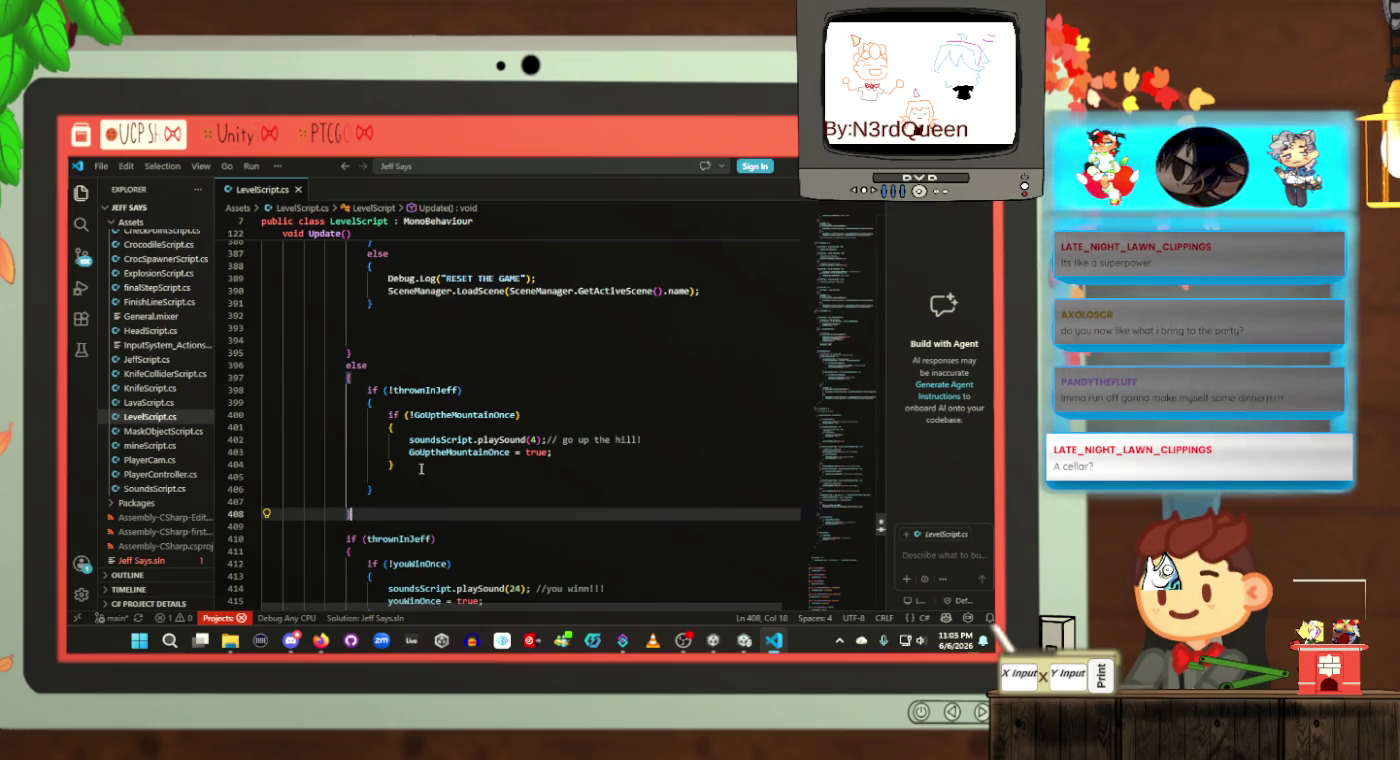
{"action": "scroll", "coordinate": [421, 469], "scroll_direction": "down", "scroll_amount": 3}
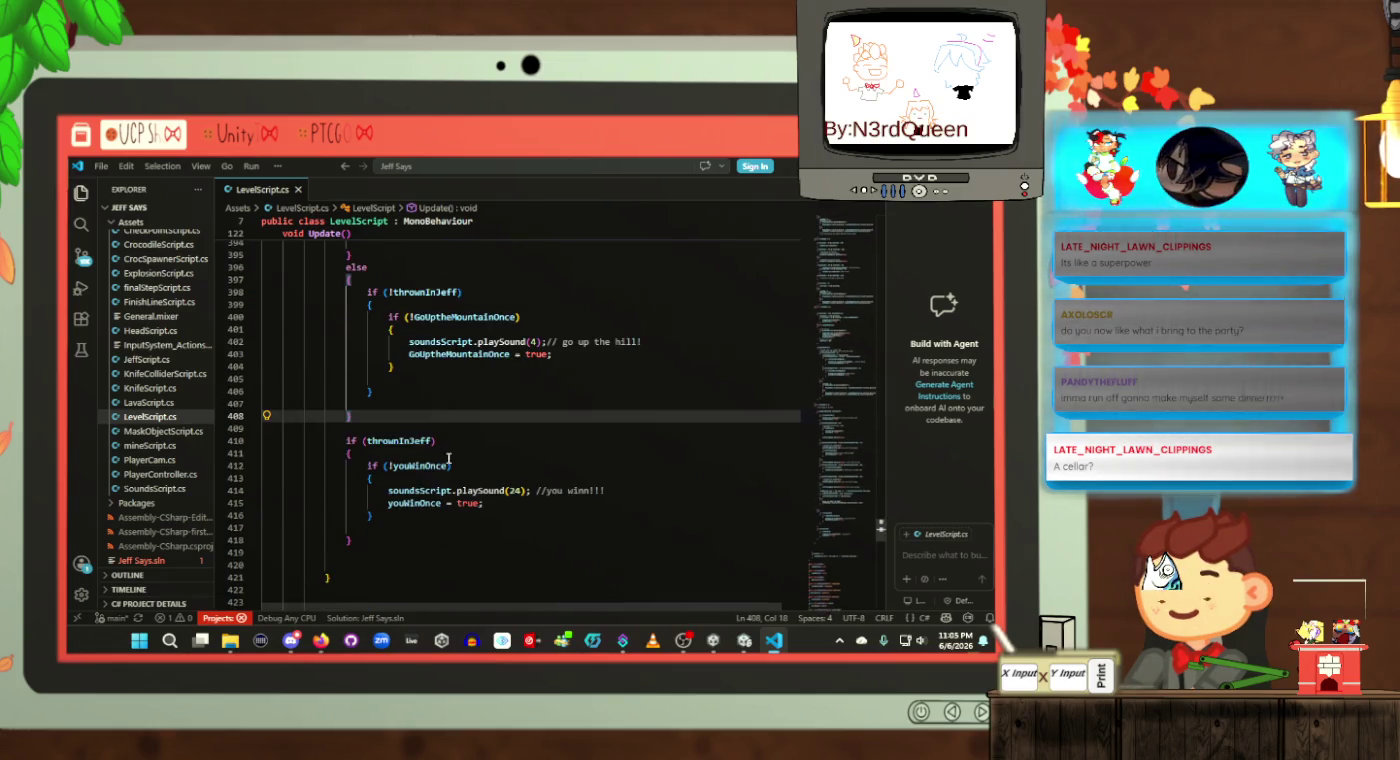
{"action": "left_click", "coordinate": [617, 490]}
{"action": "left_click", "coordinate": [503, 525]}
{"action": "left_click", "coordinate": [501, 510]}
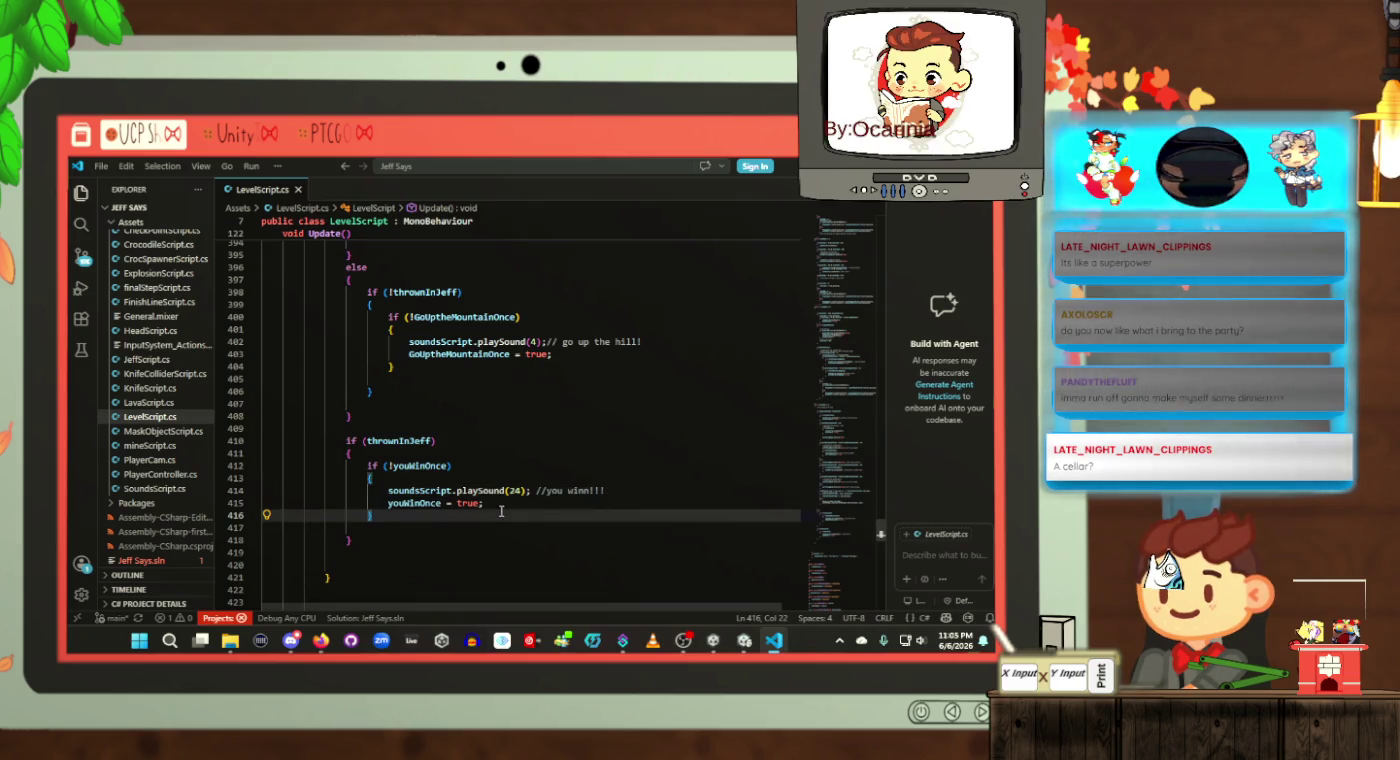
{"action": "left_click", "coordinate": [432, 441]}
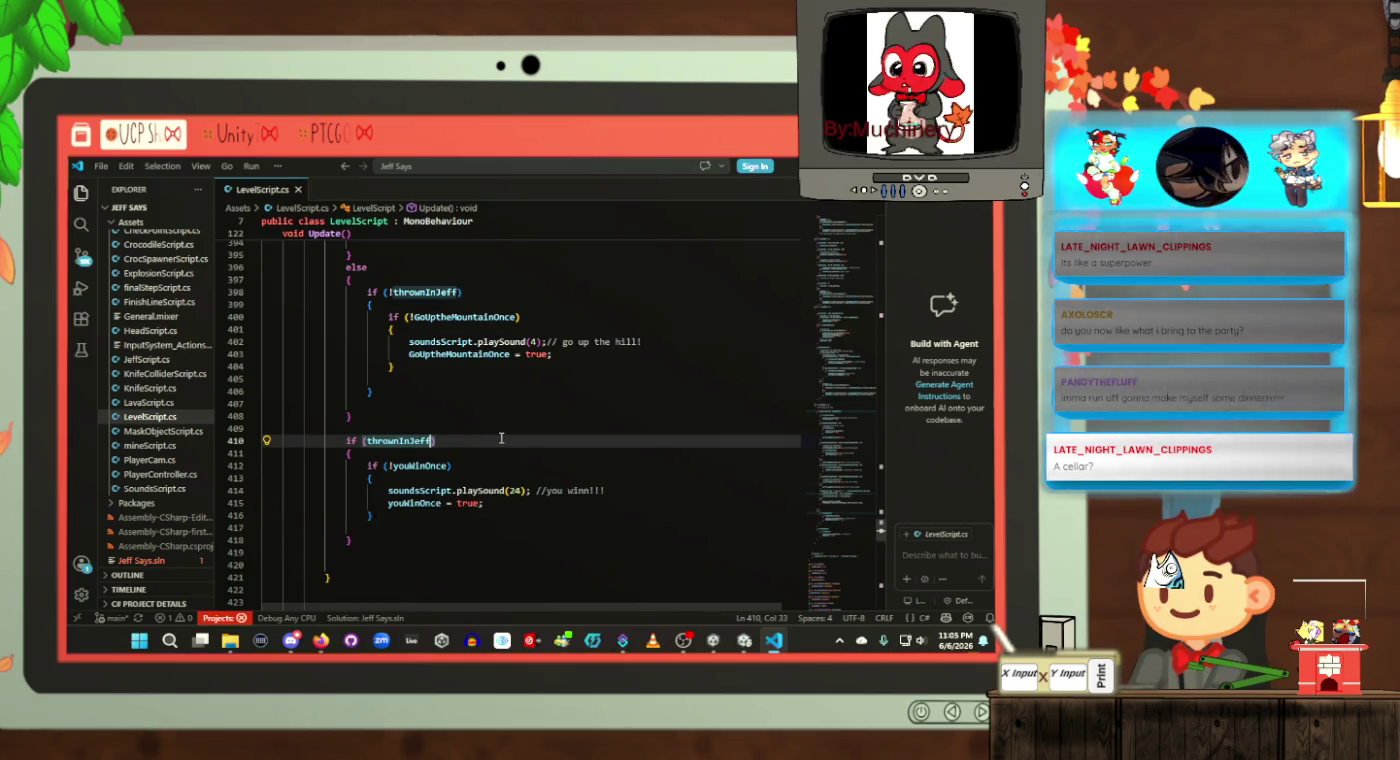
{"action": "type", "text": "&&"}
{"action": "key", "text": "BackSpace"}
{"action": "key", "text": "BackSpace"}
{"action": "type", "text": "&& "}
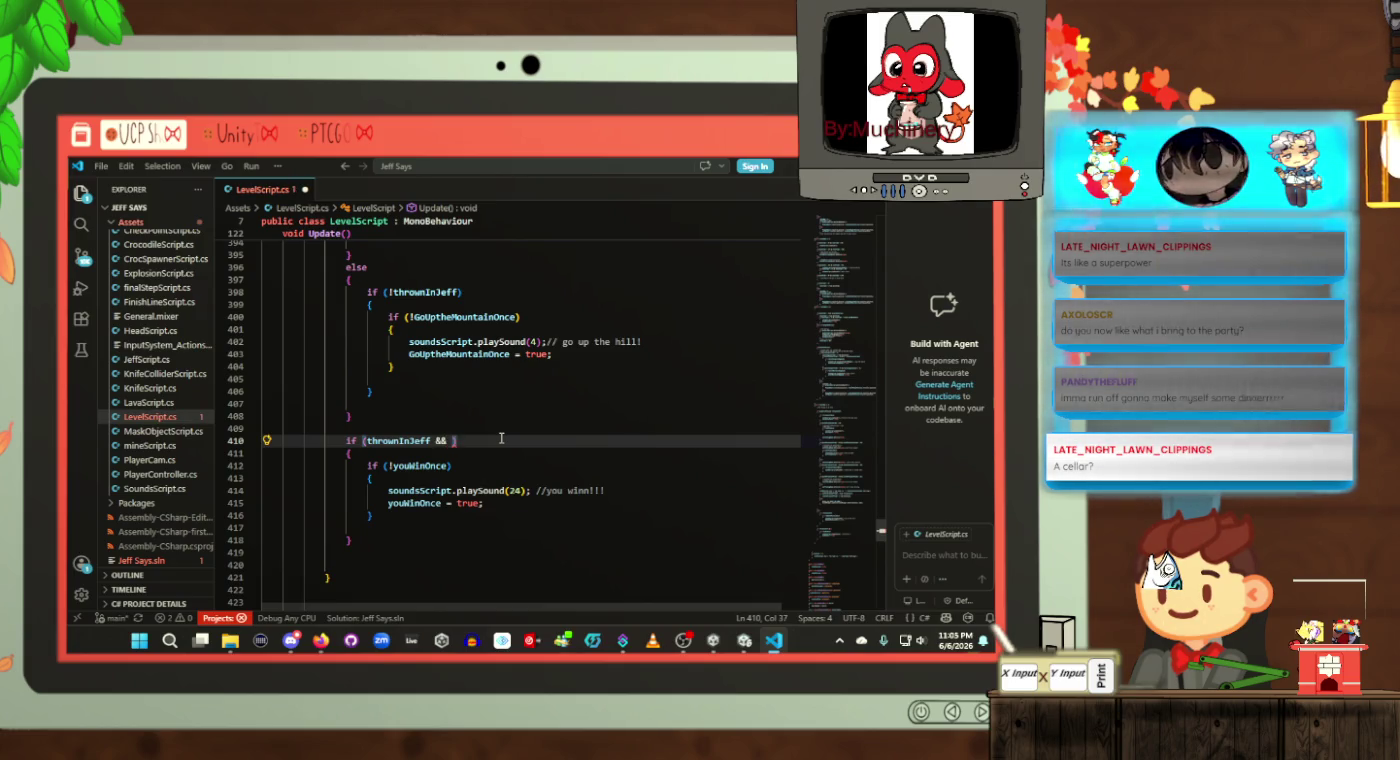
{"action": "type", "text": "level"}
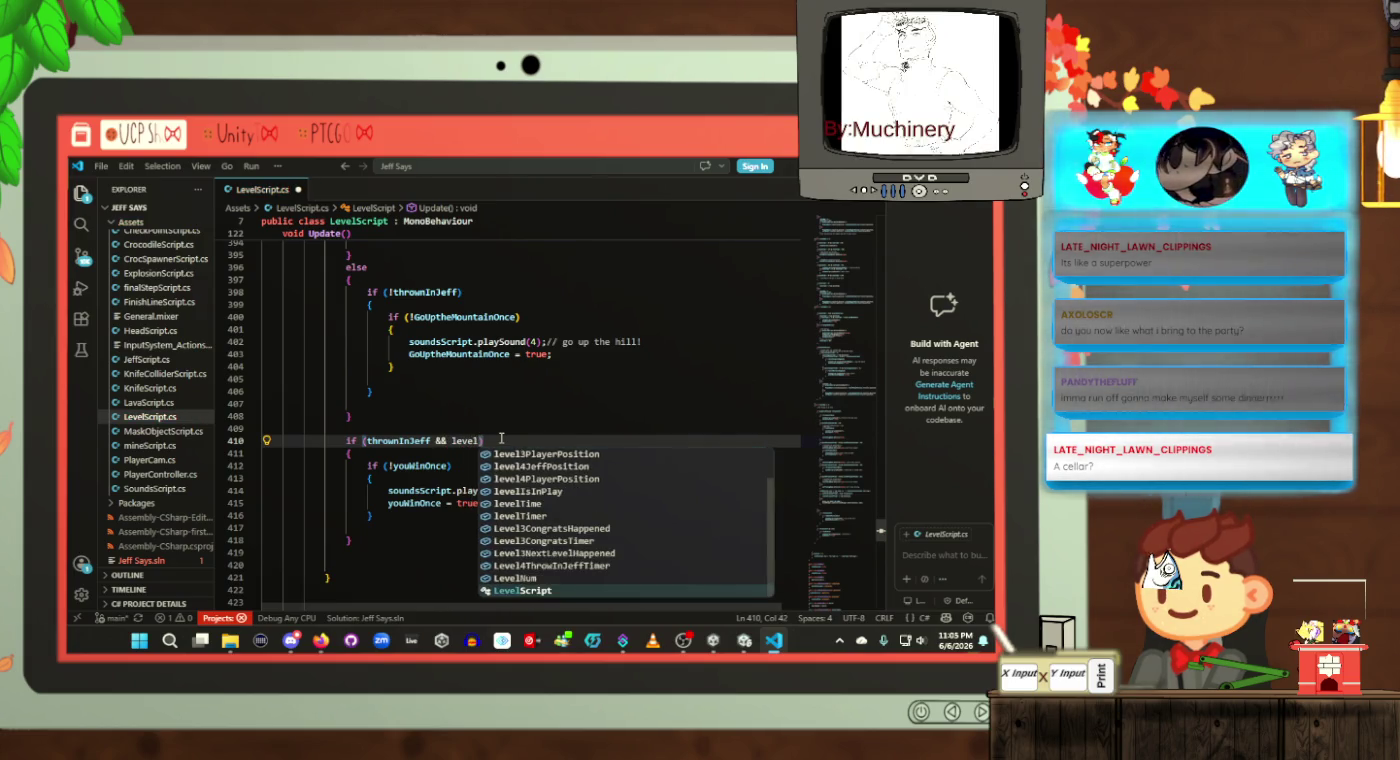
{"action": "key", "text": "Up"}
{"action": "key", "text": "Return"}
{"action": "type", "text": "> 25"}
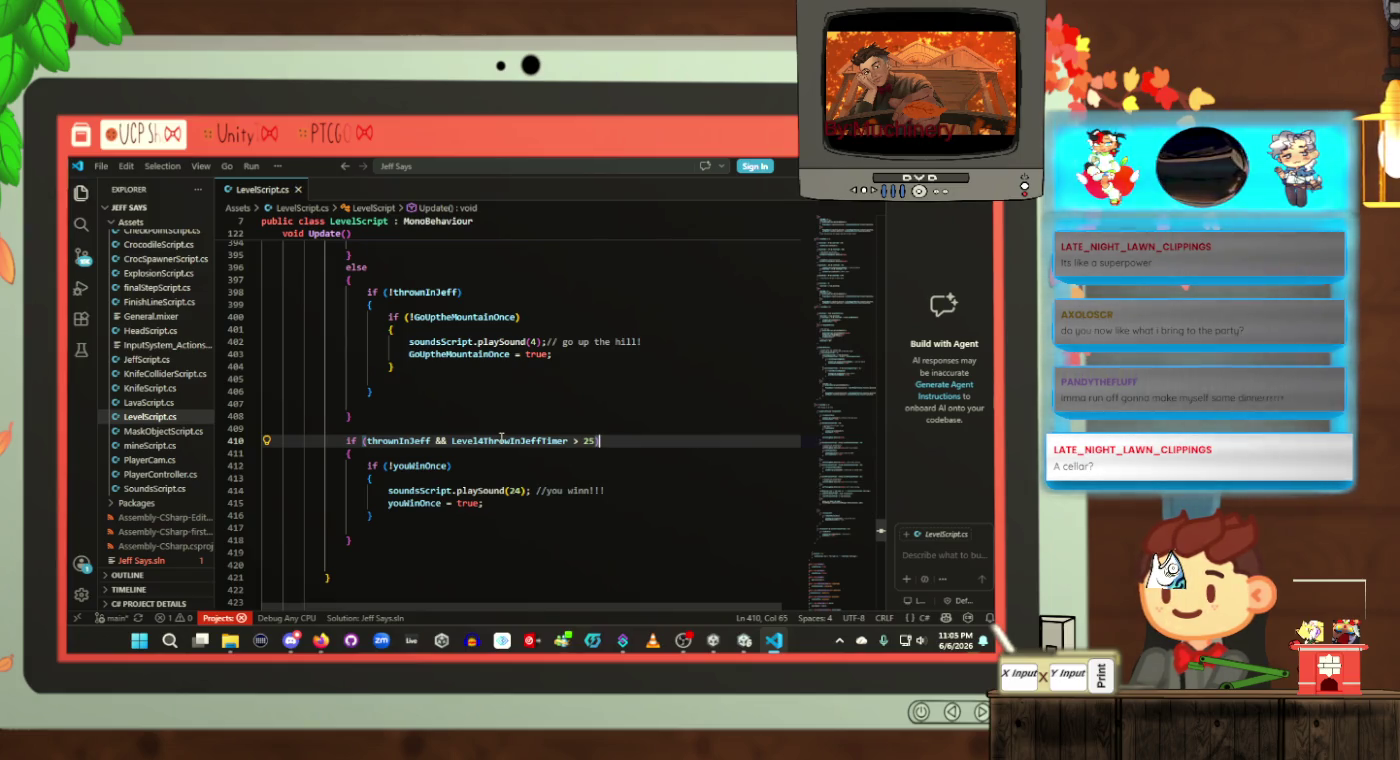
Step: Wrap the timer comparison in parentheses, save LevelScript.cs, and return to Unity
{"action": "left_click", "coordinate": [517, 457]}
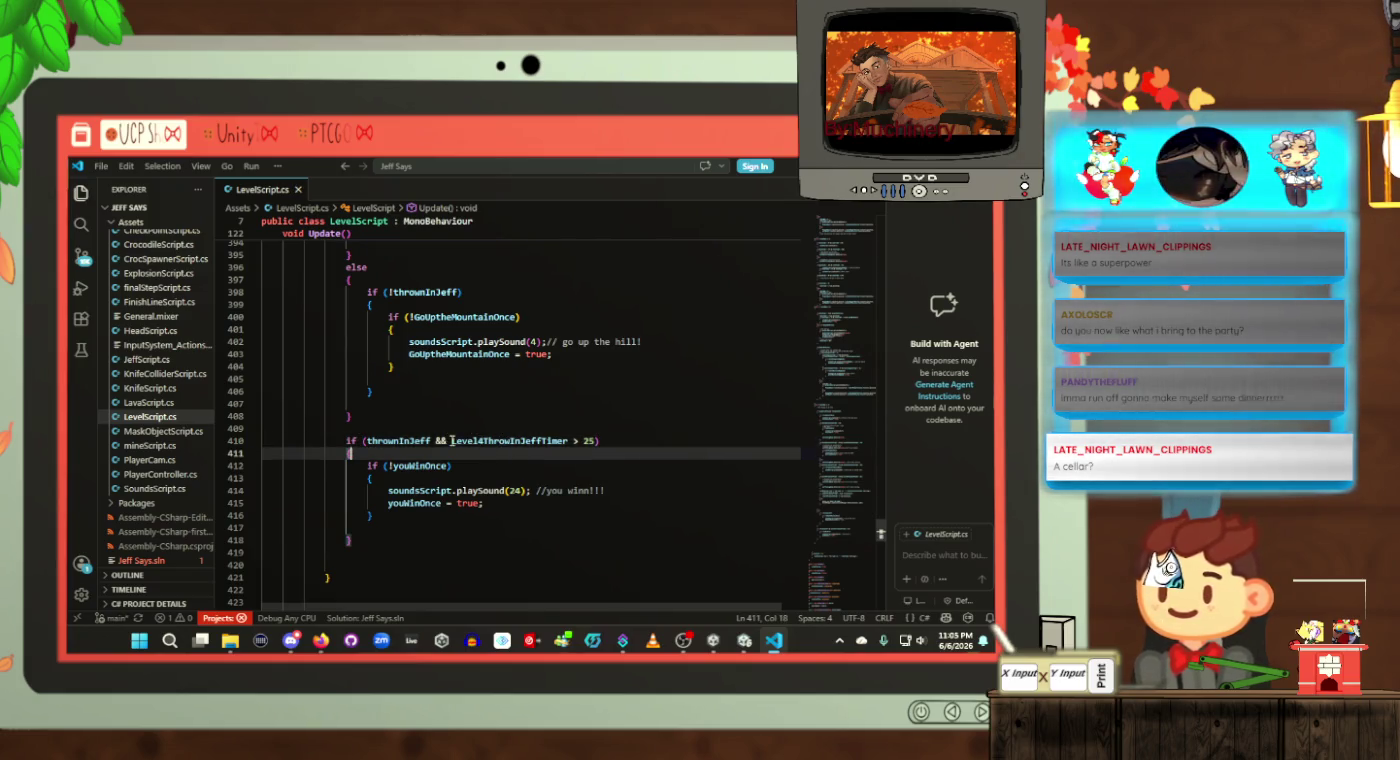
{"action": "left_click", "coordinate": [450, 440]}
{"action": "type", "text": "("}
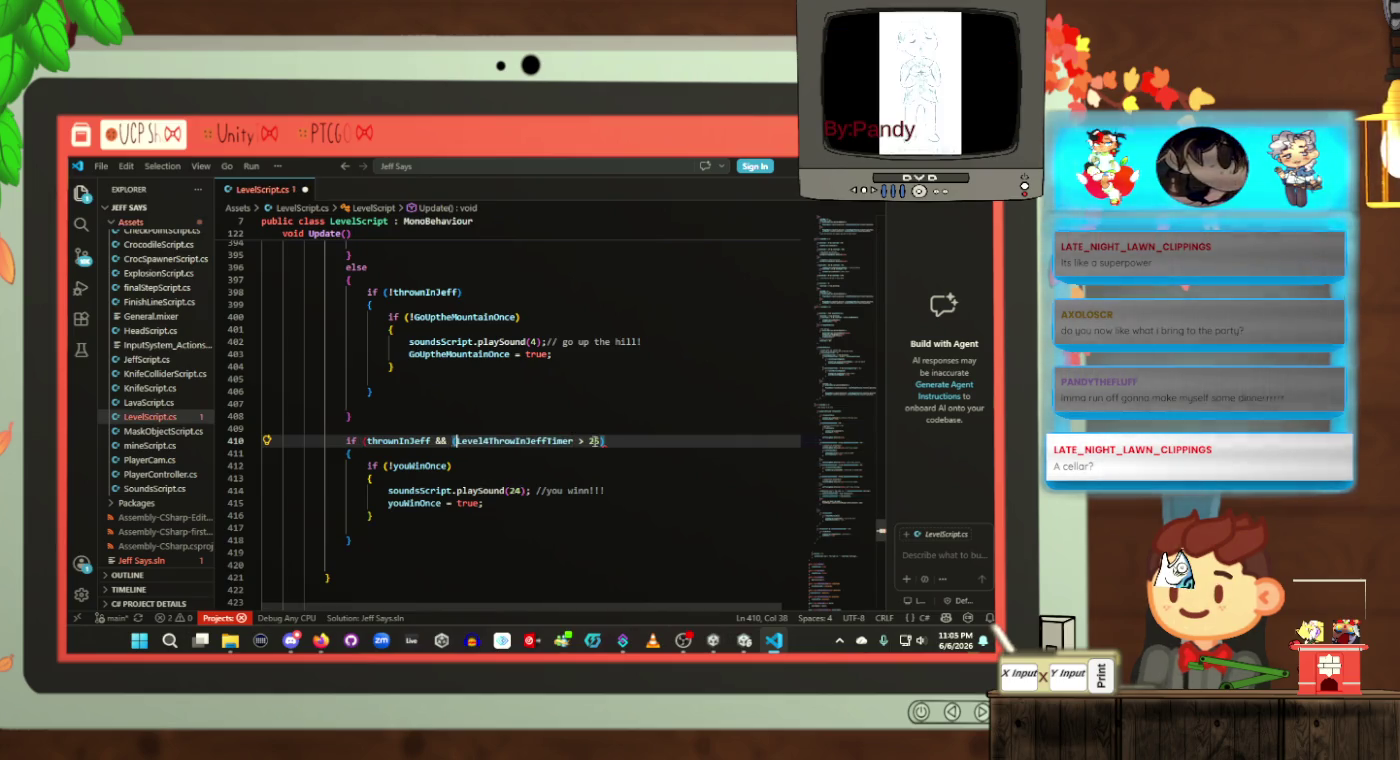
{"action": "type", "text": "5"}
{"action": "key", "text": "ctrl+s"}
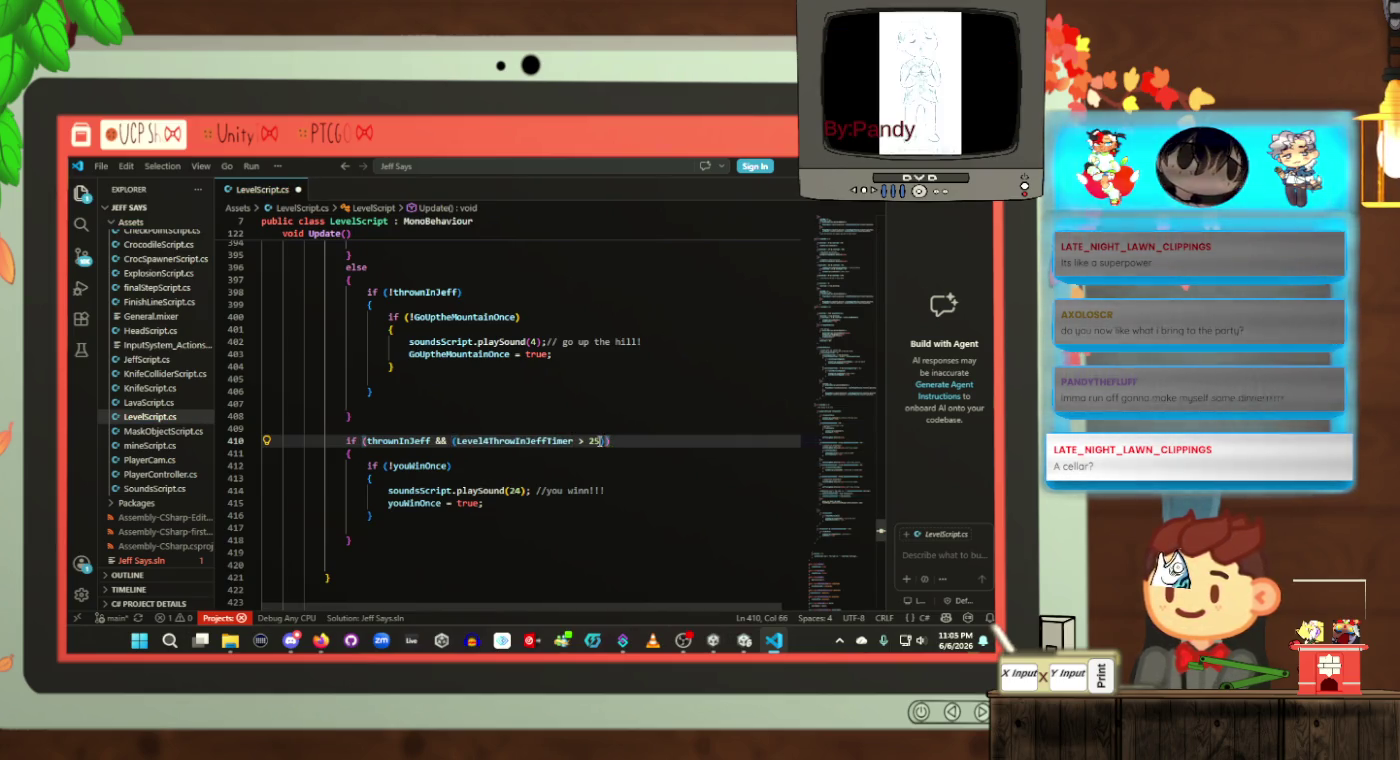
{"action": "left_click", "coordinate": [449, 465]}
{"action": "key", "text": "alt+Tab"}
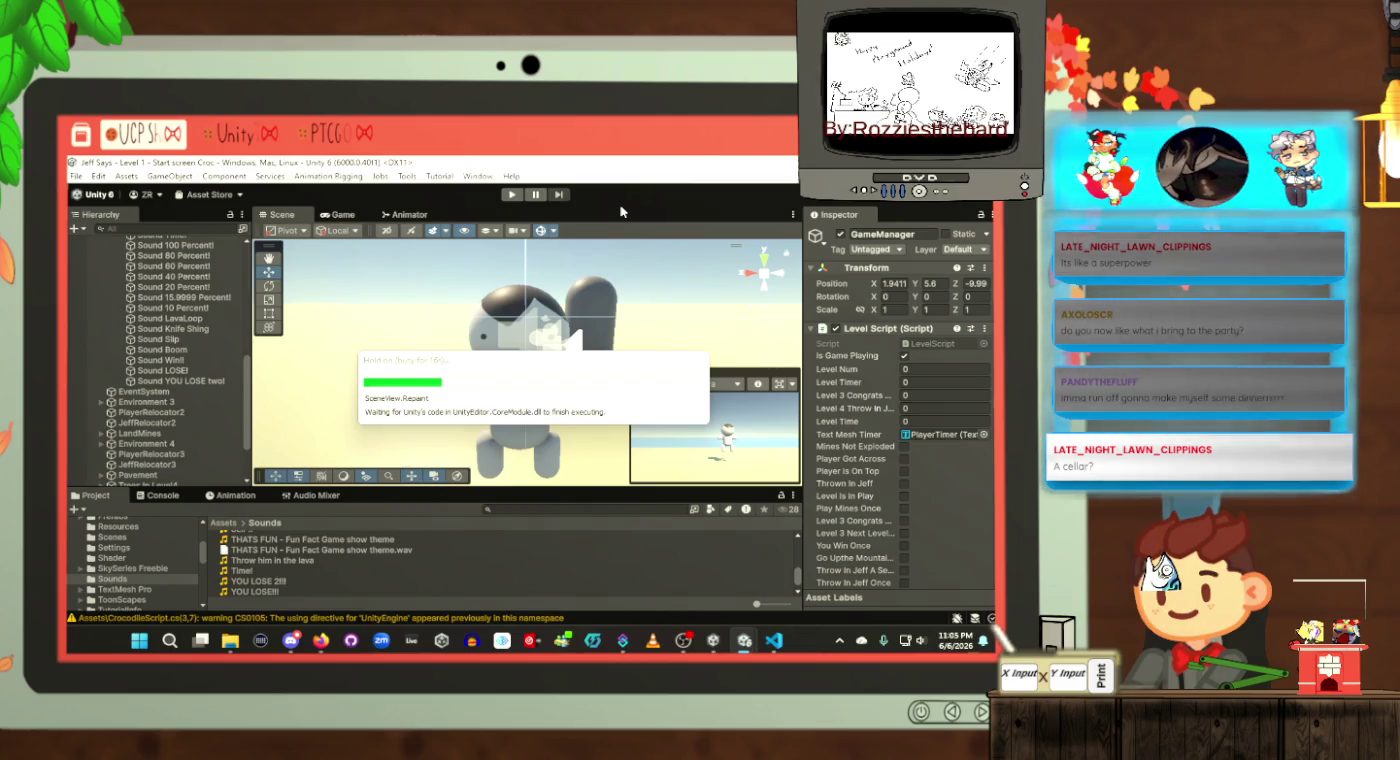
Step: Run the game until the Jeff Says title screen shows, stop it, and reopen LevelScript.cs
{"action": "left_click", "coordinate": [509, 196]}
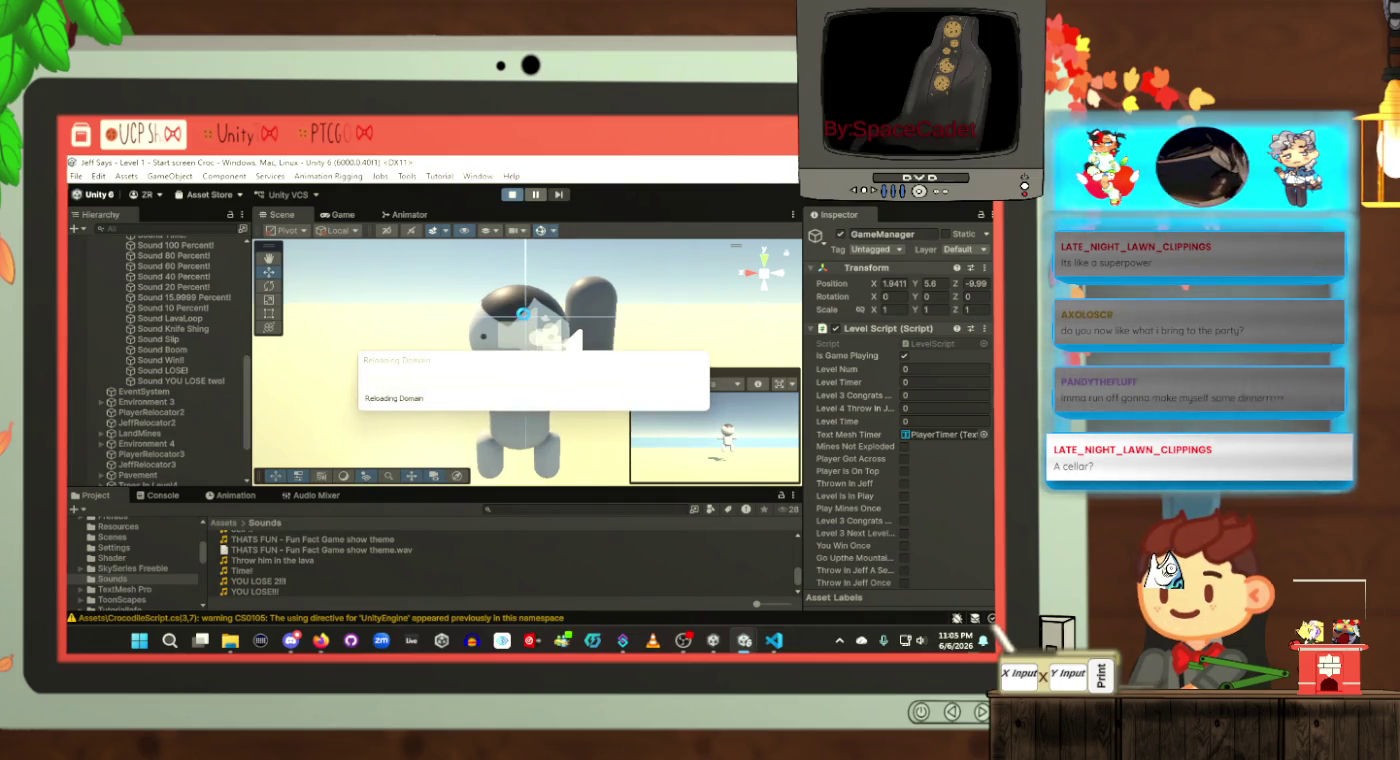
{"action": "key", "text": "alt+Tab"}
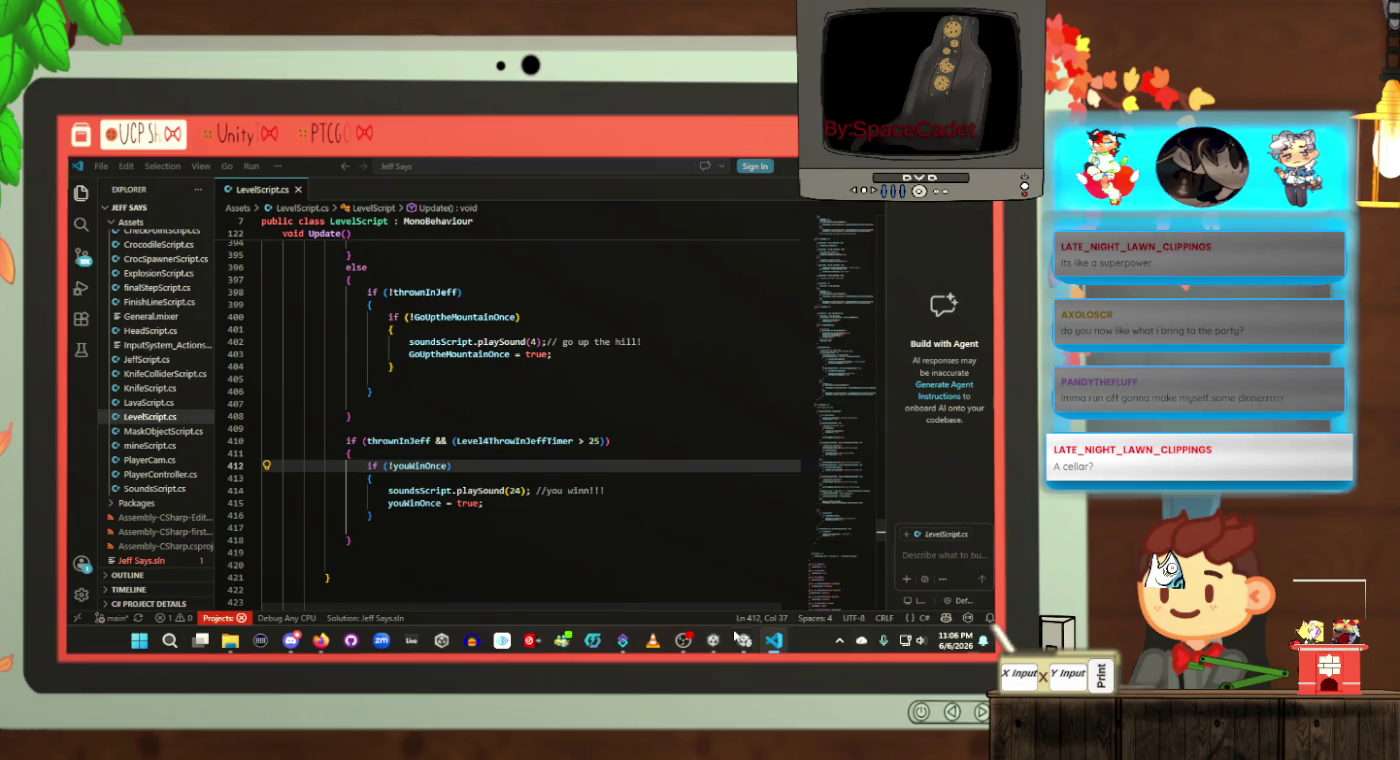
{"action": "mouse_move", "coordinate": [773, 638]}
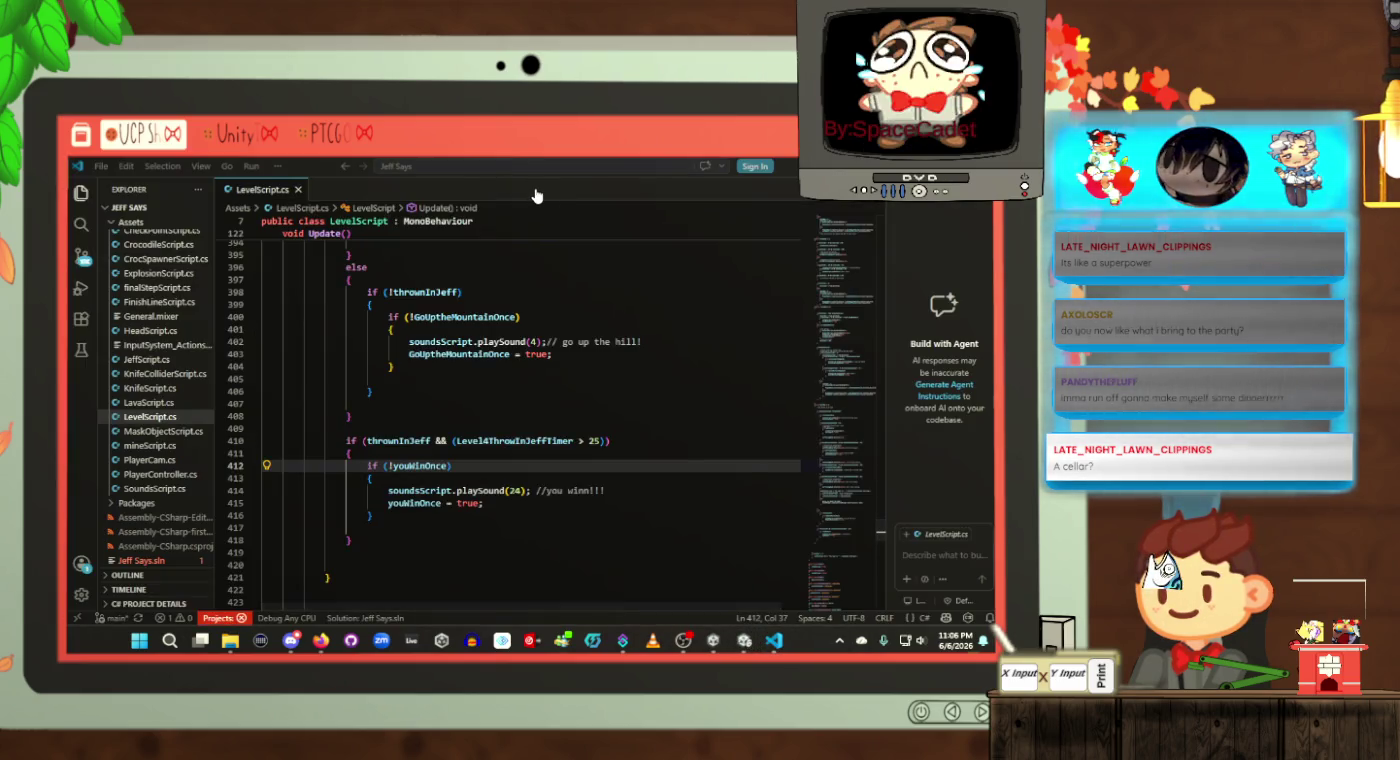
{"action": "mouse_move", "coordinate": [722, 598]}
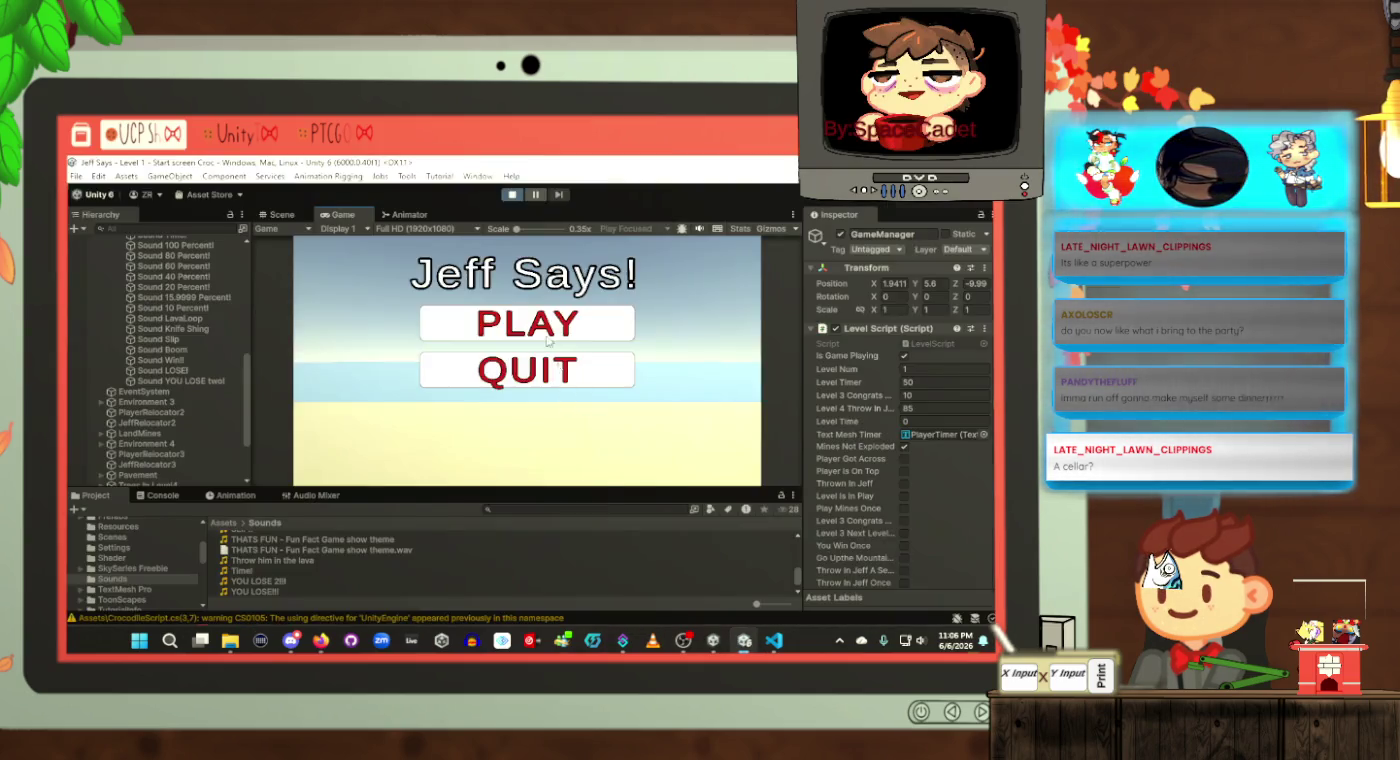
{"action": "key", "text": "alt+Tab"}
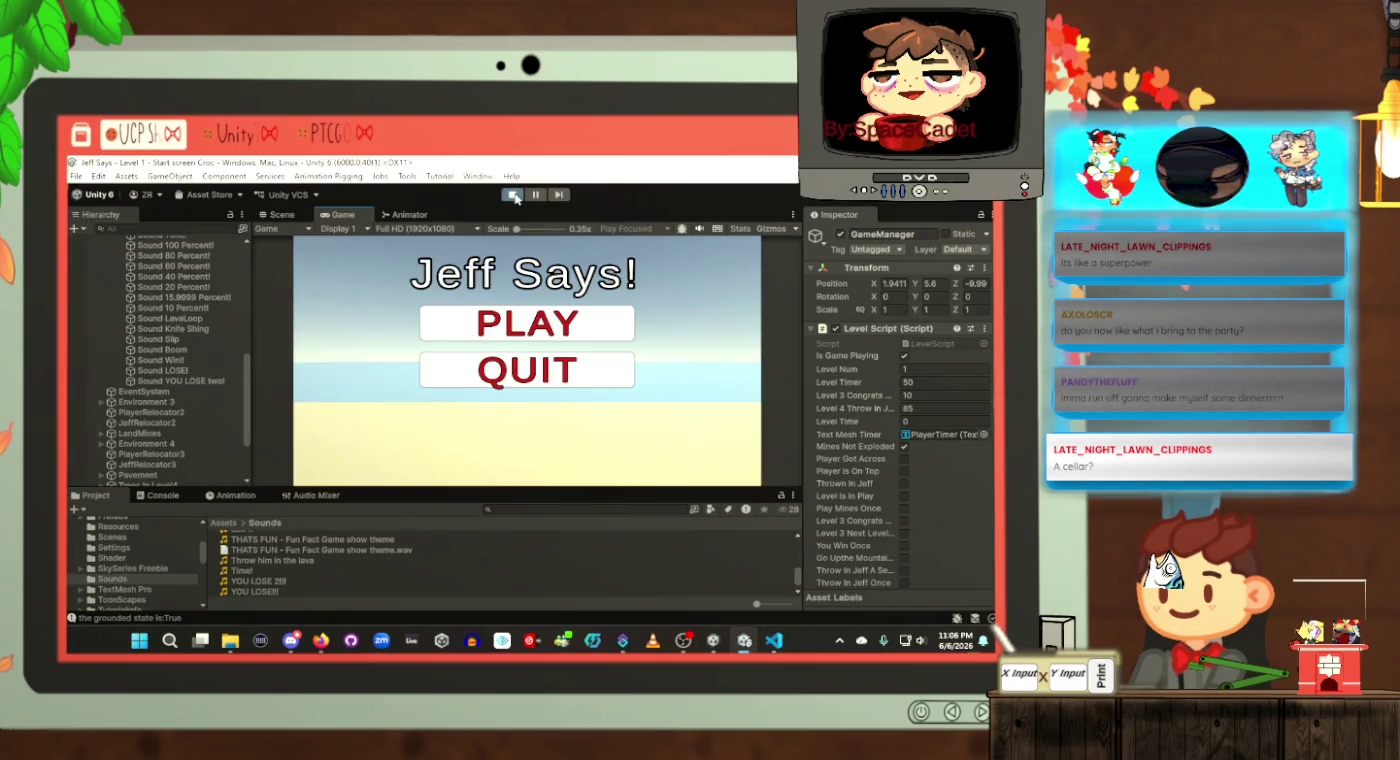
{"action": "left_click", "coordinate": [516, 197]}
{"action": "key", "text": "alt+Tab"}
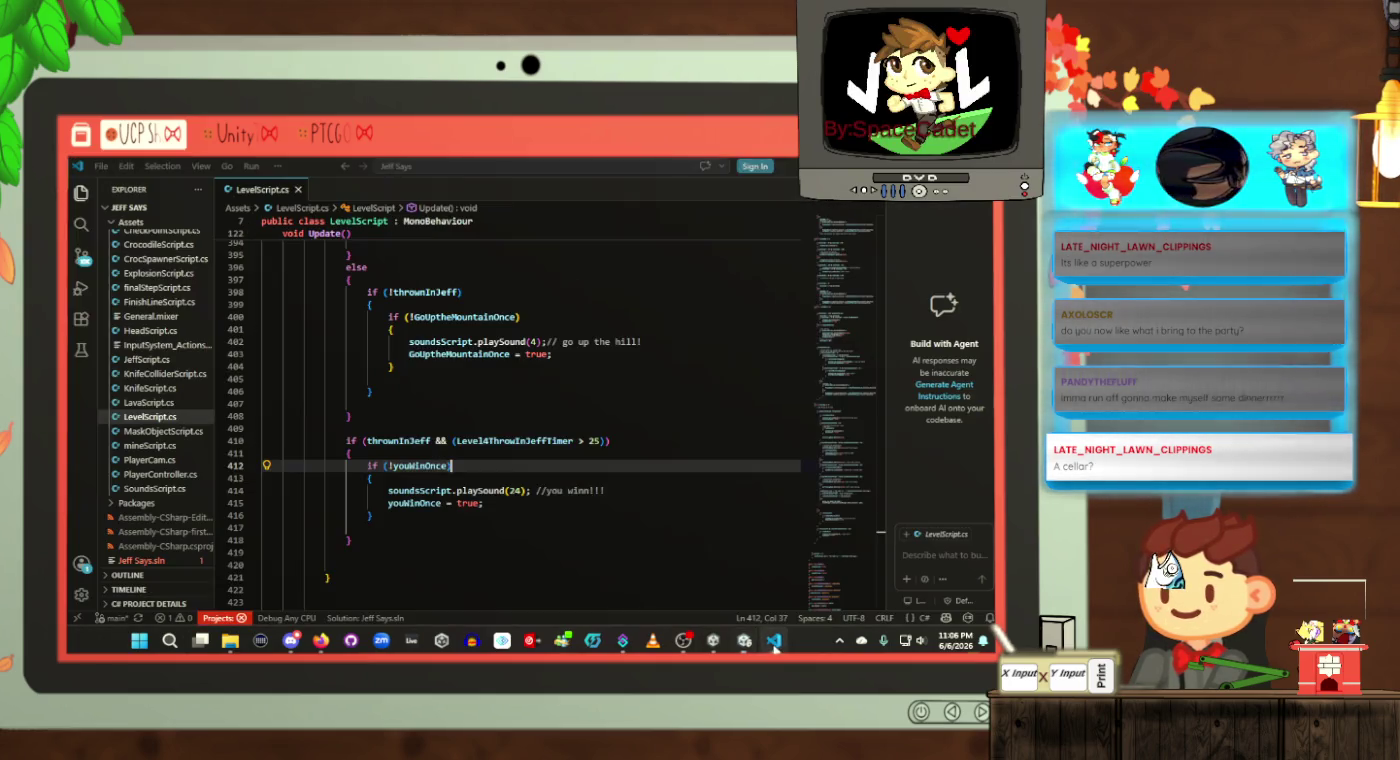
{"action": "left_click", "coordinate": [527, 406]}
Step: Review the level 4 timer countdown and the condition on line 383
{"action": "scroll", "coordinate": [527, 406], "scroll_direction": "up", "scroll_amount": 5}
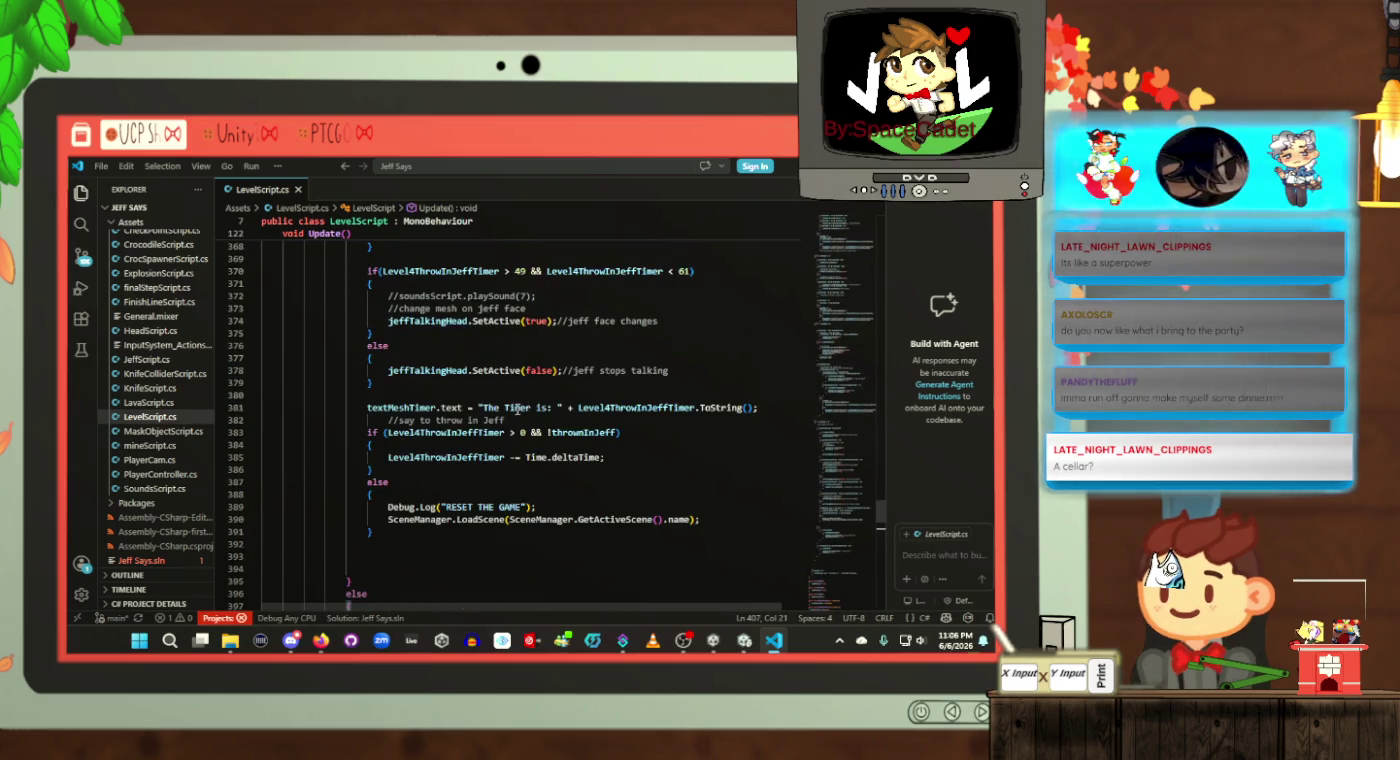
{"action": "scroll", "coordinate": [467, 444], "scroll_direction": "up", "scroll_amount": 2}
{"action": "scroll", "coordinate": [460, 449], "scroll_direction": "up", "scroll_amount": 2}
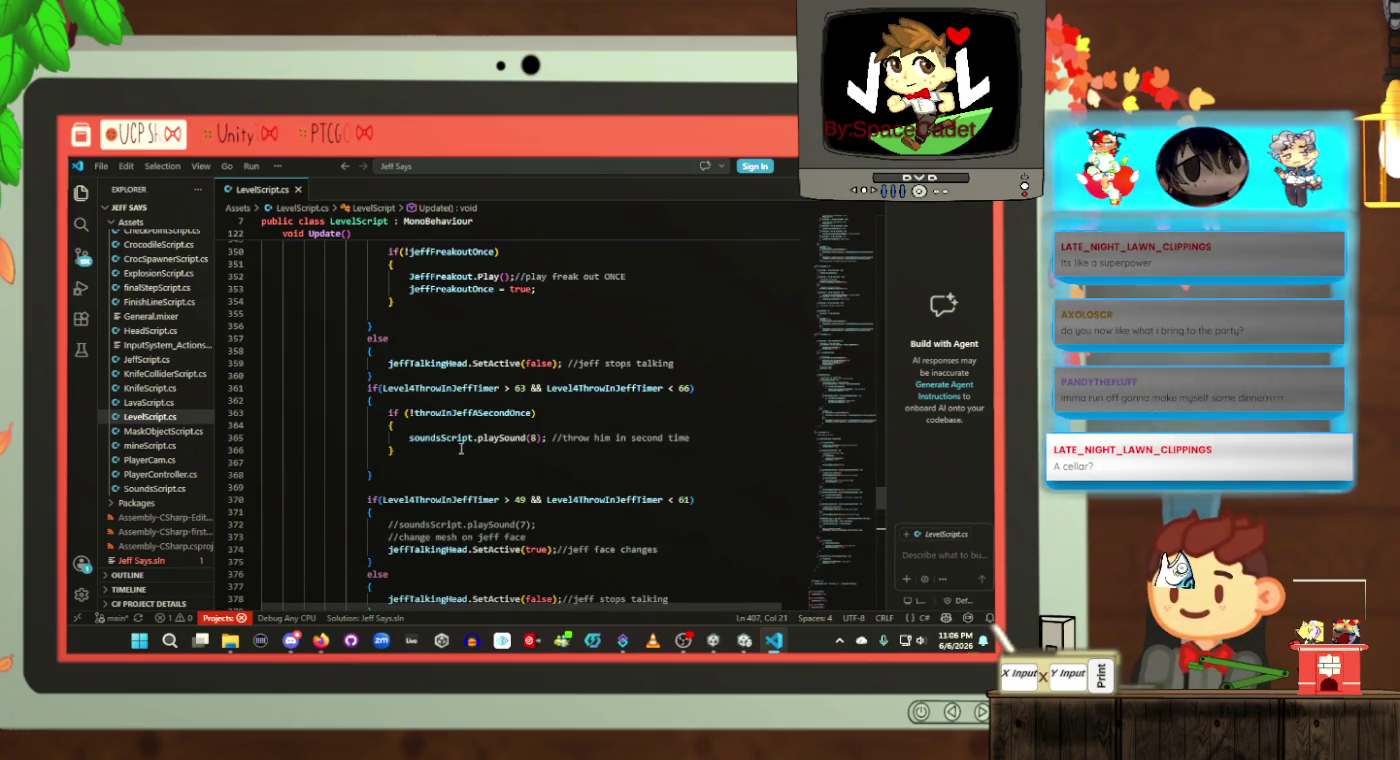
{"action": "scroll", "coordinate": [460, 449], "scroll_direction": "down", "scroll_amount": 6}
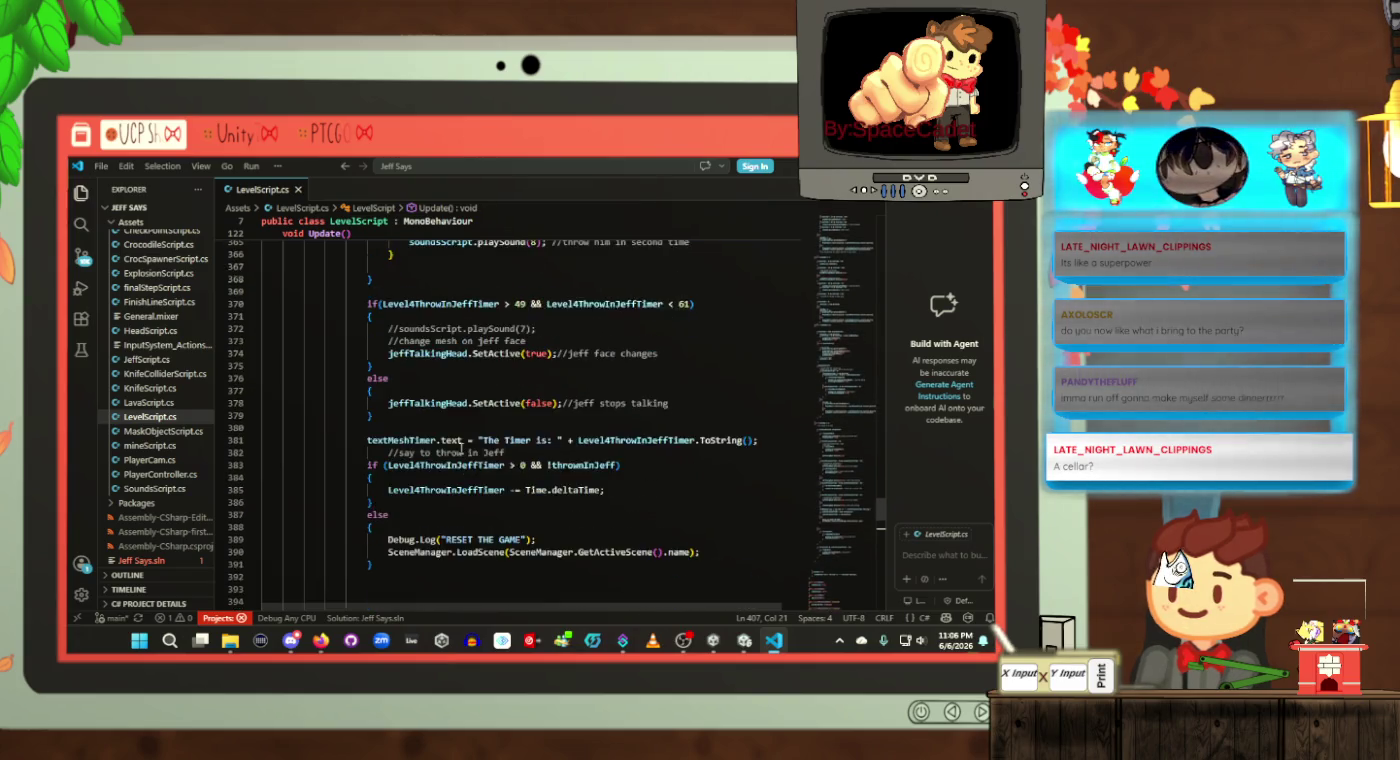
{"action": "scroll", "coordinate": [461, 450], "scroll_direction": "up", "scroll_amount": 2}
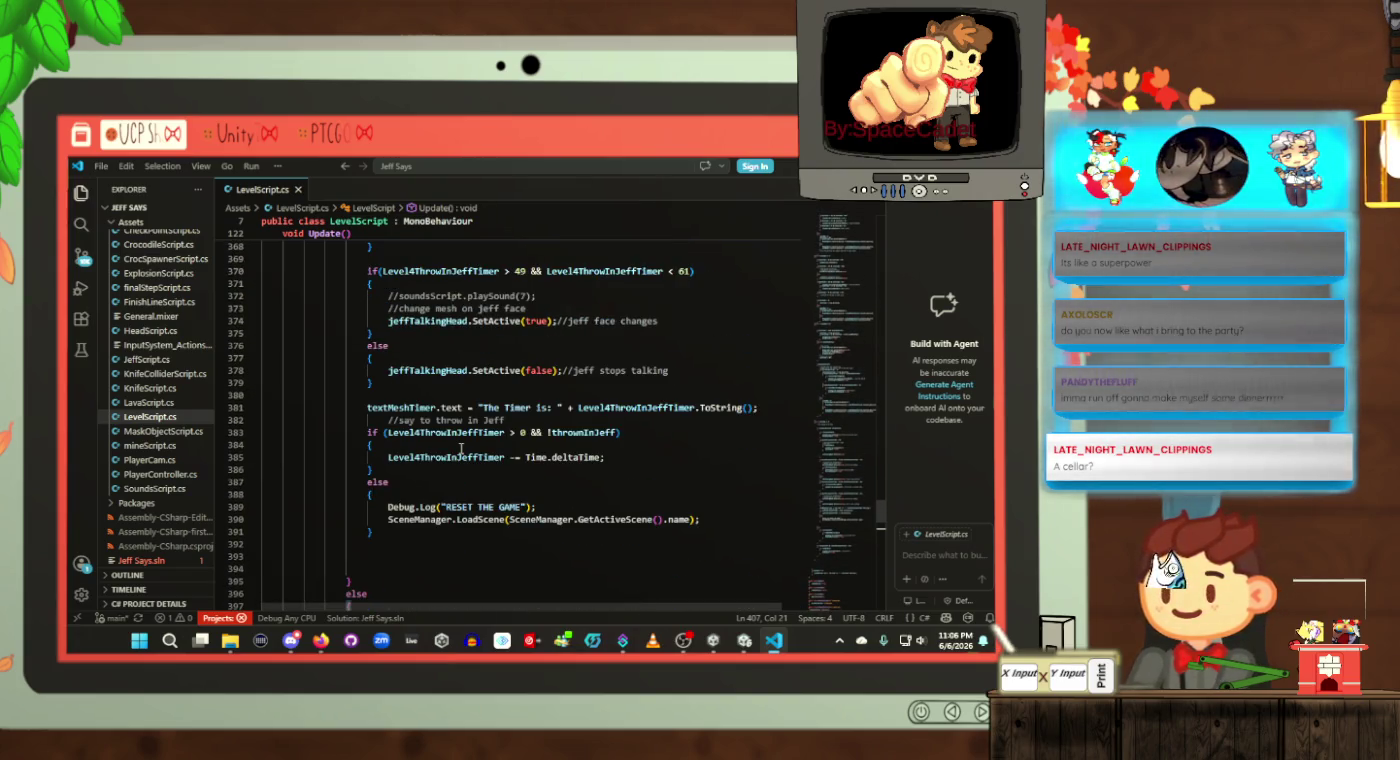
{"action": "left_click", "coordinate": [418, 472]}
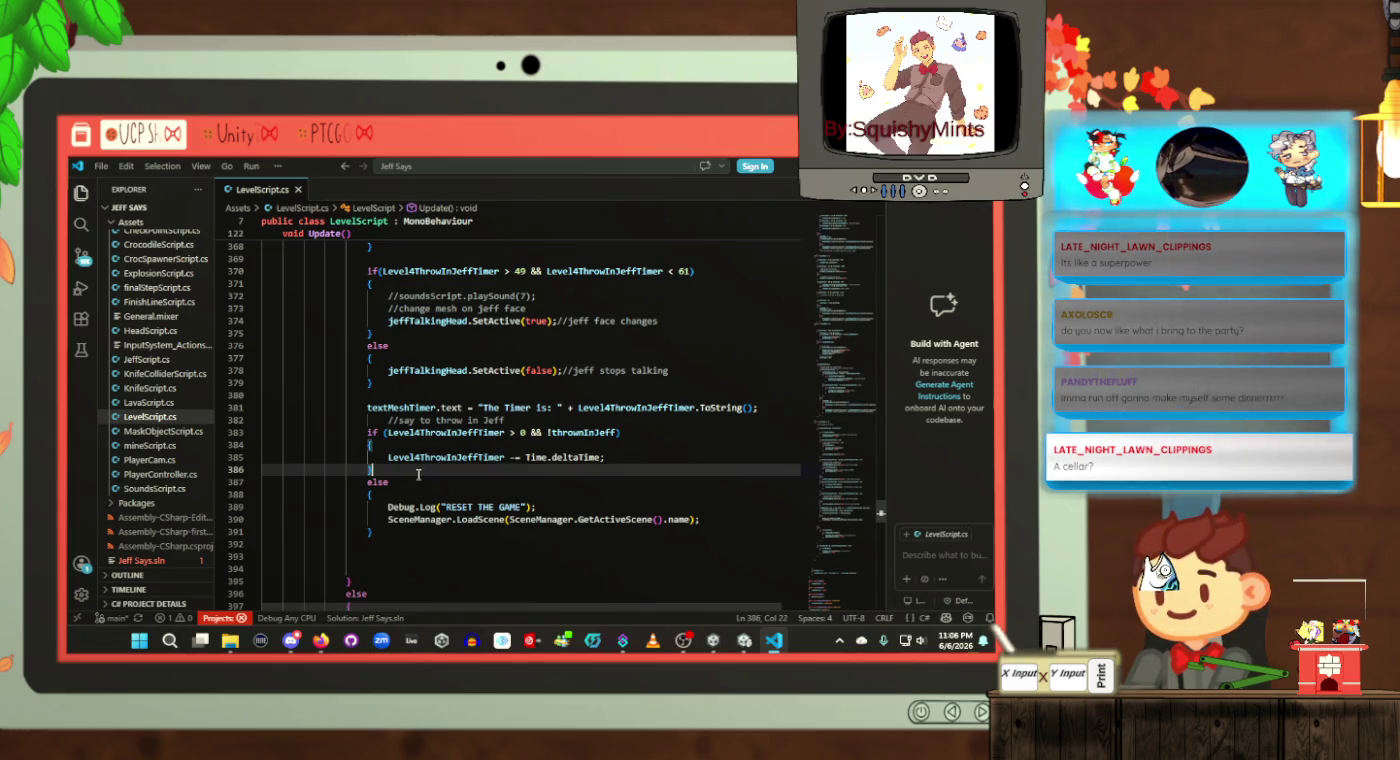
{"action": "left_click", "coordinate": [628, 431]}
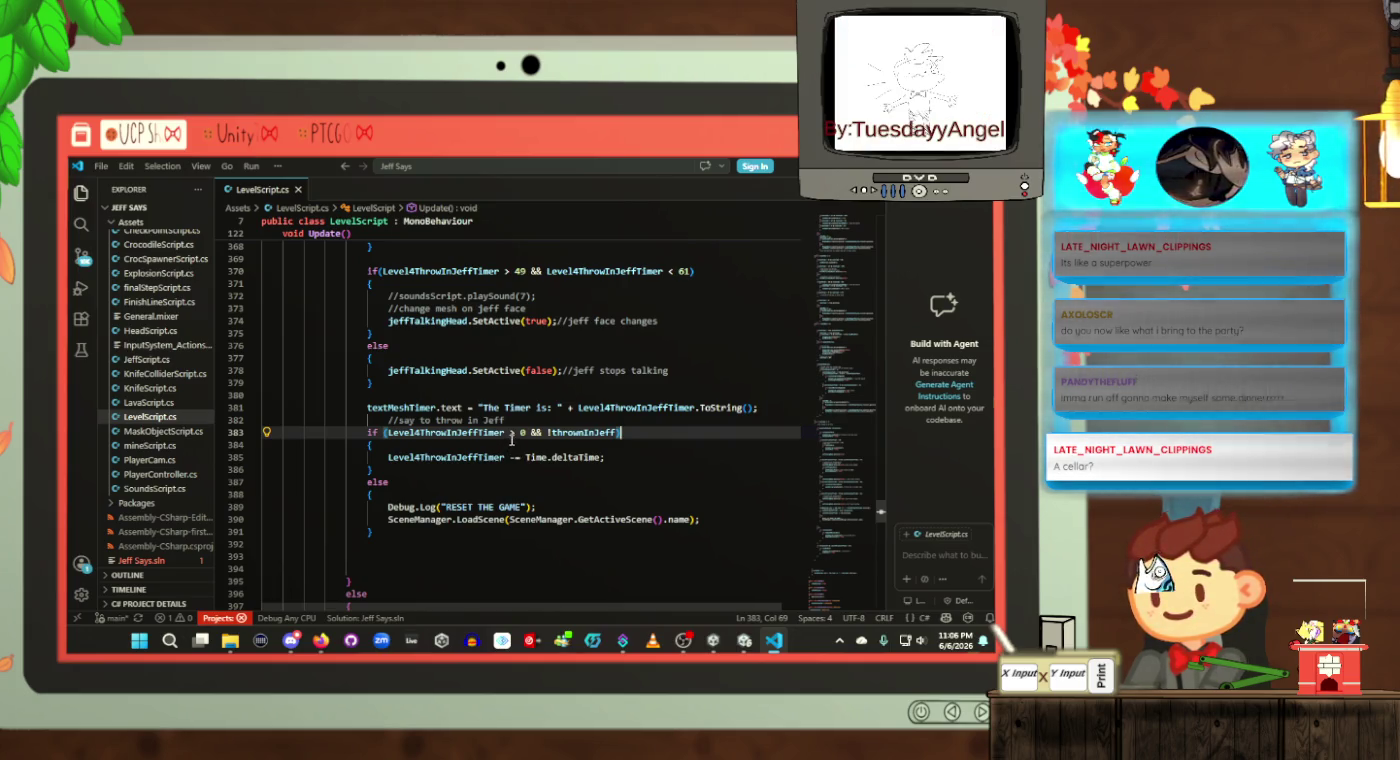
Step: Inspect the playerIsOnTop check on line 320 and the surrounding level 4 logic, then return to Unity
{"action": "scroll", "coordinate": [511, 438], "scroll_direction": "up", "scroll_amount": 15}
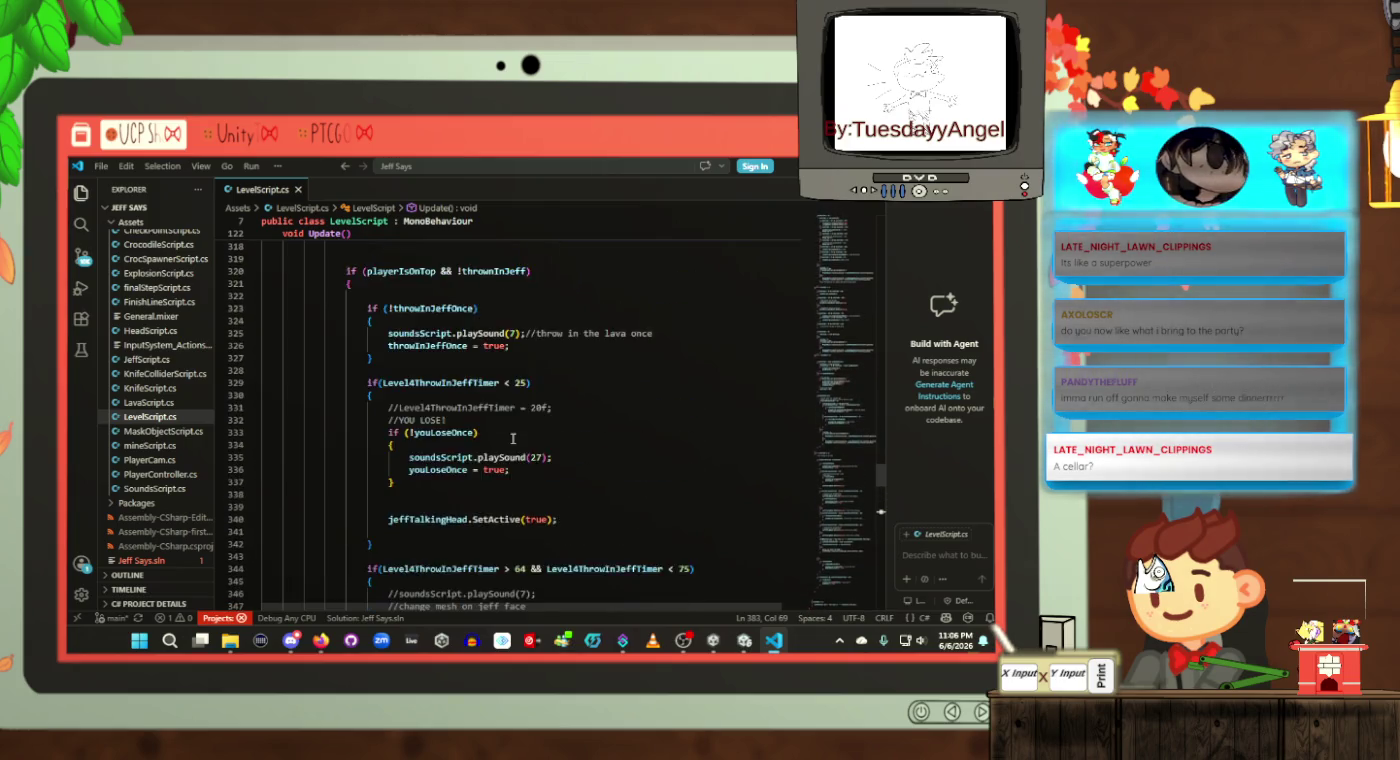
{"action": "scroll", "coordinate": [512, 438], "scroll_direction": "up", "scroll_amount": 1}
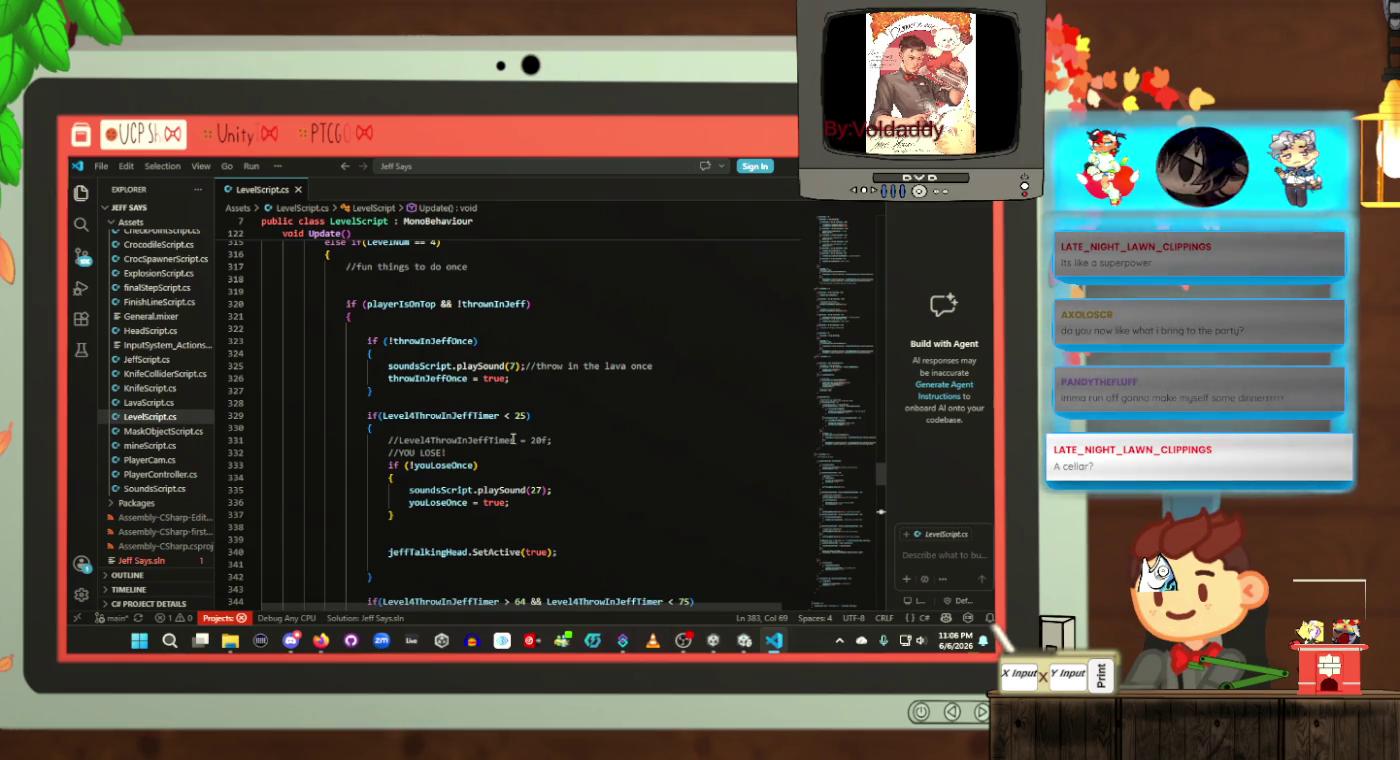
{"action": "scroll", "coordinate": [512, 438], "scroll_direction": "up", "scroll_amount": 1}
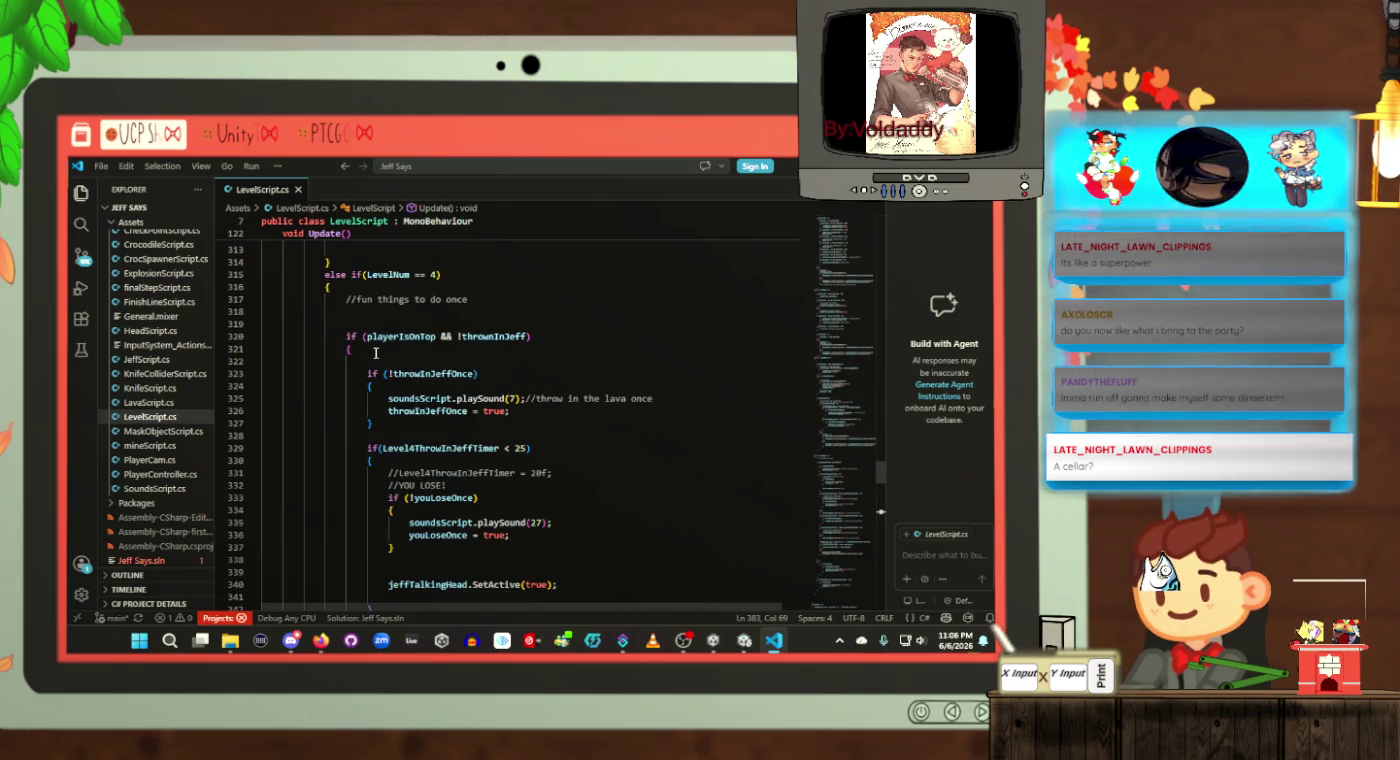
{"action": "double_click", "coordinate": [437, 336]}
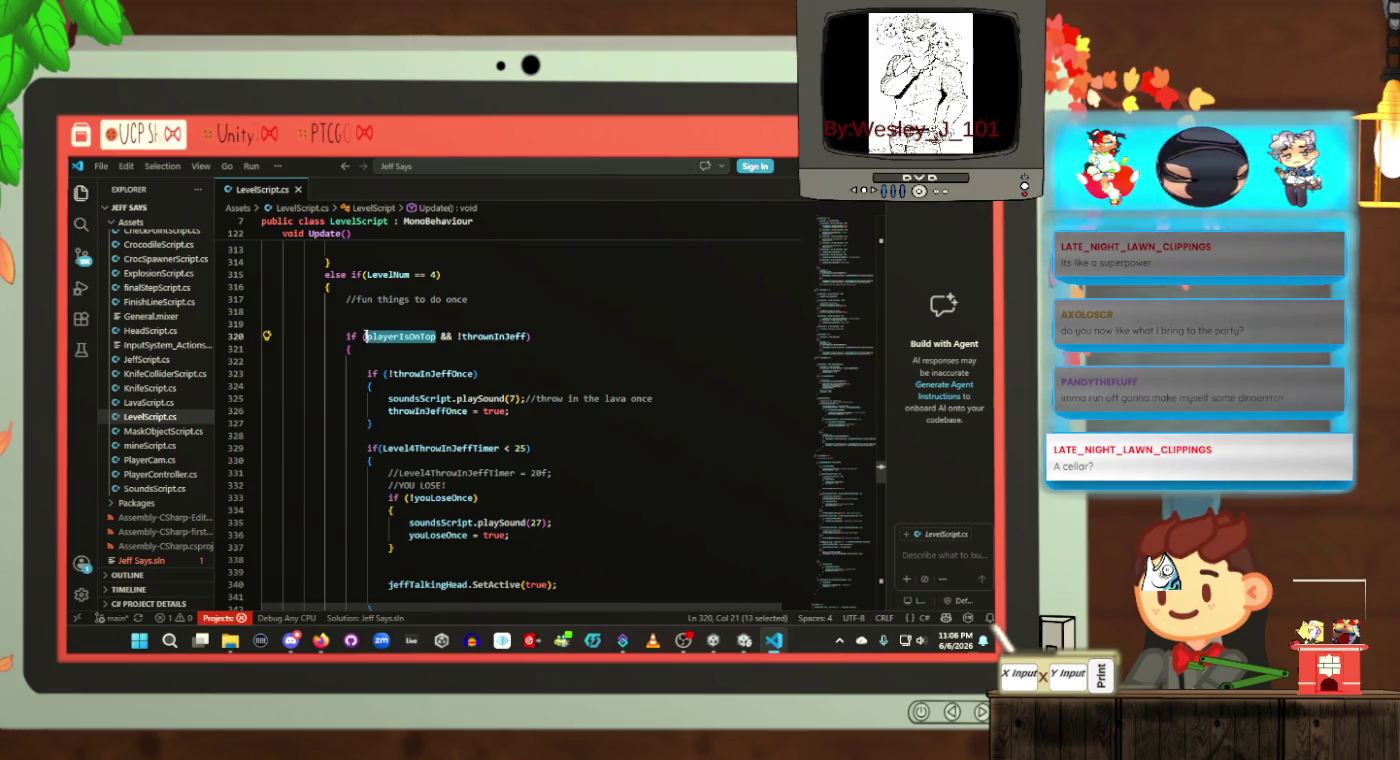
{"action": "left_click", "coordinate": [356, 351]}
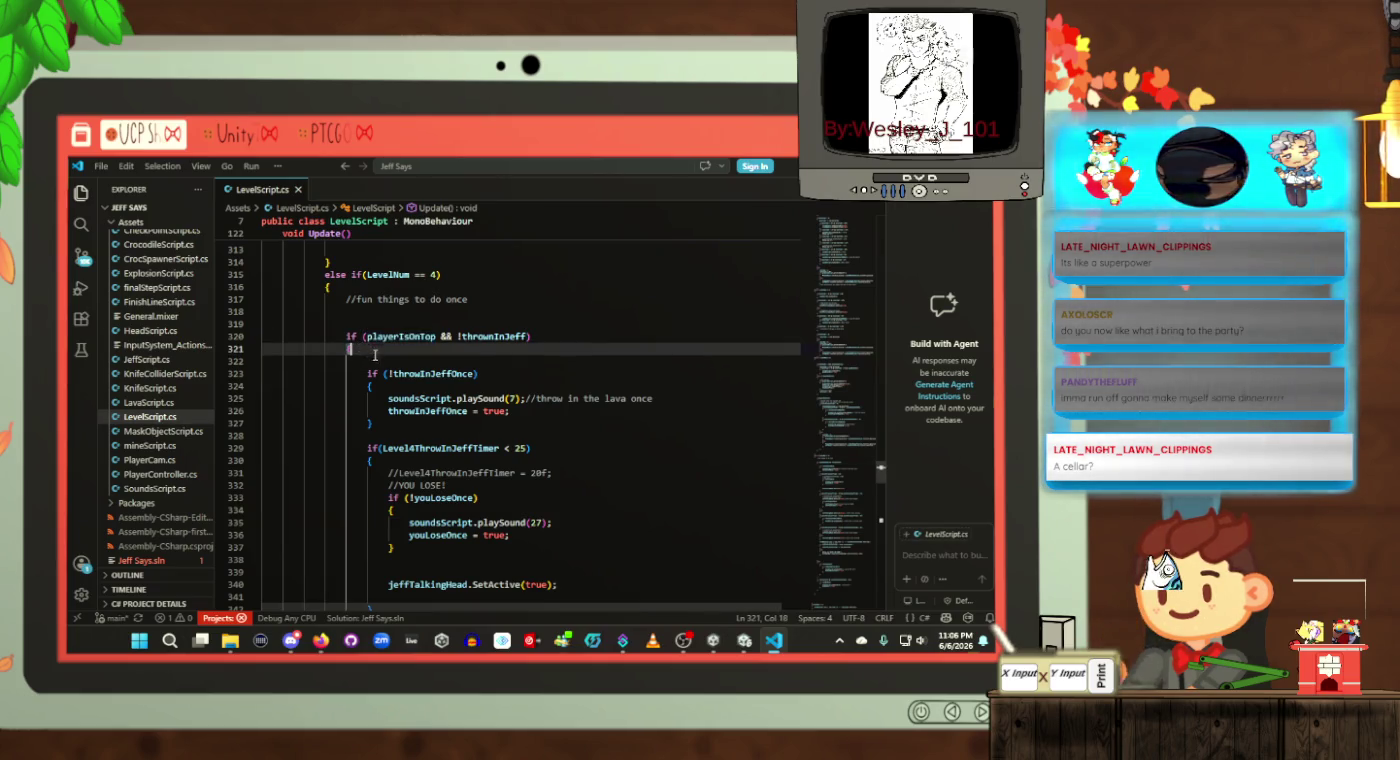
{"action": "scroll", "coordinate": [397, 418], "scroll_direction": "down", "scroll_amount": 14}
{"action": "scroll", "coordinate": [397, 418], "scroll_direction": "down", "scroll_amount": 11}
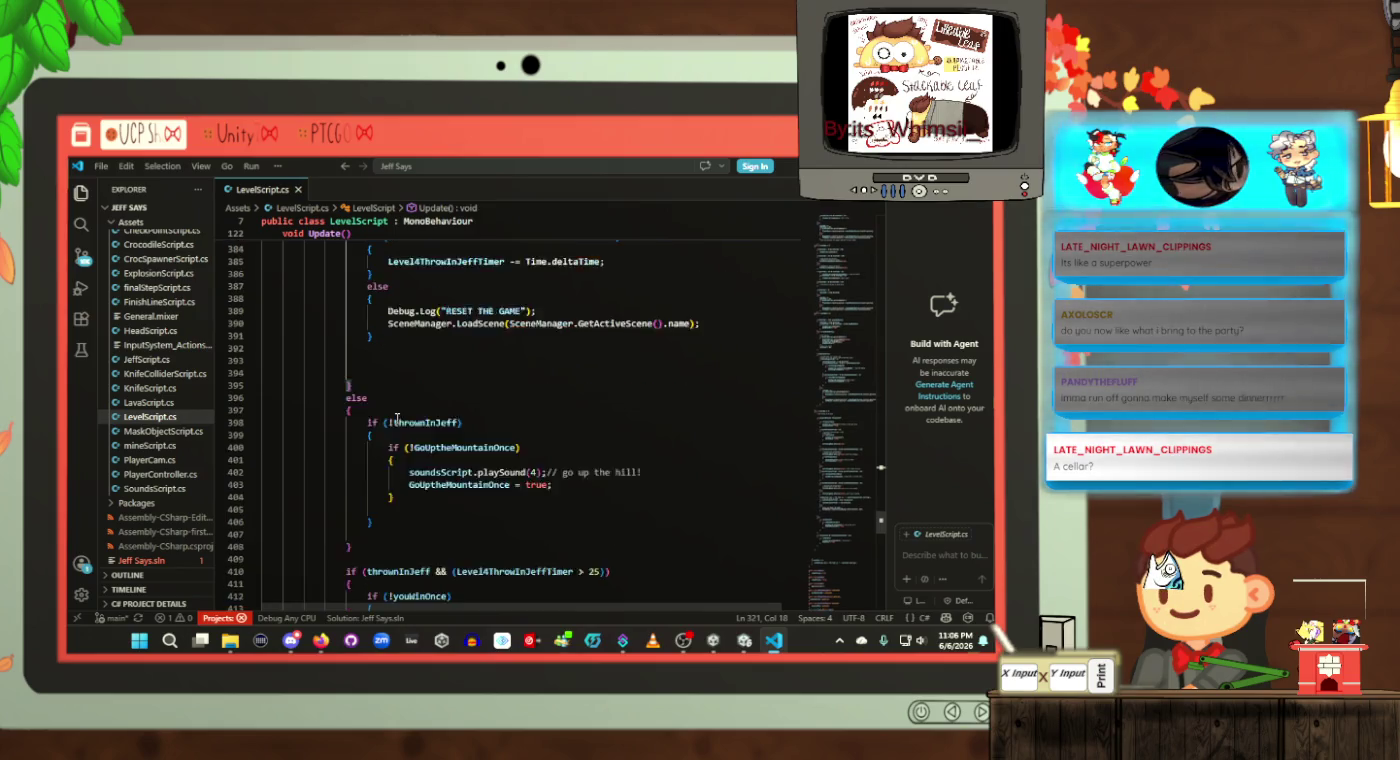
{"action": "scroll", "coordinate": [397, 418], "scroll_direction": "up", "scroll_amount": 7}
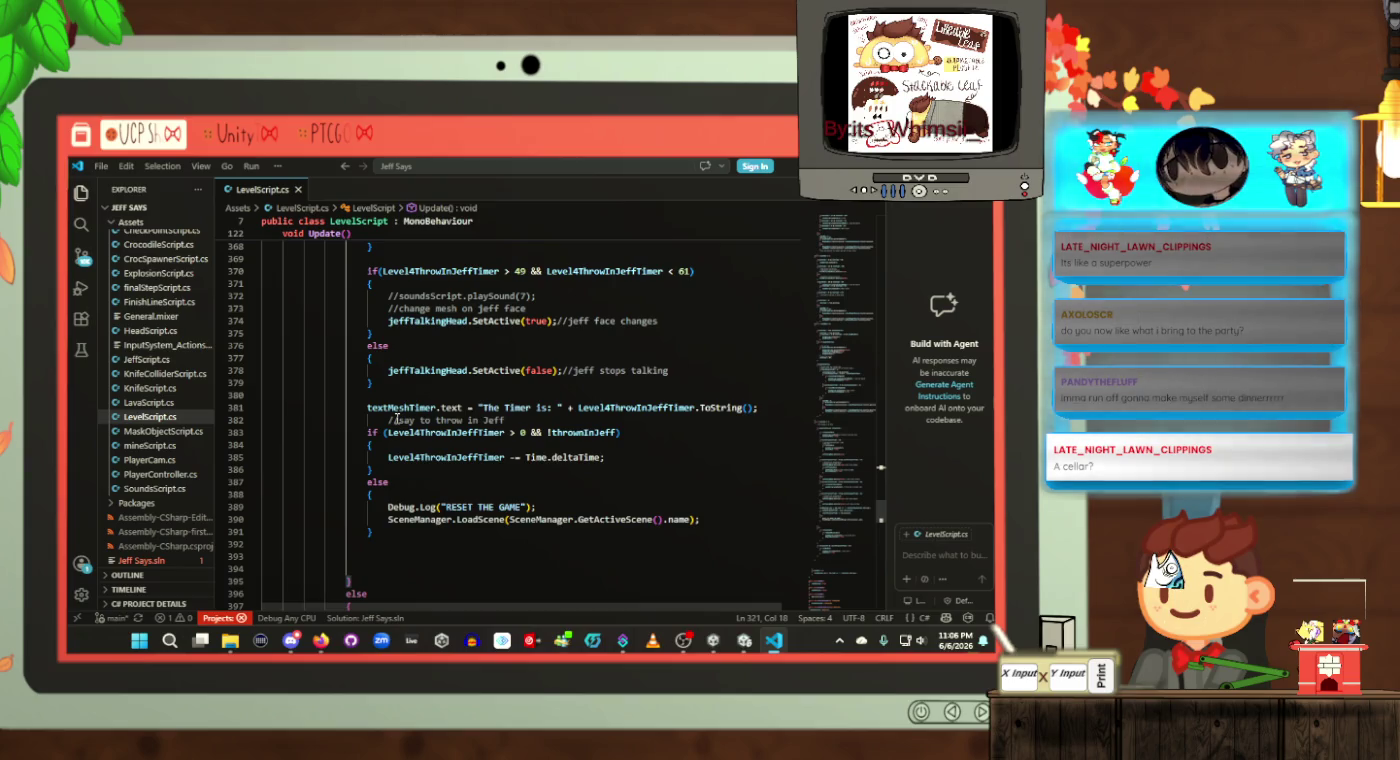
{"action": "scroll", "coordinate": [397, 418], "scroll_direction": "up", "scroll_amount": 13}
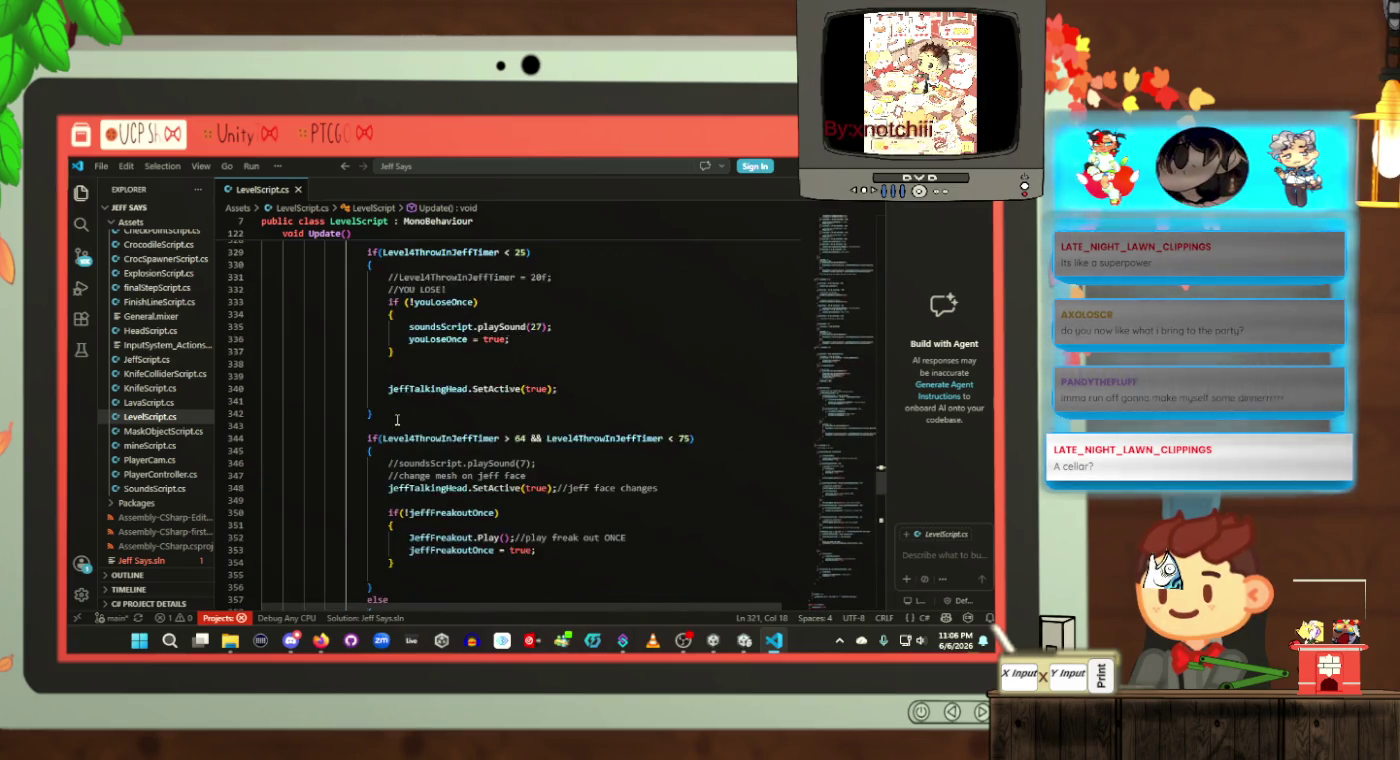
{"action": "scroll", "coordinate": [397, 420], "scroll_direction": "up", "scroll_amount": 7}
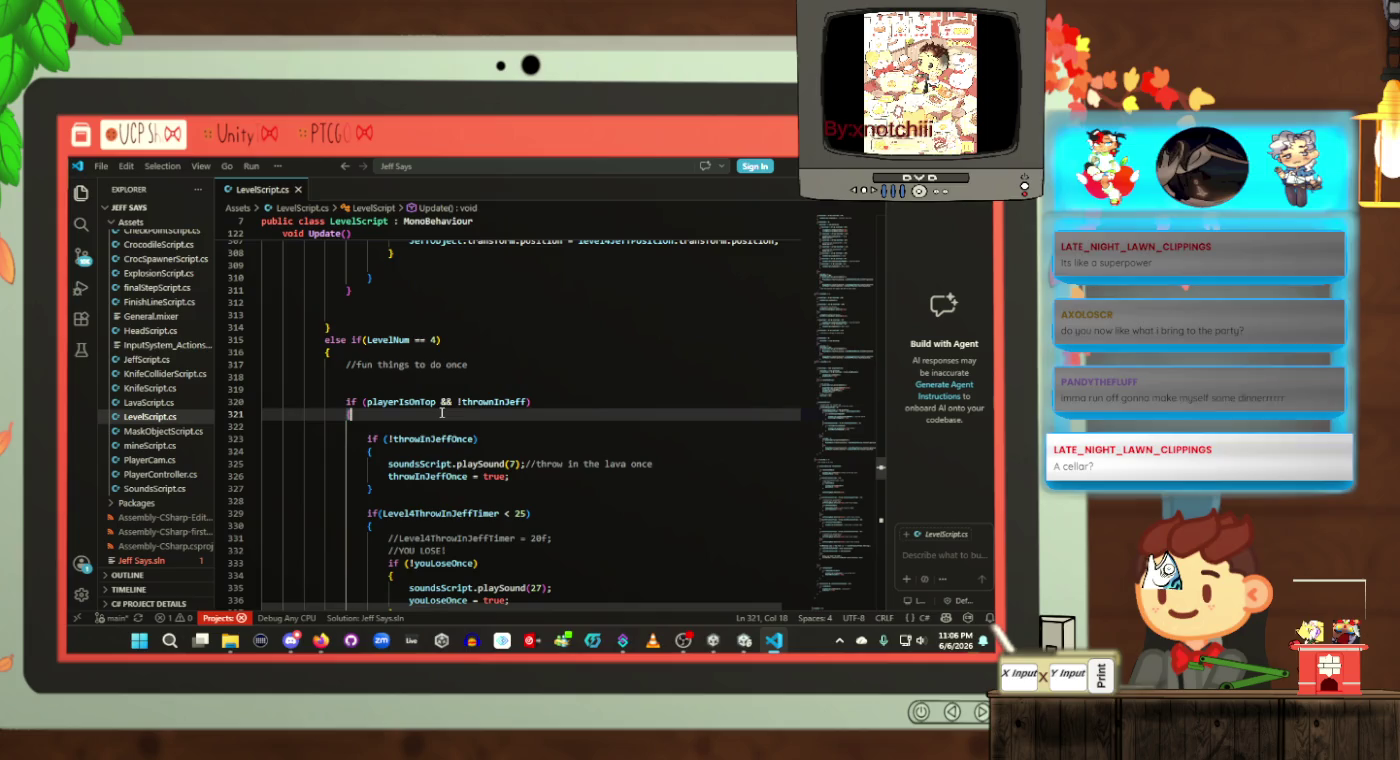
{"action": "scroll", "coordinate": [441, 413], "scroll_direction": "down", "scroll_amount": 2}
{"action": "key", "text": "alt+Tab"}
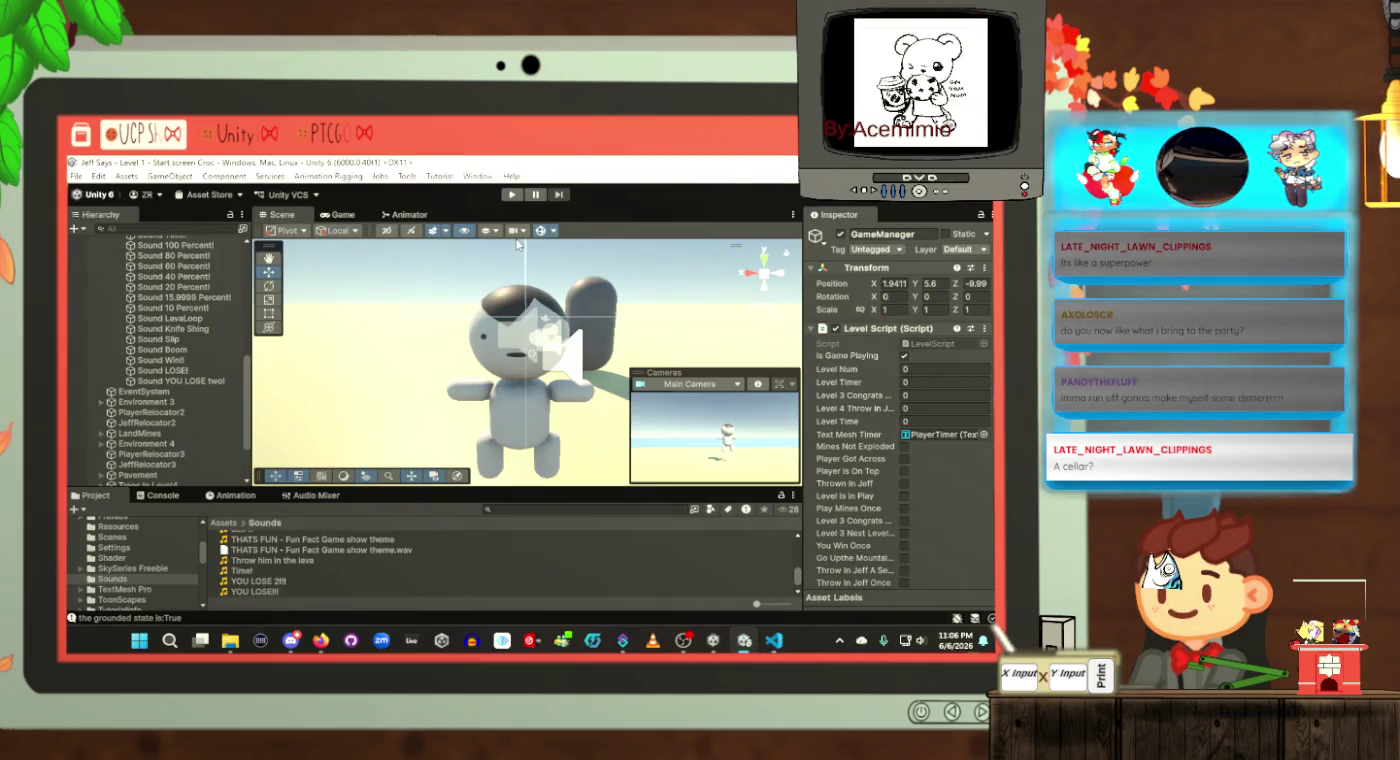
Step: Enter Play mode, choose PLAY on the Jeff Says! menu, and jump five times with Space
{"action": "left_click", "coordinate": [511, 193]}
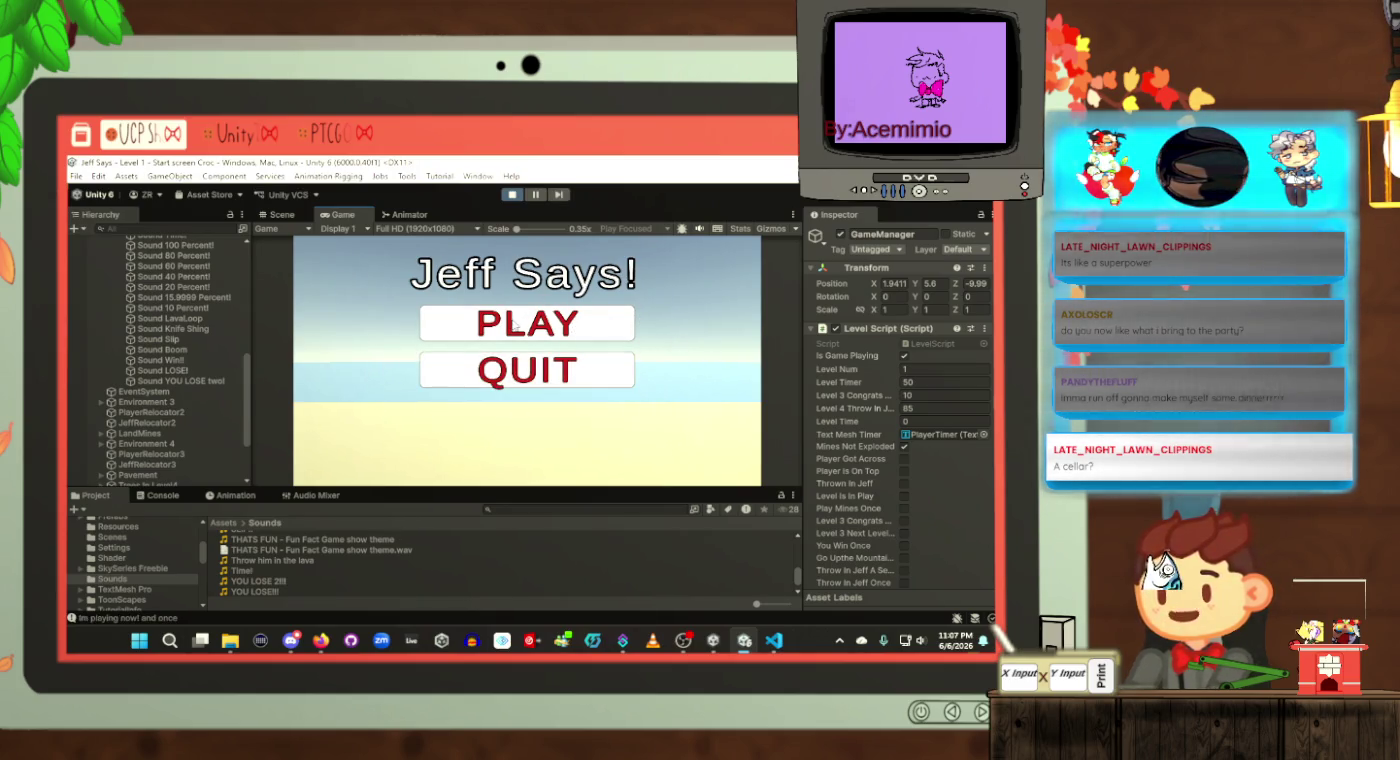
{"action": "left_click", "coordinate": [527, 323]}
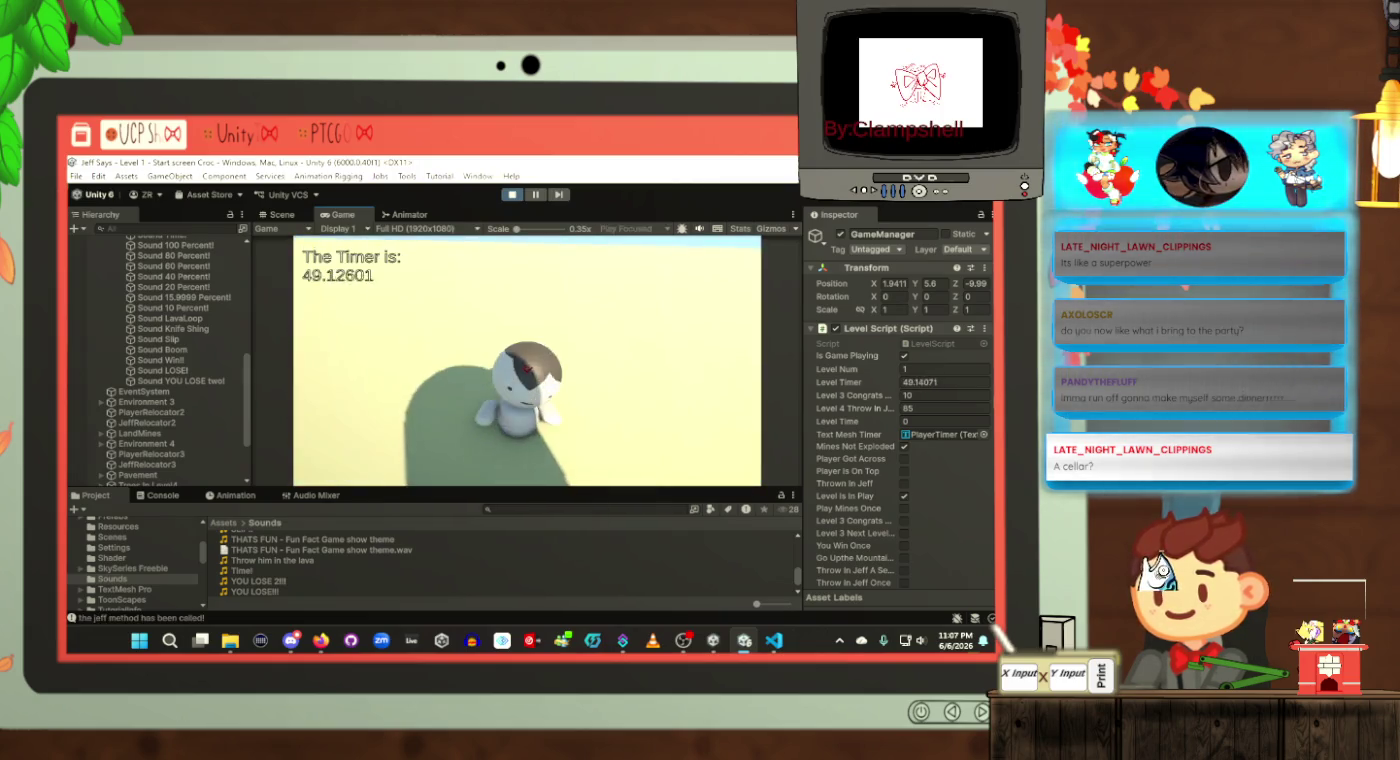
{"action": "key", "text": "space"}
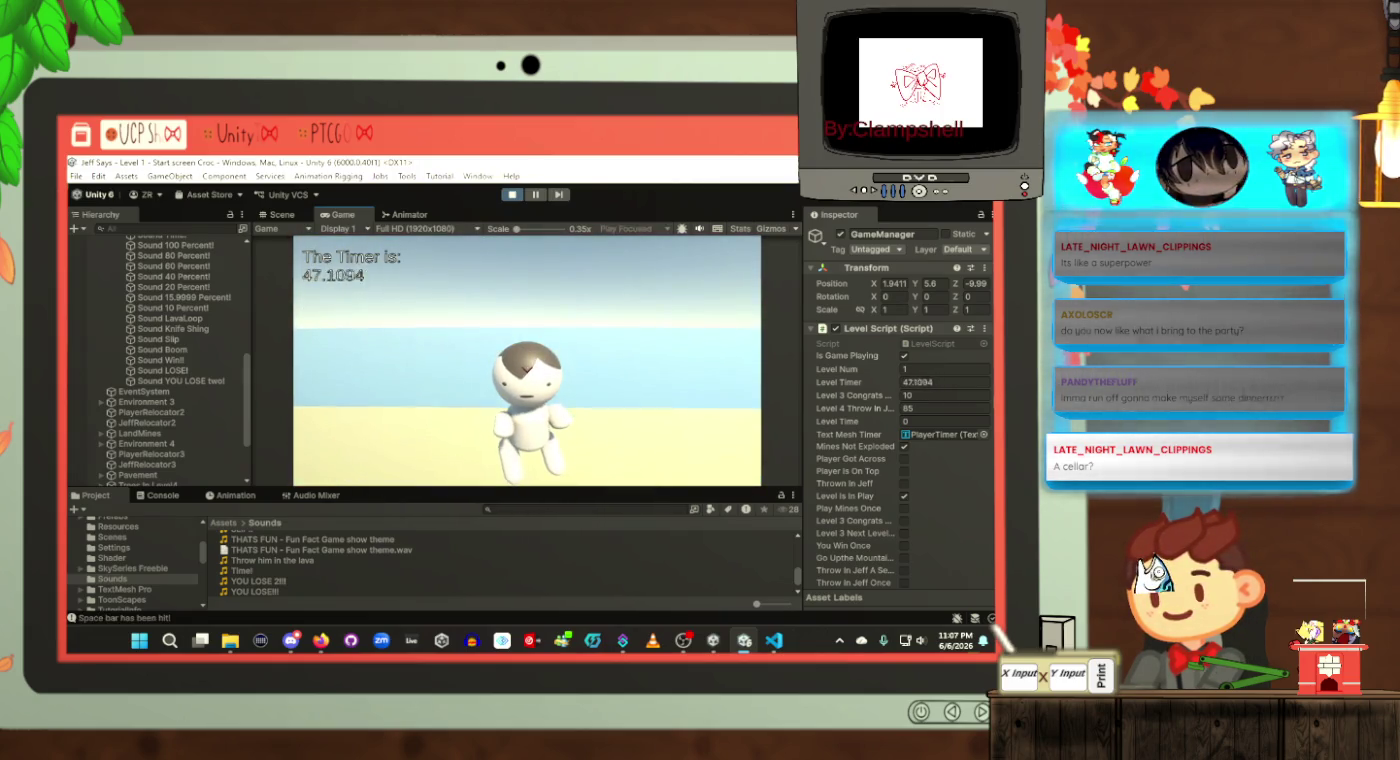
{"action": "key", "text": "space"}
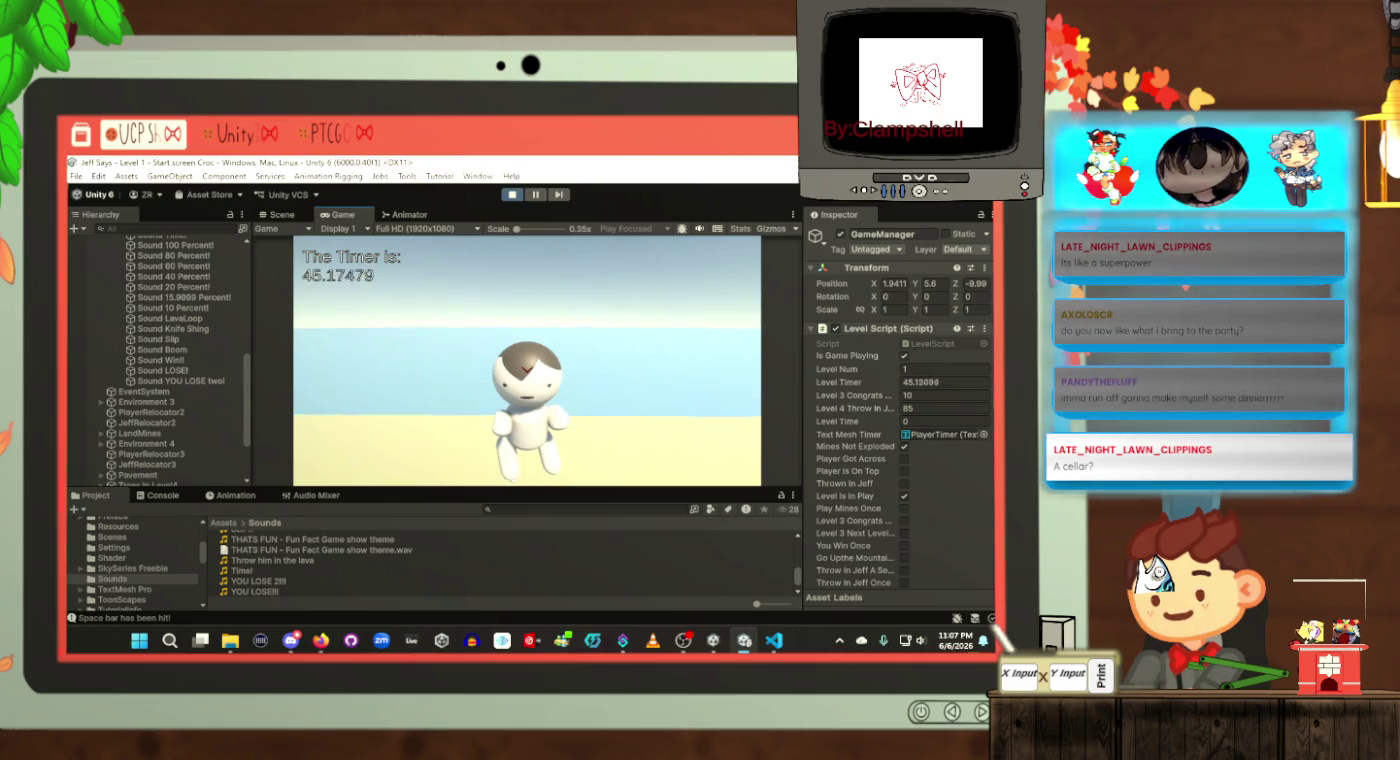
{"action": "key", "text": "space"}
{"action": "key", "text": "space"}
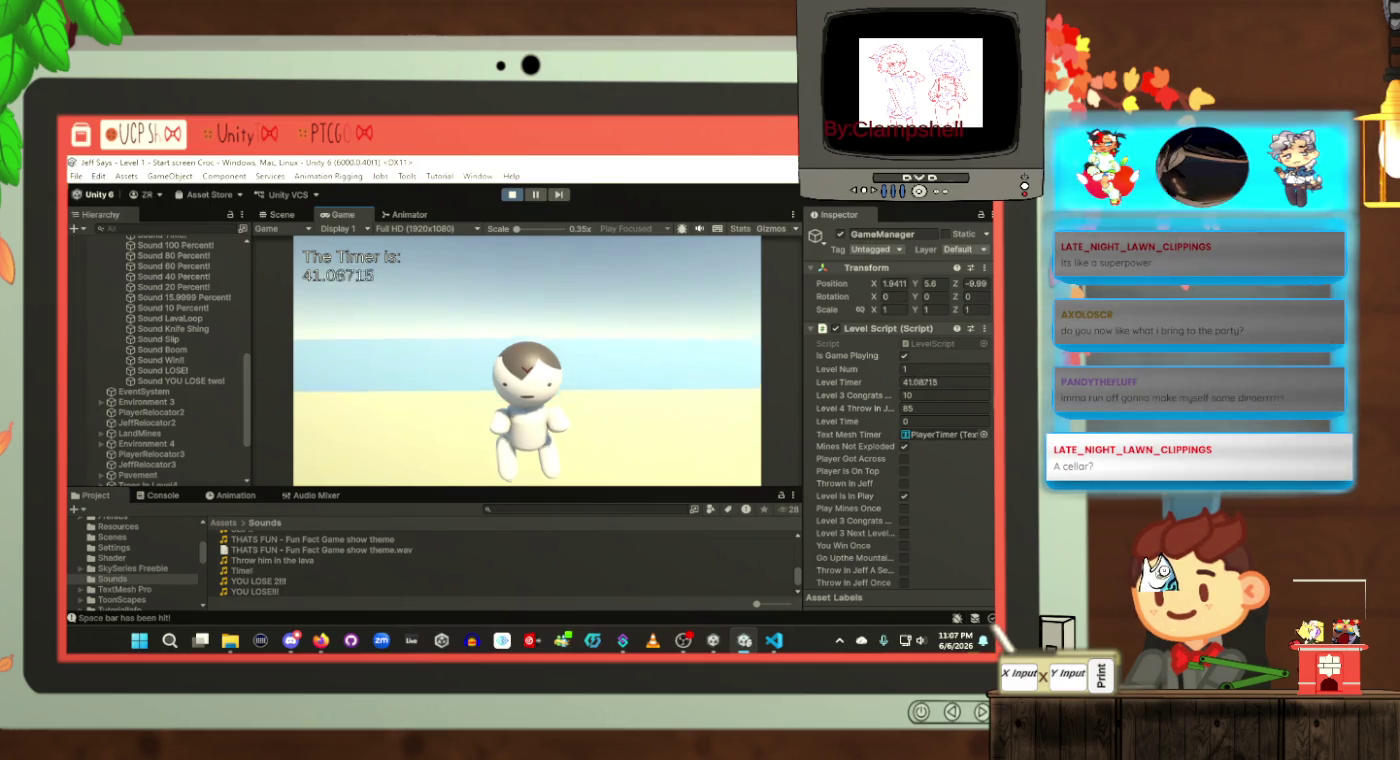
{"action": "key", "text": "space"}
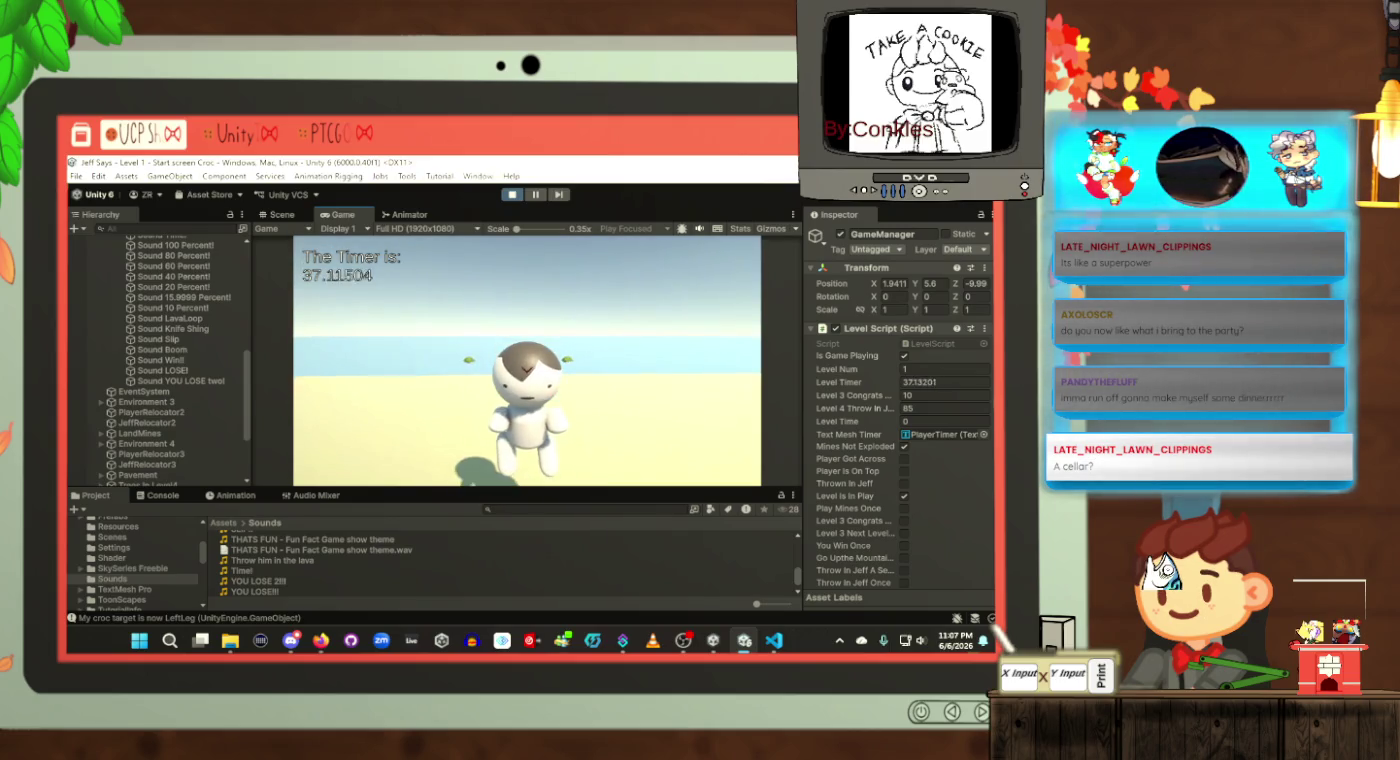
{"action": "key", "text": "space"}
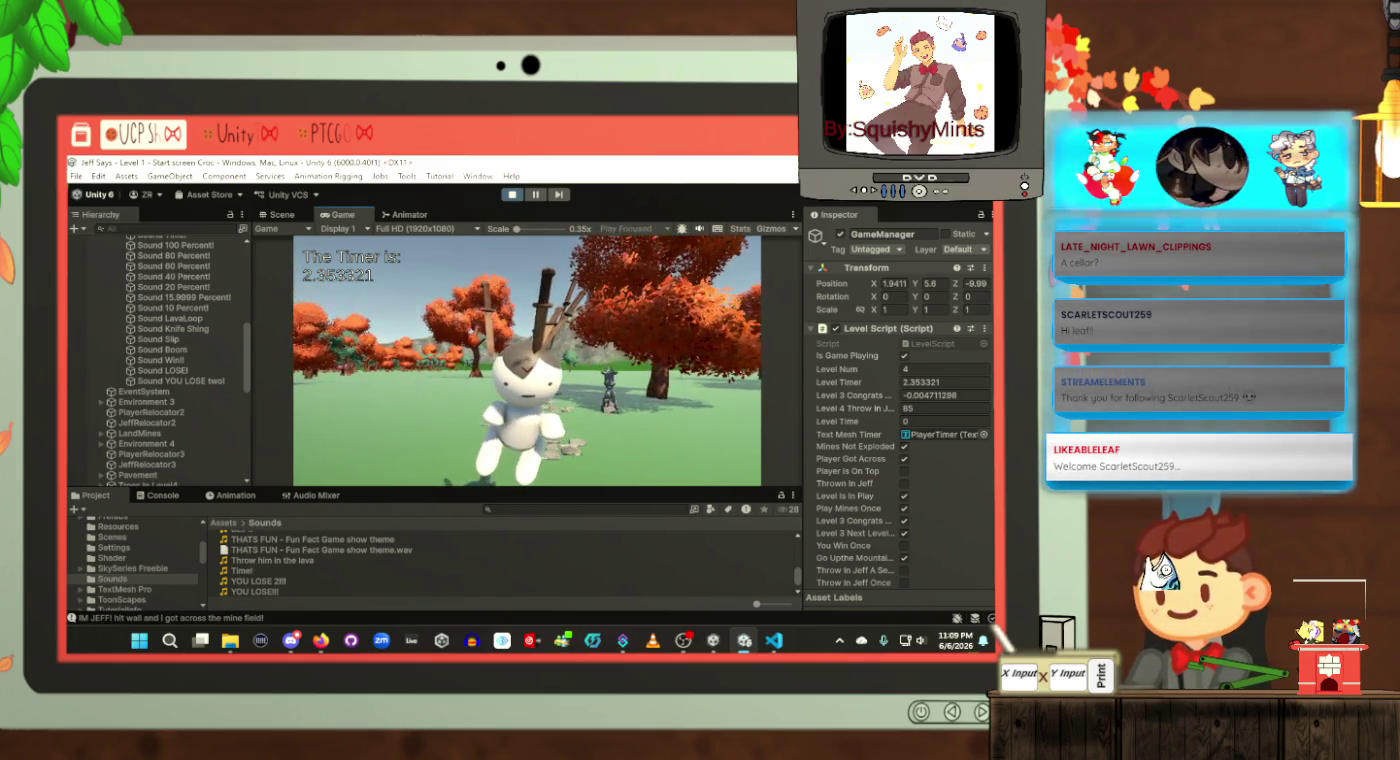
Step: Bring LevelScript.cs in Visual Studio Code to the front from the taskbar
{"action": "left_click", "coordinate": [774, 640]}
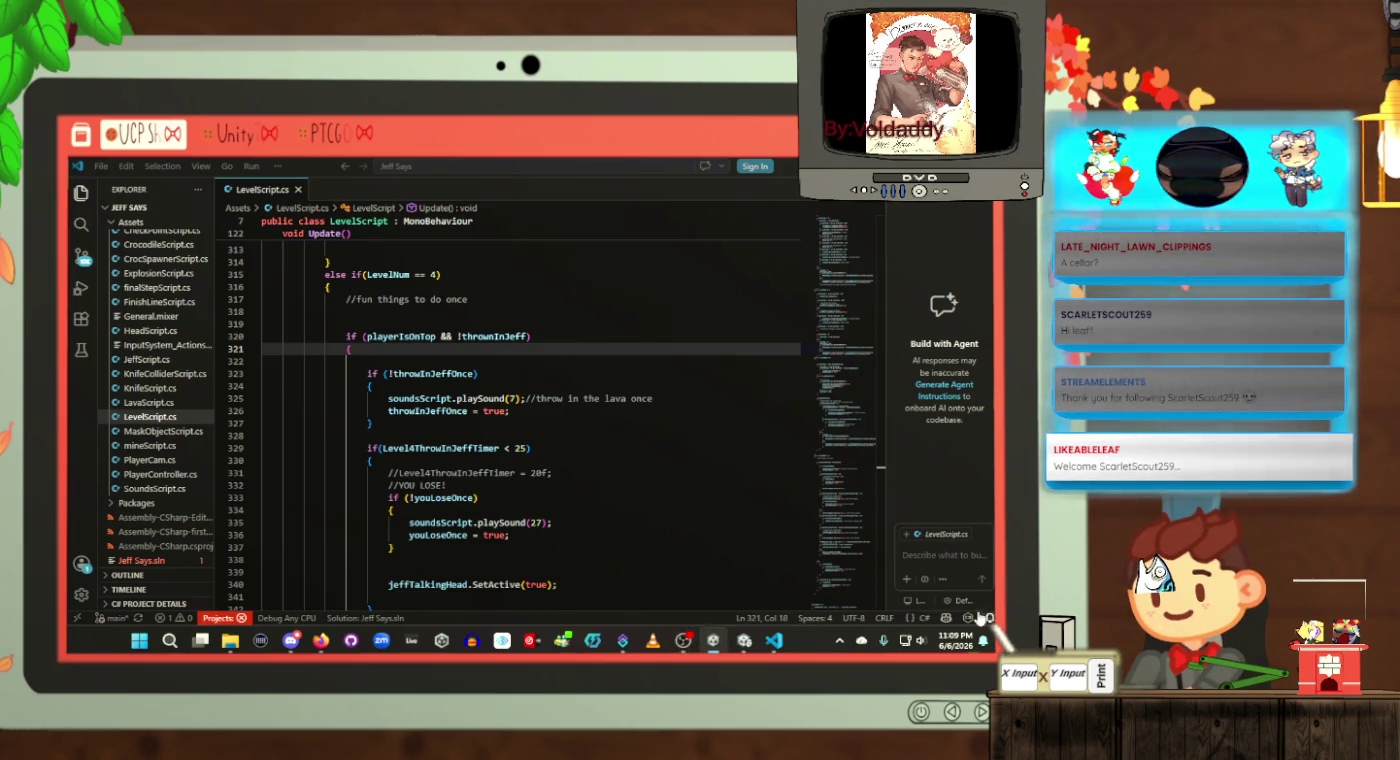
Step: Return to the running level 4 game in Unity
{"action": "key", "text": "alt+Tab"}
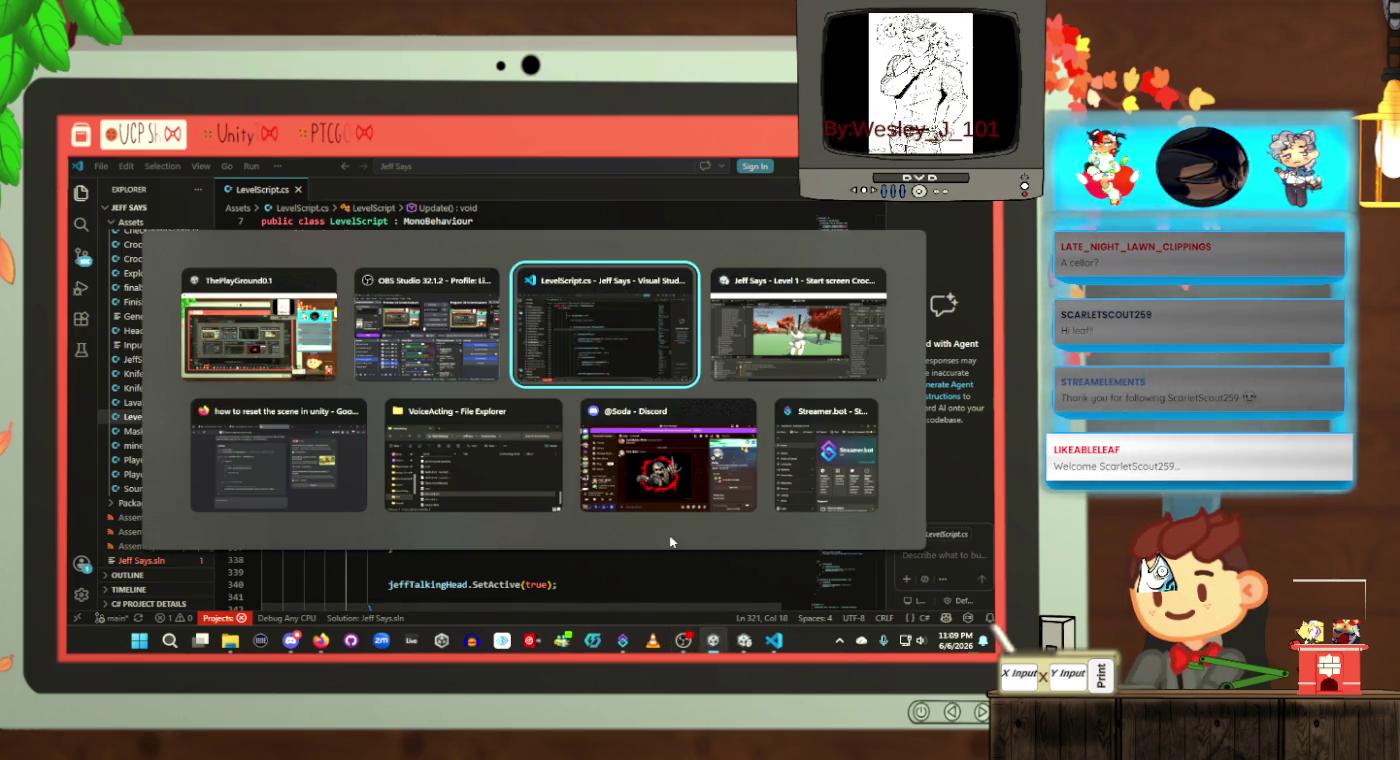
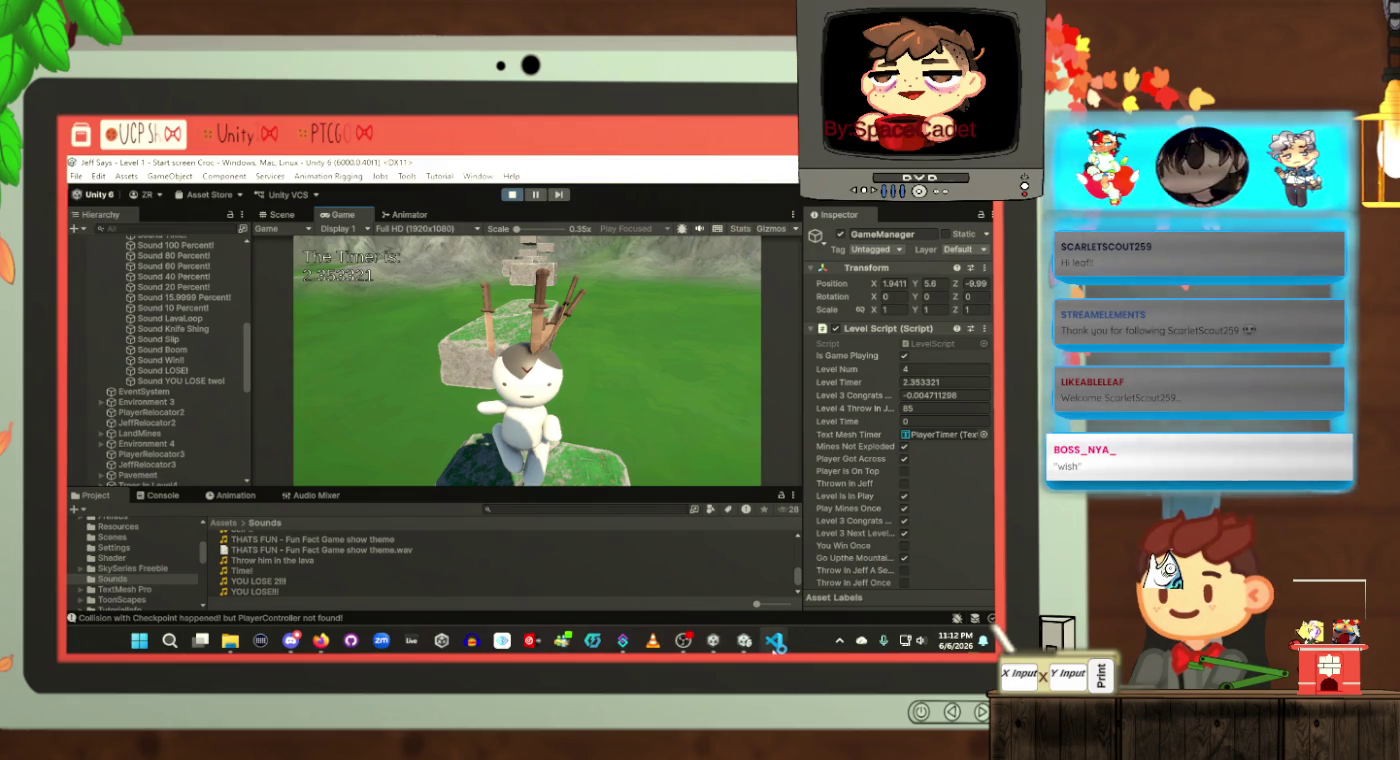
Step: Switch to the Unity Bug Reporter window from the taskbar
{"action": "mouse_move", "coordinate": [745, 641]}
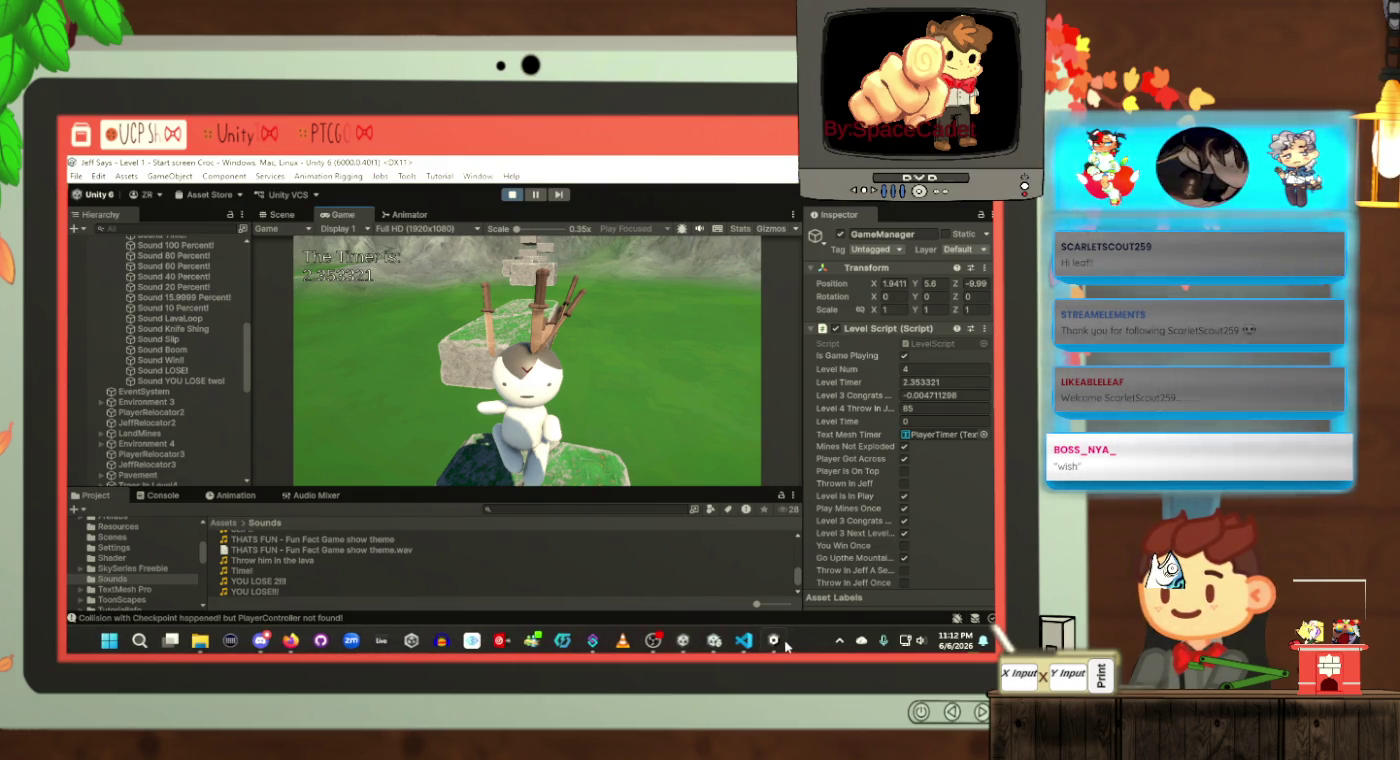
{"action": "left_click", "coordinate": [776, 646]}
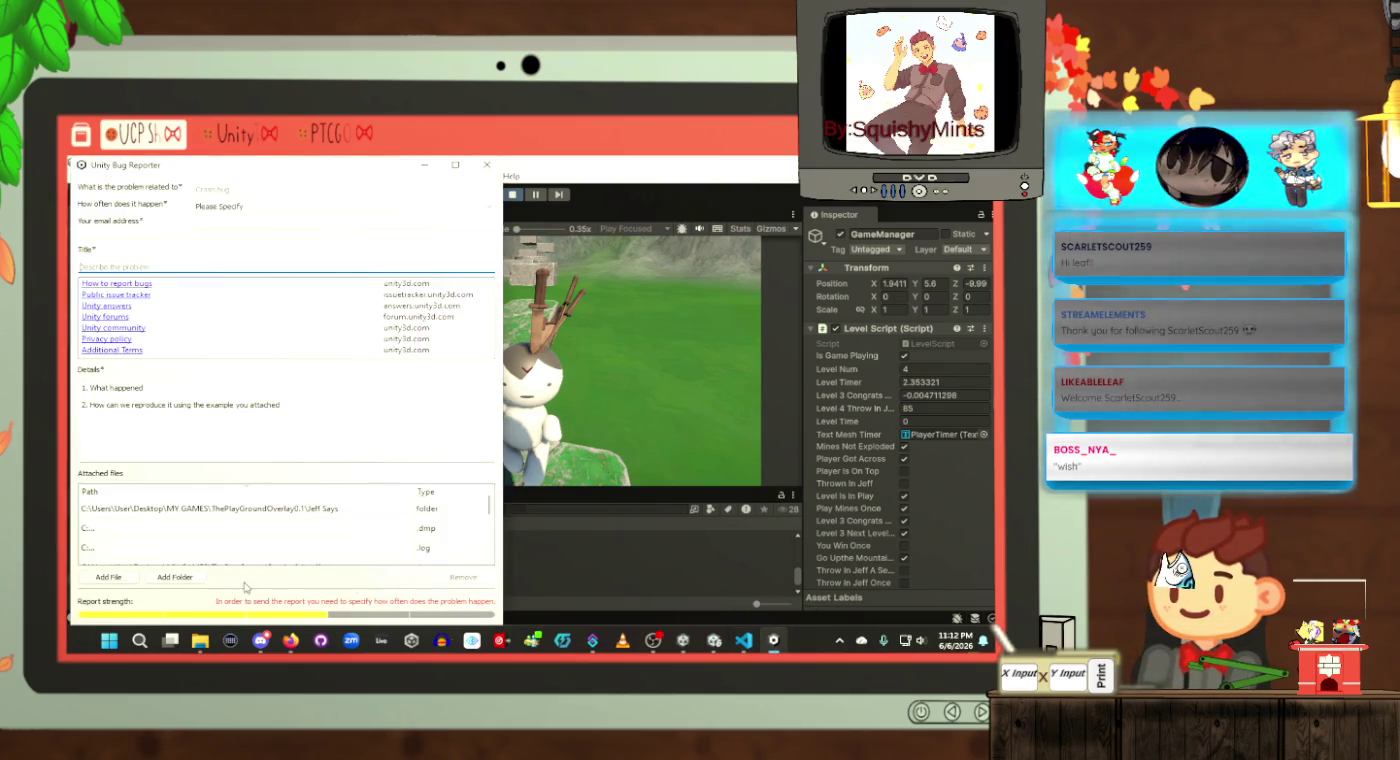
Step: Review the attached log, crash.dmp and project folder files, then close the Bug Reporter
{"action": "scroll", "coordinate": [268, 528], "scroll_direction": "down", "scroll_amount": 3}
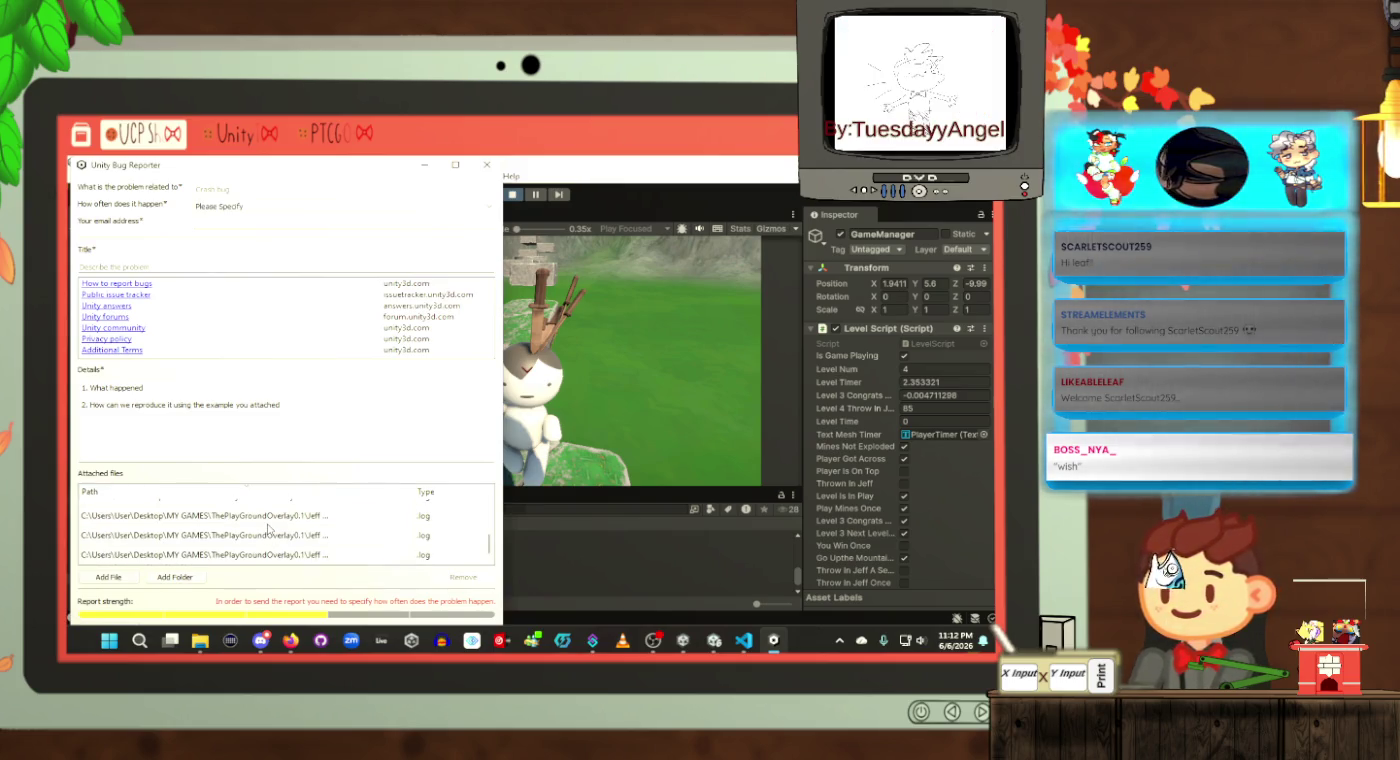
{"action": "scroll", "coordinate": [268, 531], "scroll_direction": "up", "scroll_amount": 3}
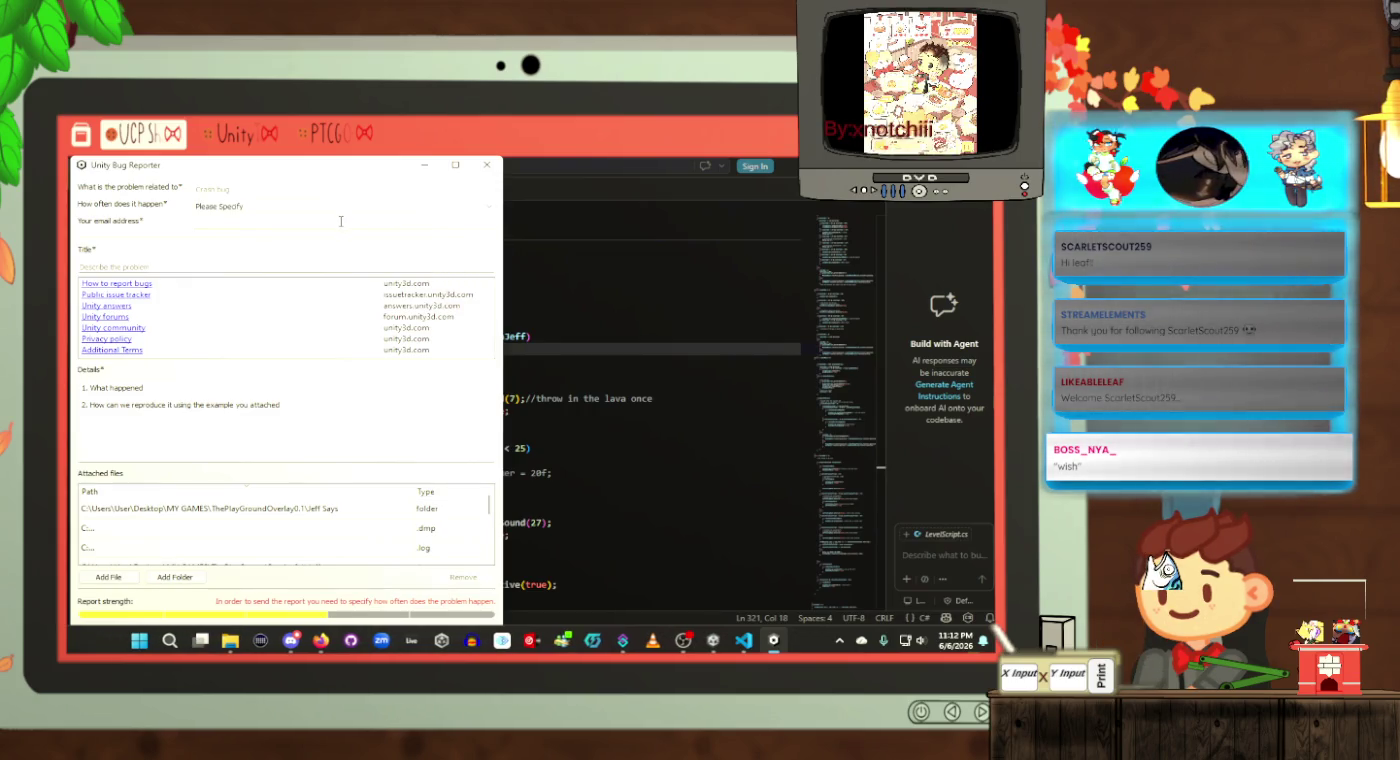
{"action": "scroll", "coordinate": [285, 528], "scroll_direction": "down", "scroll_amount": 3}
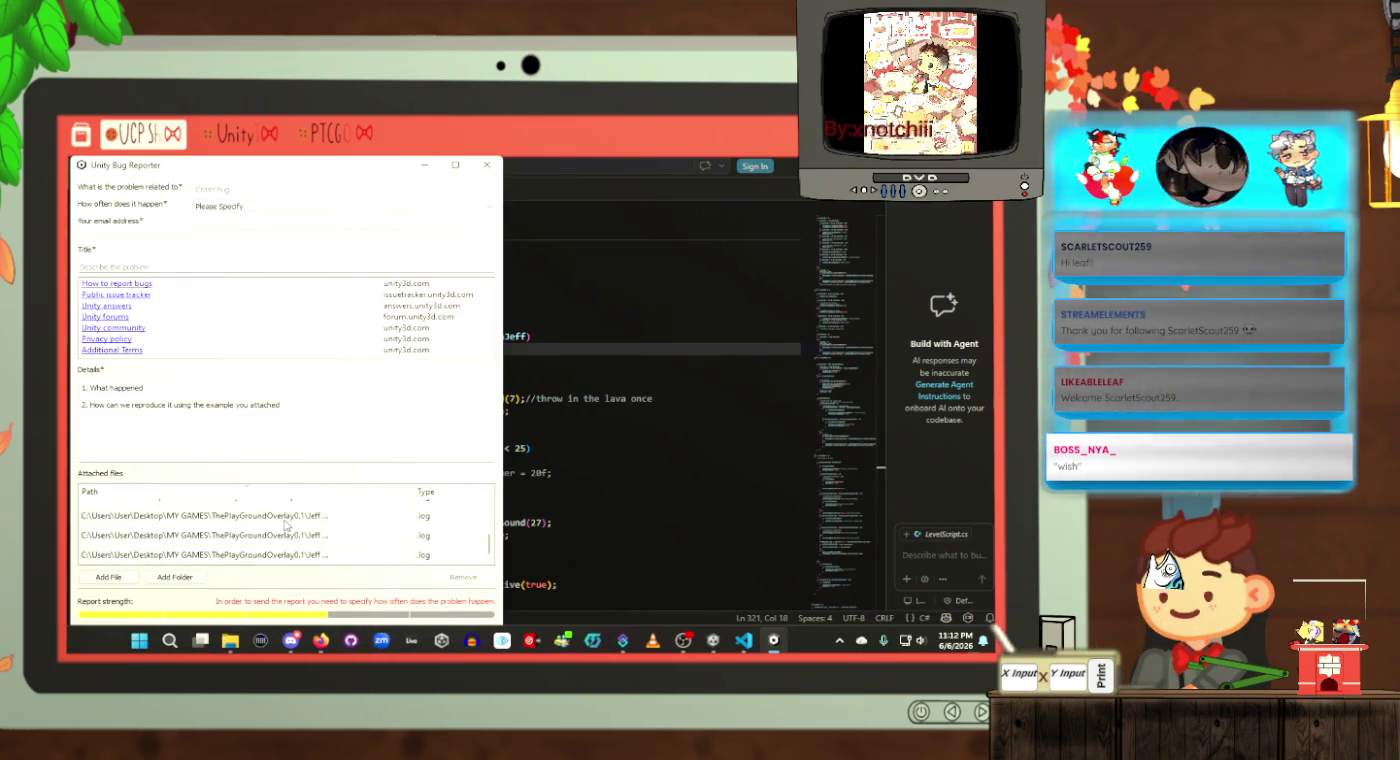
{"action": "left_click", "coordinate": [286, 519]}
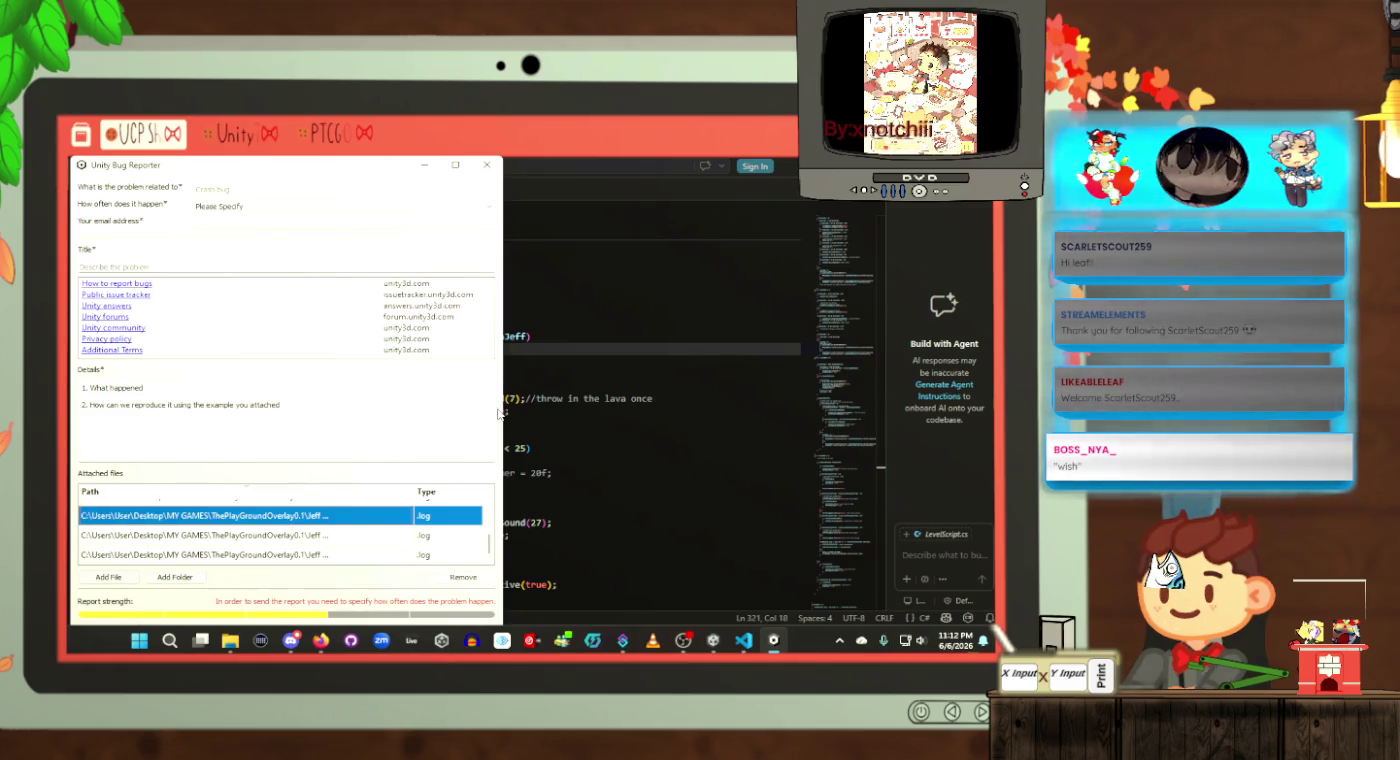
{"action": "left_click_drag", "start_coordinate": [503, 412], "coordinate": [811, 397]}
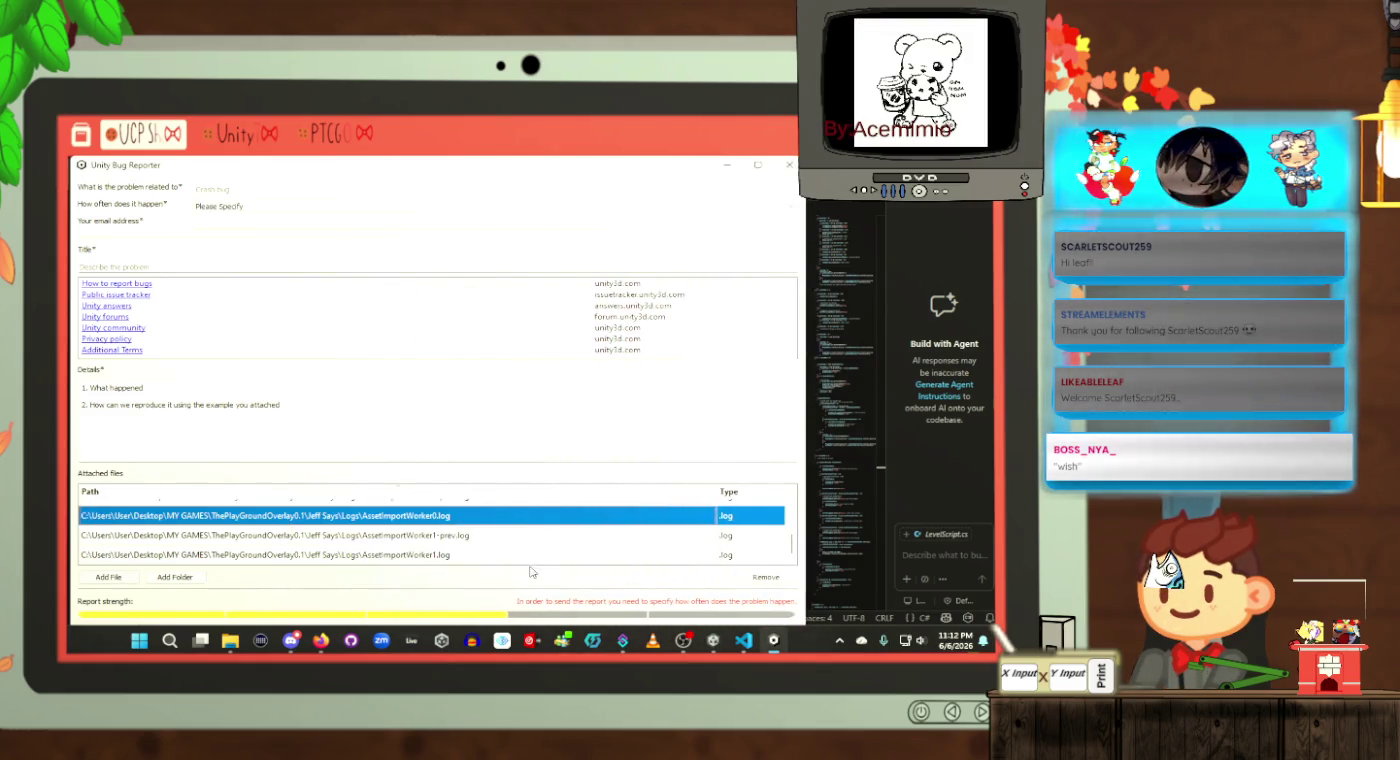
{"action": "scroll", "coordinate": [505, 561], "scroll_direction": "up", "scroll_amount": 3}
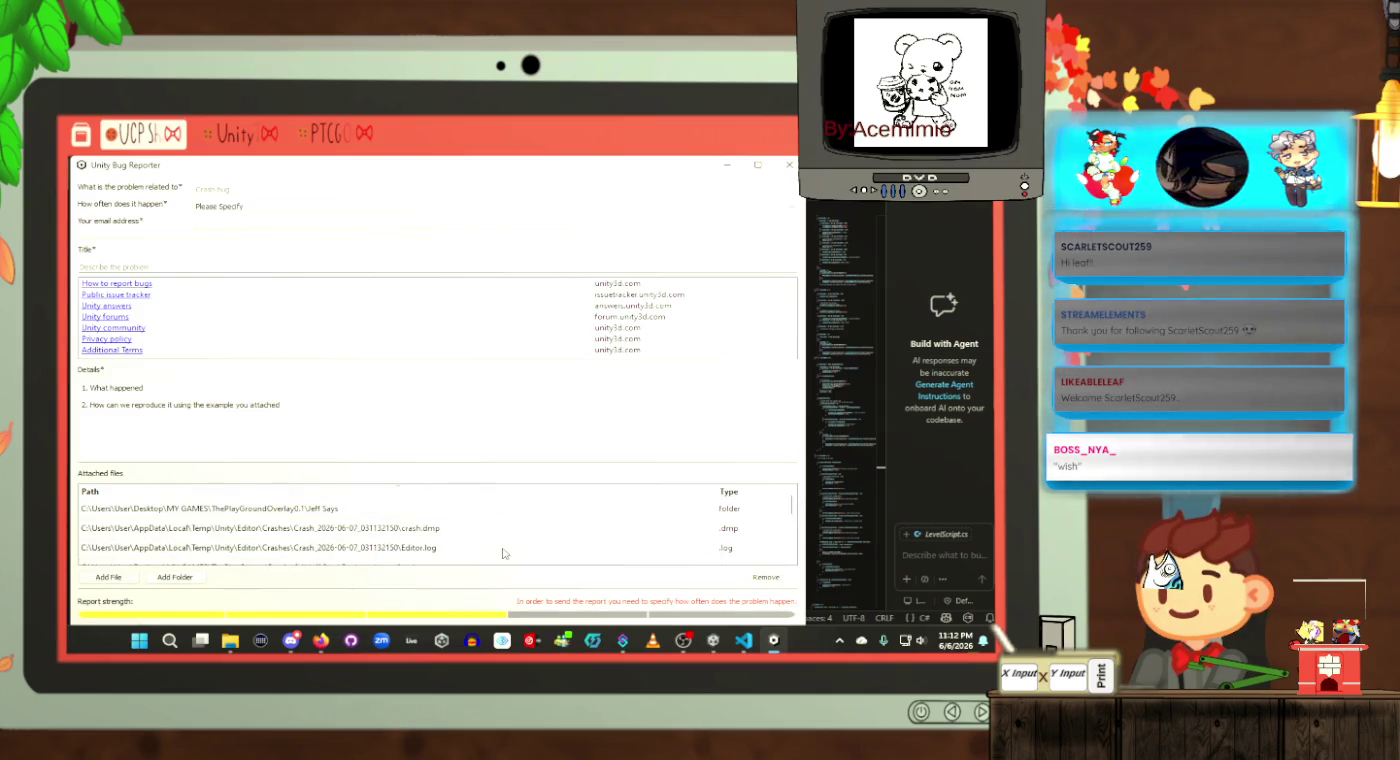
{"action": "left_click", "coordinate": [452, 533]}
{"action": "left_click", "coordinate": [451, 513]}
{"action": "left_click", "coordinate": [789, 164]}
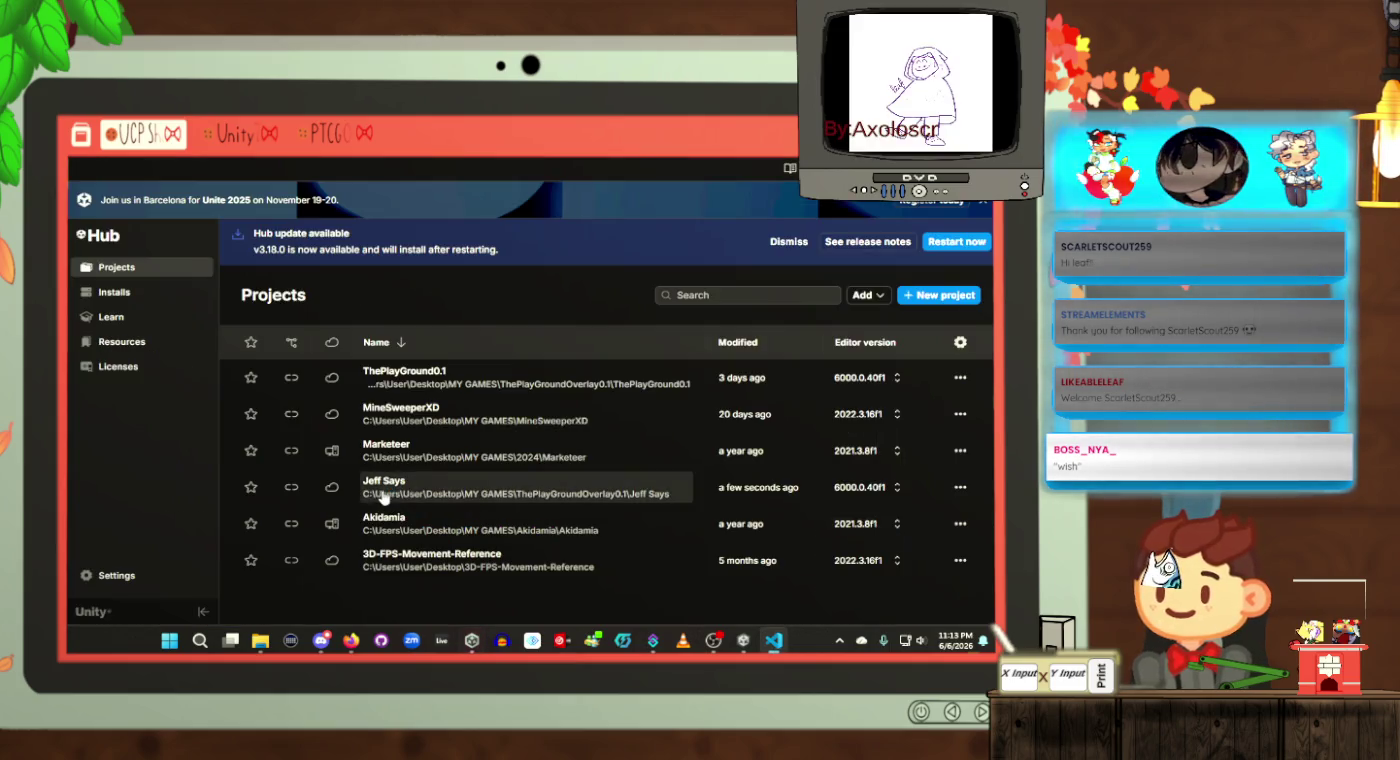
Step: Open the Jeff Says project from Unity Hub and return to LevelScript.cs in VS Code
{"action": "mouse_move", "coordinate": [718, 648]}
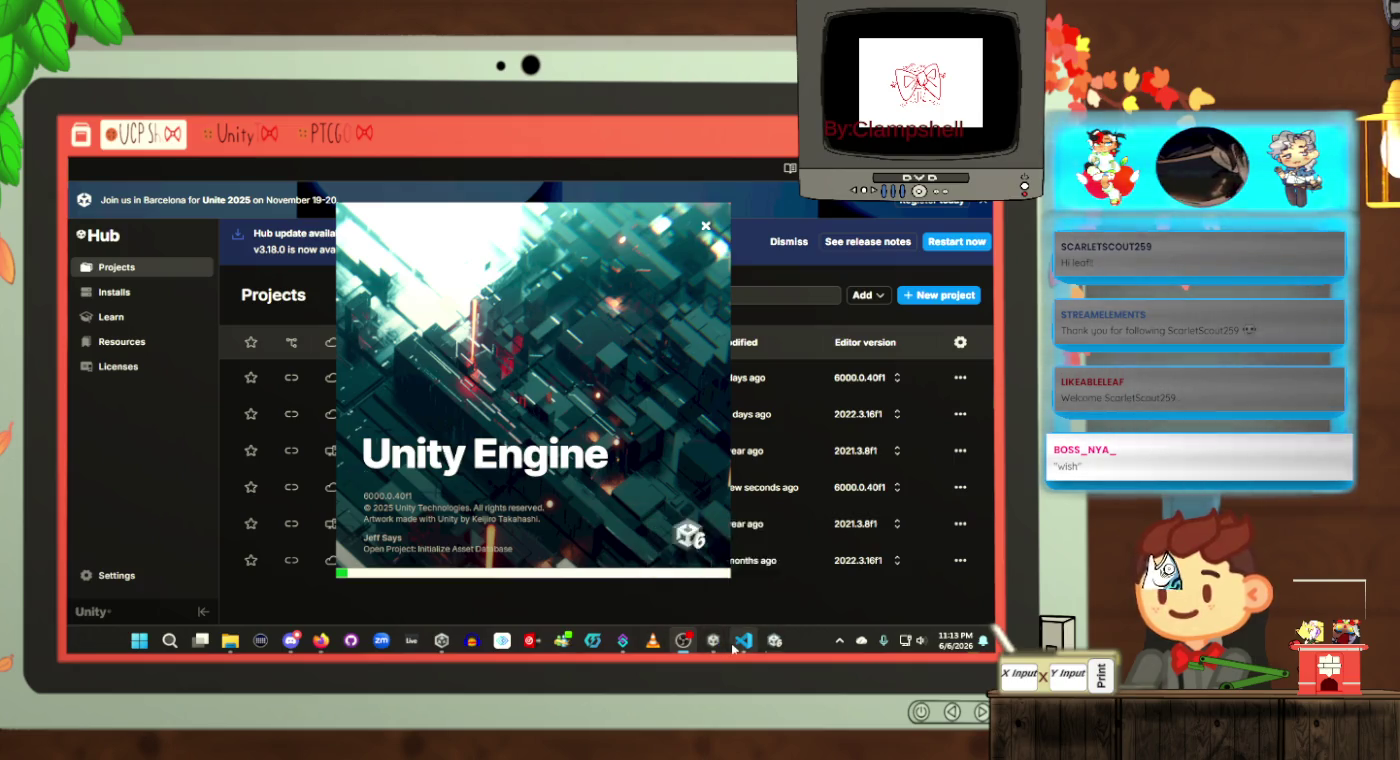
{"action": "left_click", "coordinate": [742, 646]}
{"action": "left_click", "coordinate": [574, 496]}
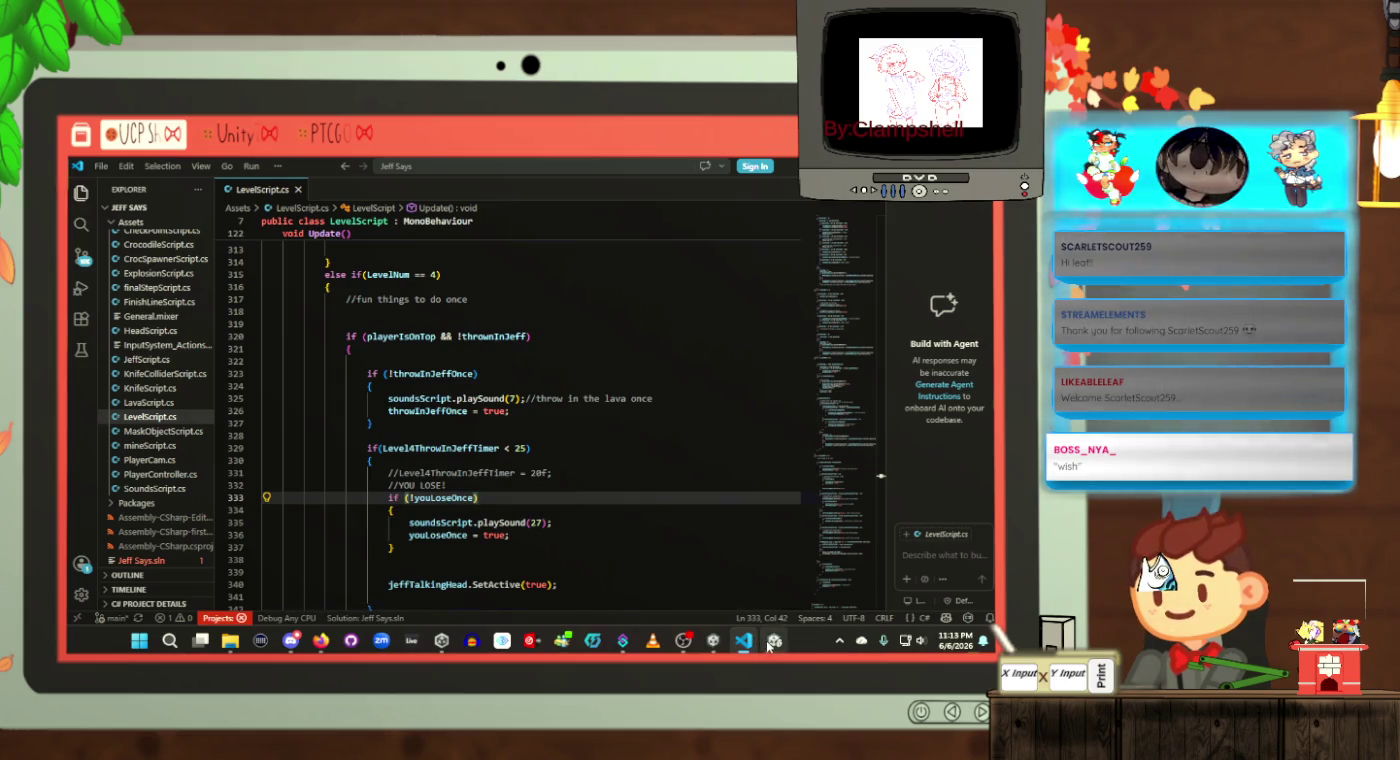
Step: Place the caret on the commented-out timer reset line 331, then switch to the Unity editor
{"action": "mouse_move", "coordinate": [768, 646]}
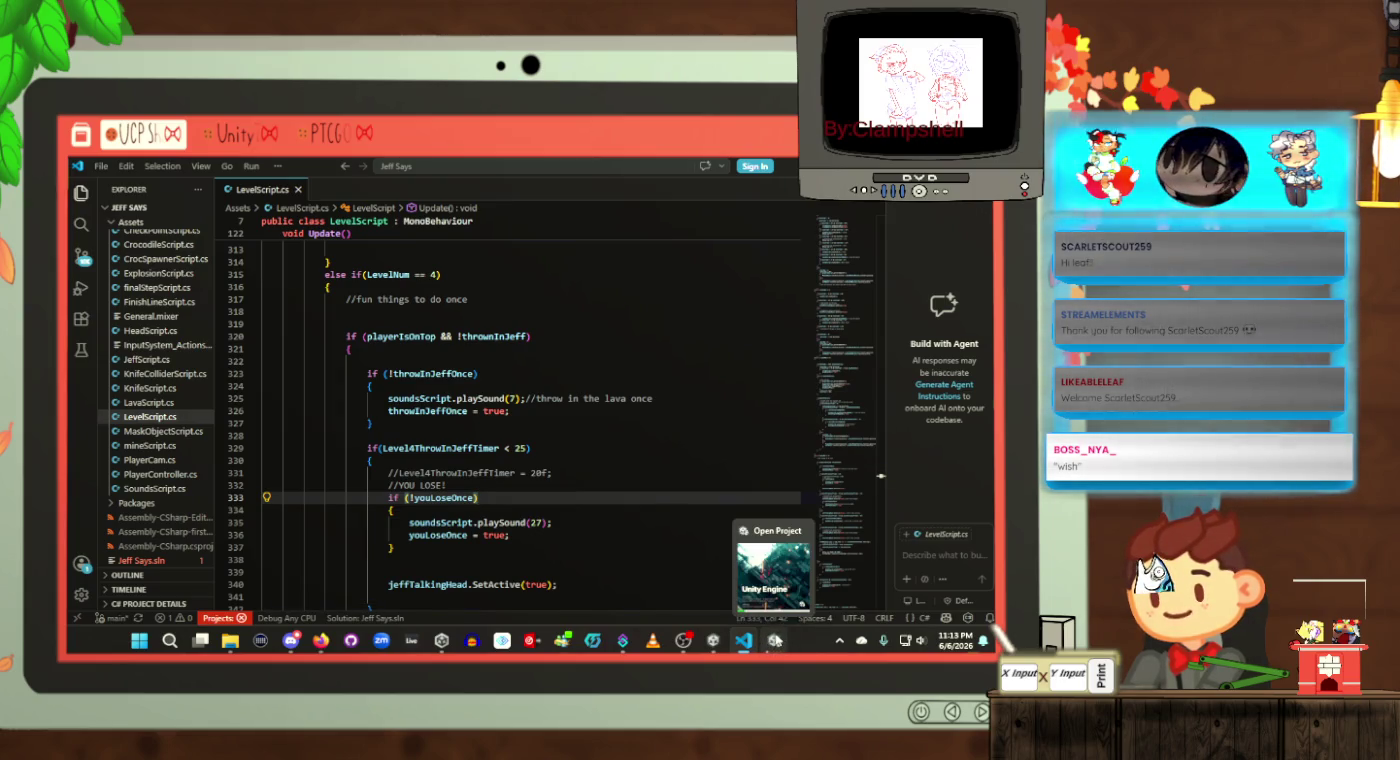
{"action": "left_click", "coordinate": [540, 472]}
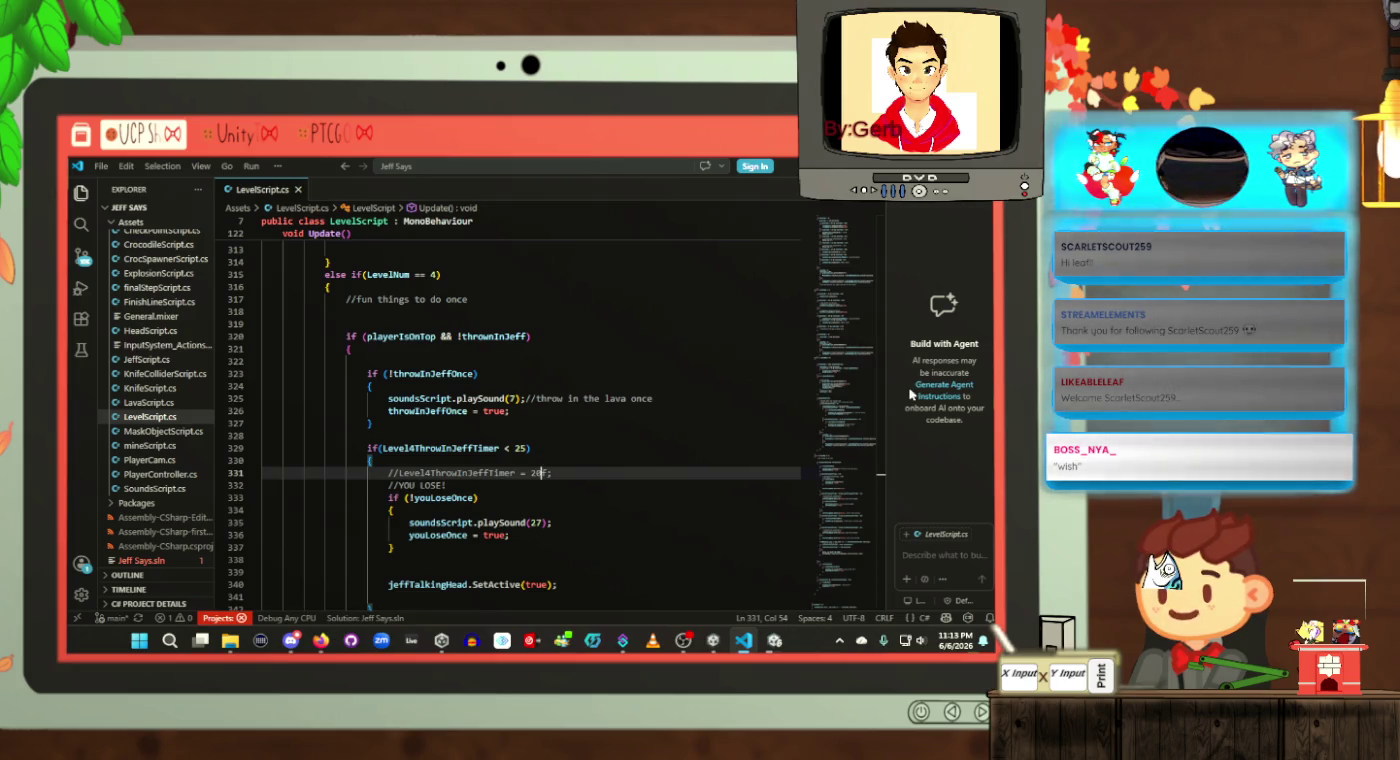
{"action": "mouse_move", "coordinate": [774, 639]}
{"action": "mouse_move", "coordinate": [778, 594]}
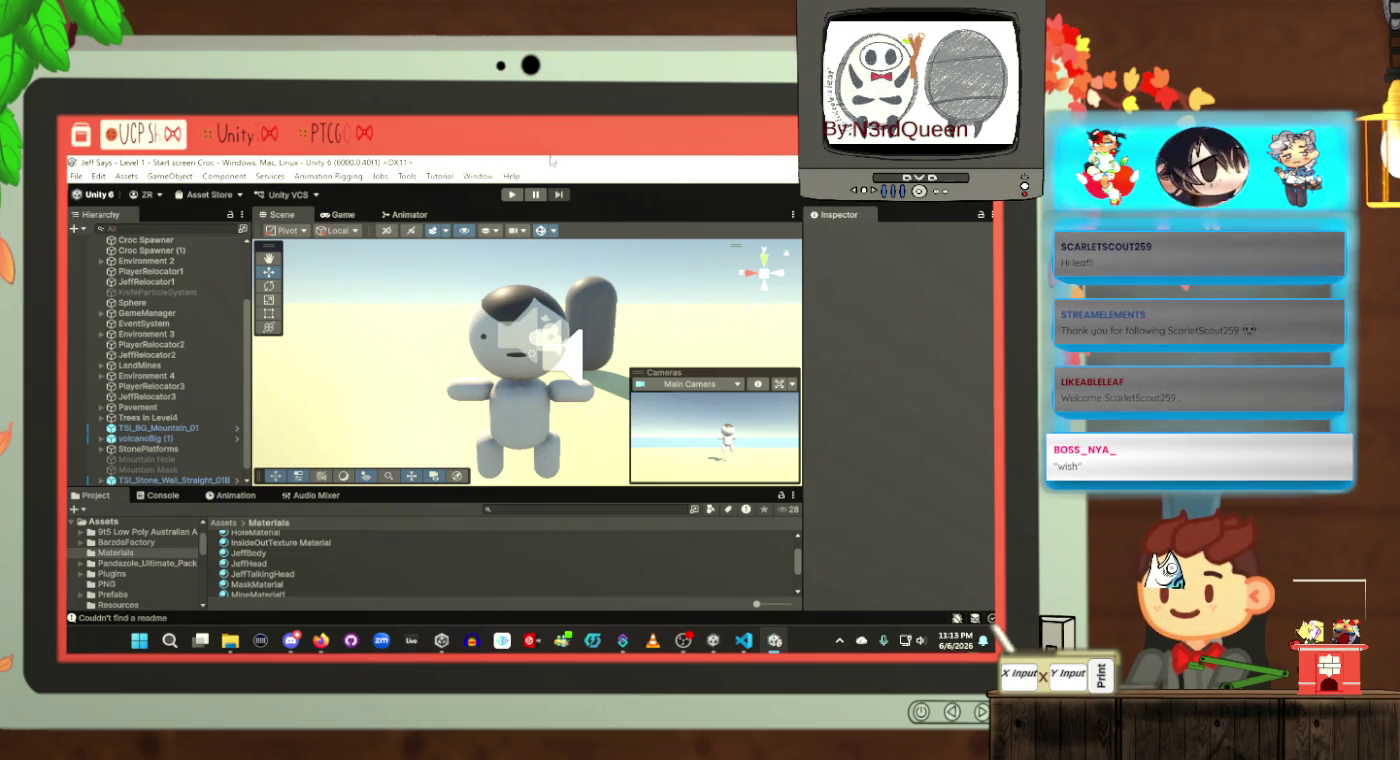
Step: Enter play mode, start the game from the Jeff Says! PLAY menu, then return to LevelScript.cs
{"action": "scroll", "coordinate": [124, 396], "scroll_direction": "up", "scroll_amount": 3}
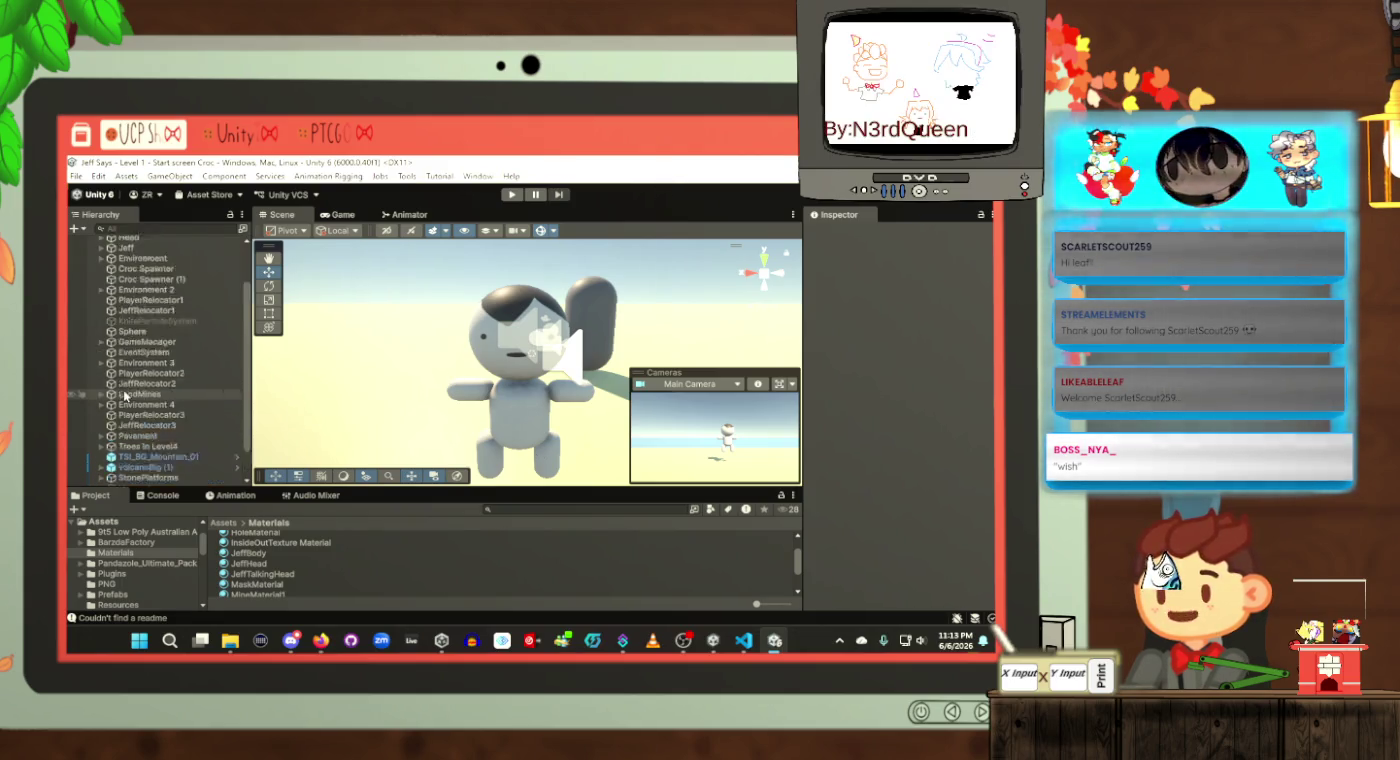
{"action": "scroll", "coordinate": [125, 396], "scroll_direction": "down", "scroll_amount": 4}
{"action": "mouse_move", "coordinate": [300, 391]}
{"action": "left_mouse_down"}
{"action": "mouse_move", "coordinate": [243, 386]}
{"action": "mouse_move", "coordinate": [235, 401]}
{"action": "mouse_move", "coordinate": [310, 389]}
{"action": "left_mouse_up"}
{"action": "left_click", "coordinate": [511, 193]}
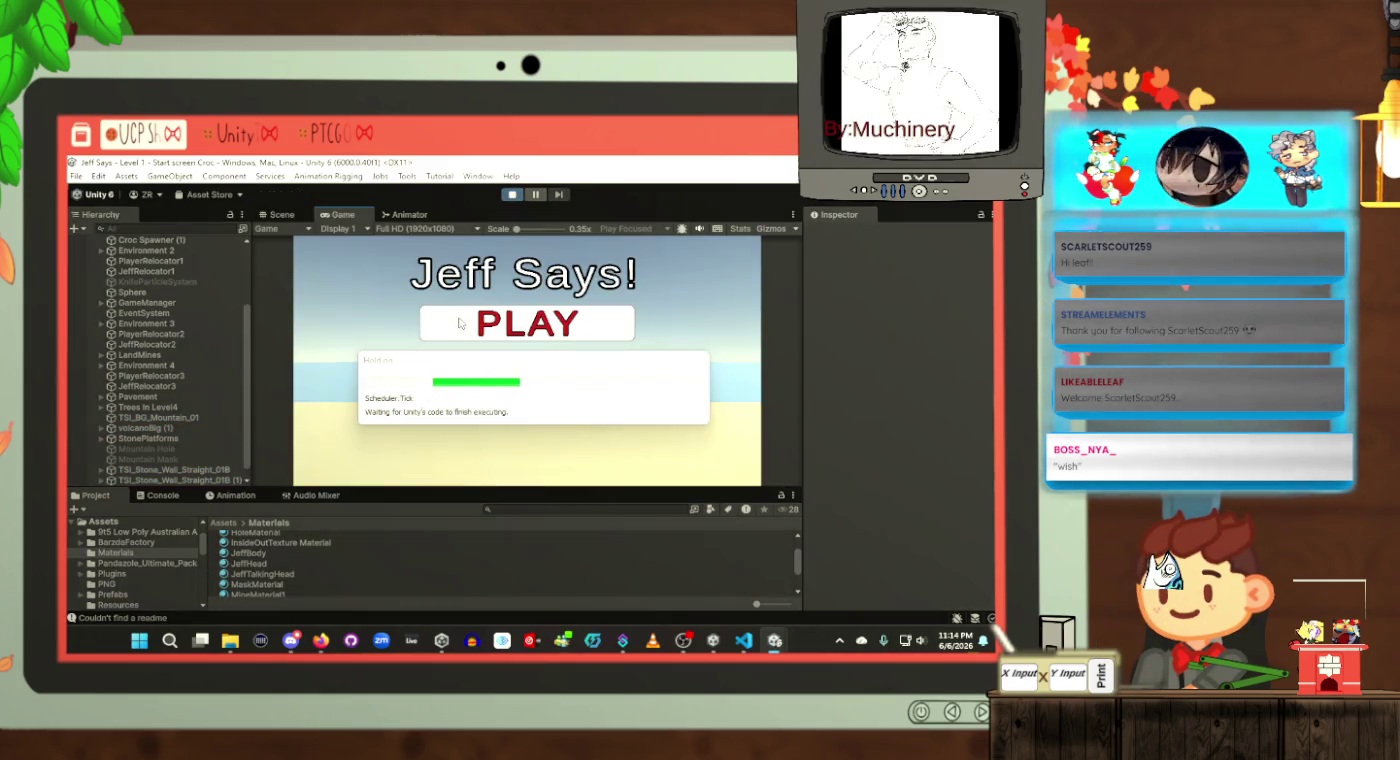
{"action": "left_click", "coordinate": [544, 320]}
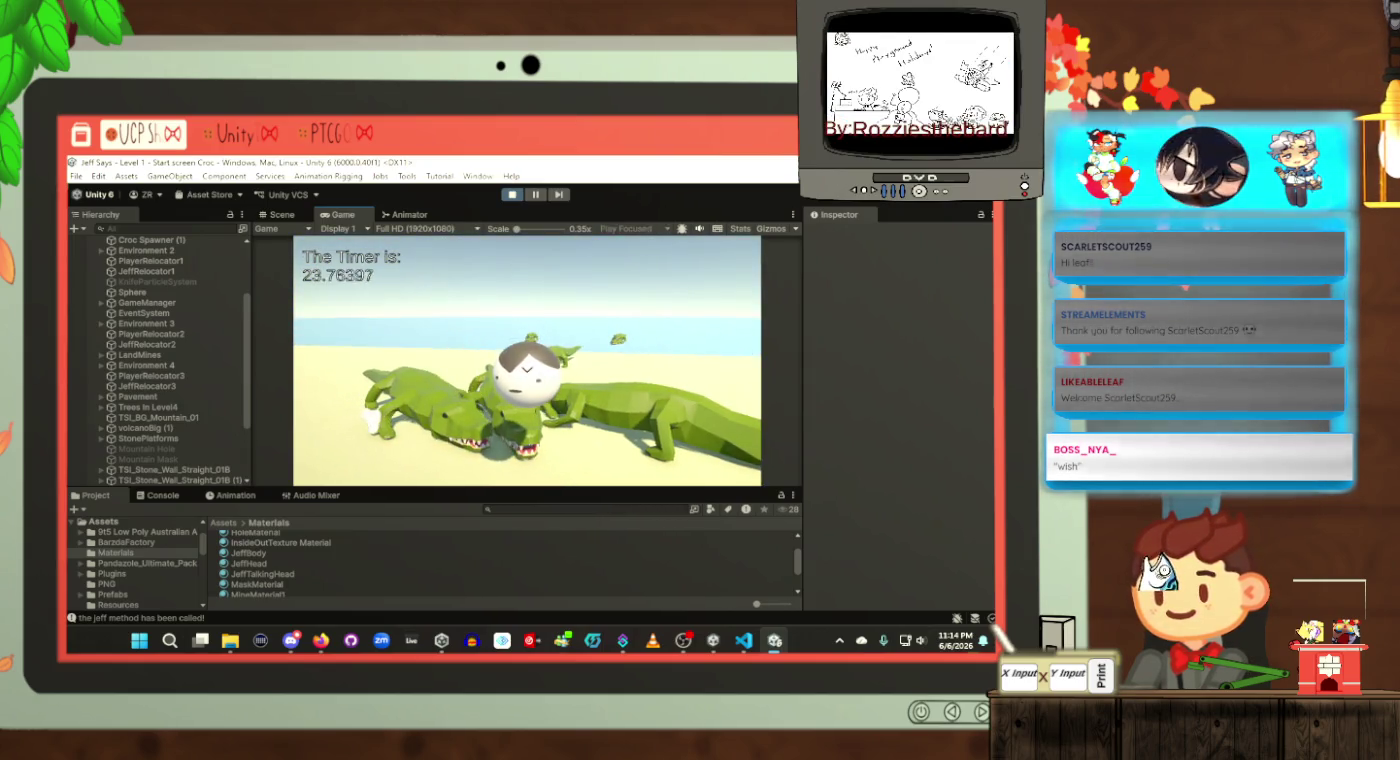
{"action": "left_click", "coordinate": [742, 640]}
{"action": "scroll", "coordinate": [846, 594], "scroll_direction": "down", "scroll_amount": 20}
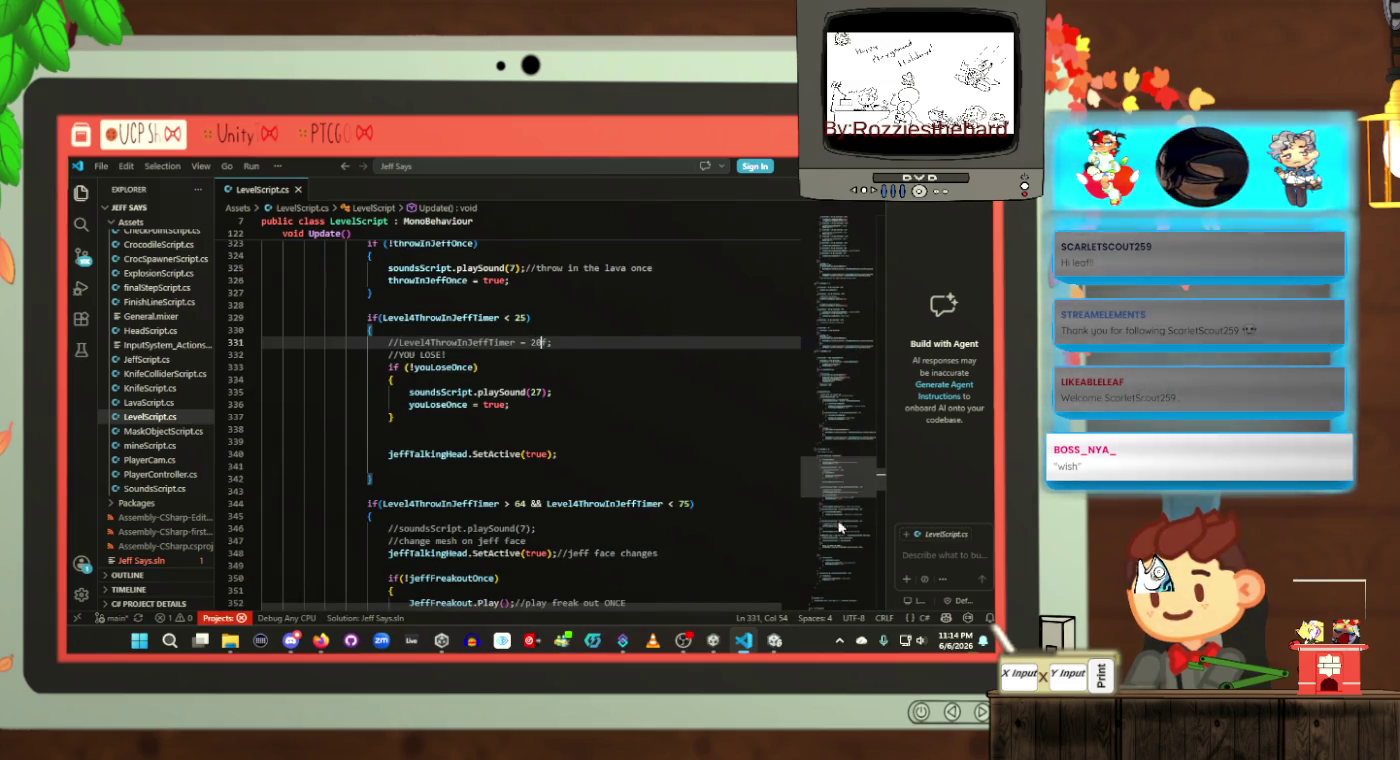
{"action": "scroll", "coordinate": [845, 594], "scroll_direction": "down", "scroll_amount": 5}
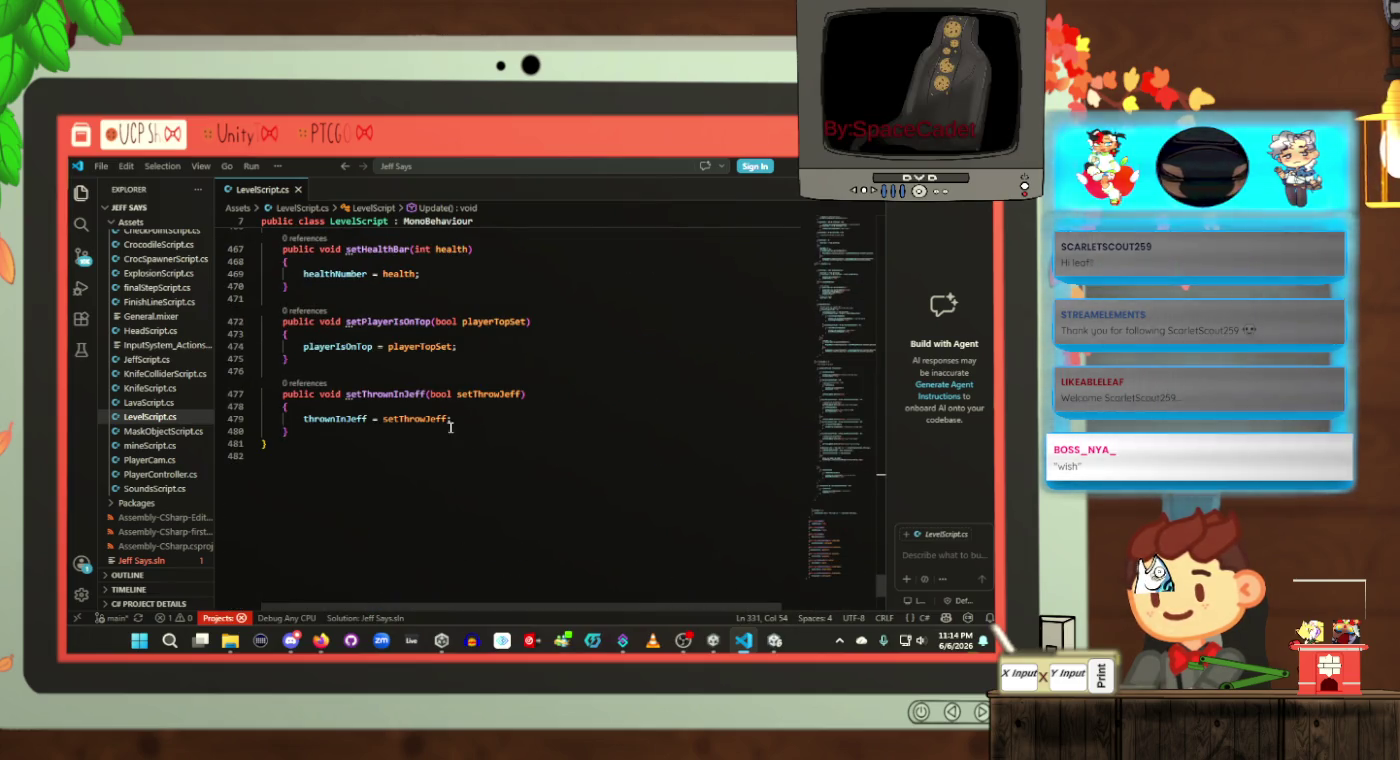
{"action": "scroll", "coordinate": [472, 431], "scroll_direction": "up", "scroll_amount": 5}
{"action": "scroll", "coordinate": [473, 431], "scroll_direction": "up", "scroll_amount": 10}
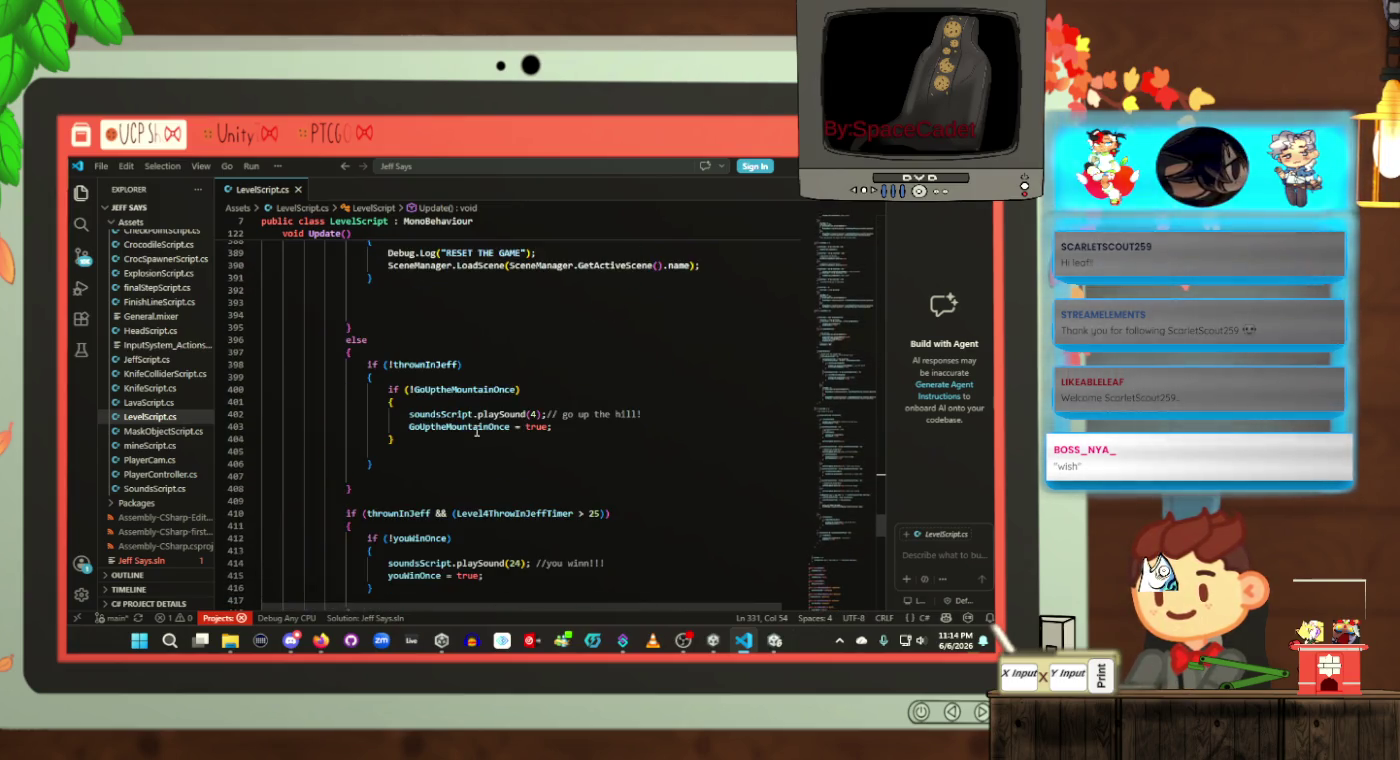
{"action": "scroll", "coordinate": [476, 430], "scroll_direction": "up", "scroll_amount": 3}
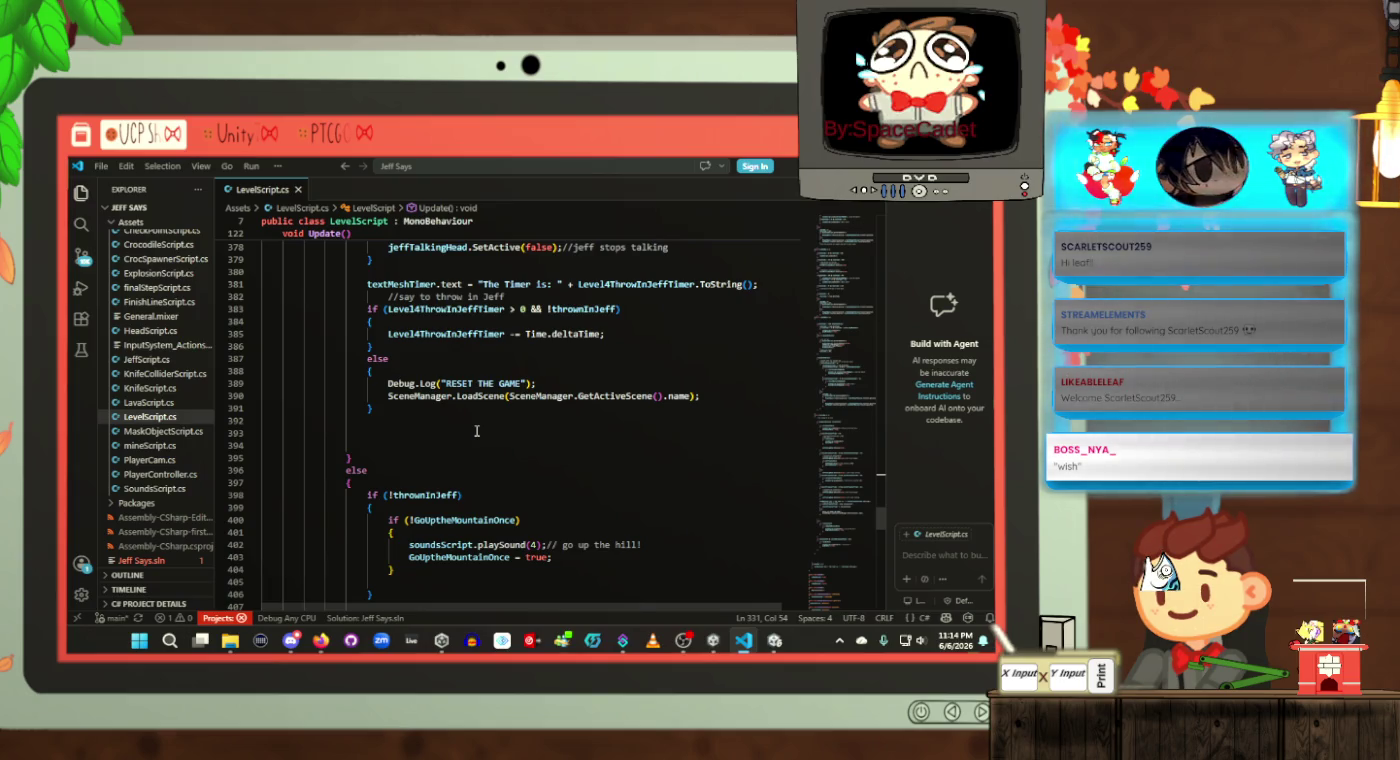
{"action": "scroll", "coordinate": [475, 431], "scroll_direction": "up", "scroll_amount": 2}
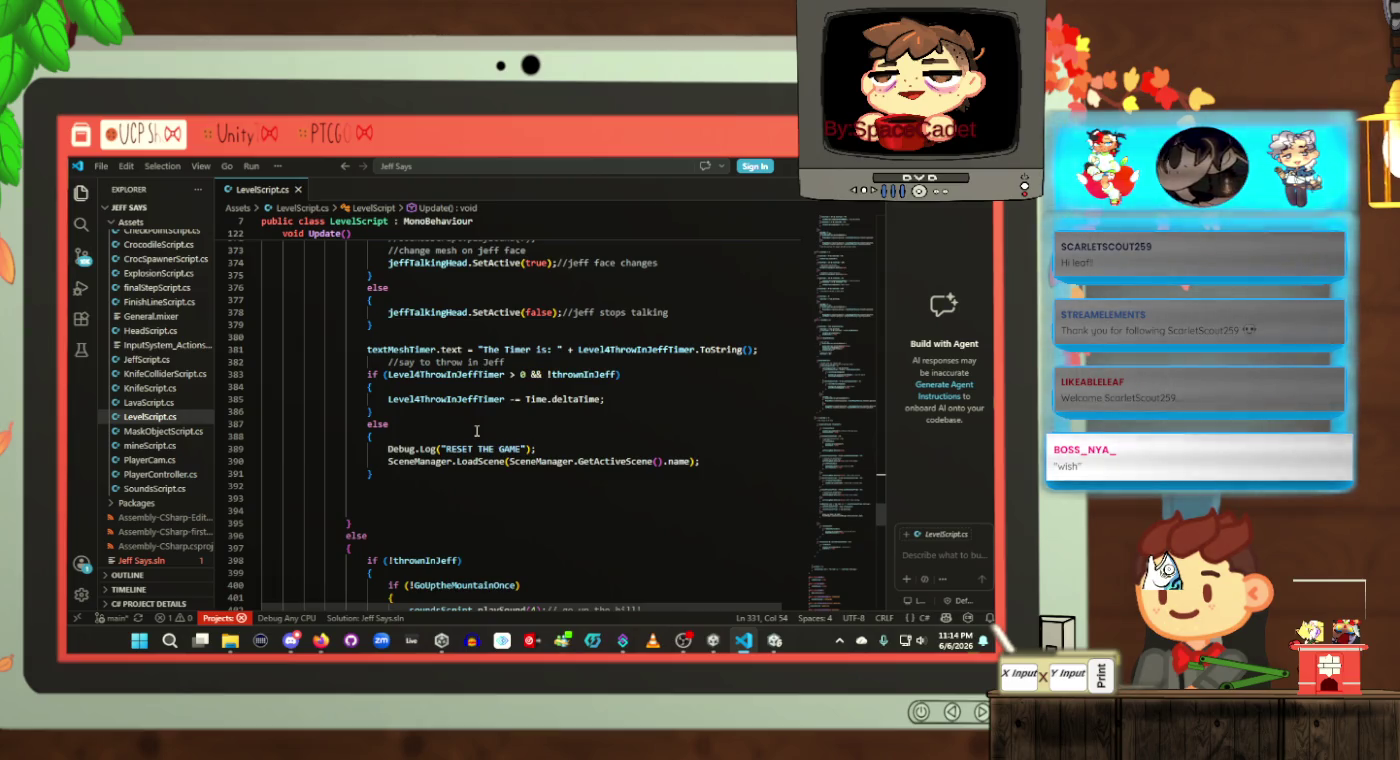
{"action": "scroll", "coordinate": [476, 432], "scroll_direction": "up", "scroll_amount": 2}
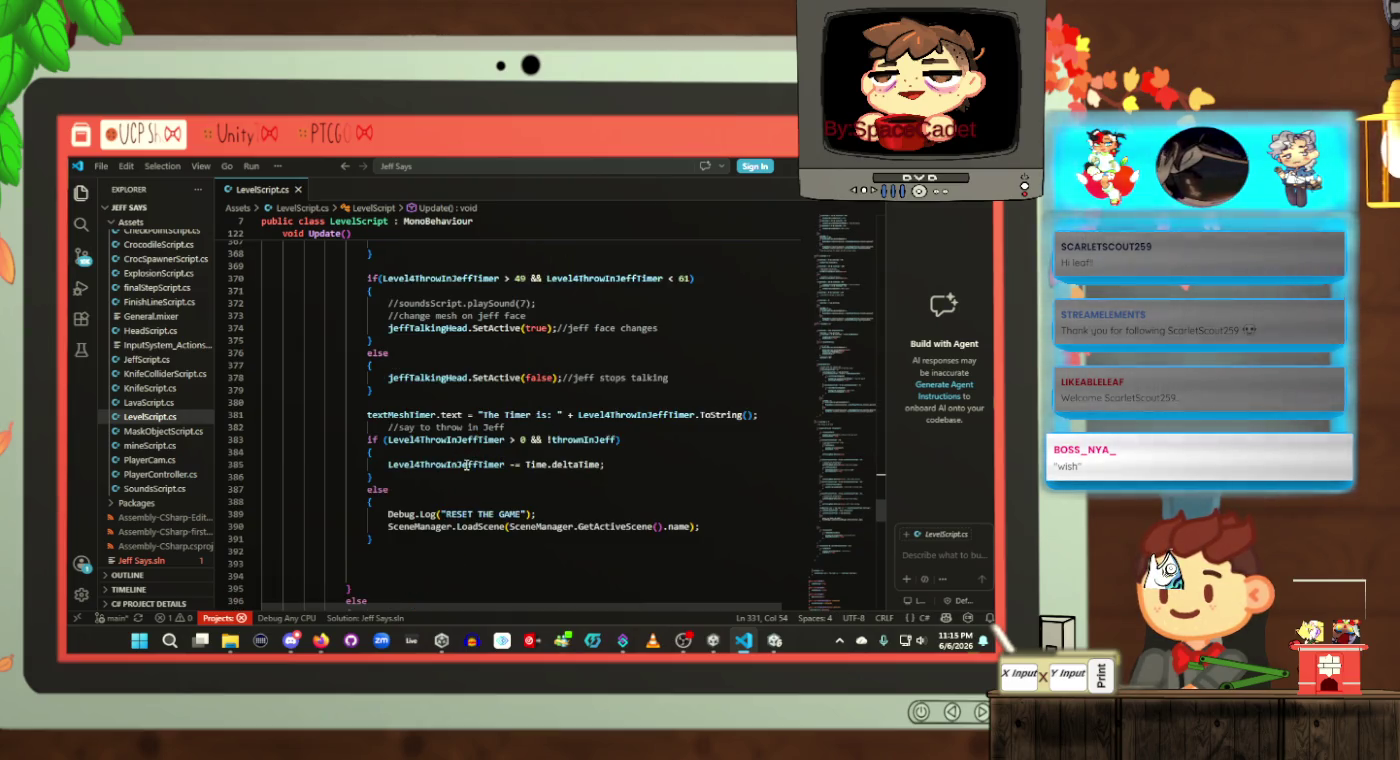
{"action": "double_click", "coordinate": [466, 465]}
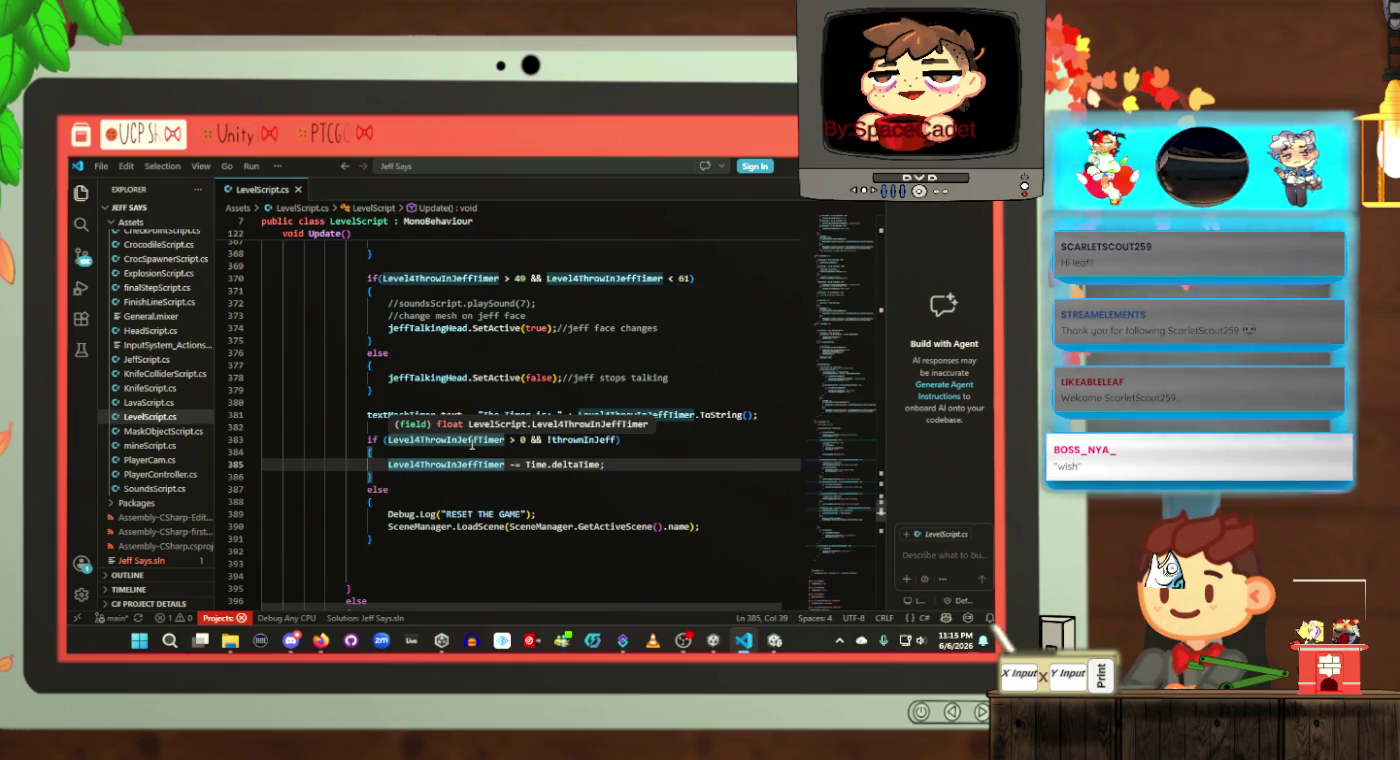
{"action": "double_click", "coordinate": [471, 440]}
{"action": "scroll", "coordinate": [472, 444], "scroll_direction": "up", "scroll_amount": 3}
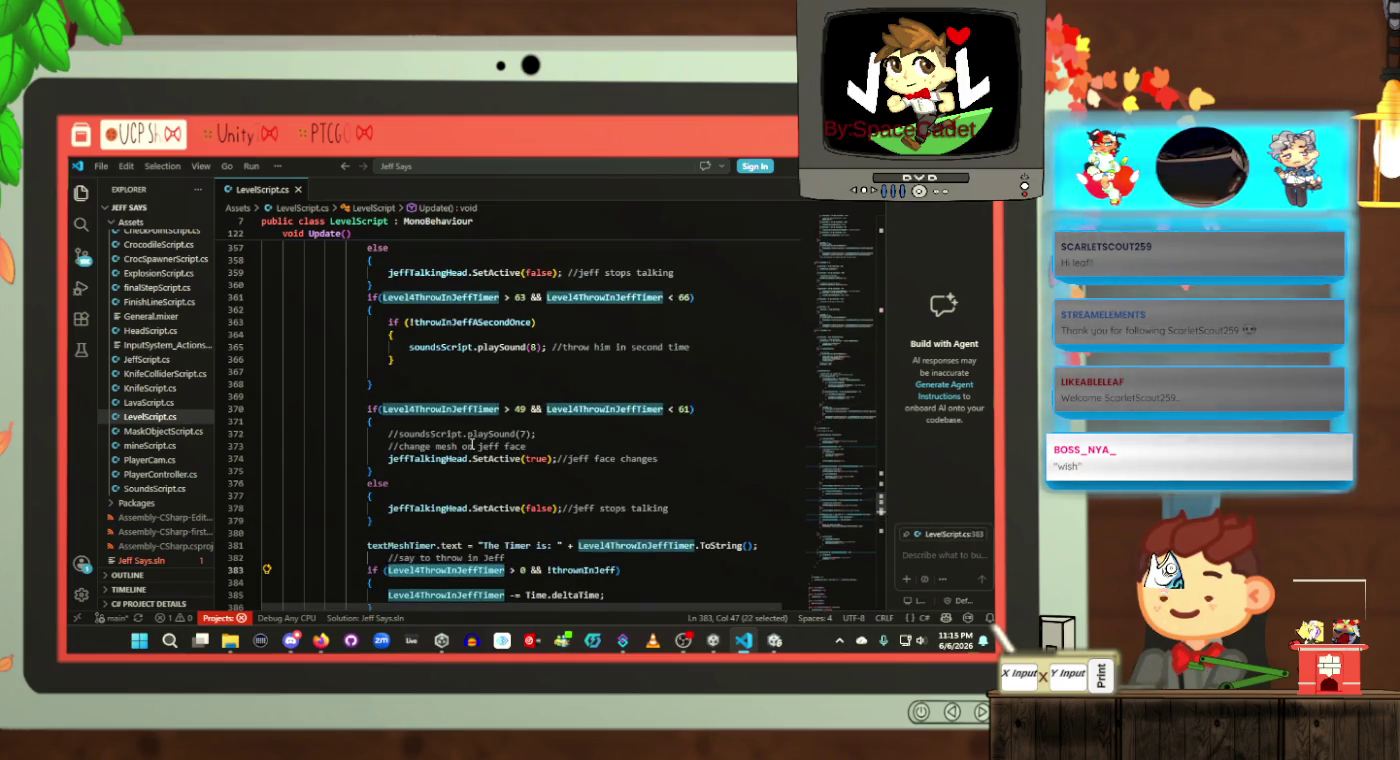
{"action": "scroll", "coordinate": [473, 445], "scroll_direction": "down", "scroll_amount": 2}
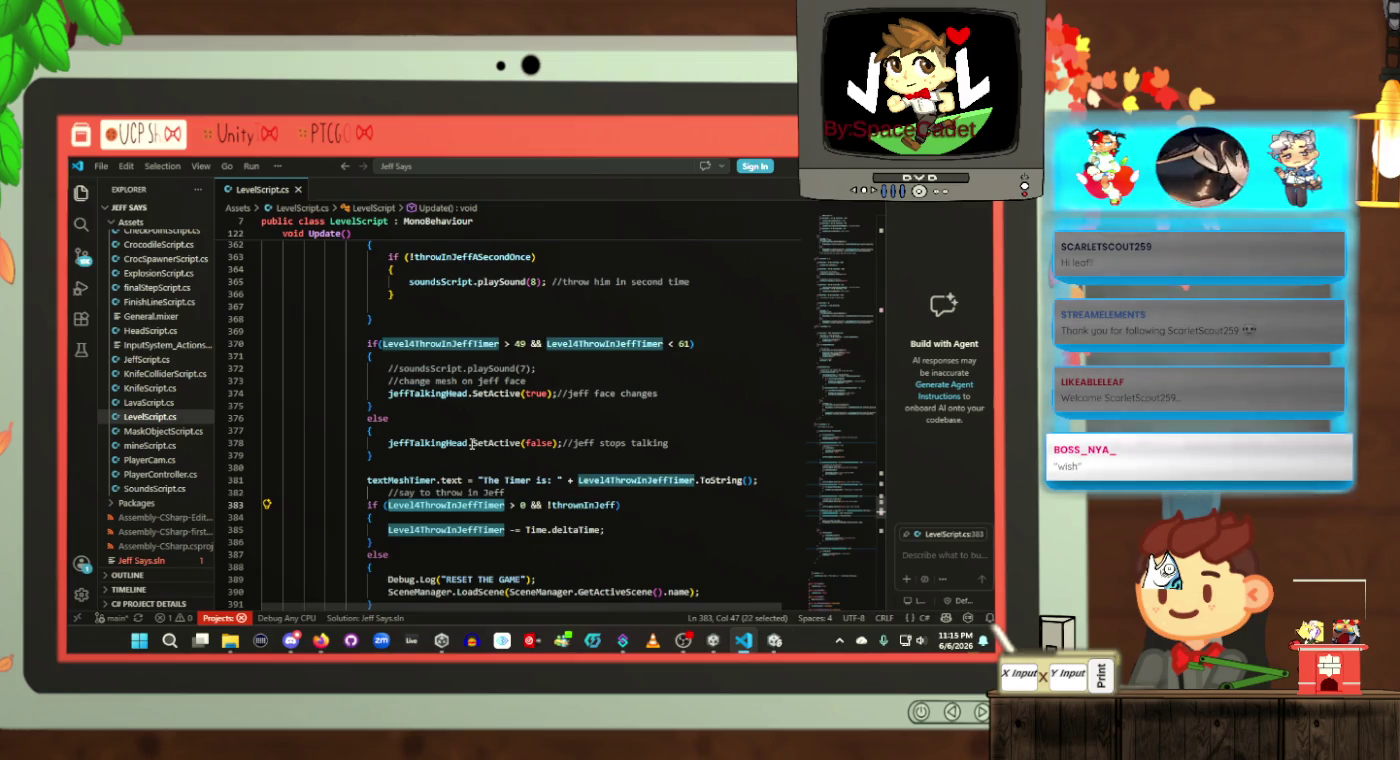
{"action": "scroll", "coordinate": [471, 444], "scroll_direction": "up", "scroll_amount": 15}
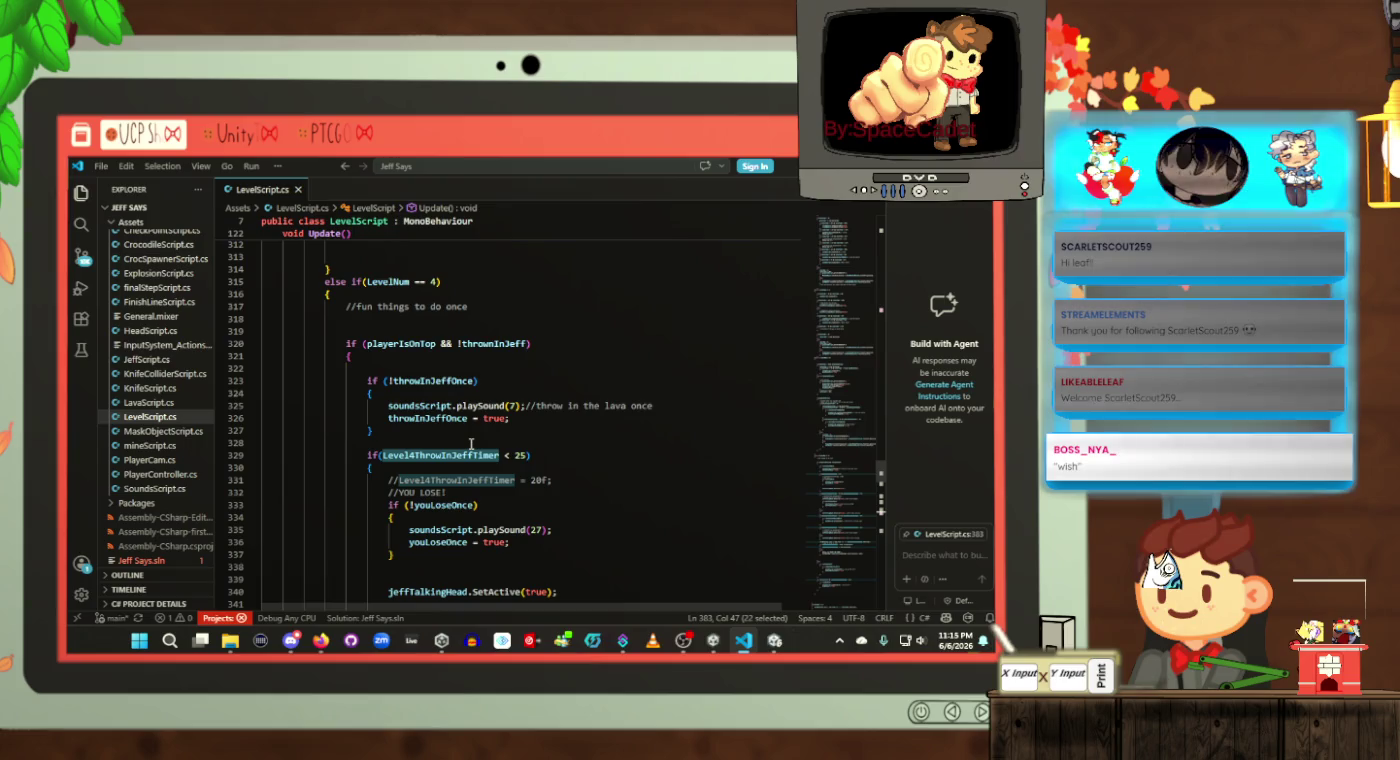
{"action": "scroll", "coordinate": [471, 444], "scroll_direction": "down", "scroll_amount": 14}
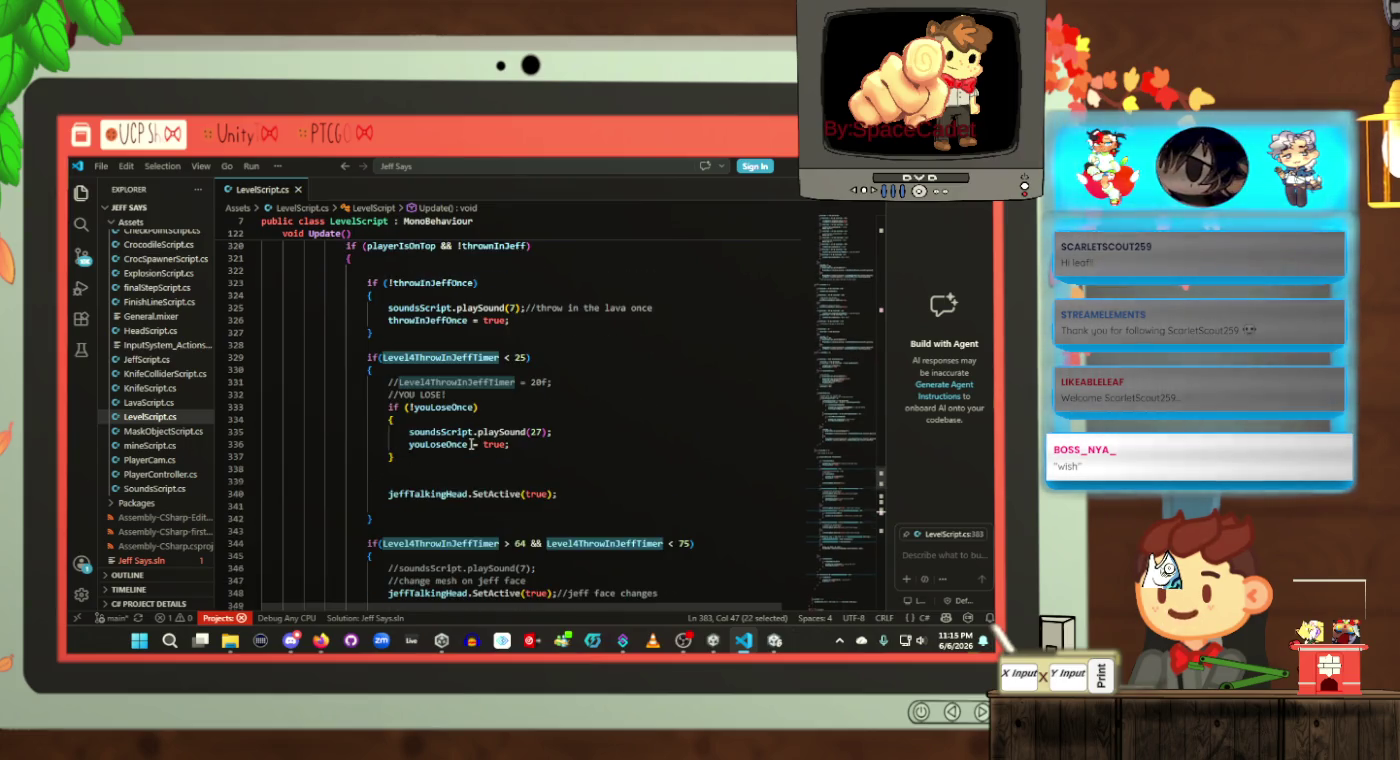
{"action": "scroll", "coordinate": [471, 444], "scroll_direction": "down", "scroll_amount": 6}
{"action": "scroll", "coordinate": [472, 444], "scroll_direction": "up", "scroll_amount": 6}
{"action": "scroll", "coordinate": [471, 444], "scroll_direction": "down", "scroll_amount": 4}
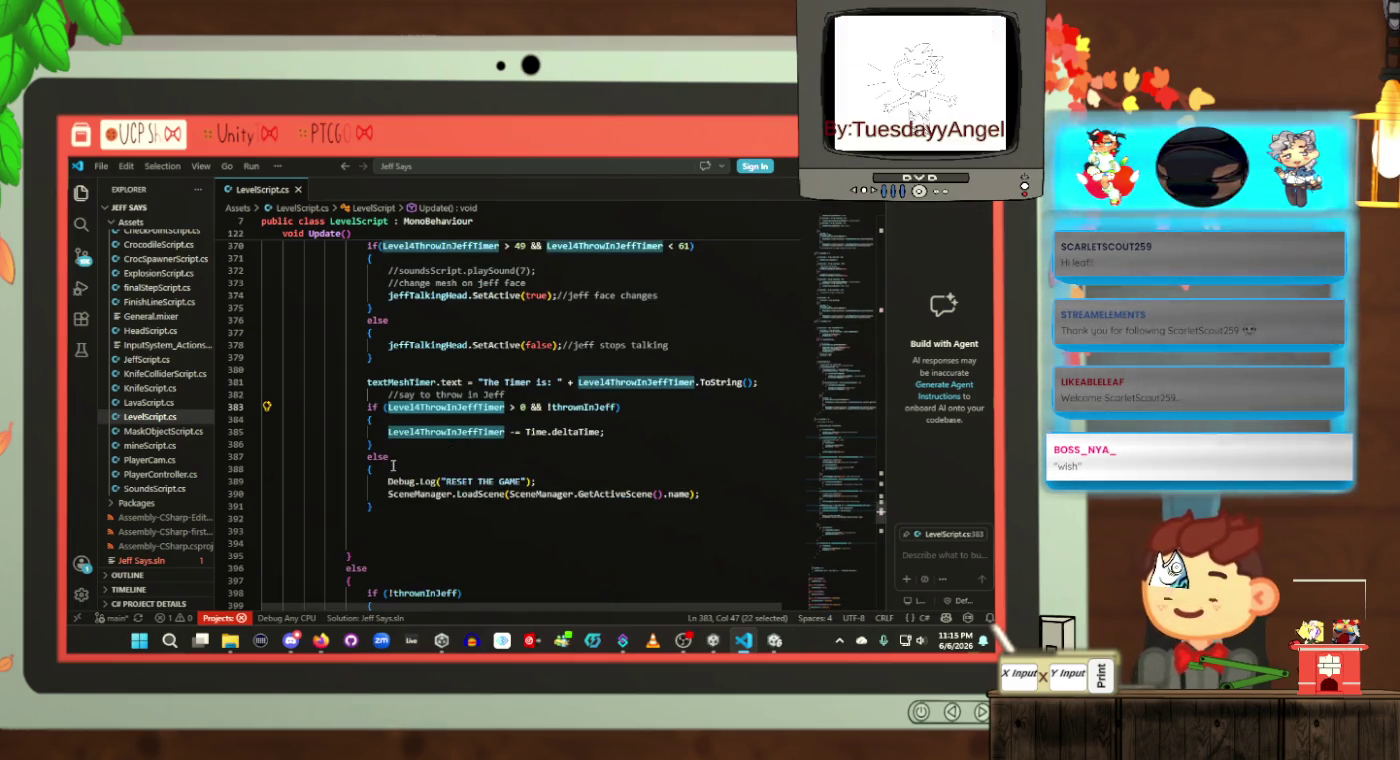
{"action": "scroll", "coordinate": [395, 462], "scroll_direction": "up", "scroll_amount": 5}
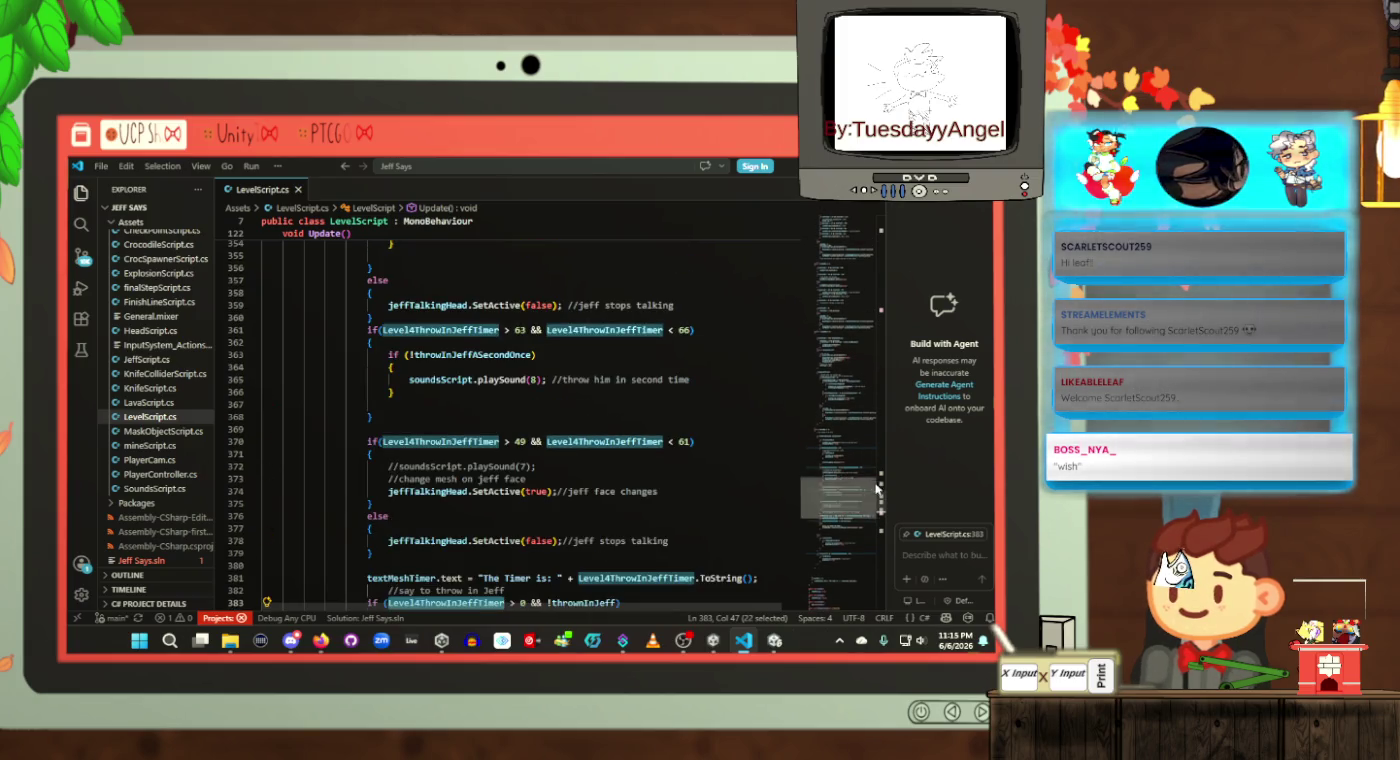
{"action": "mouse_move", "coordinate": [881, 505]}
{"action": "left_mouse_down"}
{"action": "mouse_move", "coordinate": [846, 250]}
{"action": "mouse_move", "coordinate": [811, 212]}
{"action": "mouse_move", "coordinate": [843, 519]}
{"action": "left_mouse_up"}
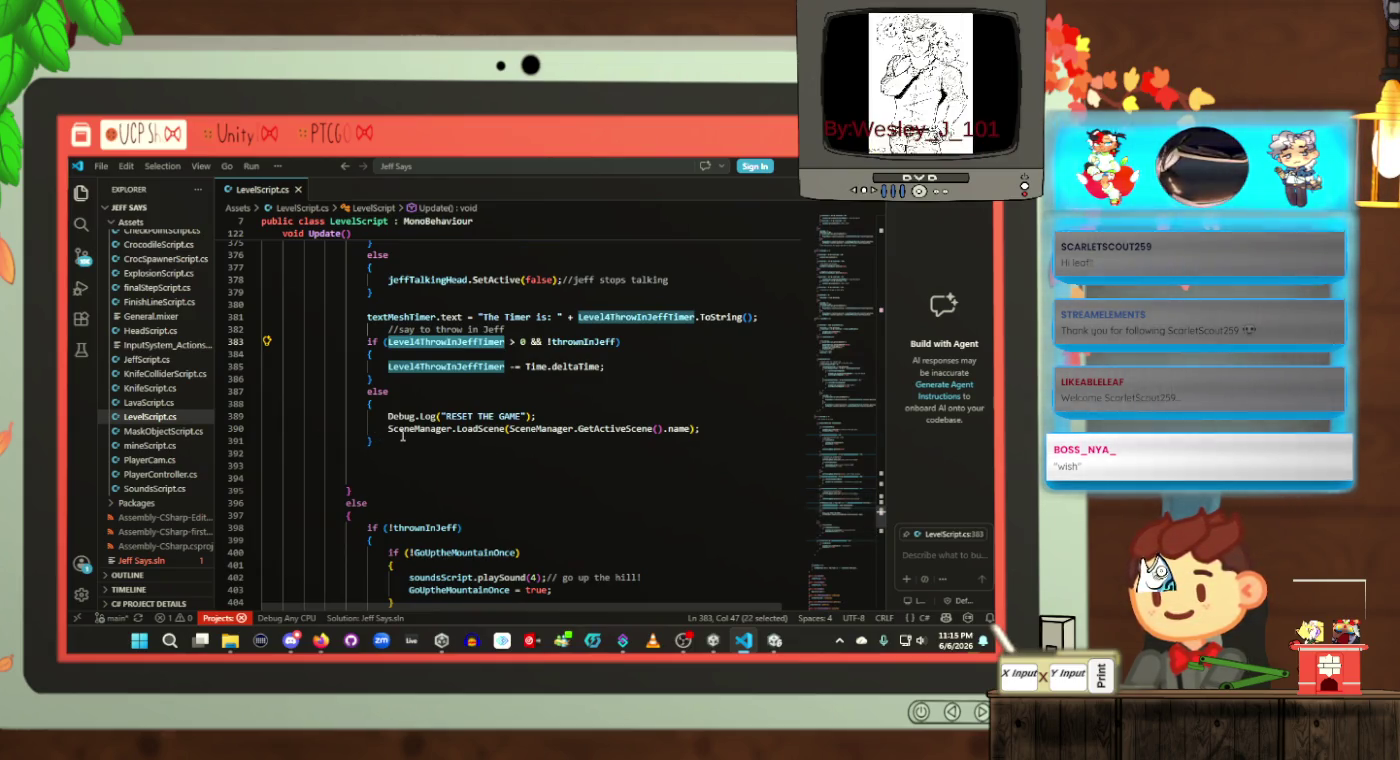
{"action": "left_click", "coordinate": [402, 438]}
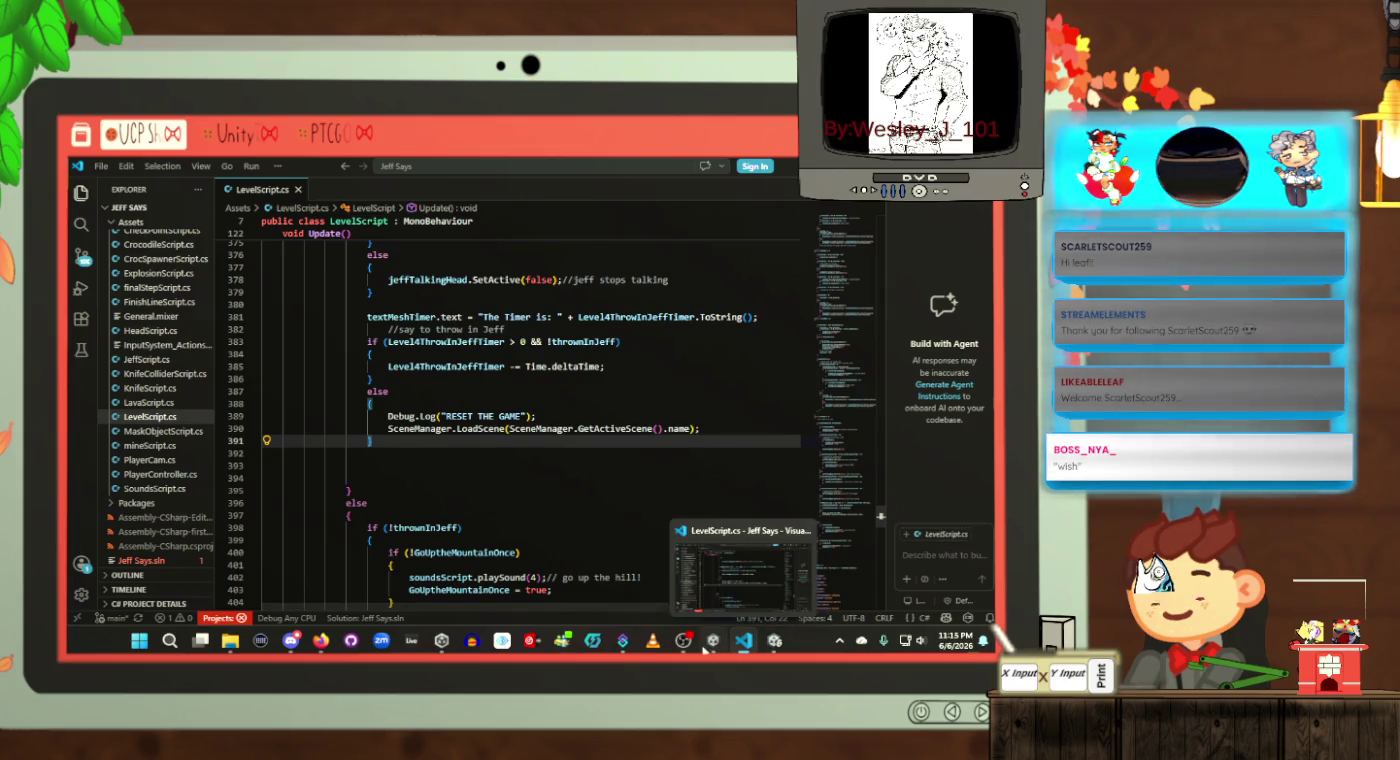
{"action": "scroll", "coordinate": [426, 442], "scroll_direction": "up", "scroll_amount": 5}
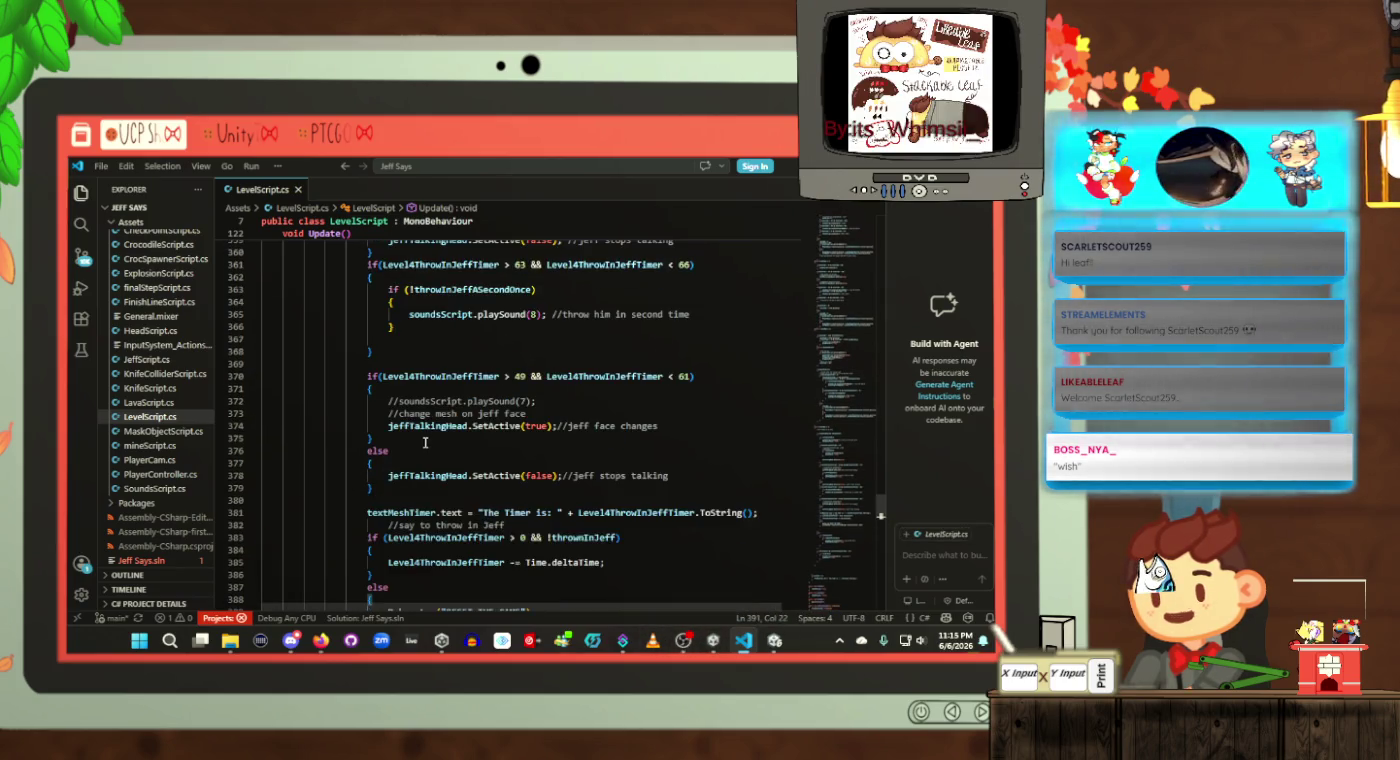
{"action": "scroll", "coordinate": [425, 441], "scroll_direction": "up", "scroll_amount": 9}
{"action": "scroll", "coordinate": [429, 443], "scroll_direction": "up", "scroll_amount": 8}
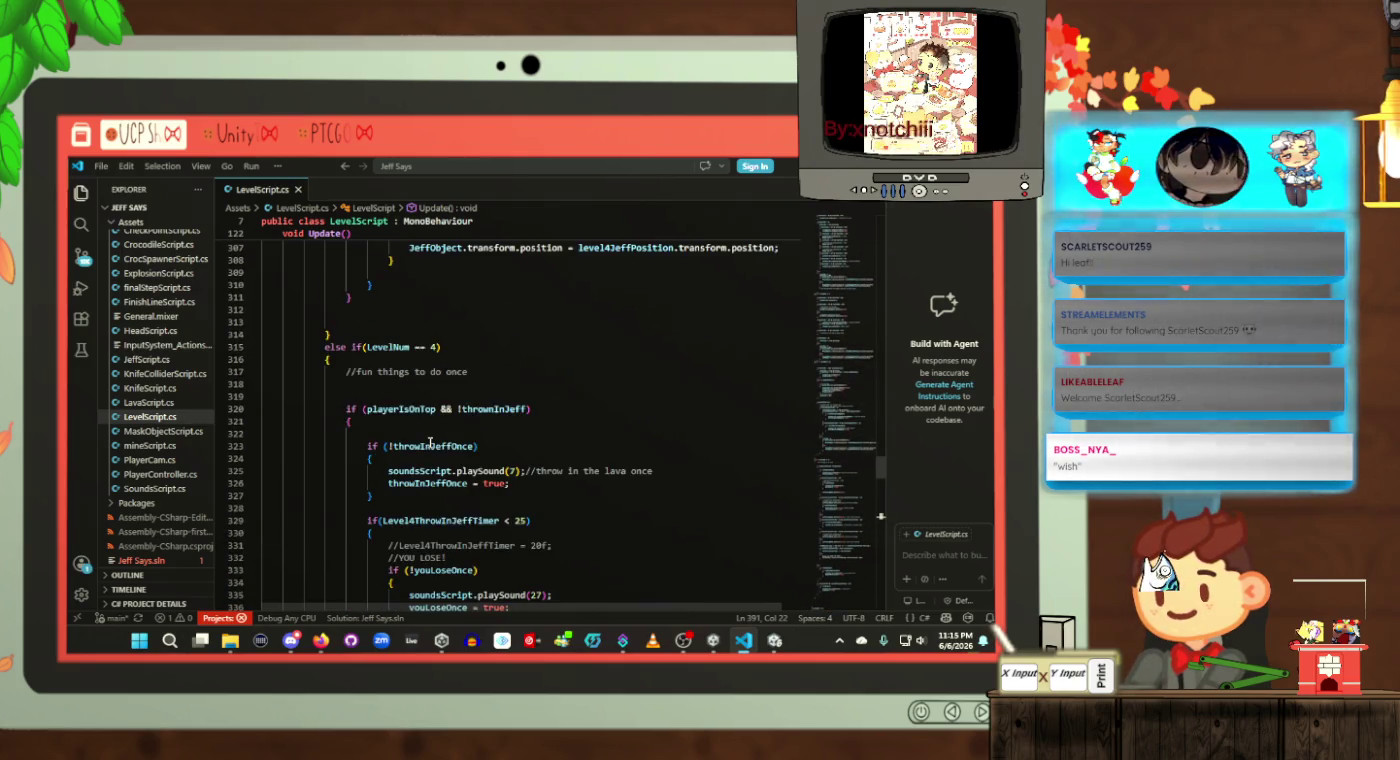
{"action": "scroll", "coordinate": [430, 443], "scroll_direction": "down", "scroll_amount": 19}
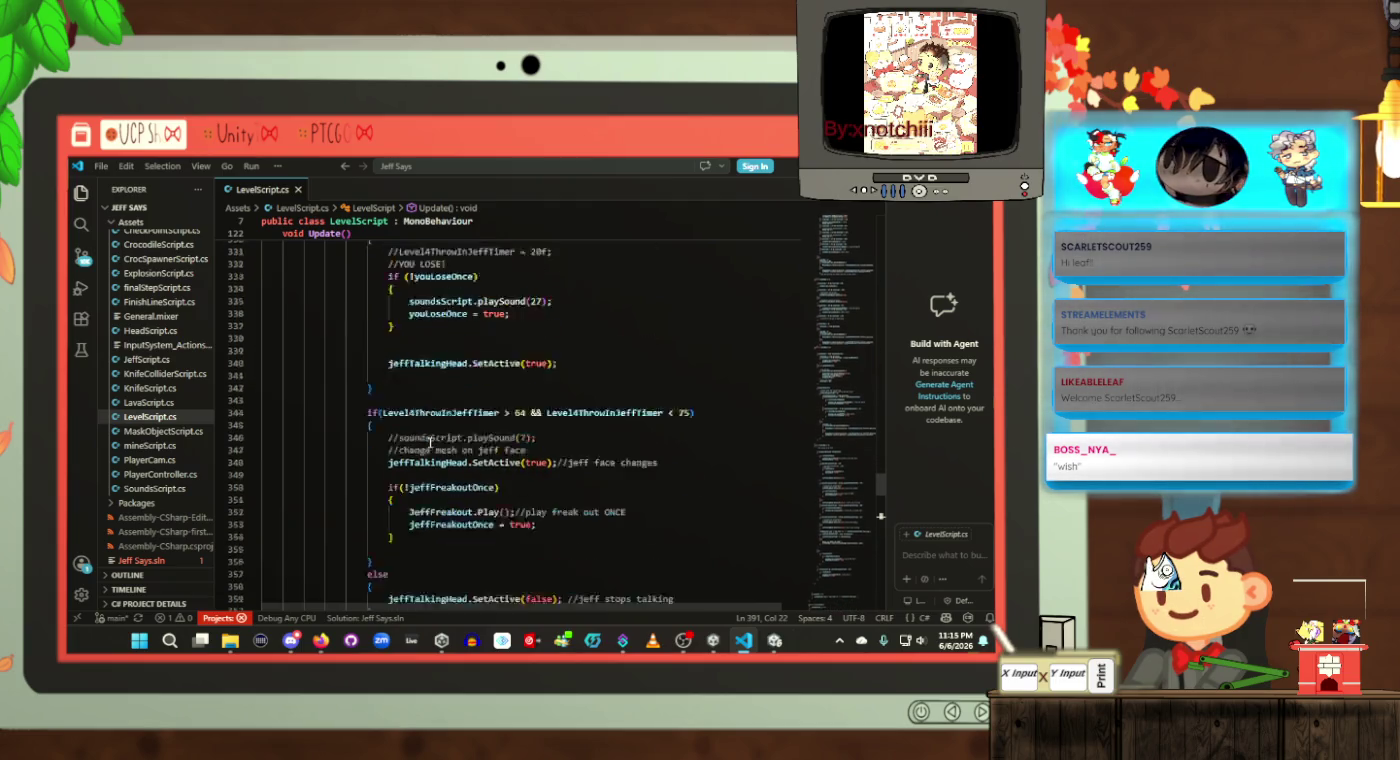
{"action": "scroll", "coordinate": [430, 443], "scroll_direction": "down", "scroll_amount": 3}
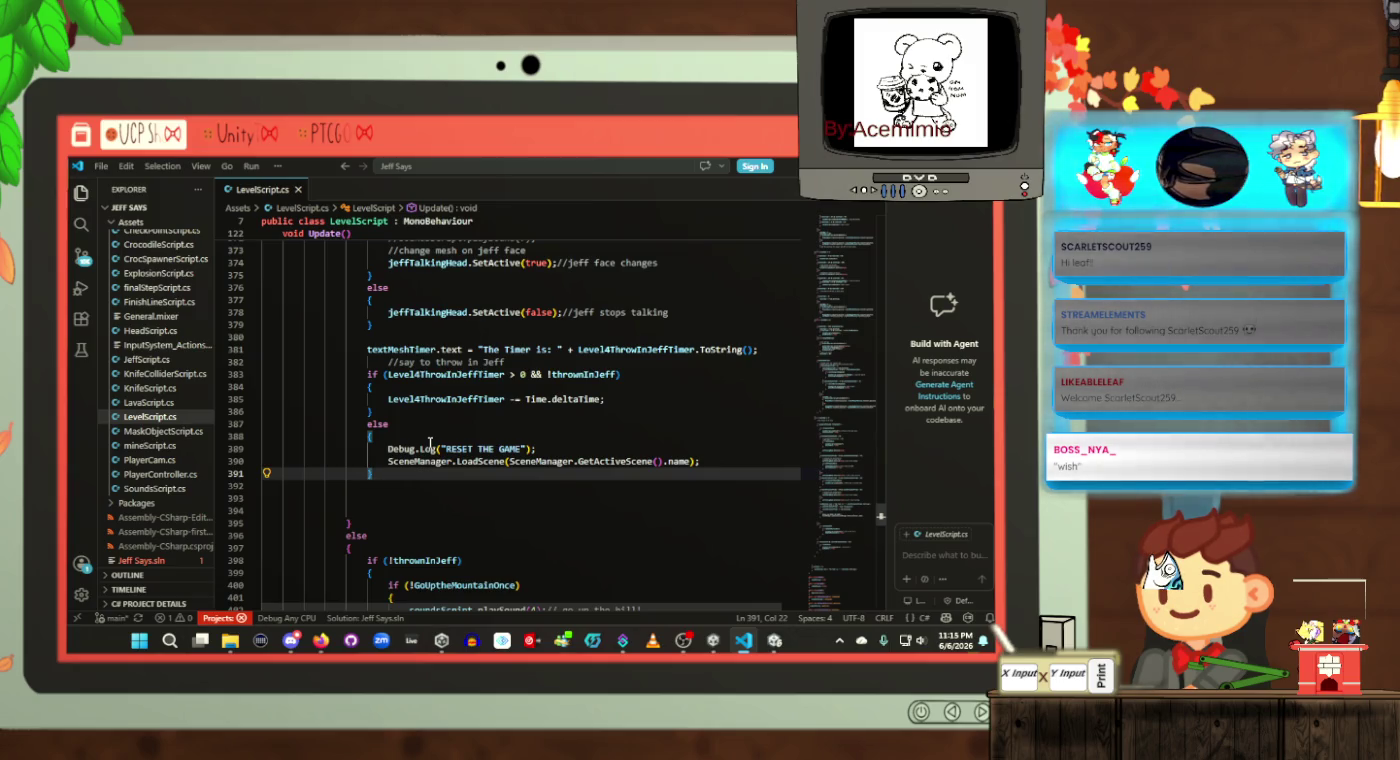
{"action": "key", "text": "alt+Tab"}
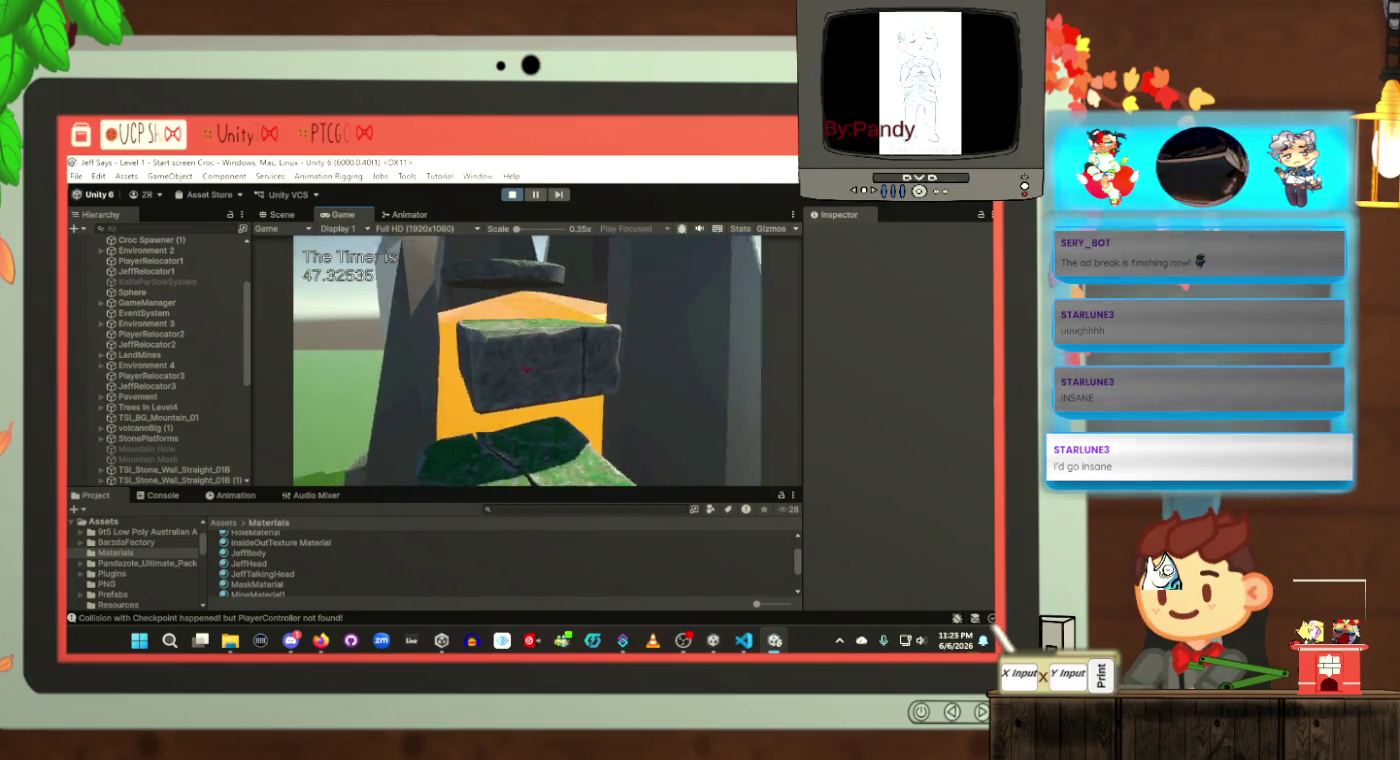
Step: Check the latest checkpoint collision messages in the Console
{"action": "key", "text": "alt+Tab"}
{"action": "left_click", "coordinate": [158, 495]}
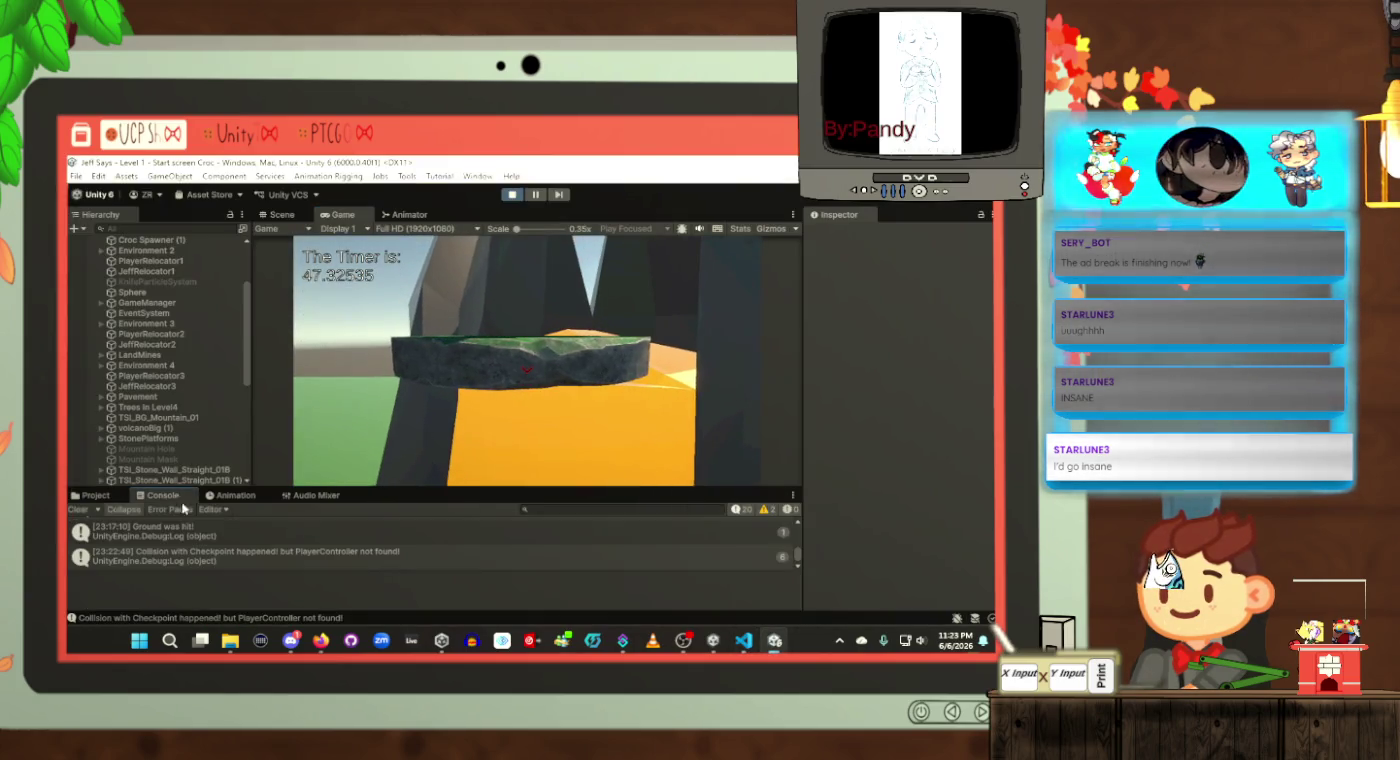
{"action": "scroll", "coordinate": [328, 555], "scroll_direction": "down", "scroll_amount": 2}
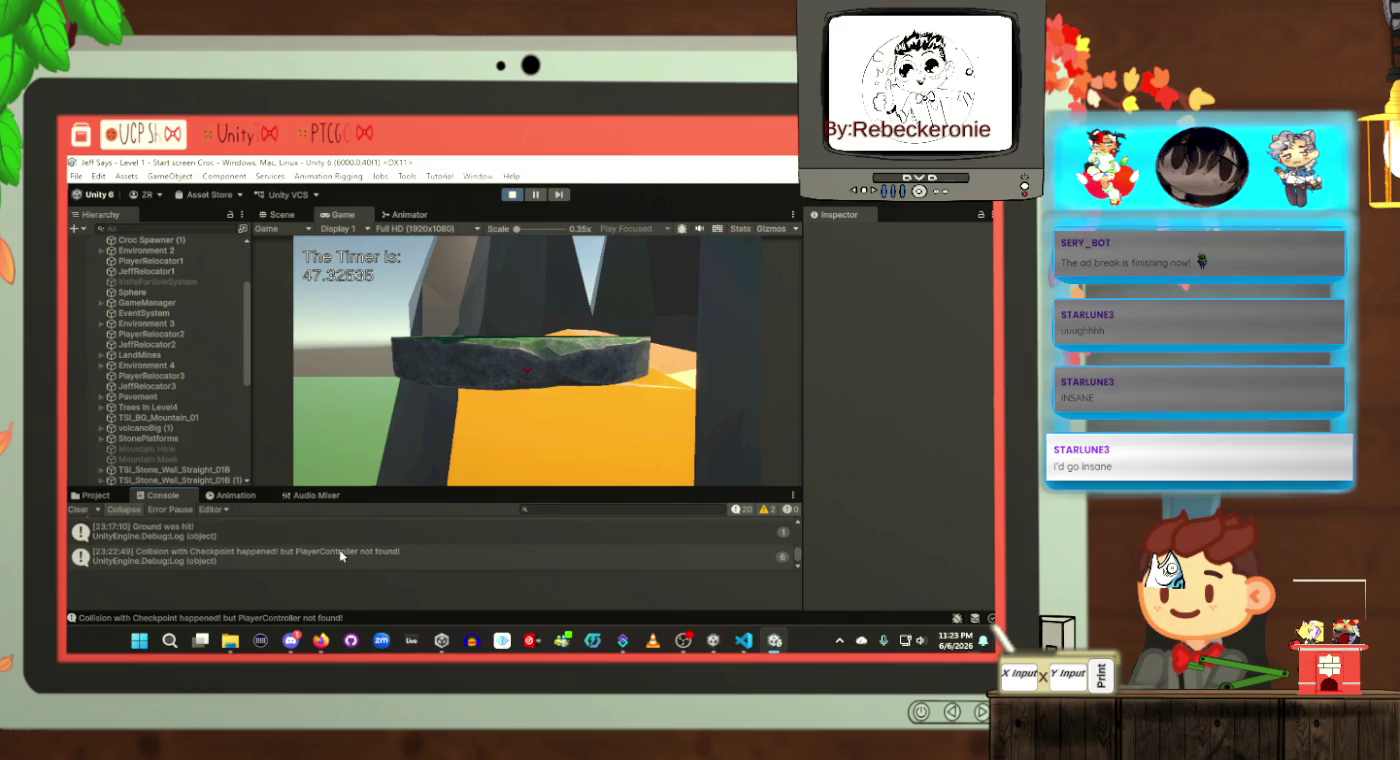
Step: Place the caret inside LevelScript.cs's RESET THE GAME else block
{"action": "key", "text": "alt+Tab"}
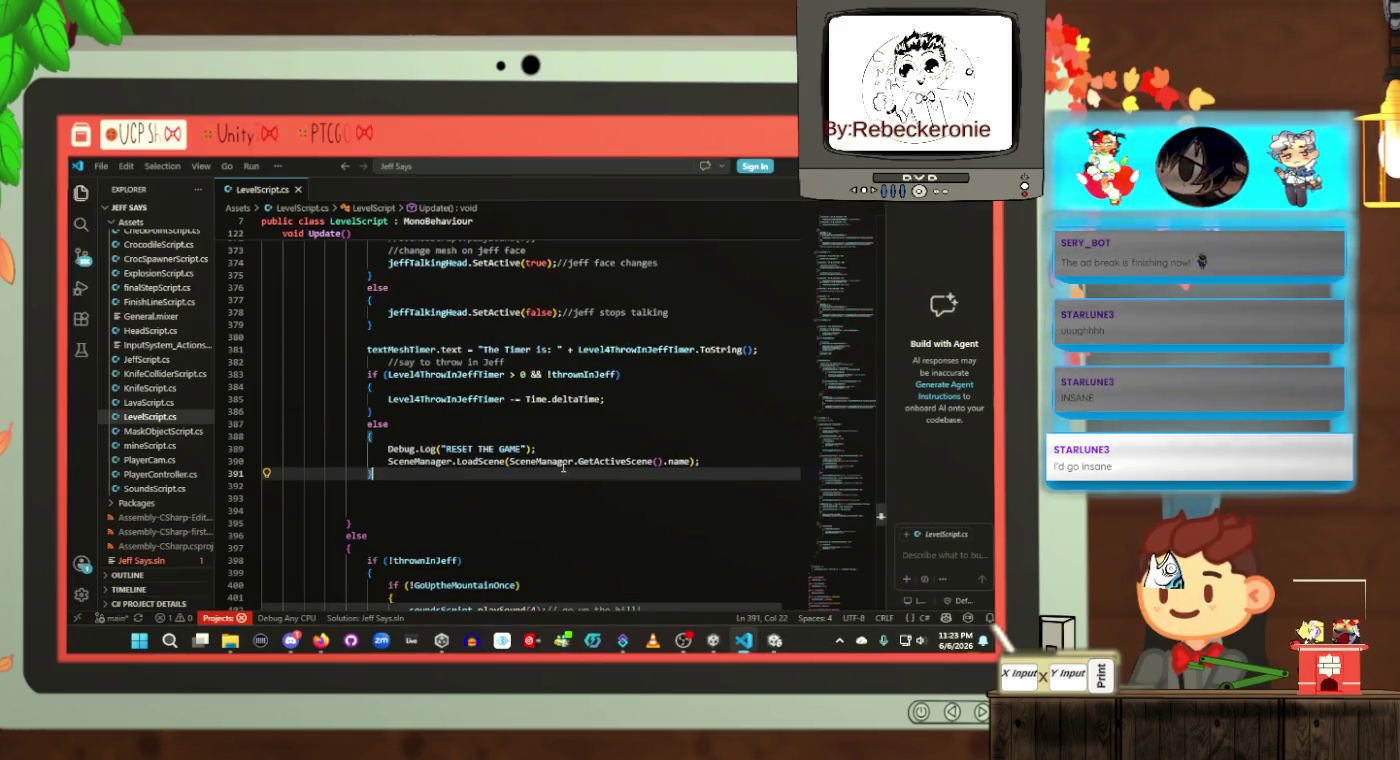
{"action": "left_click", "coordinate": [556, 497]}
{"action": "key", "text": "alt+Tab"}
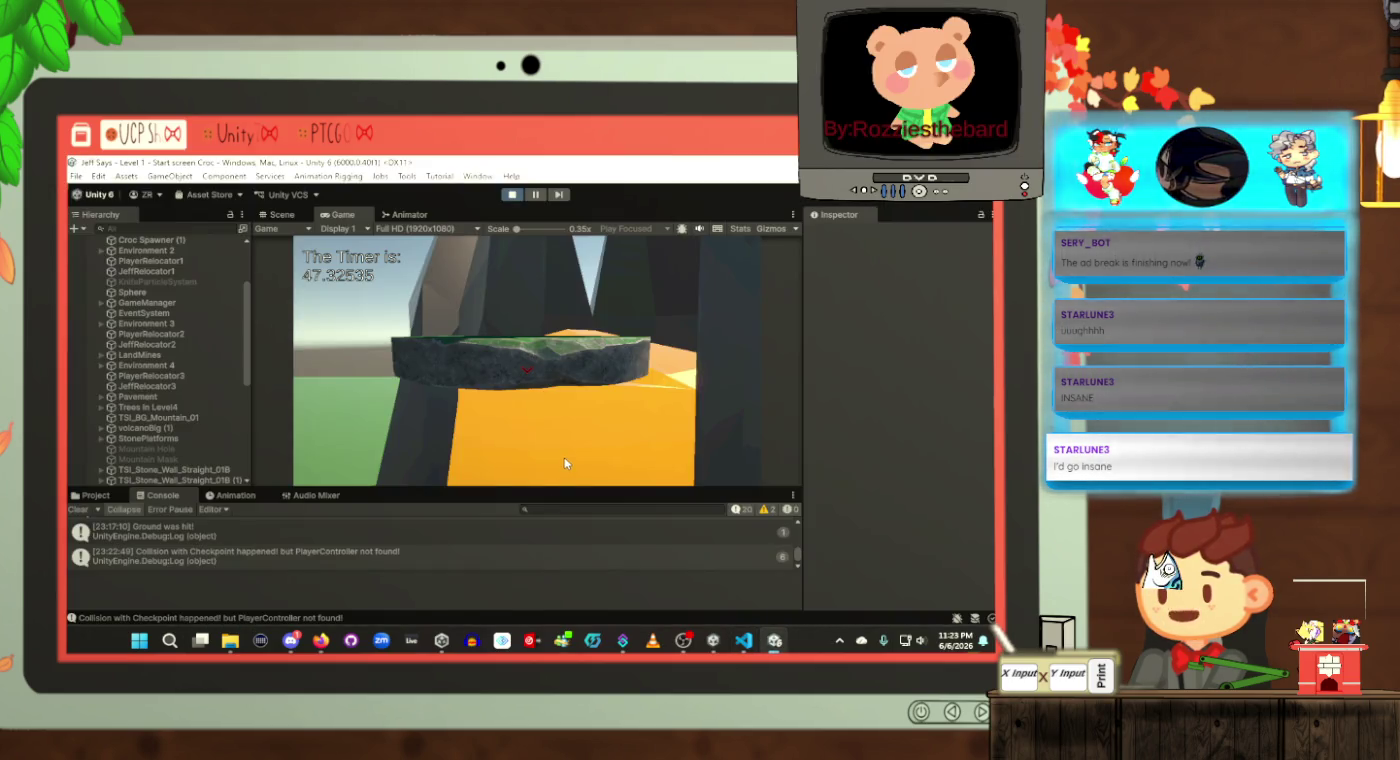
{"action": "key", "text": "alt+Tab"}
{"action": "left_click", "coordinate": [578, 424]}
{"action": "left_click", "coordinate": [576, 447]}
{"action": "left_click", "coordinate": [531, 472]}
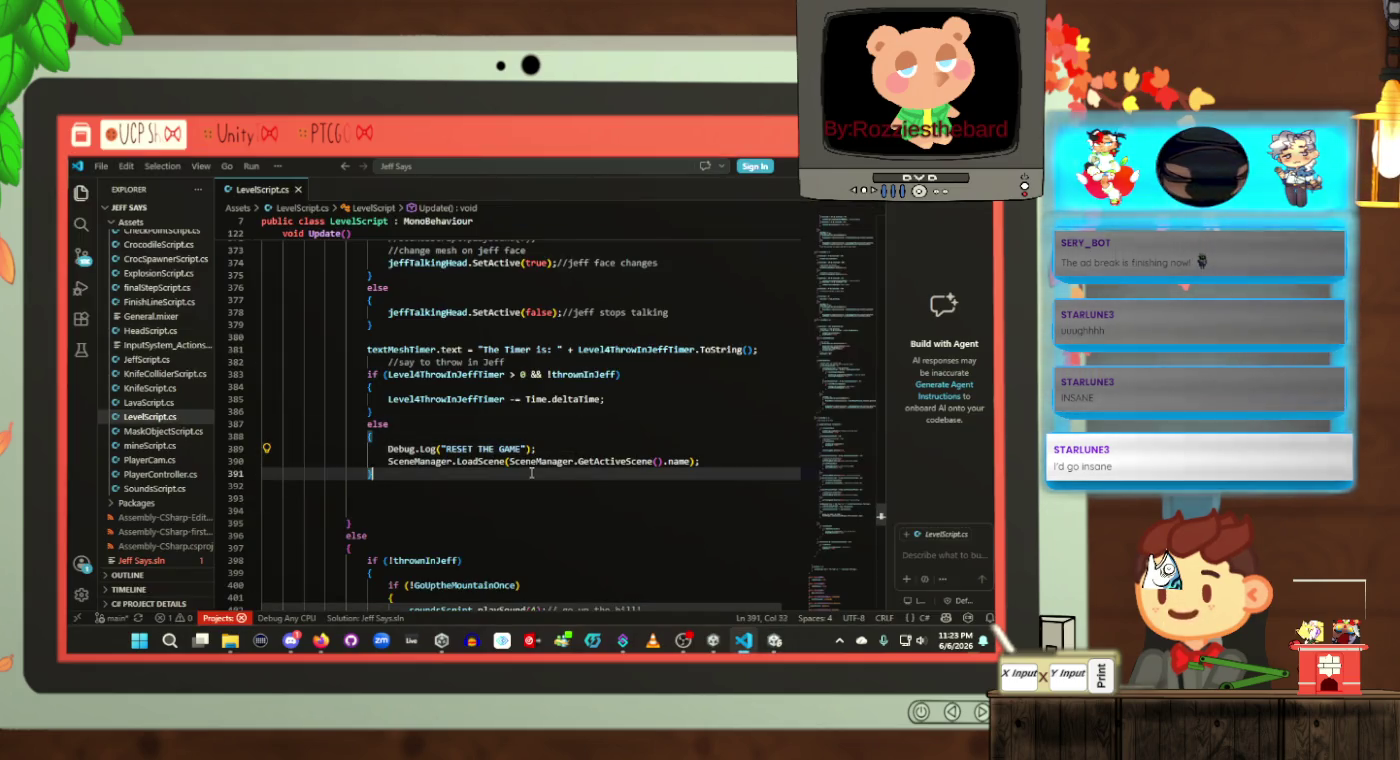
{"action": "left_click", "coordinate": [559, 436]}
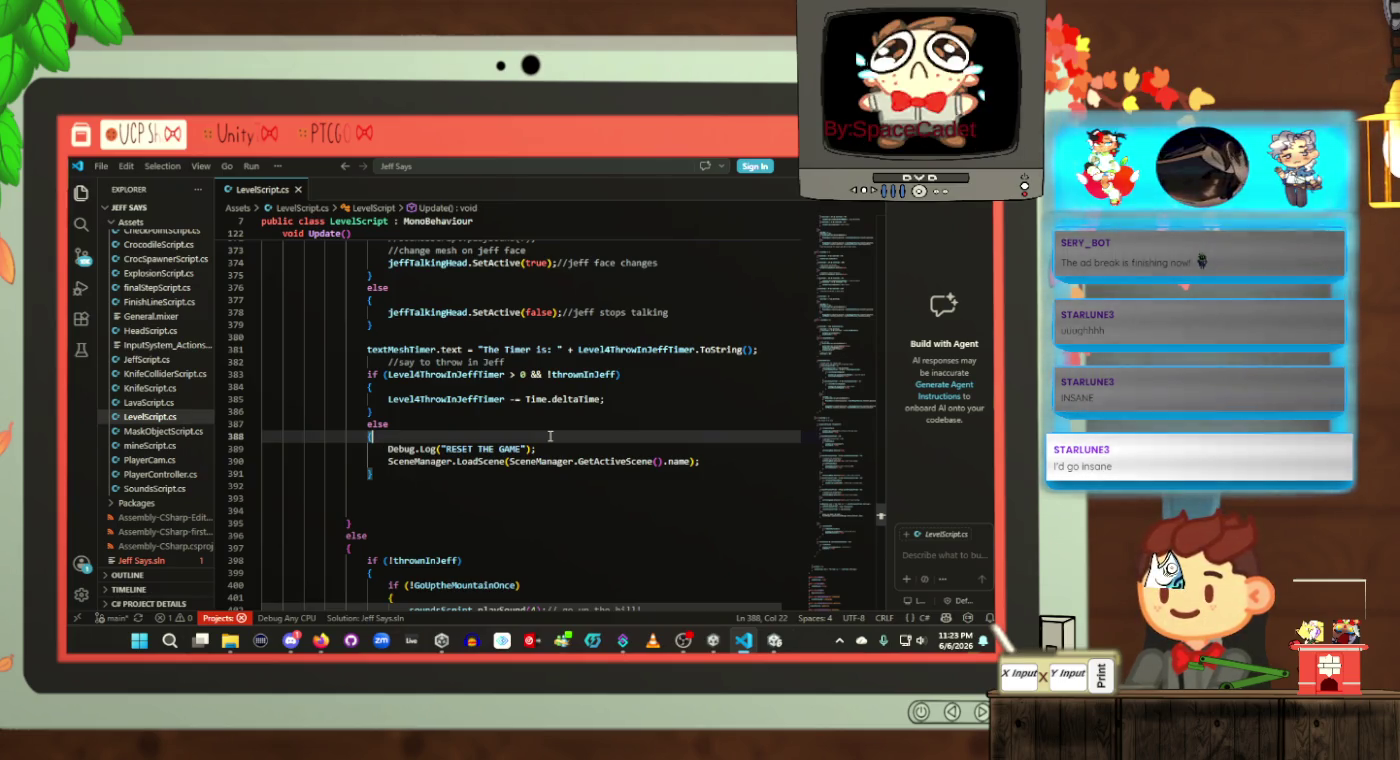
{"action": "scroll", "coordinate": [540, 430], "scroll_direction": "up", "scroll_amount": 2}
{"action": "scroll", "coordinate": [513, 436], "scroll_direction": "up", "scroll_amount": 10}
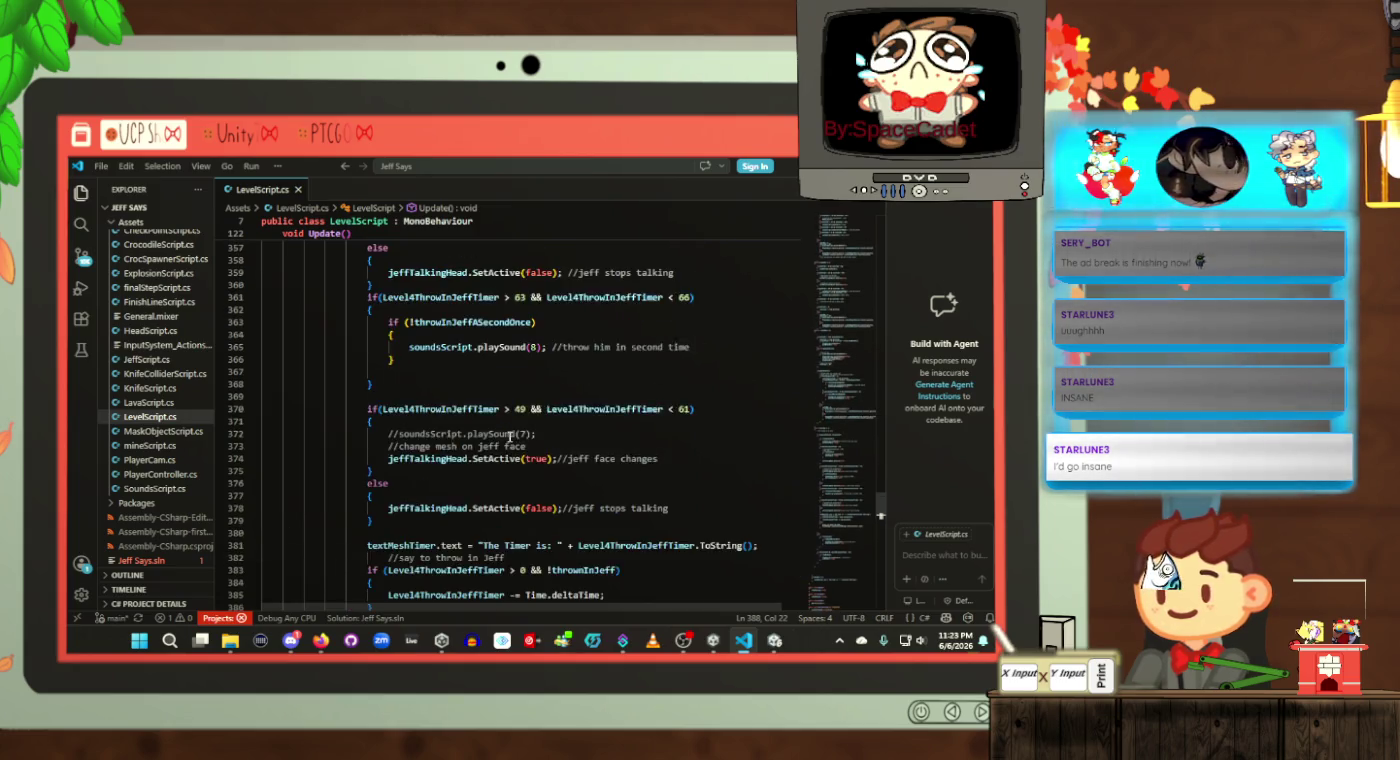
{"action": "scroll", "coordinate": [513, 437], "scroll_direction": "up", "scroll_amount": 5}
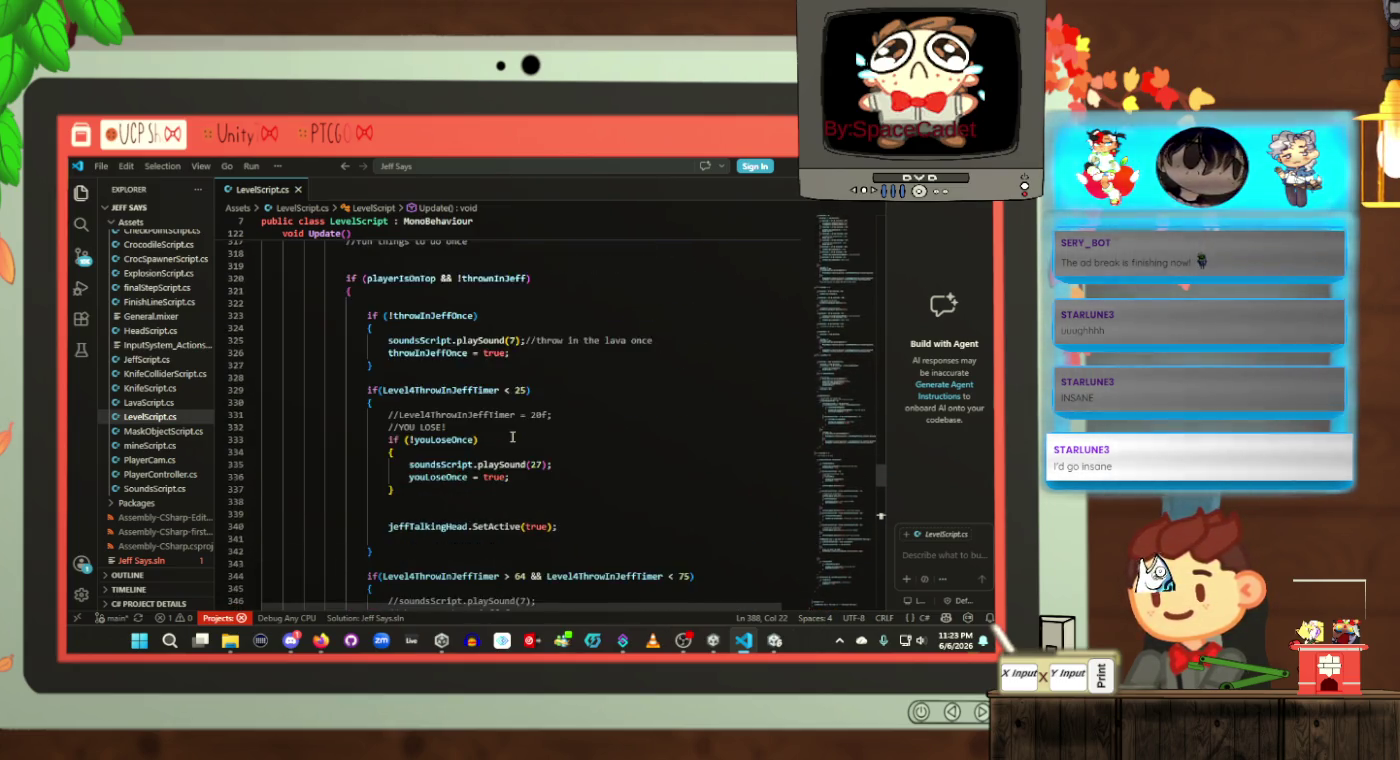
{"action": "left_click", "coordinate": [492, 376]}
{"action": "double_click", "coordinate": [492, 376]}
{"action": "scroll", "coordinate": [548, 427], "scroll_direction": "down", "scroll_amount": 20}
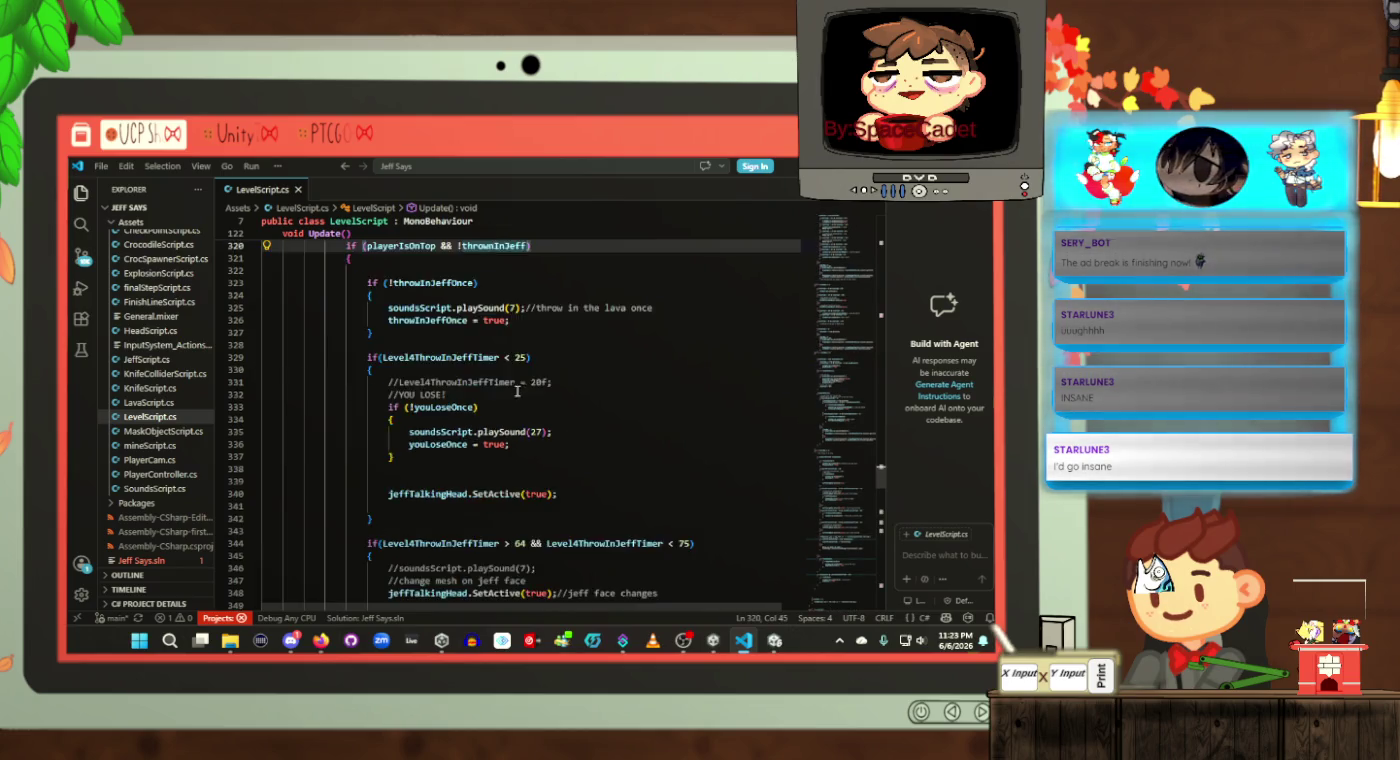
{"action": "scroll", "coordinate": [548, 427], "scroll_direction": "down", "scroll_amount": 8}
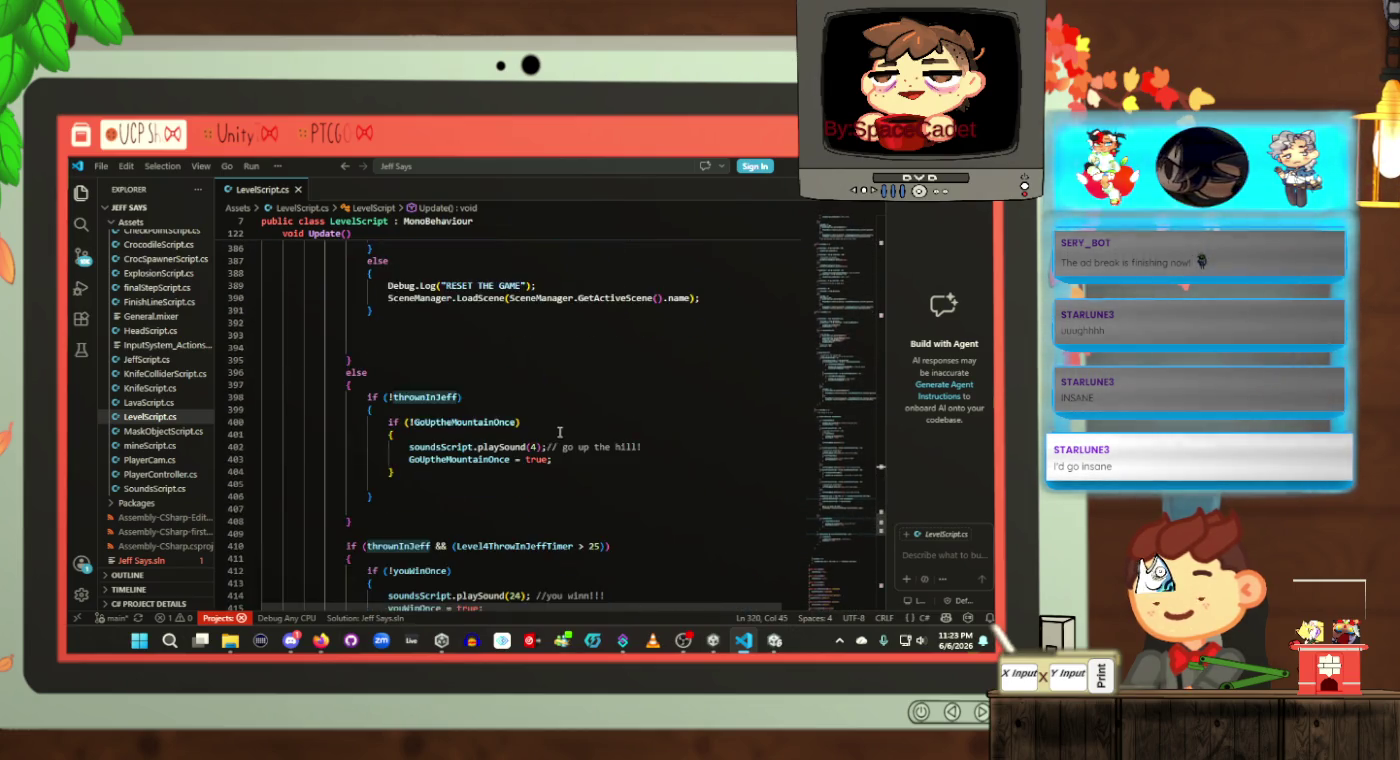
{"action": "scroll", "coordinate": [553, 426], "scroll_direction": "up", "scroll_amount": 12}
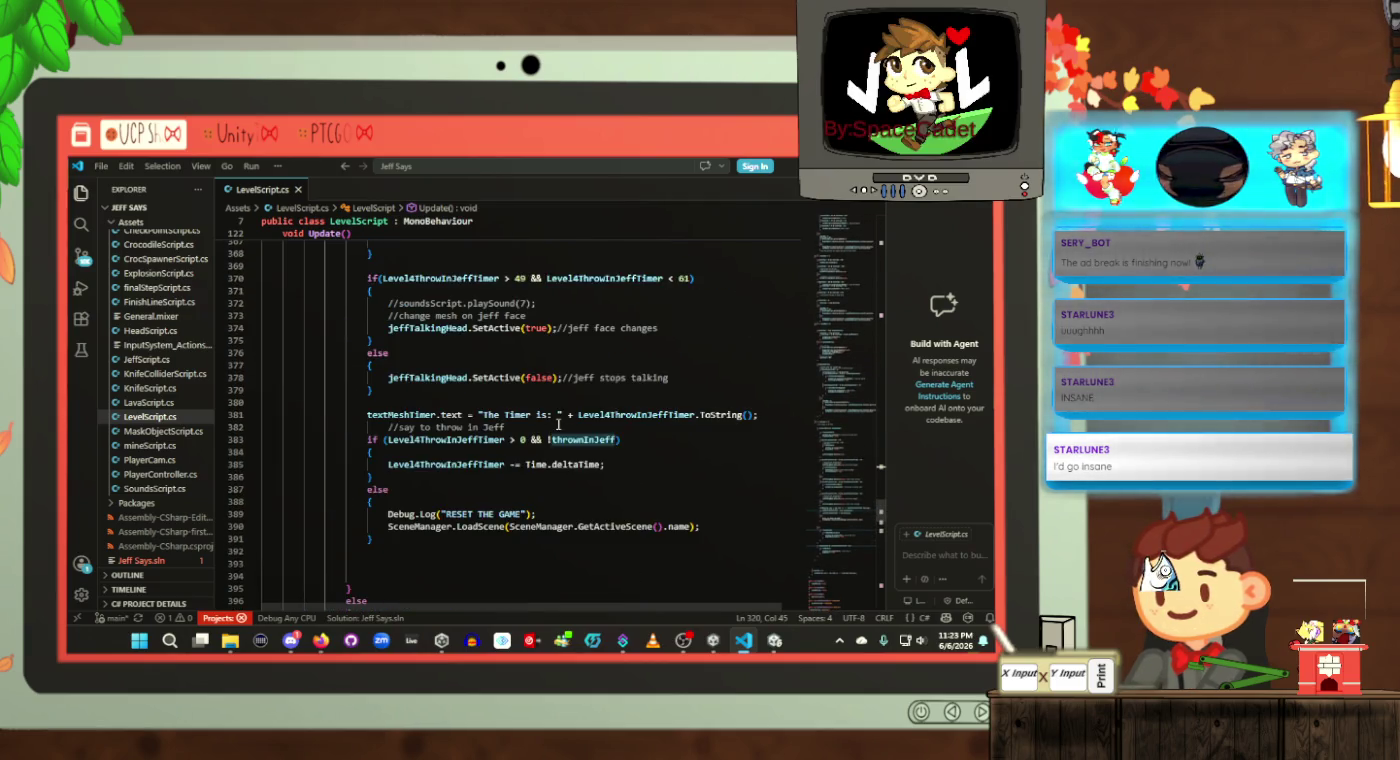
{"action": "scroll", "coordinate": [557, 425], "scroll_direction": "up", "scroll_amount": 3}
{"action": "scroll", "coordinate": [566, 428], "scroll_direction": "down", "scroll_amount": 5}
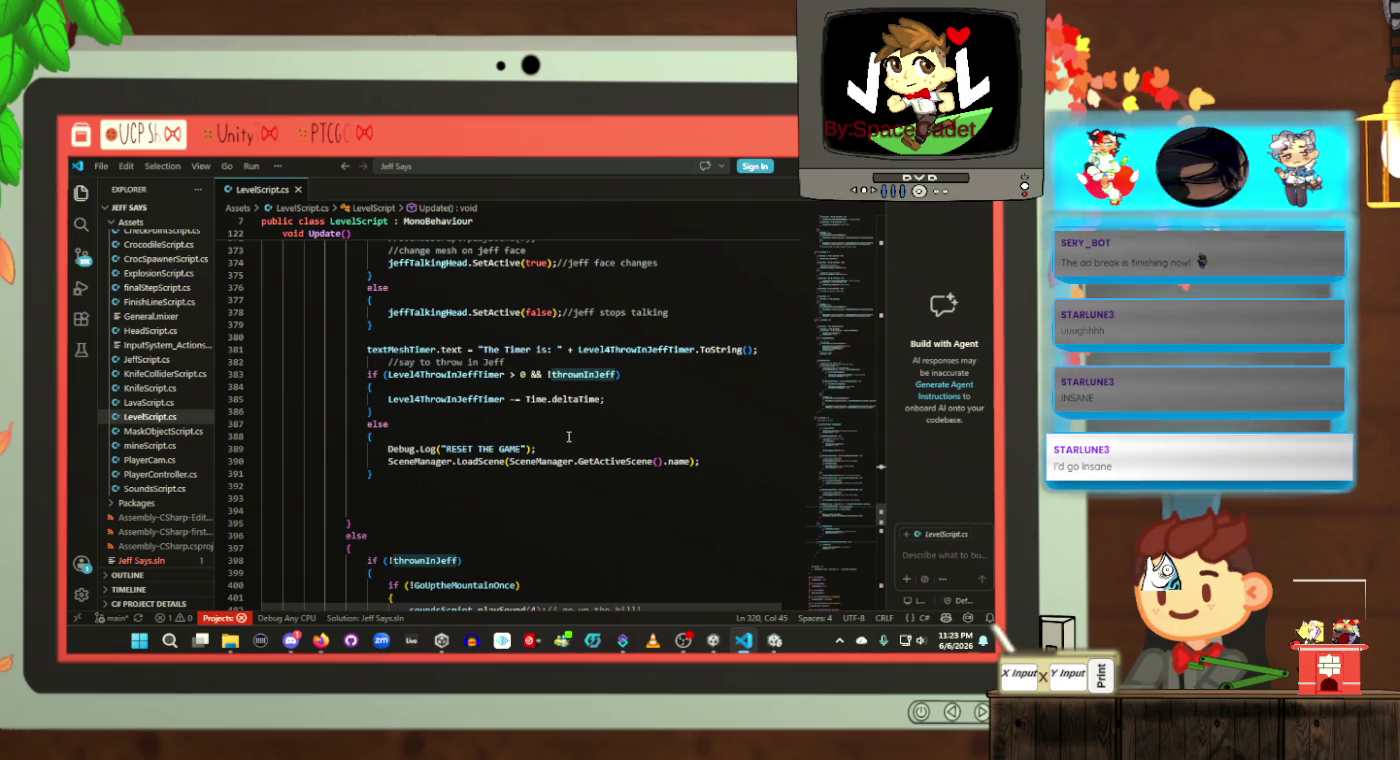
{"action": "mouse_move", "coordinate": [381, 414]}
{"action": "left_mouse_down"}
{"action": "mouse_move", "coordinate": [265, 398]}
{"action": "mouse_move", "coordinate": [367, 375]}
{"action": "mouse_move", "coordinate": [373, 411]}
{"action": "mouse_move", "coordinate": [367, 351]}
{"action": "left_mouse_up"}
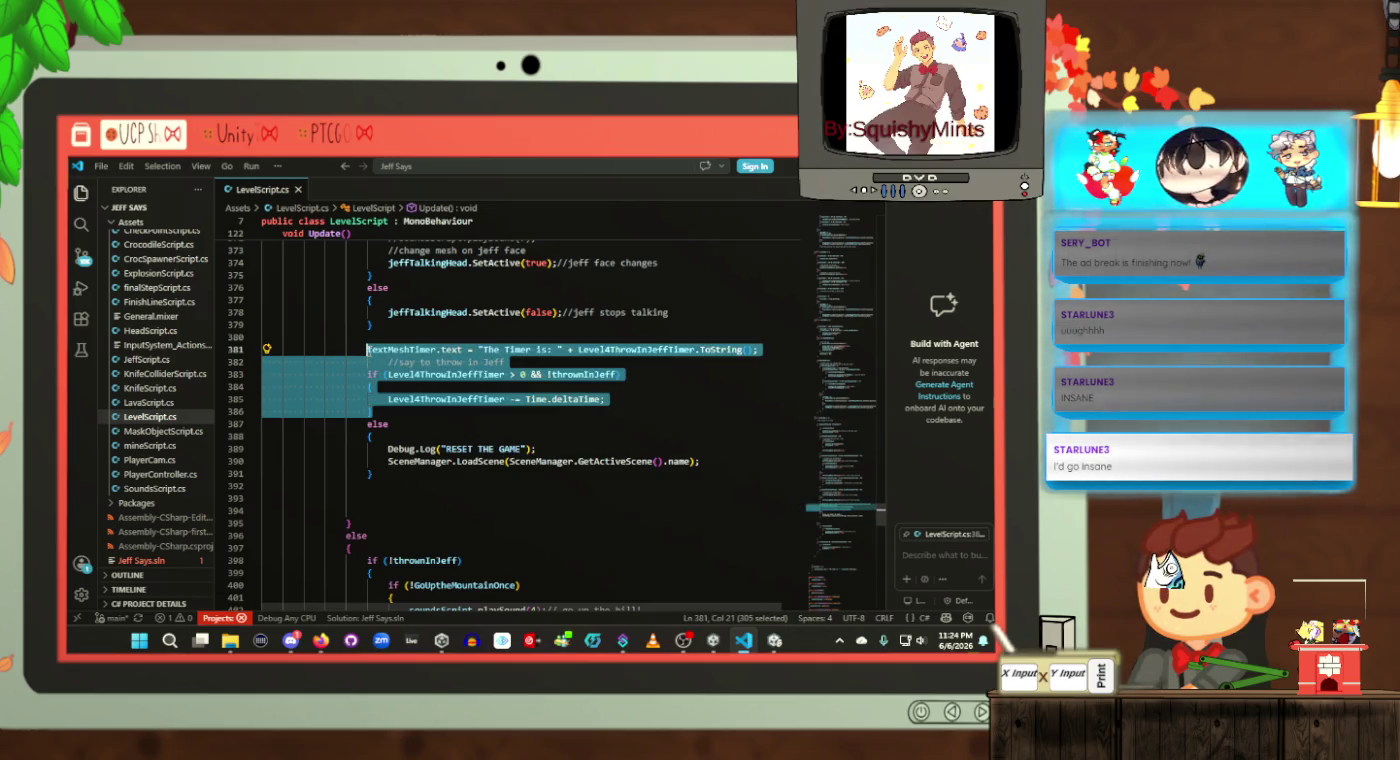
{"action": "scroll", "coordinate": [508, 431], "scroll_direction": "down", "scroll_amount": 5}
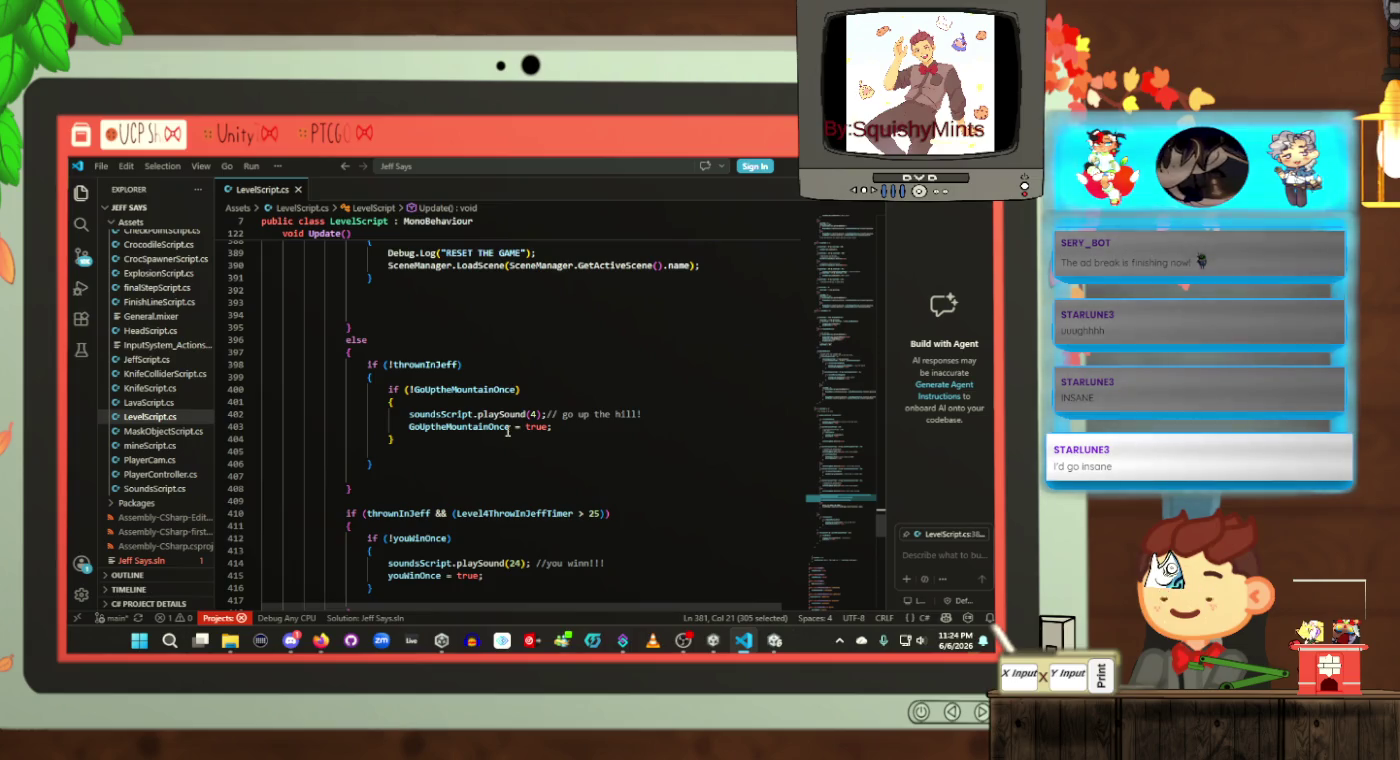
{"action": "scroll", "coordinate": [607, 431], "scroll_direction": "down", "scroll_amount": 4}
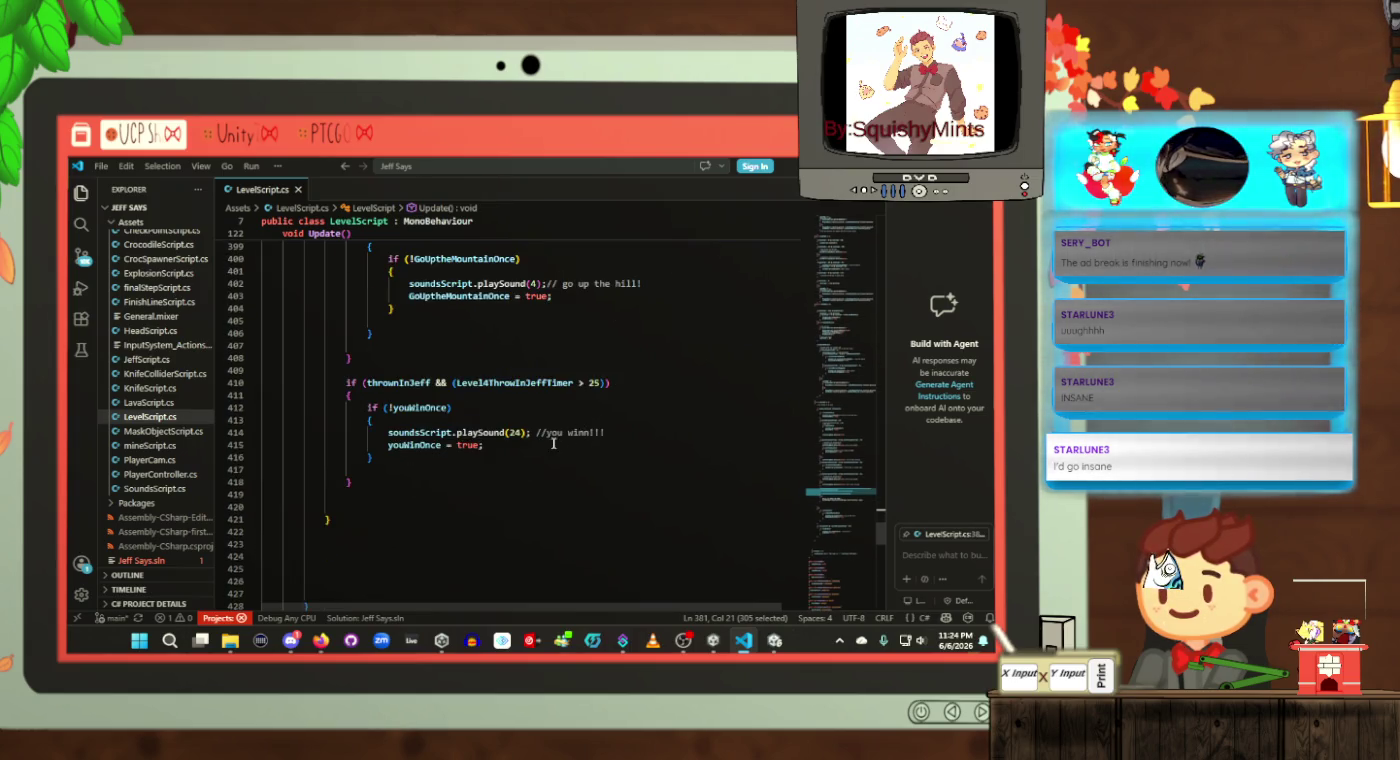
{"action": "left_click", "coordinate": [531, 451]}
{"action": "key", "text": "Return"}
{"action": "key", "text": "Return"}
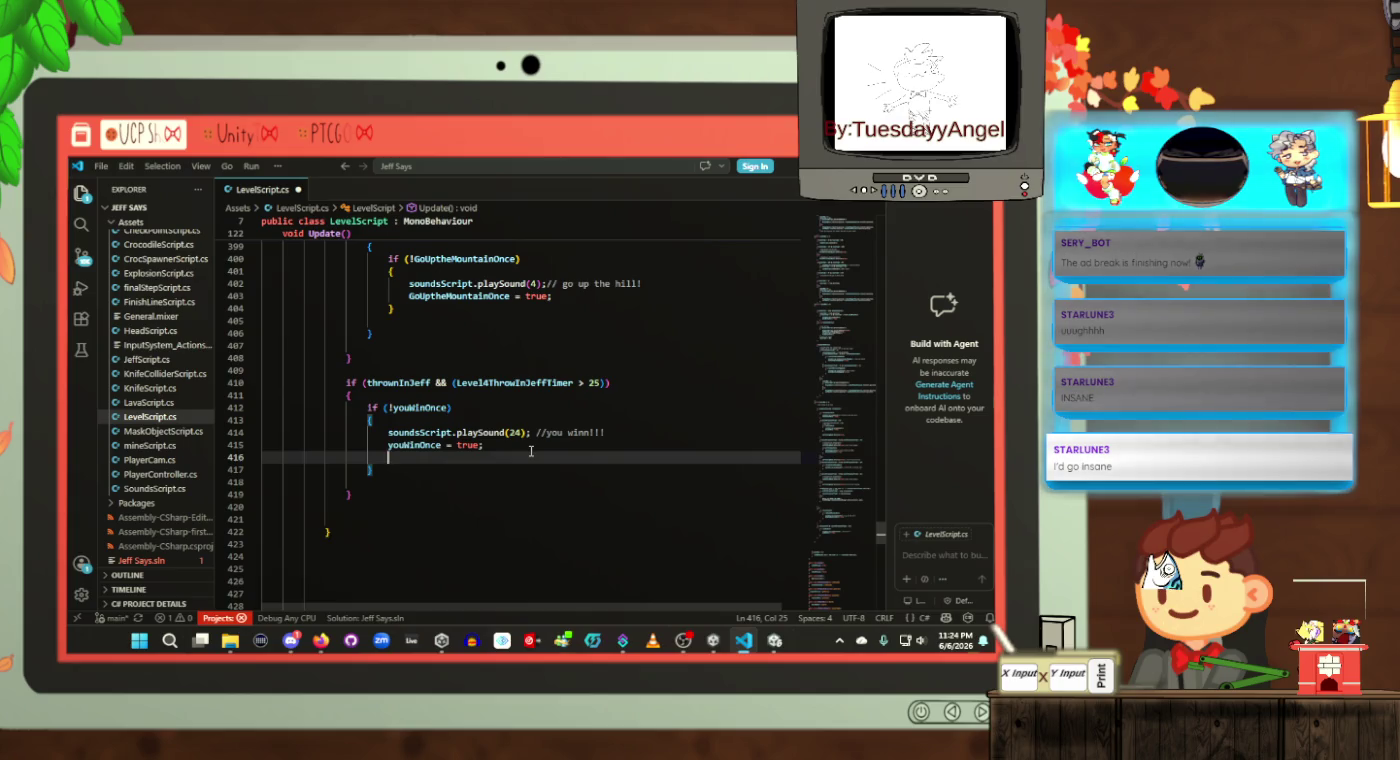
{"action": "key", "text": "BackSpace"}
{"action": "key", "text": "BackSpace"}
{"action": "key", "text": "BackSpace"}
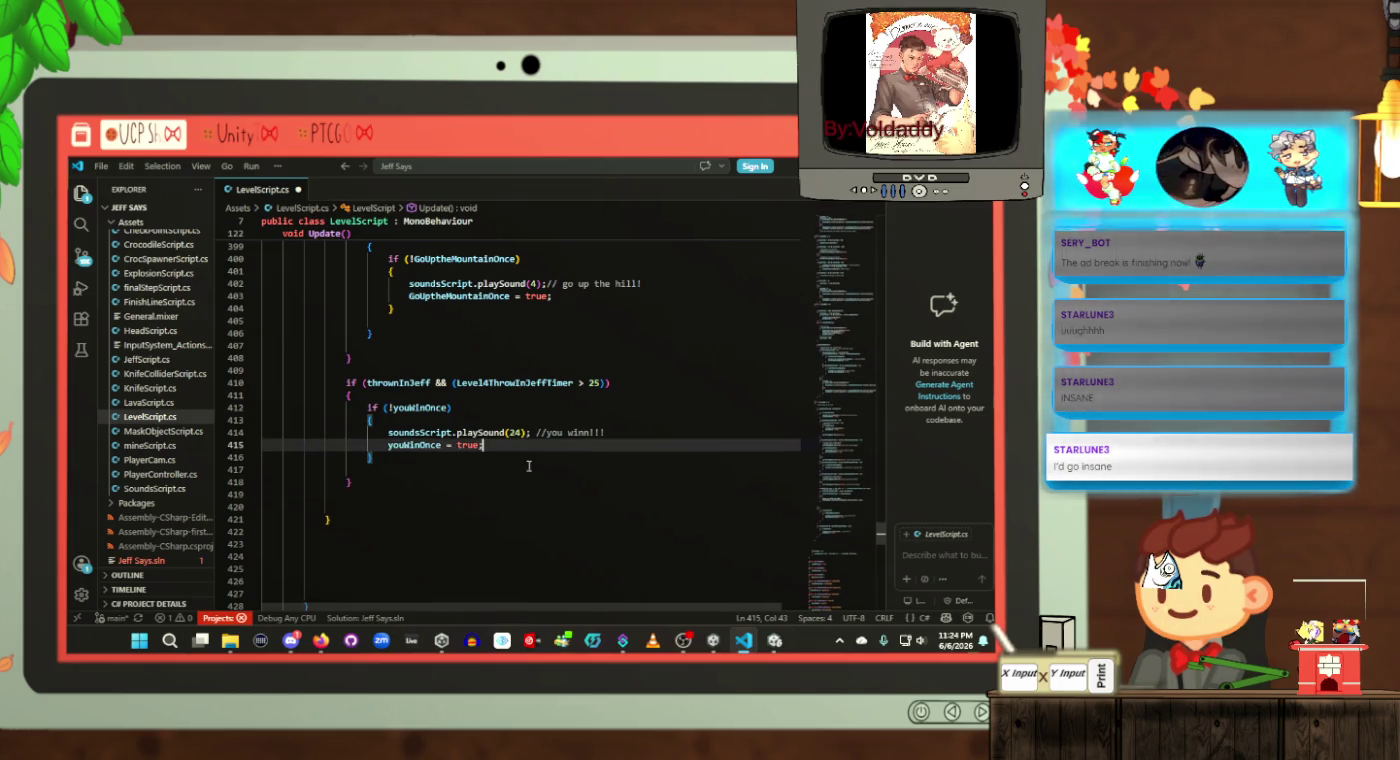
{"action": "left_click", "coordinate": [516, 459]}
{"action": "key", "text": "Return"}
{"action": "type", "text": "textMeshTimer.text = \"The Timer is: \" + Level4ThrowInJeffTimer.ToString();                         //say to throw in Jeff                     if (Level4ThrowInJeffTimer > 0 && !thrownInJeff)                     {                         Level4ThrowInJeffTimer -= Time.deltaTime;                     }"}
{"action": "key", "text": "ctrl+s"}
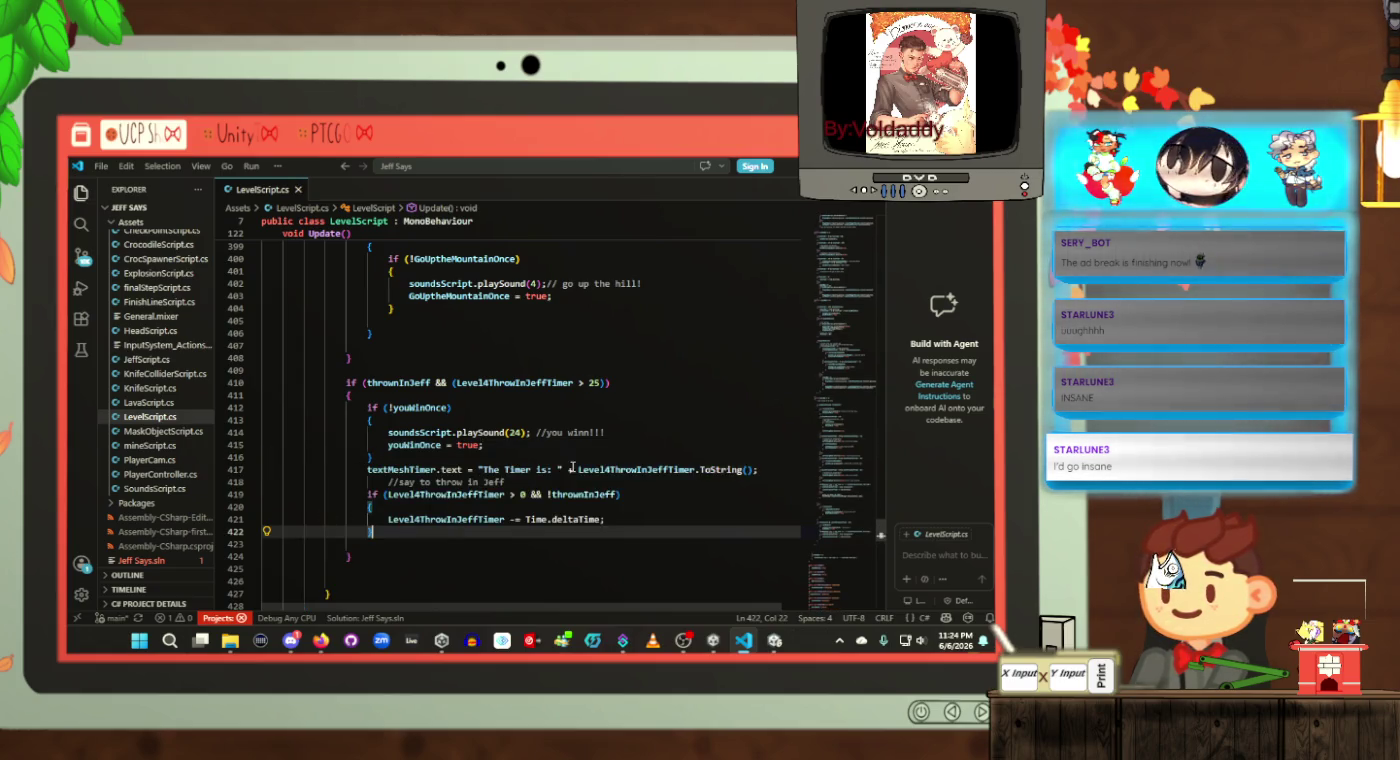
{"action": "left_click", "coordinate": [601, 507]}
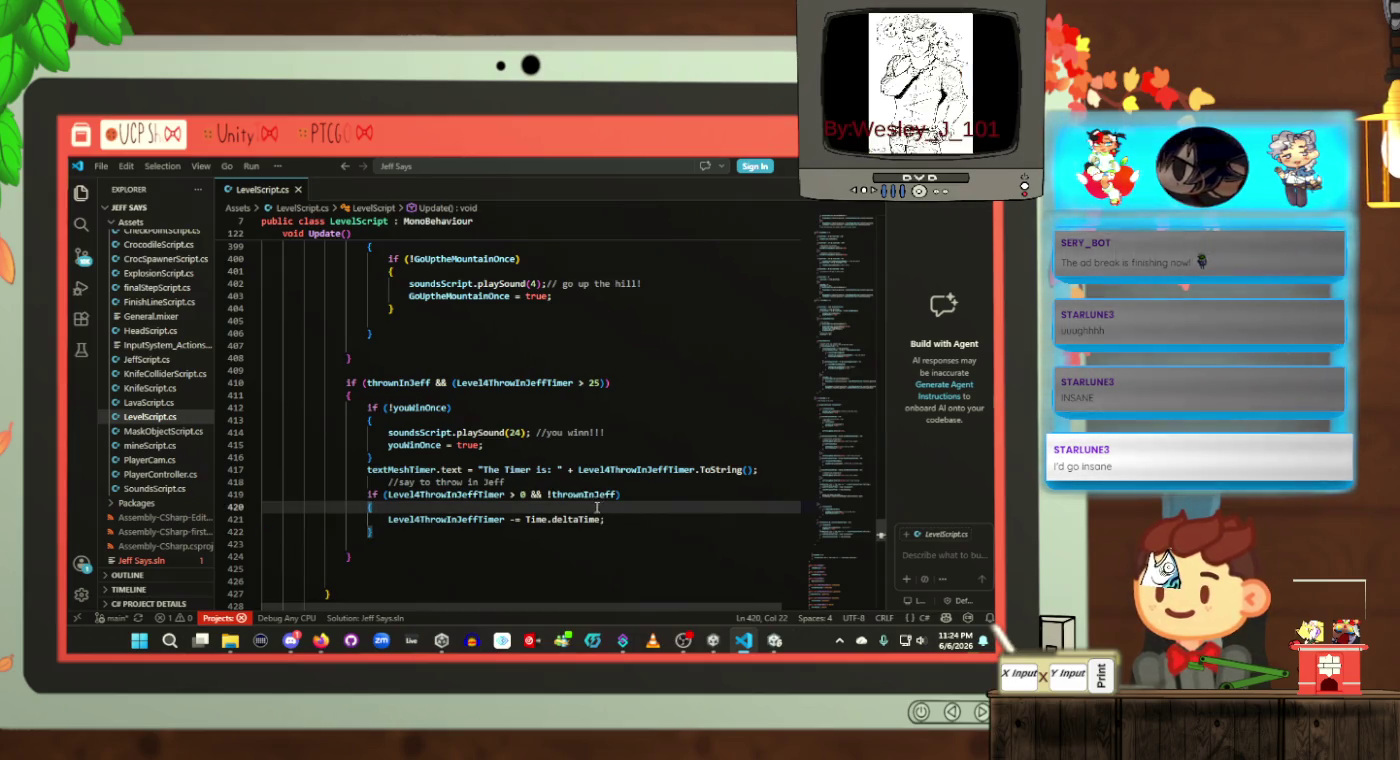
{"action": "scroll", "coordinate": [600, 508], "scroll_direction": "up", "scroll_amount": 10}
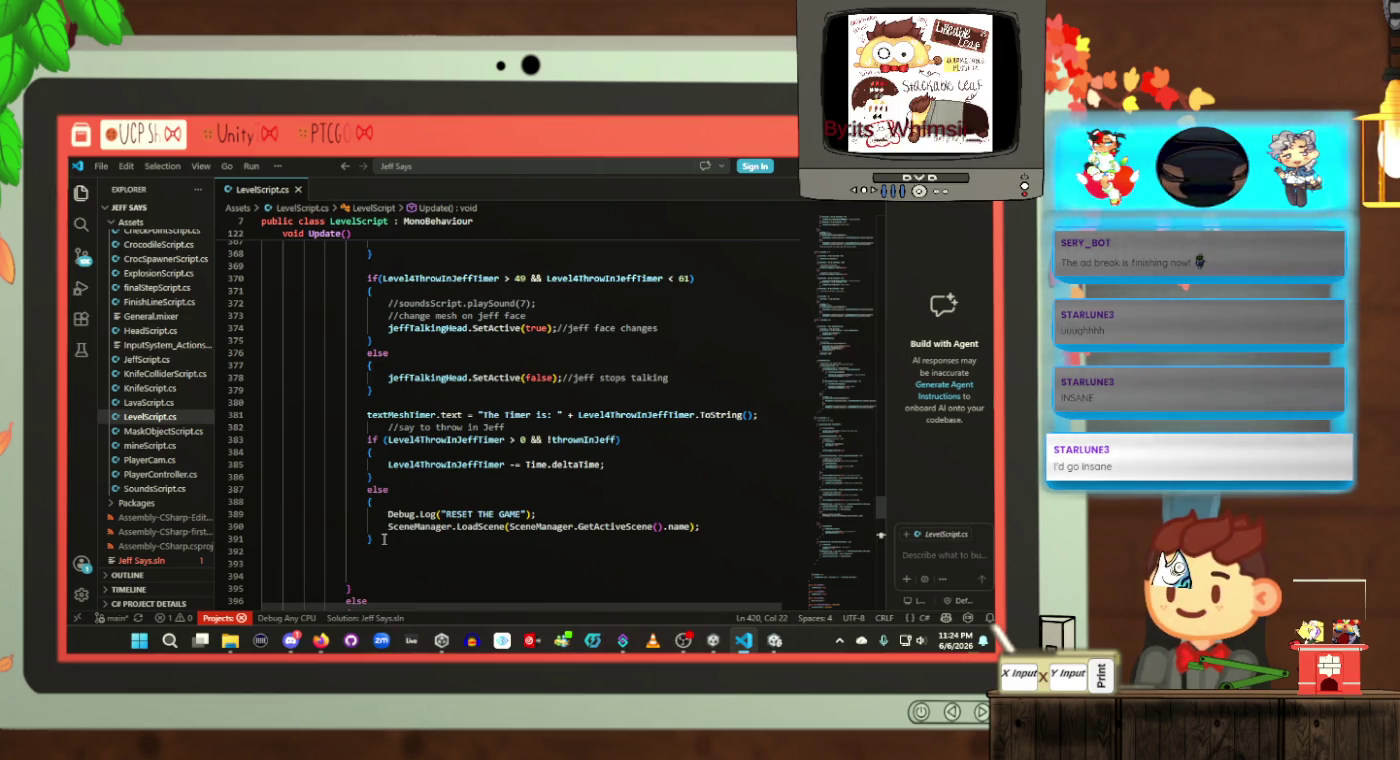
{"action": "key", "text": "ctrl+z"}
{"action": "scroll", "coordinate": [400, 524], "scroll_direction": "up", "scroll_amount": 5}
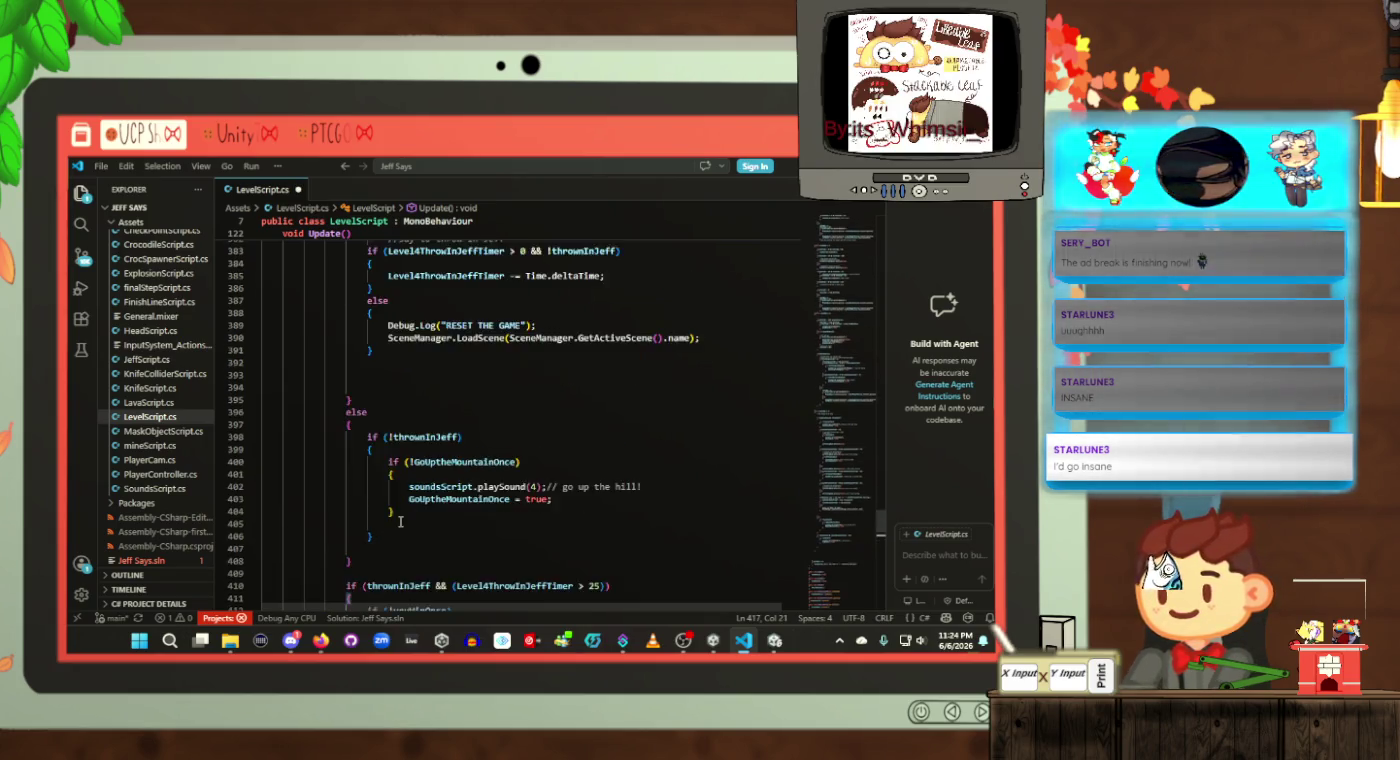
{"action": "left_click_drag", "start_coordinate": [392, 485], "coordinate": [367, 356]}
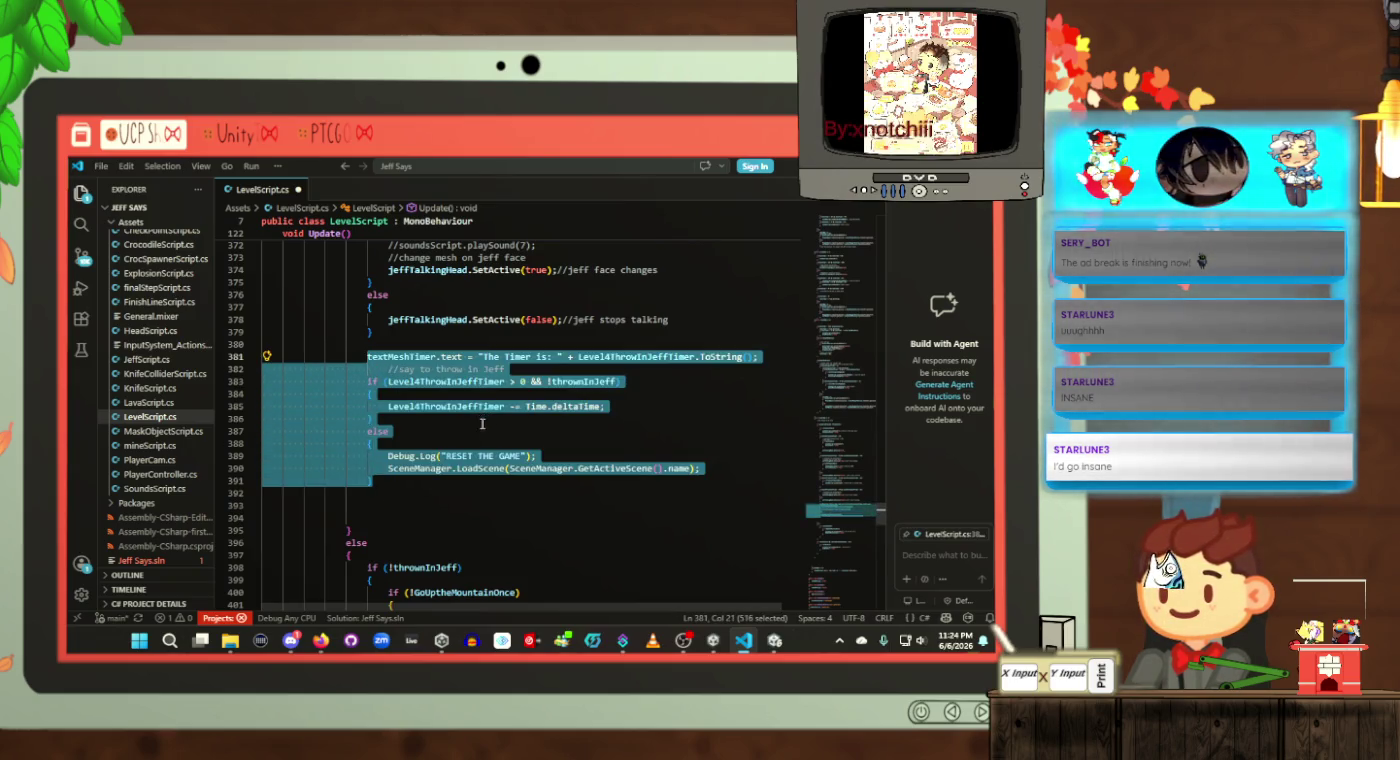
{"action": "scroll", "coordinate": [481, 430], "scroll_direction": "down", "scroll_amount": 5}
{"action": "scroll", "coordinate": [482, 437], "scroll_direction": "down", "scroll_amount": 2}
{"action": "left_click", "coordinate": [420, 449]}
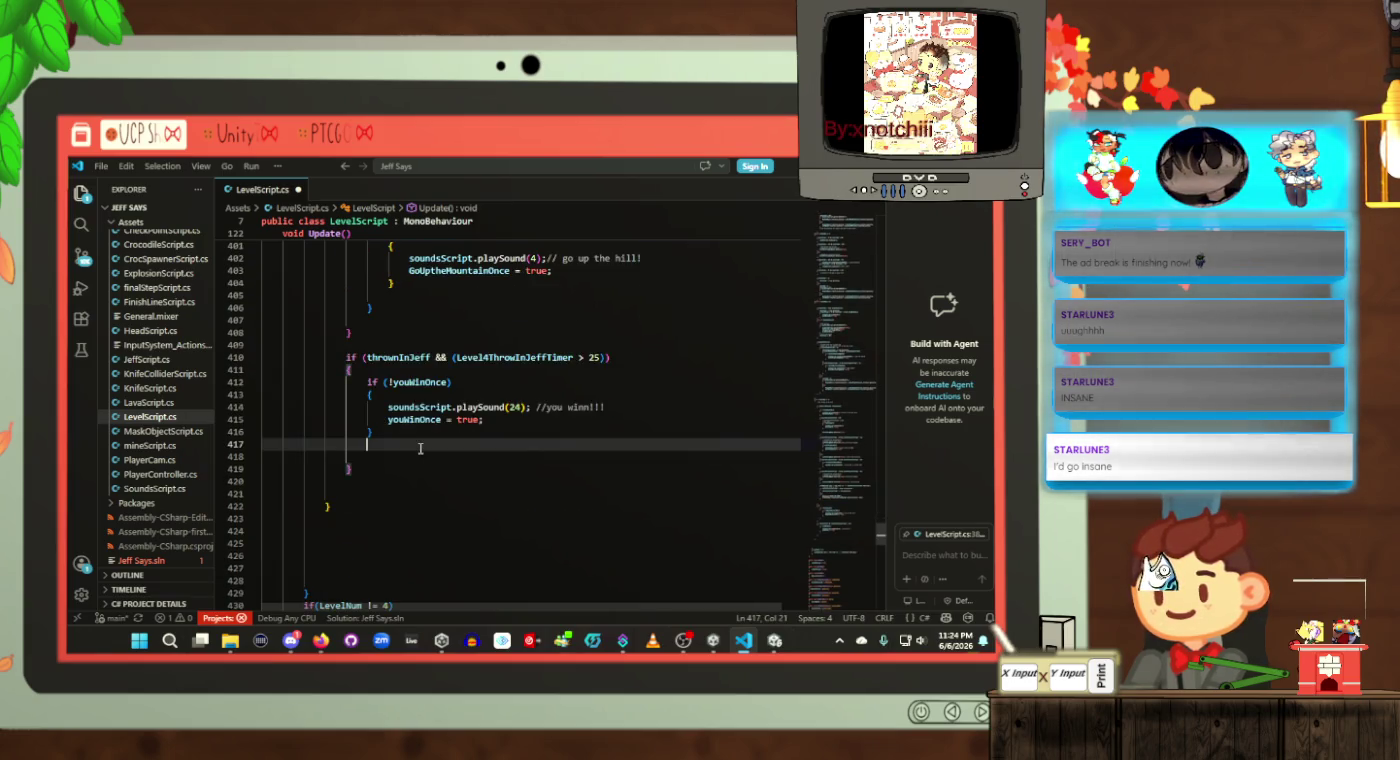
{"action": "key", "text": "ctrl+v"}
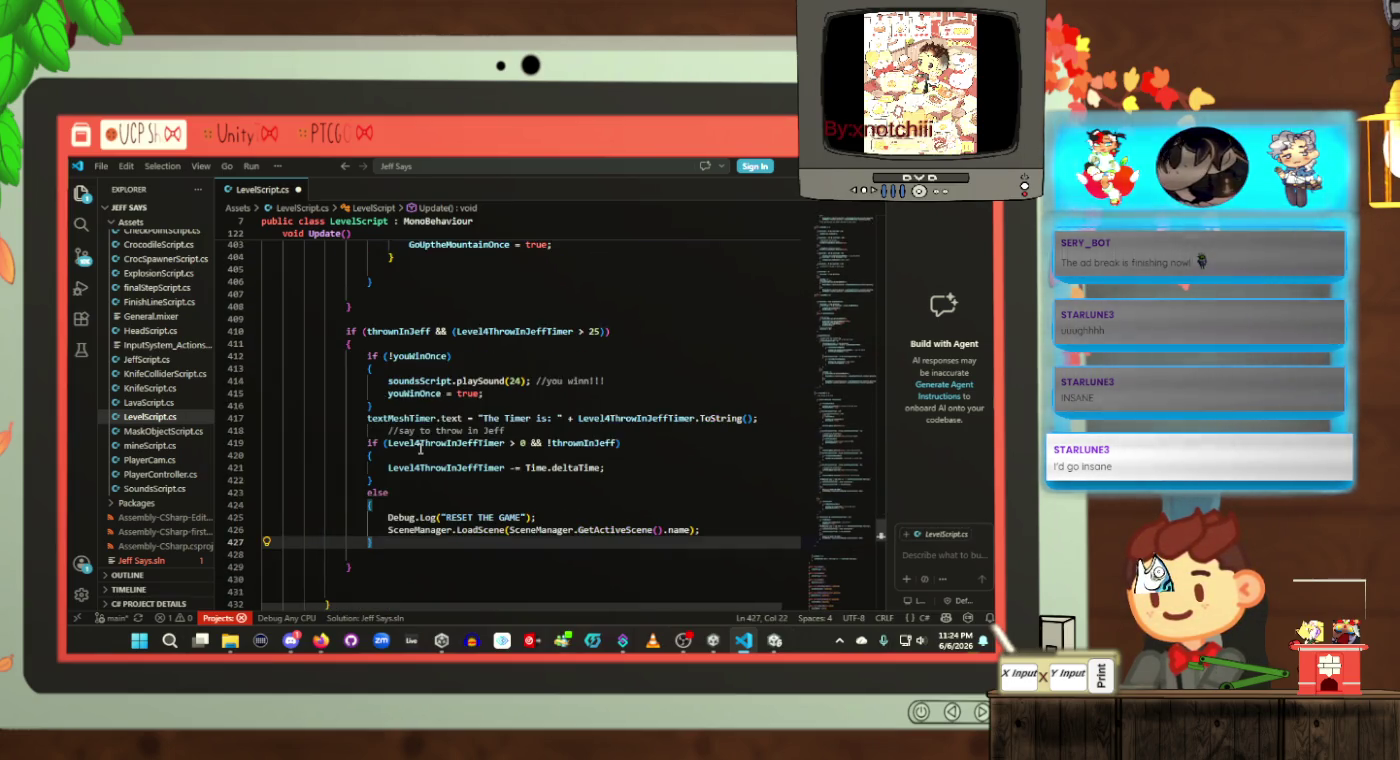
{"action": "key", "text": "ctrl+s"}
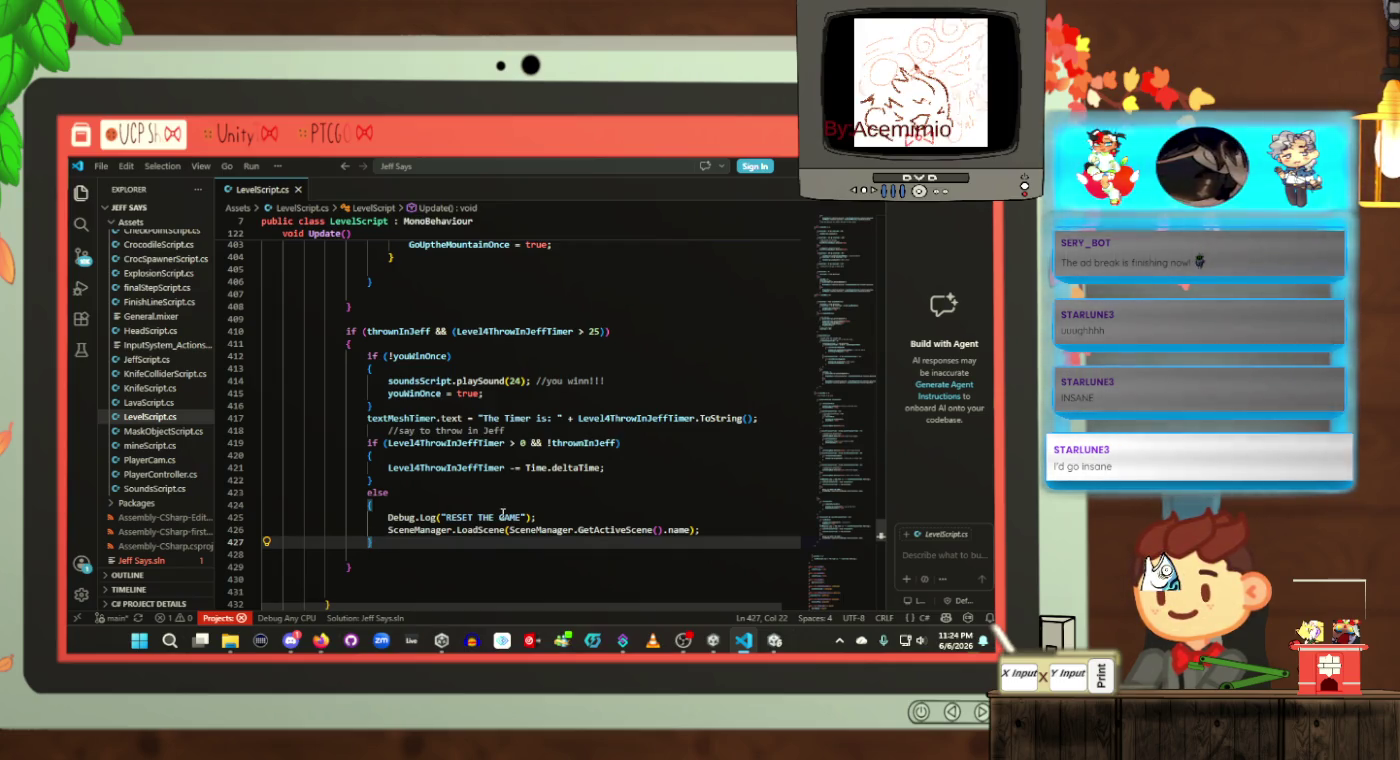
{"action": "scroll", "coordinate": [502, 514], "scroll_direction": "up", "scroll_amount": 1}
{"action": "scroll", "coordinate": [503, 514], "scroll_direction": "up", "scroll_amount": 1}
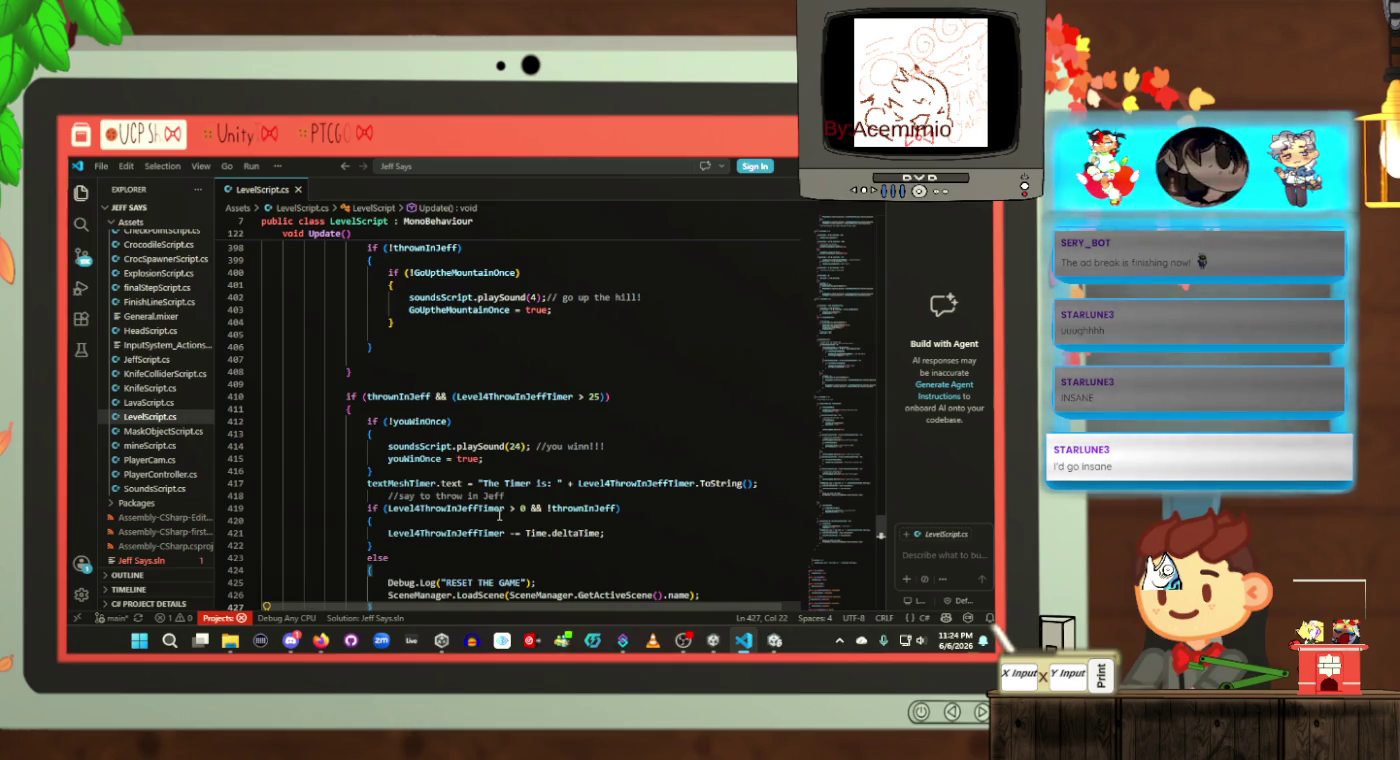
{"action": "left_click", "coordinate": [426, 396]}
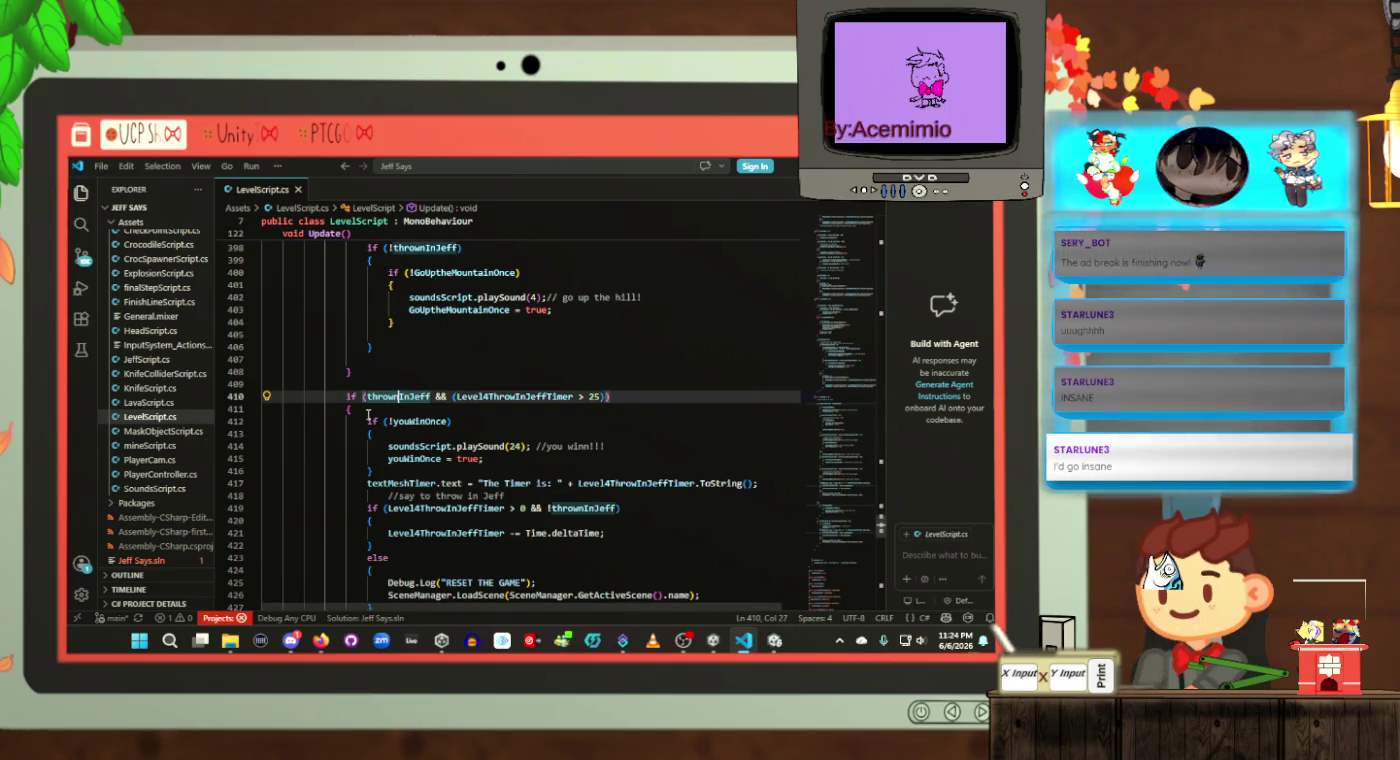
{"action": "scroll", "coordinate": [367, 413], "scroll_direction": "down", "scroll_amount": 1}
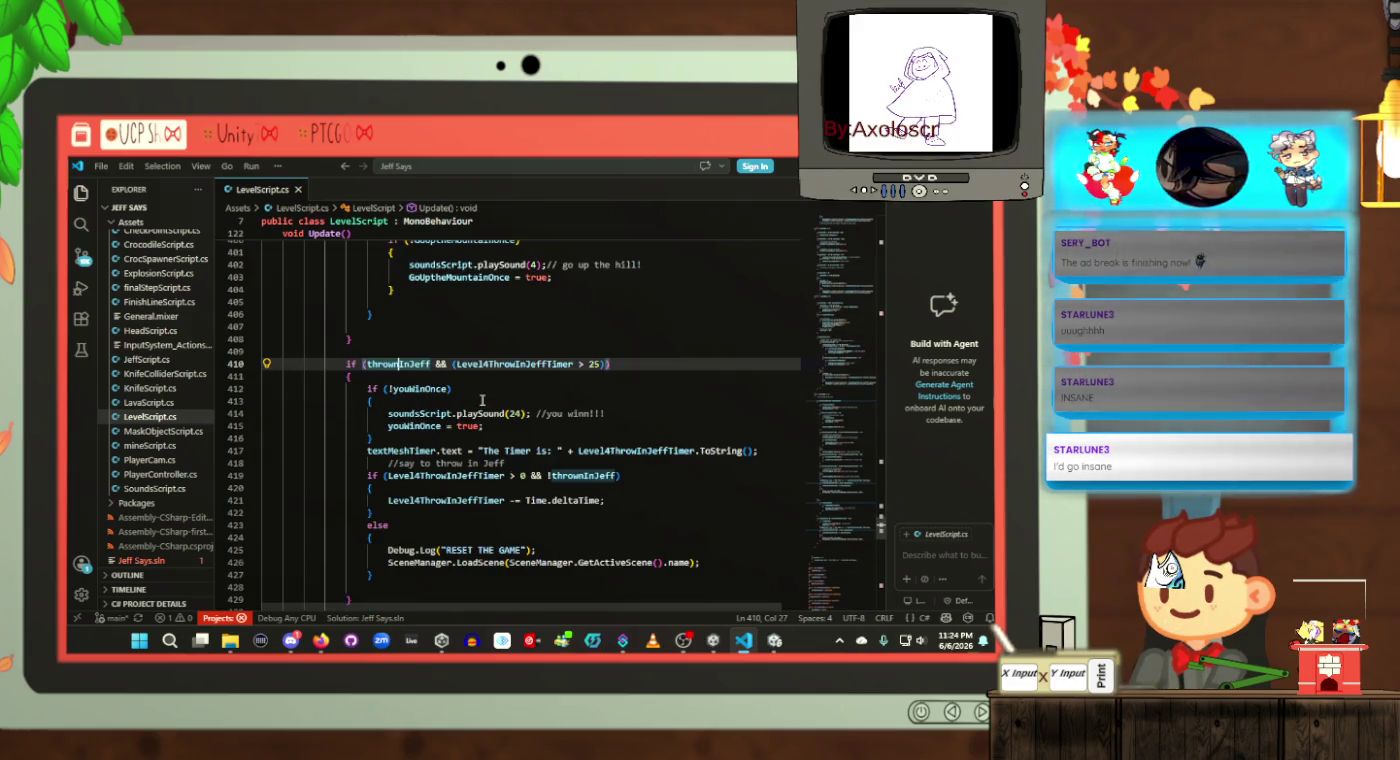
{"action": "key", "text": "ctrl+z"}
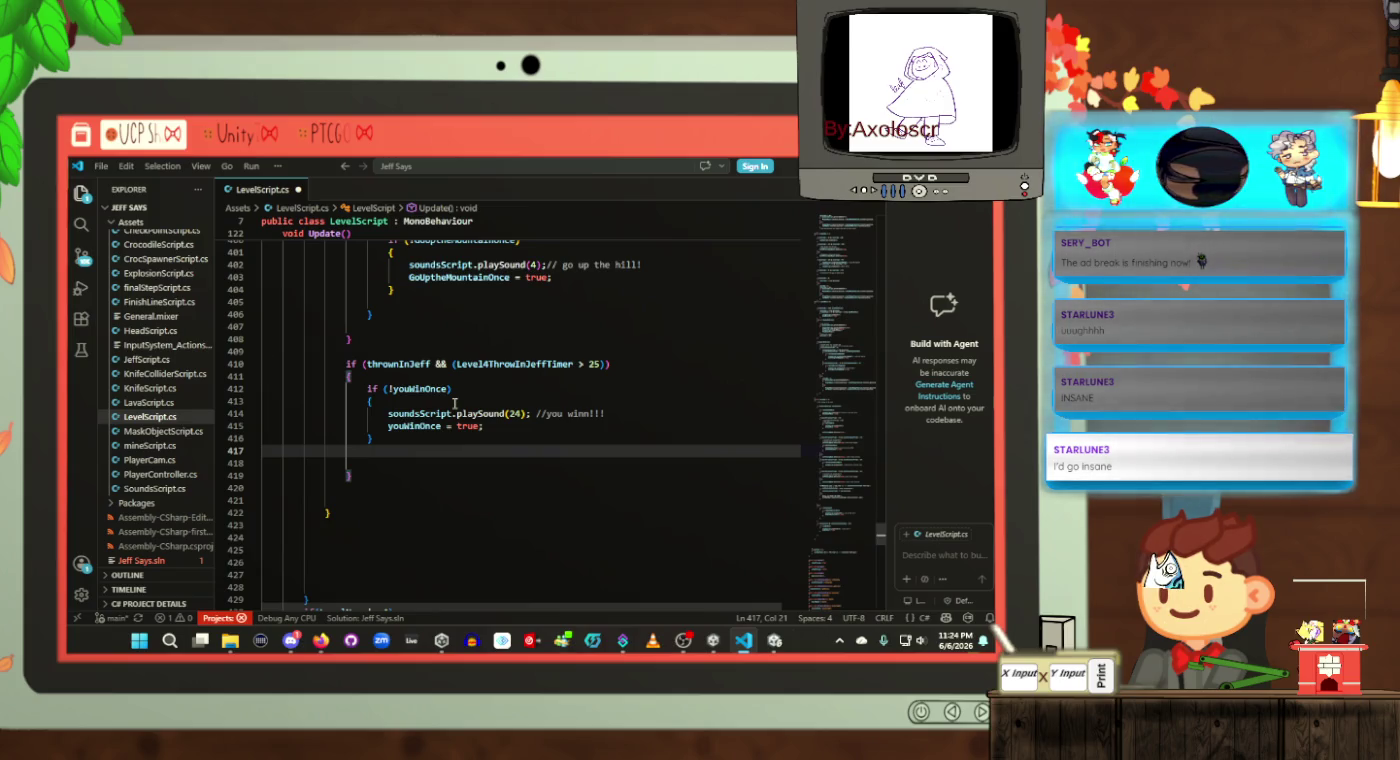
{"action": "left_click", "coordinate": [528, 388]}
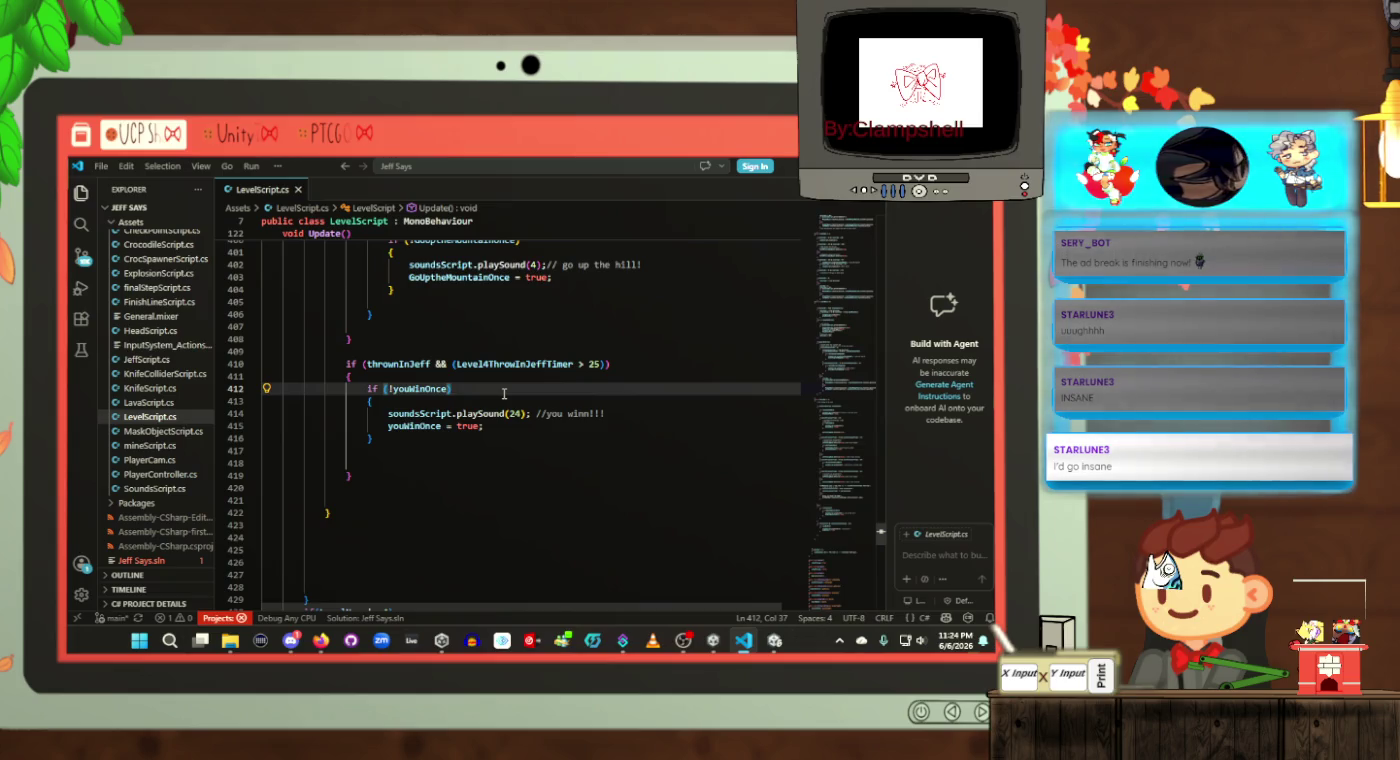
{"action": "left_click", "coordinate": [500, 401]}
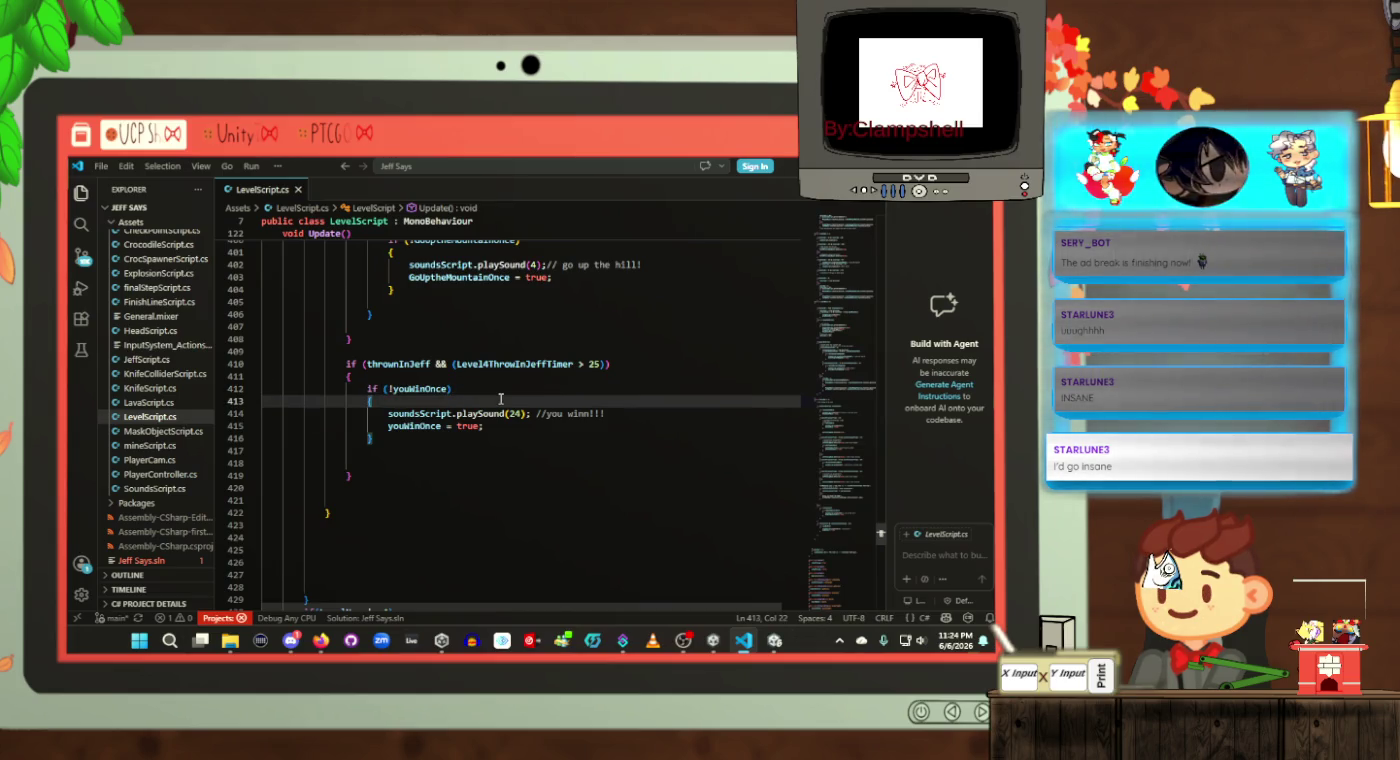
{"action": "left_click_drag", "start_coordinate": [603, 365], "coordinate": [446, 365]}
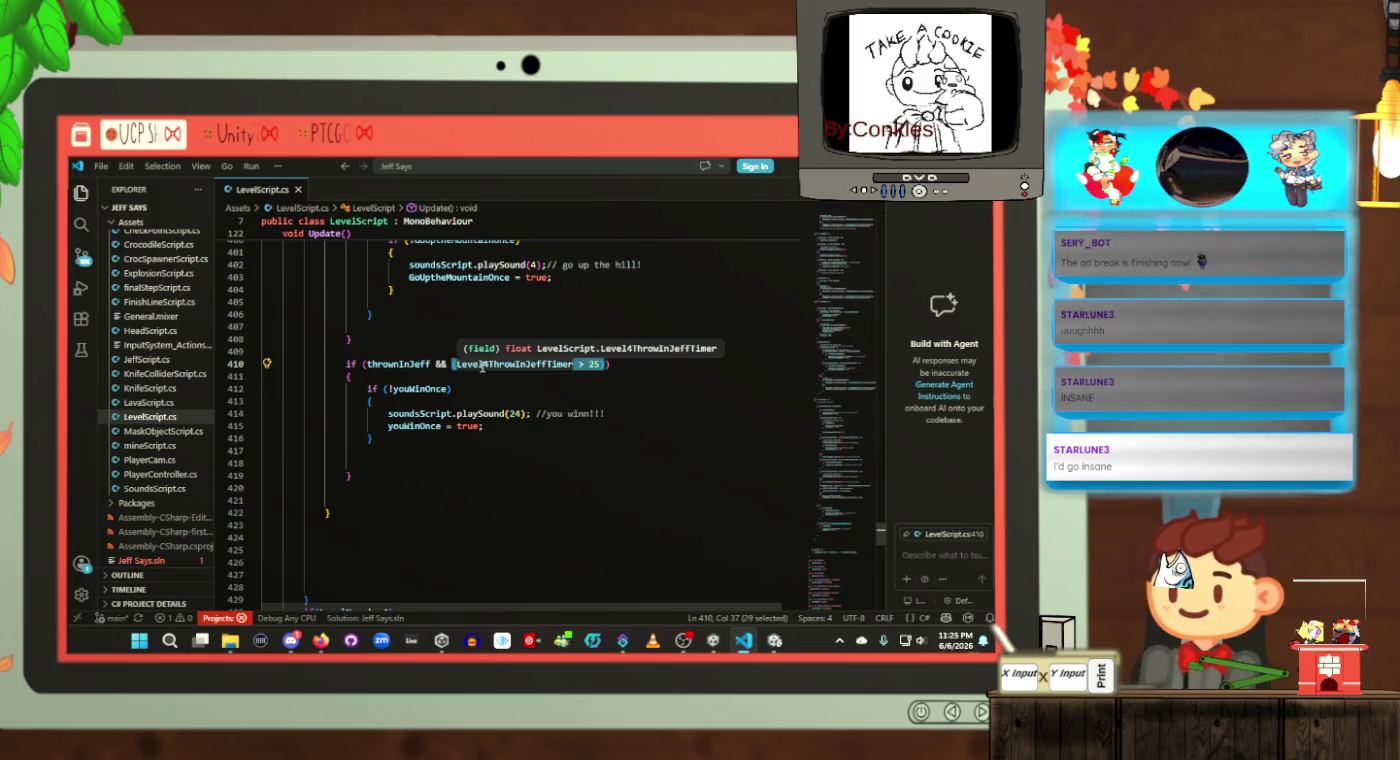
{"action": "left_click", "coordinate": [478, 377]}
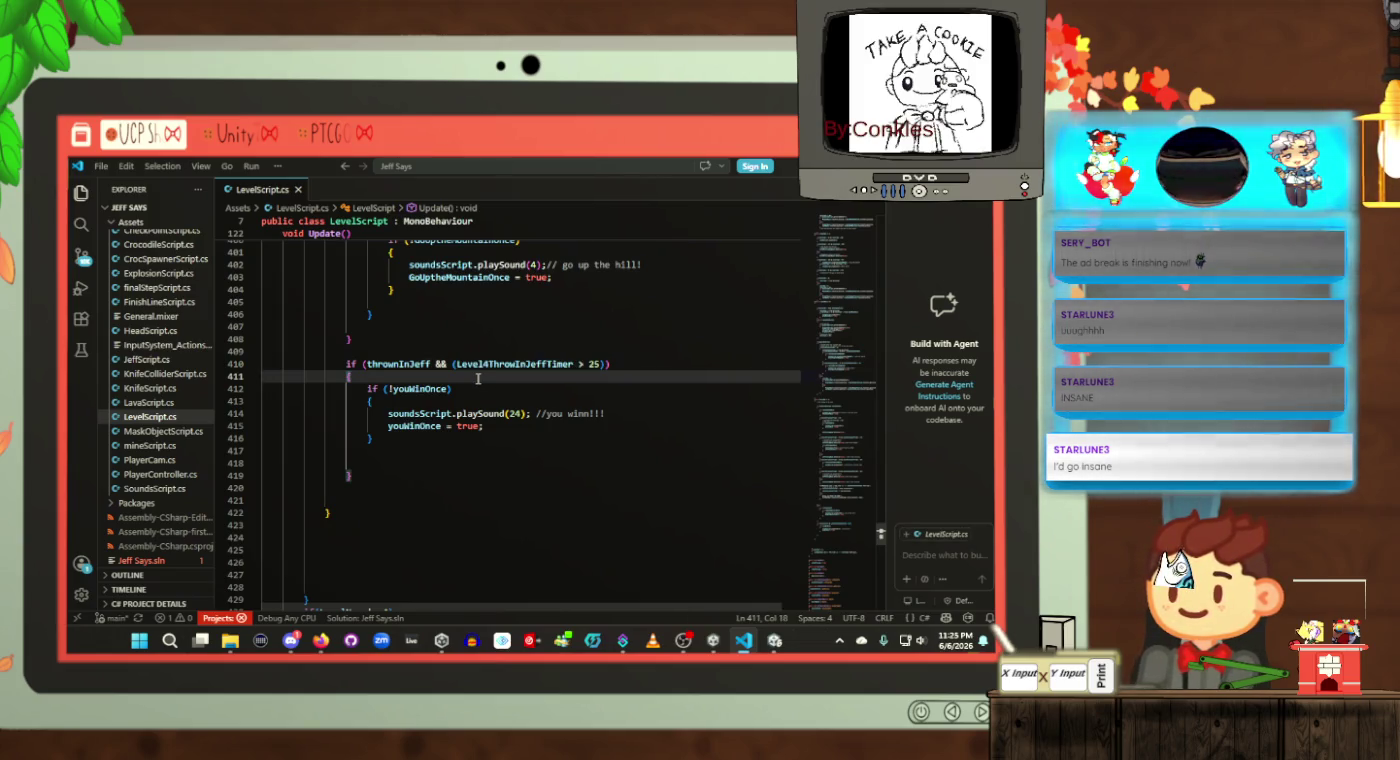
{"action": "scroll", "coordinate": [511, 420], "scroll_direction": "up", "scroll_amount": 2}
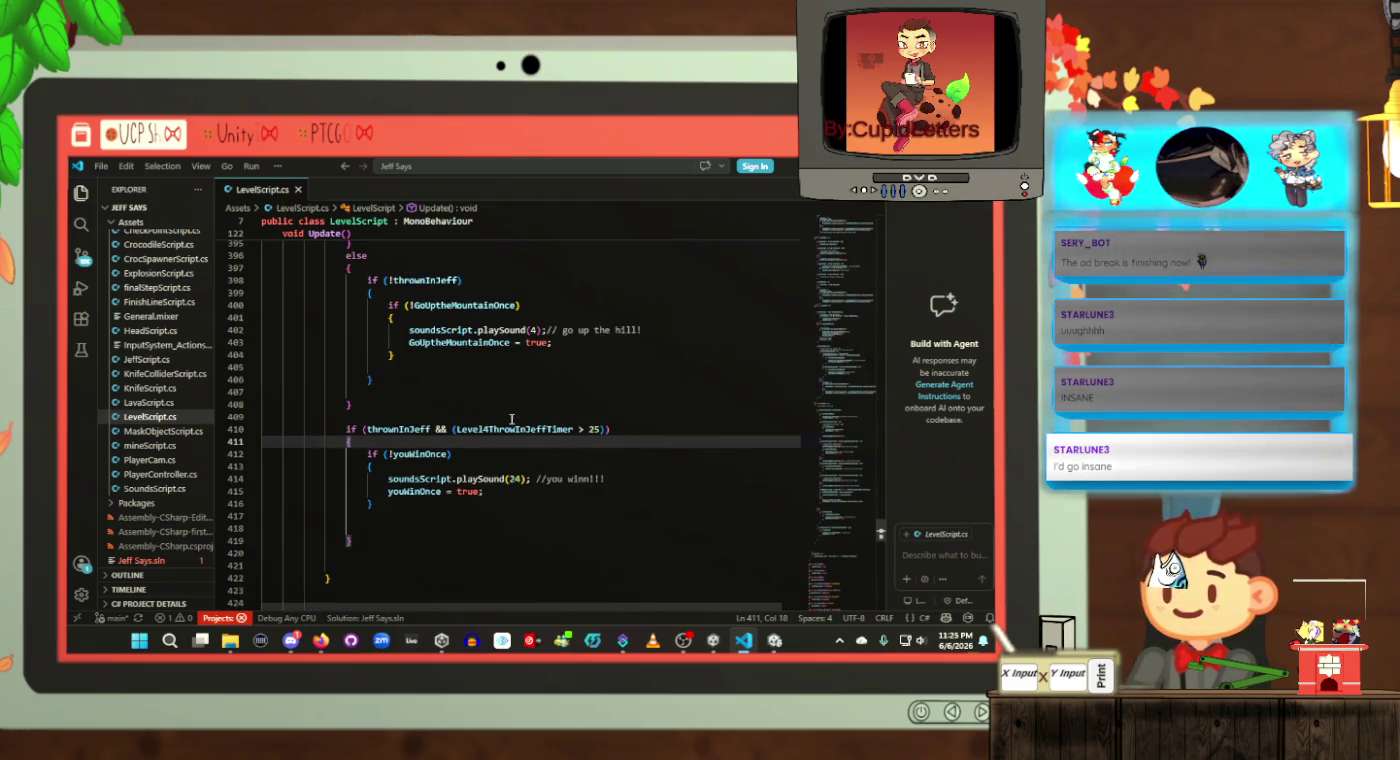
{"action": "scroll", "coordinate": [512, 419], "scroll_direction": "up", "scroll_amount": 2}
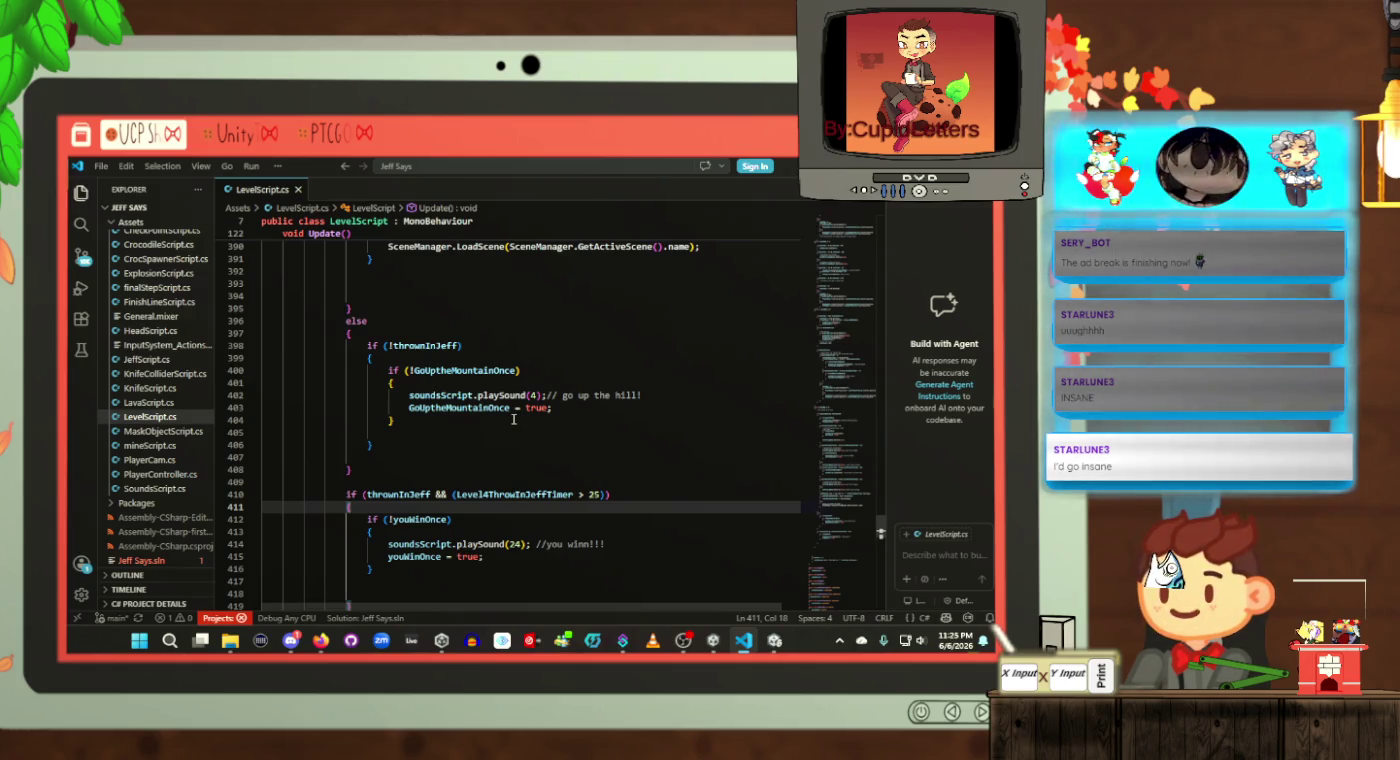
{"action": "scroll", "coordinate": [512, 419], "scroll_direction": "up", "scroll_amount": 7}
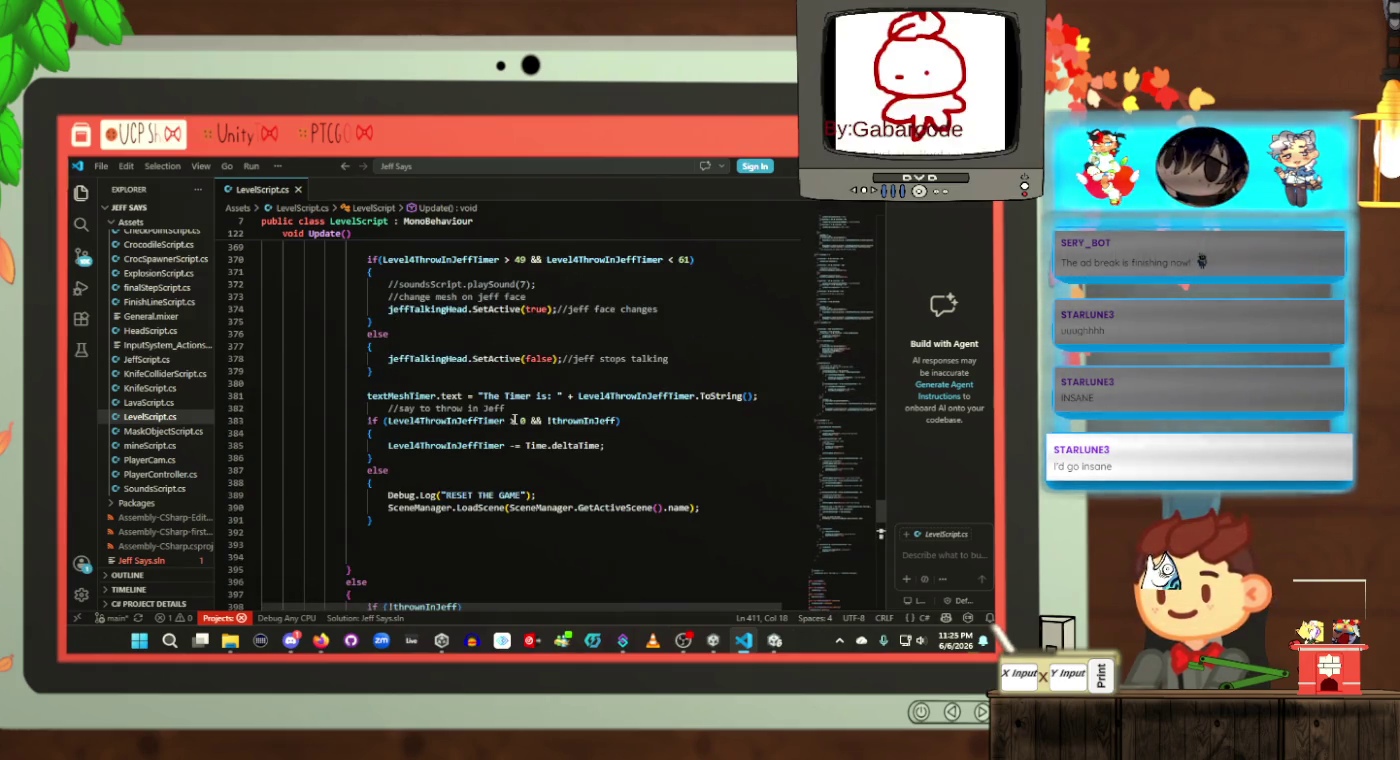
{"action": "scroll", "coordinate": [513, 420], "scroll_direction": "up", "scroll_amount": 20}
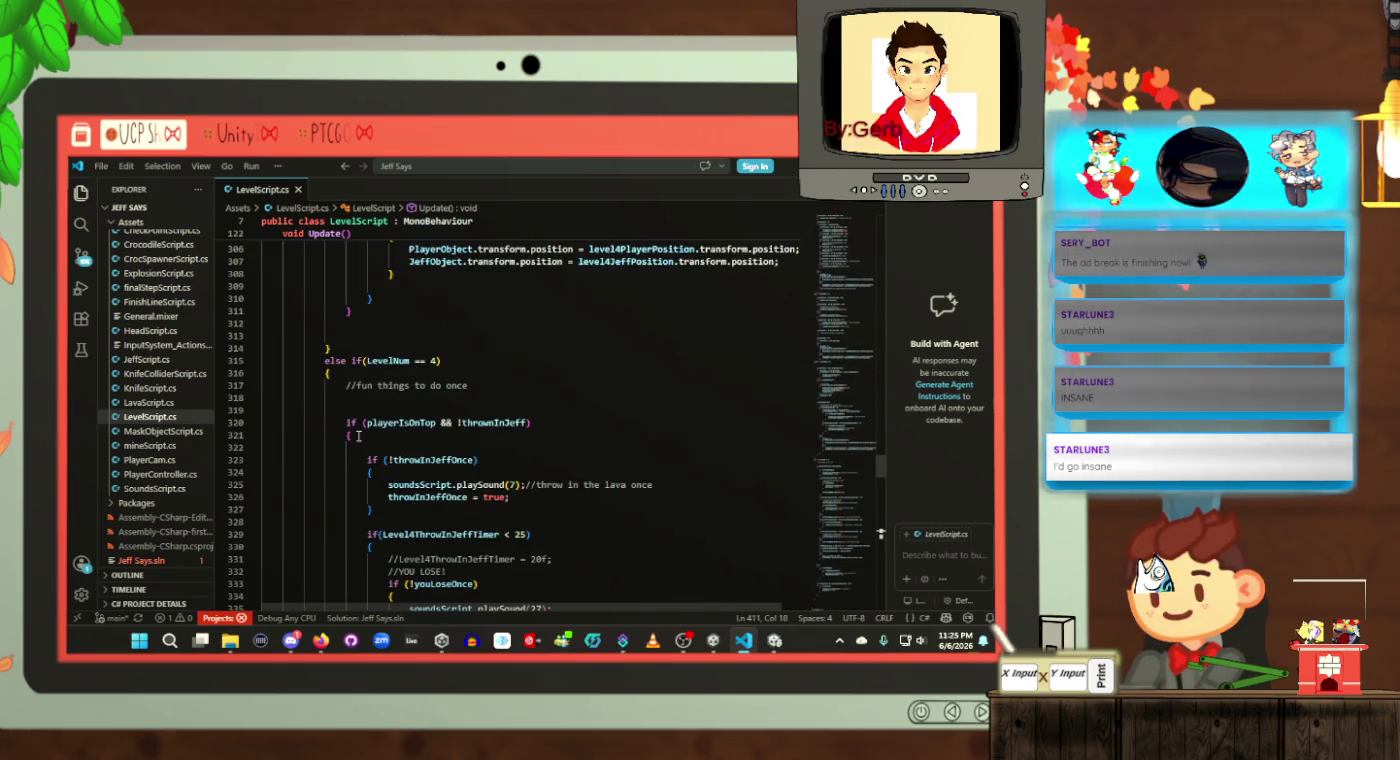
{"action": "left_click", "coordinate": [357, 433]}
{"action": "scroll", "coordinate": [456, 457], "scroll_direction": "down", "scroll_amount": 4}
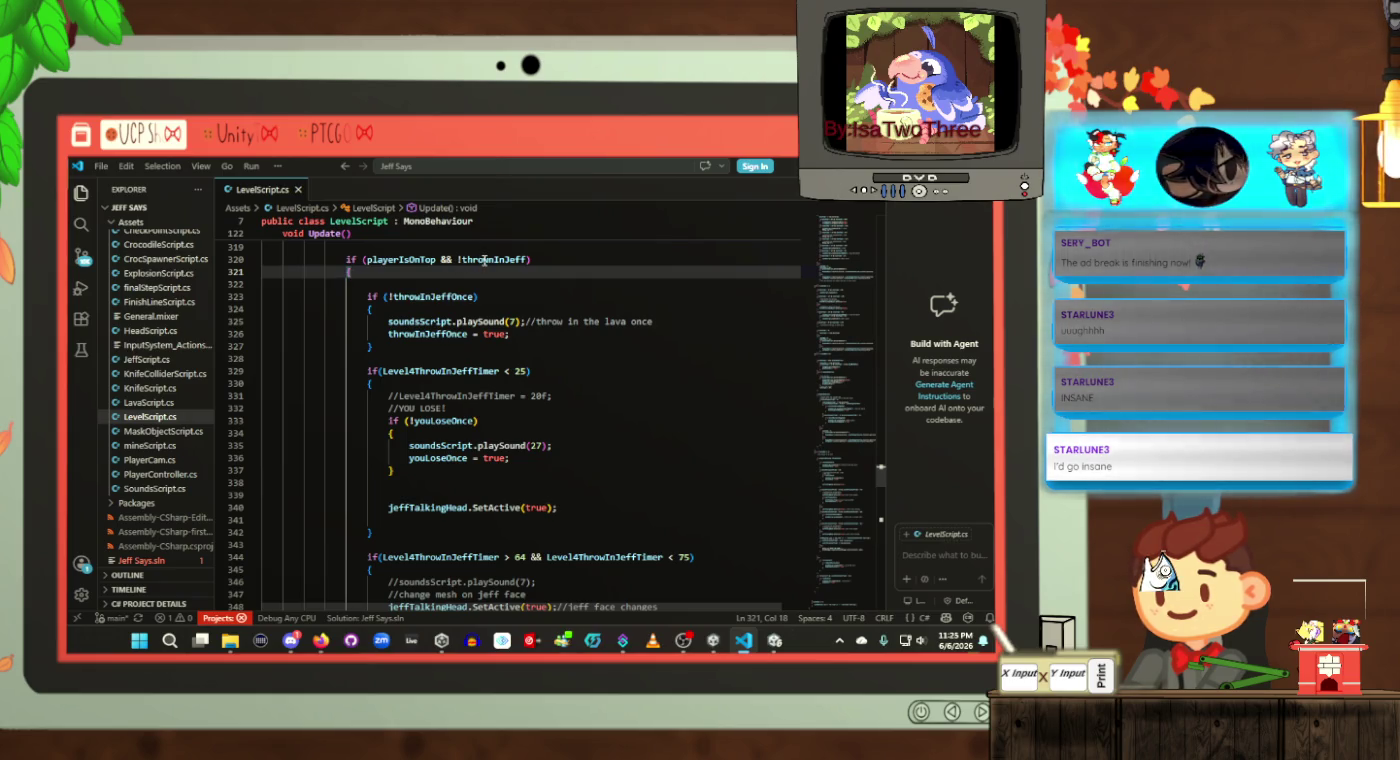
{"action": "scroll", "coordinate": [396, 339], "scroll_direction": "down", "scroll_amount": 20}
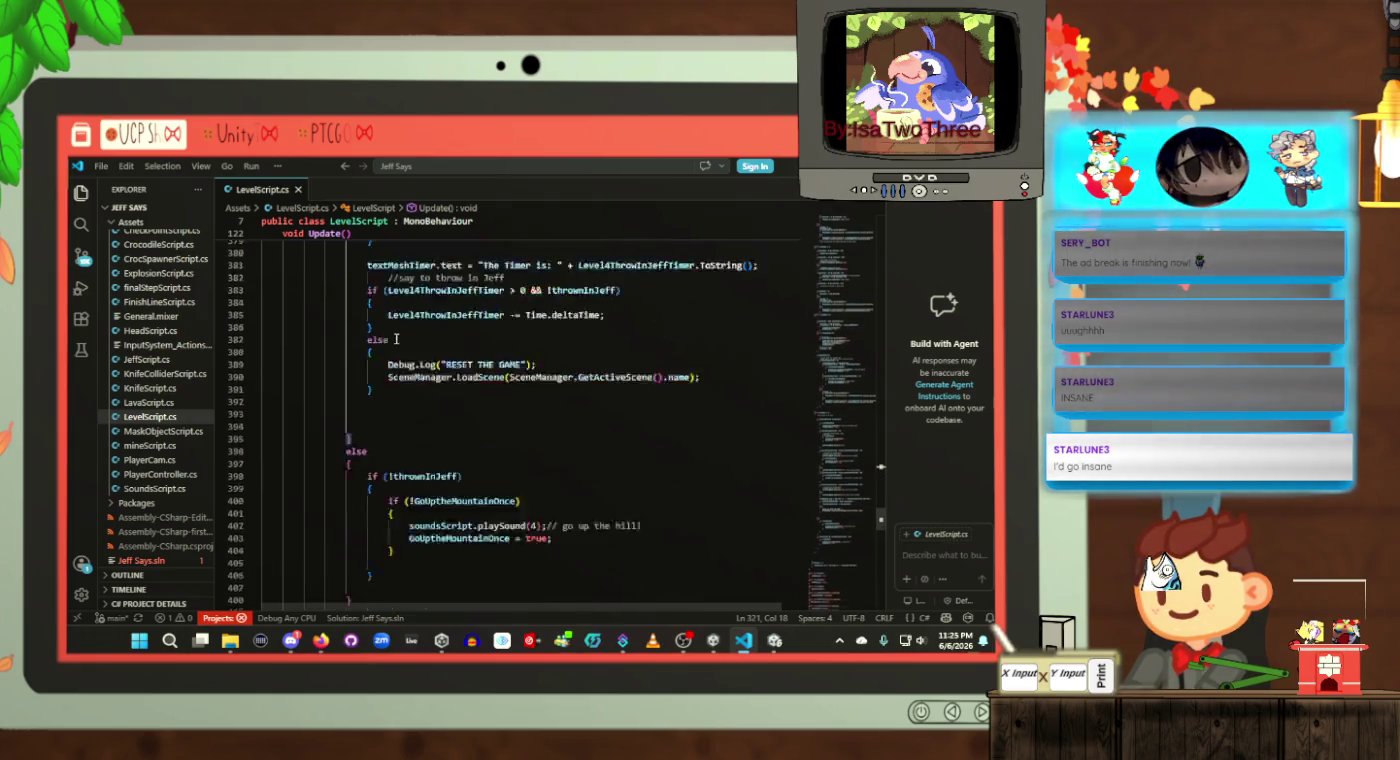
Step: Delete the timer text, countdown and scene reload block and its leftover blank lines
{"action": "scroll", "coordinate": [398, 340], "scroll_direction": "down", "scroll_amount": 3}
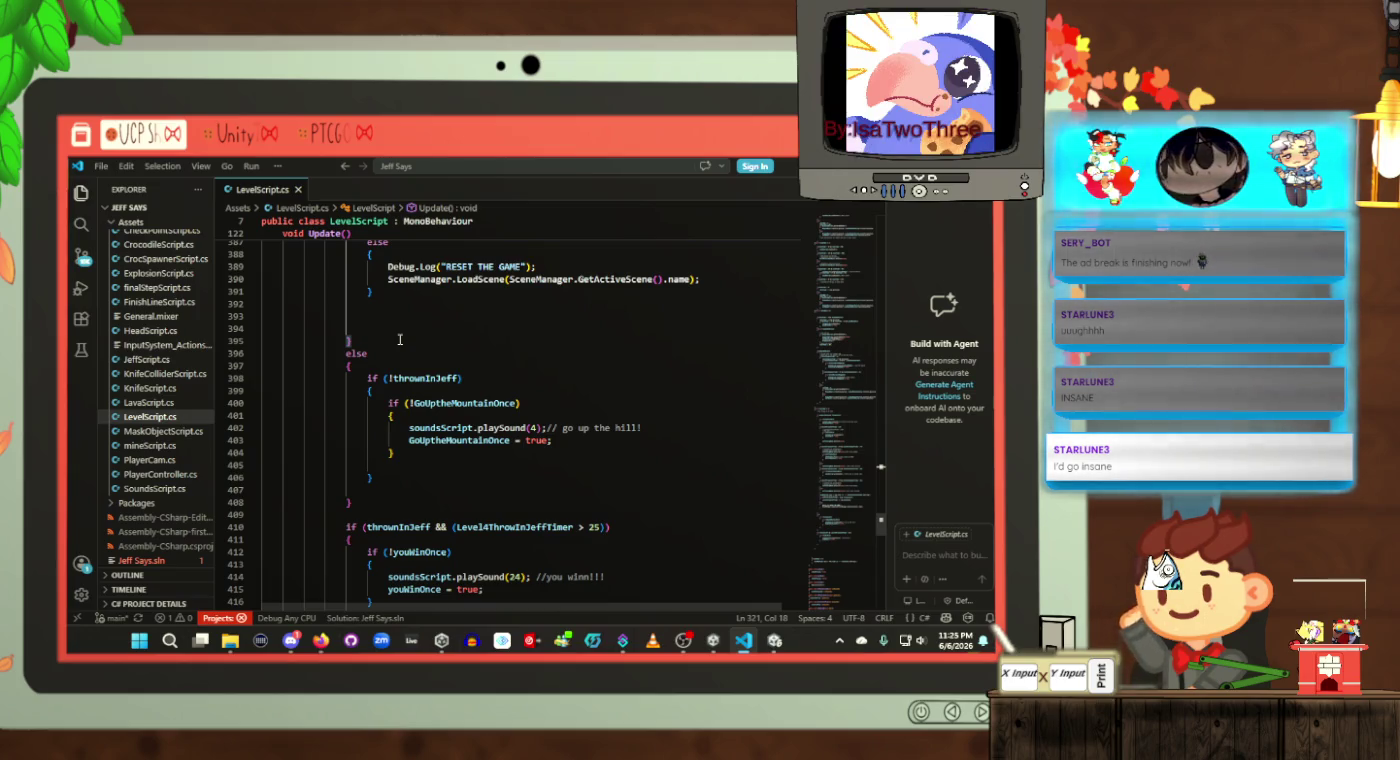
{"action": "scroll", "coordinate": [399, 340], "scroll_direction": "up", "scroll_amount": 3}
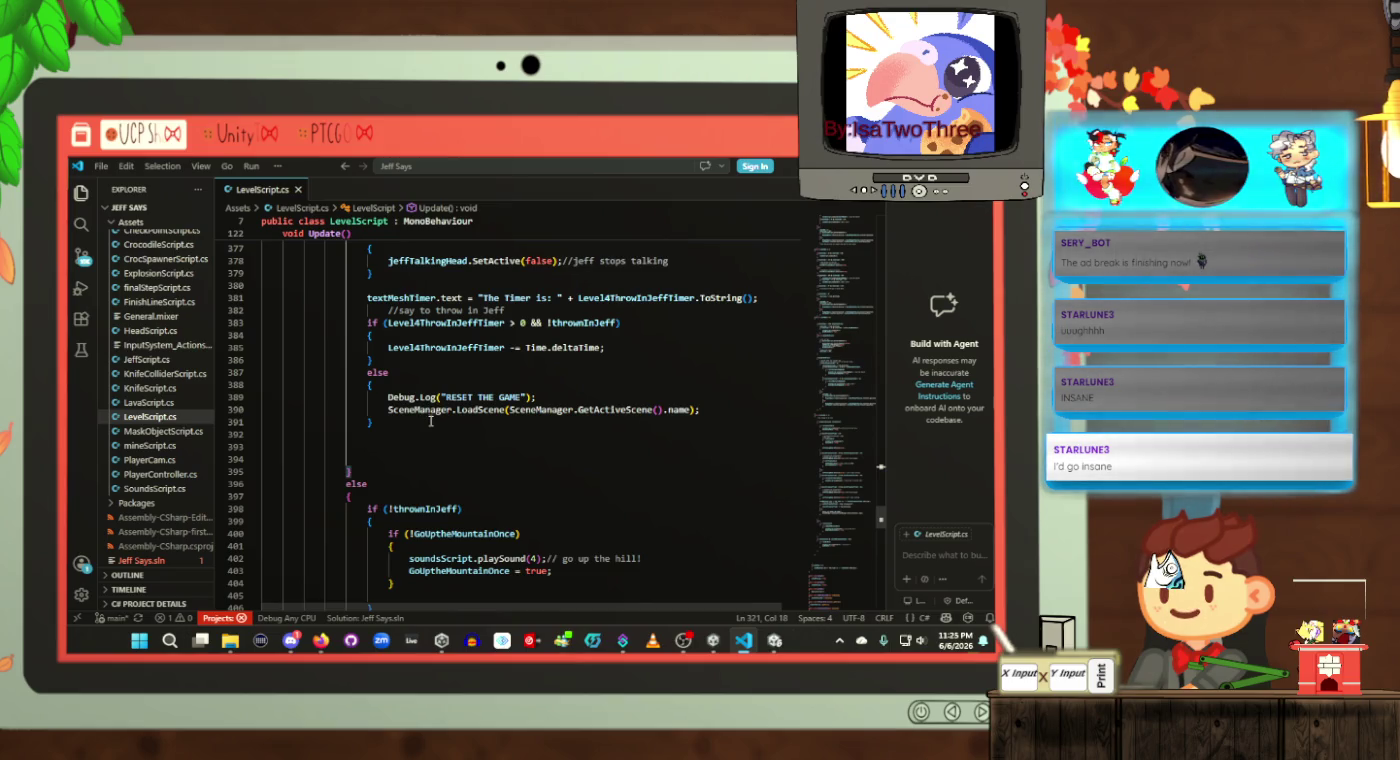
{"action": "left_click_drag", "start_coordinate": [431, 421], "coordinate": [366, 298]}
{"action": "key", "text": "ctrl+c"}
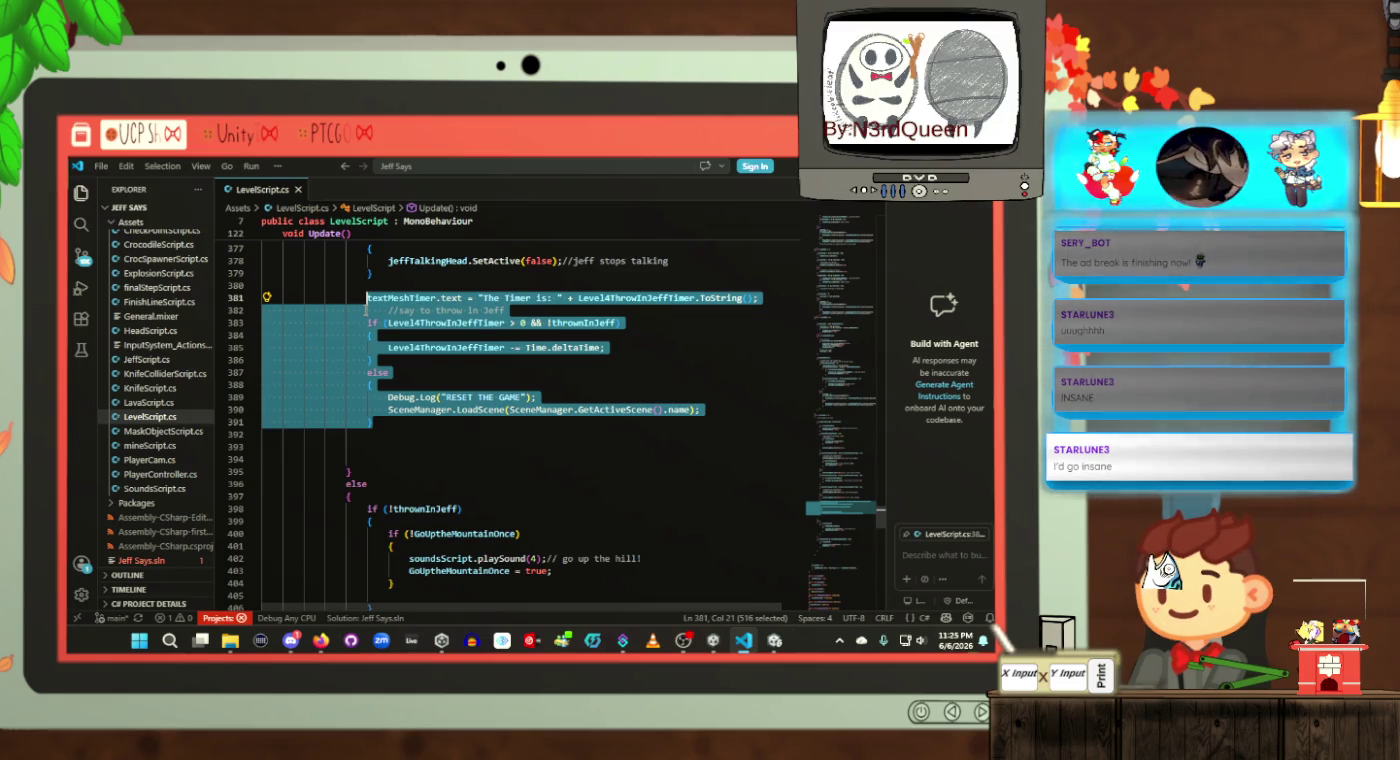
{"action": "key", "text": "Delete"}
{"action": "key", "text": "BackSpace"}
{"action": "key", "text": "BackSpace"}
{"action": "key", "text": "BackSpace"}
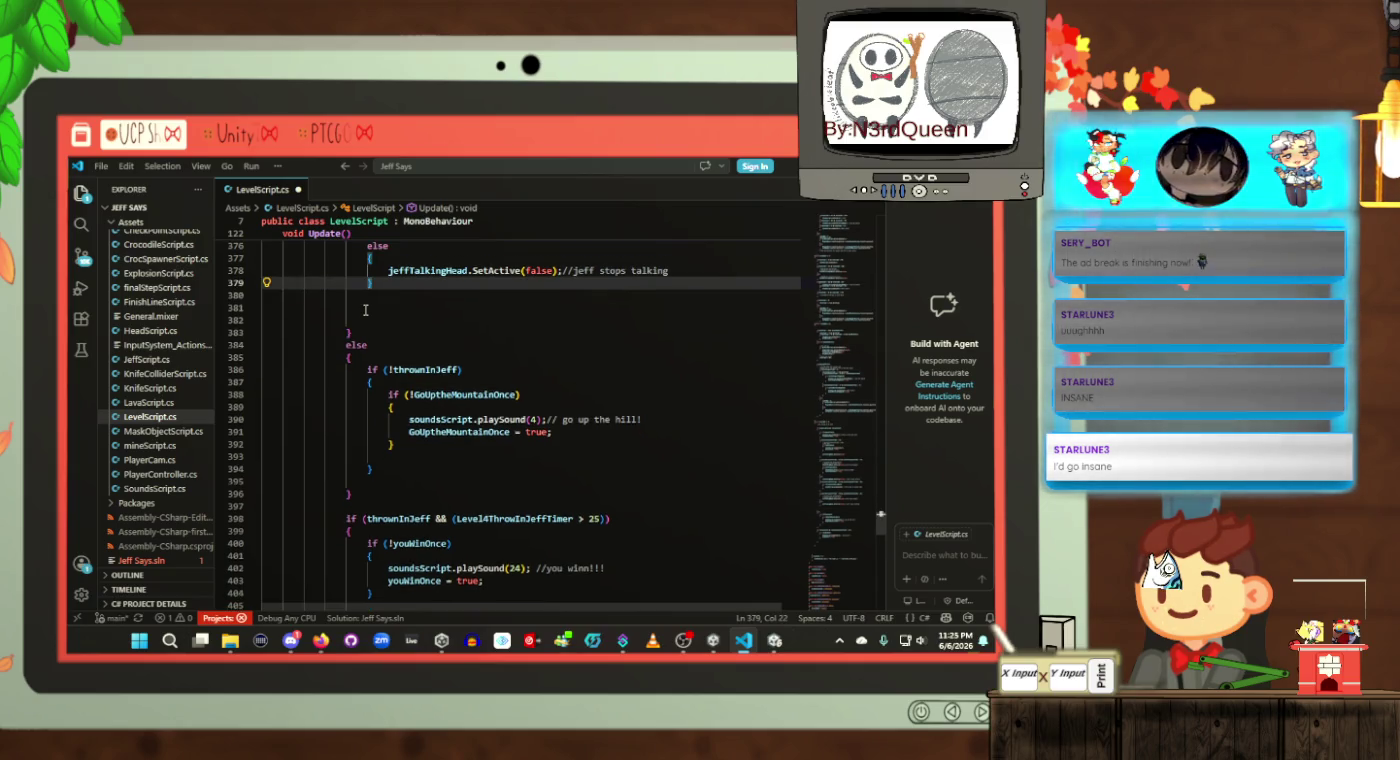
Step: Paste the timer code block after line 396 and add an indented empty if() above it
{"action": "scroll", "coordinate": [370, 312], "scroll_direction": "down", "scroll_amount": 4}
{"action": "left_click", "coordinate": [398, 366]}
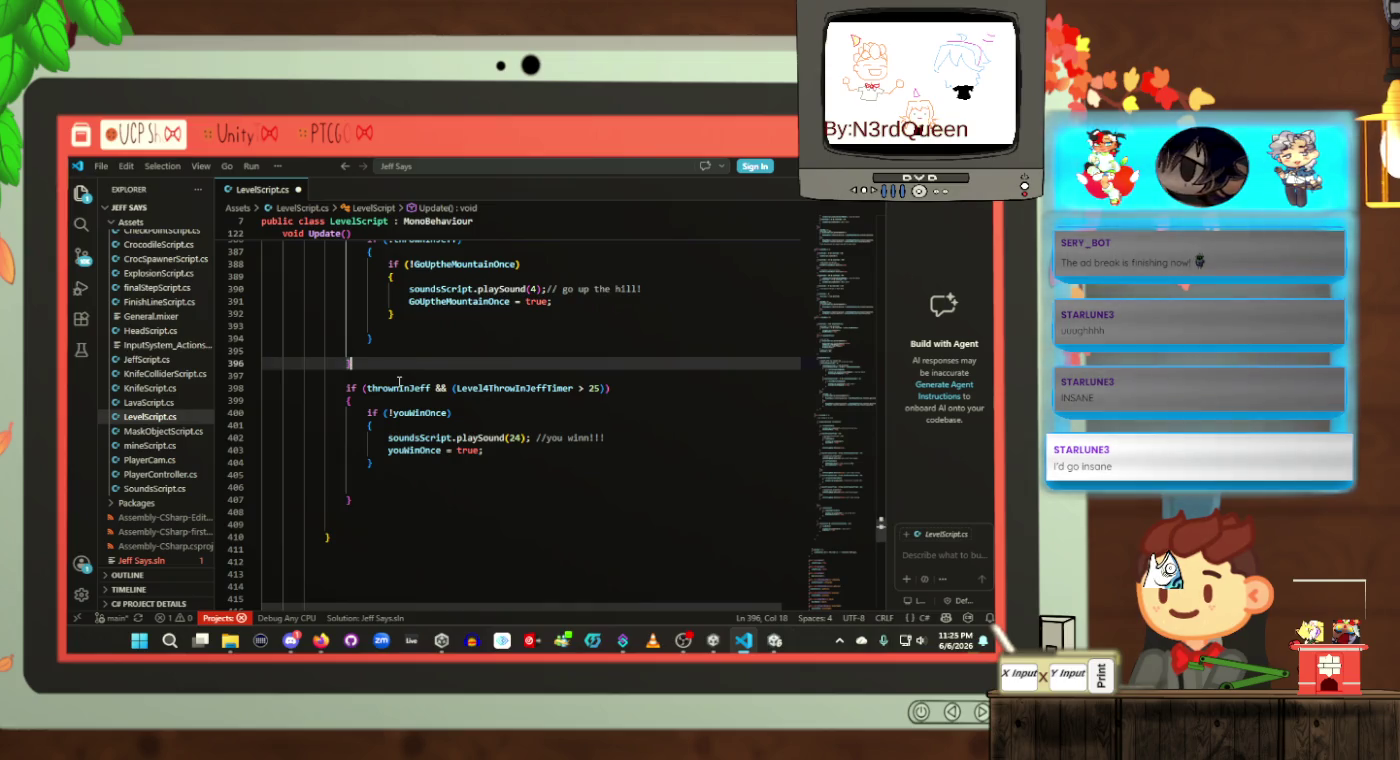
{"action": "key", "text": "ctrl+v"}
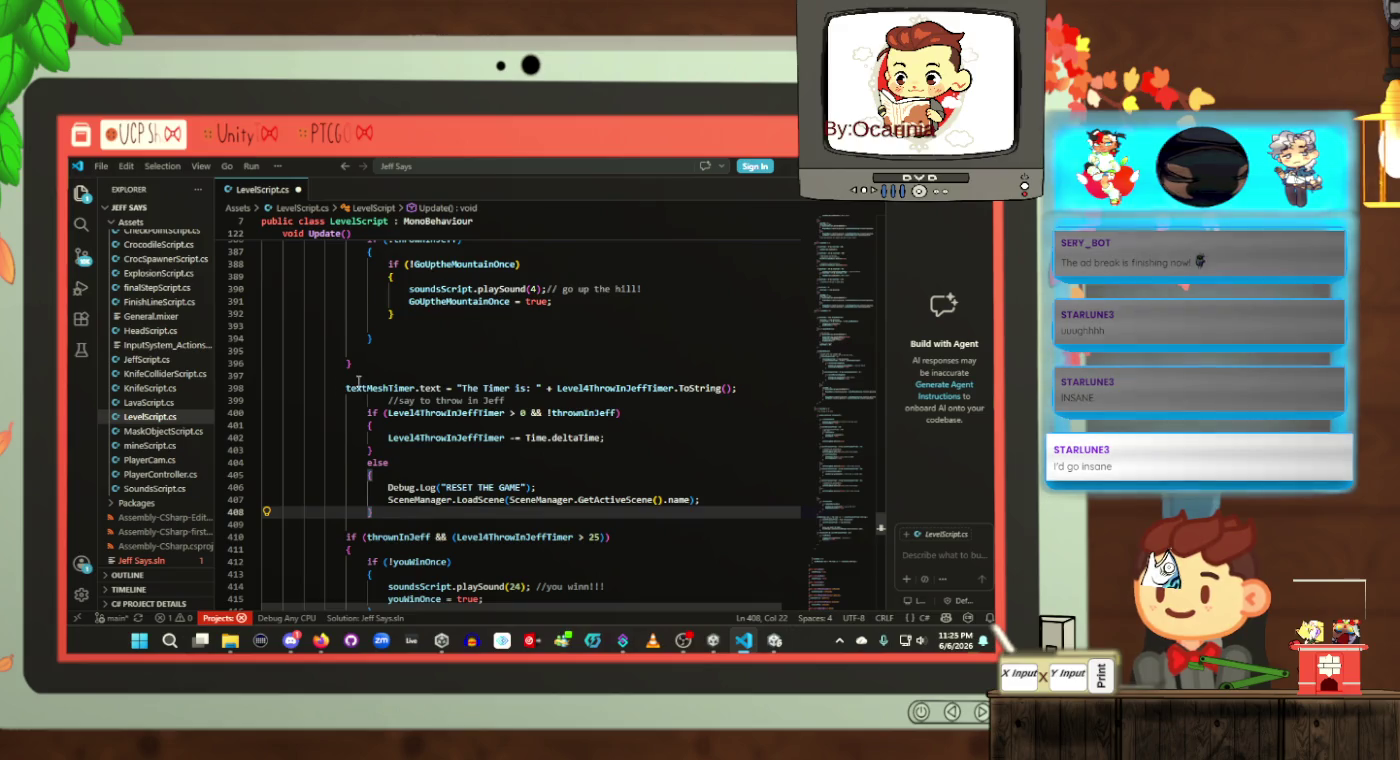
{"action": "left_click", "coordinate": [369, 379]}
{"action": "key", "text": "Home"}
{"action": "key", "text": "Tab"}
{"action": "key", "text": "Tab"}
{"action": "type", "text": "()"}
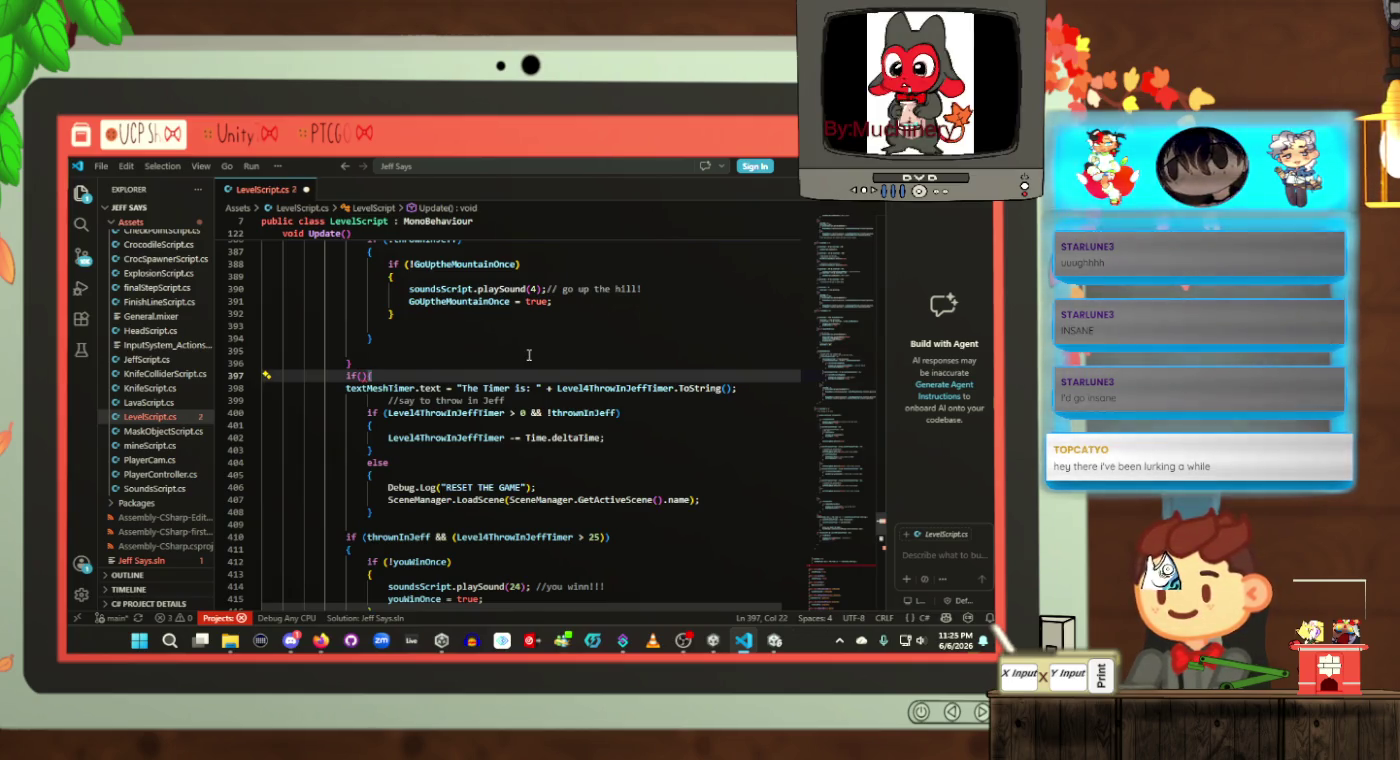
{"action": "left_click", "coordinate": [438, 527]}
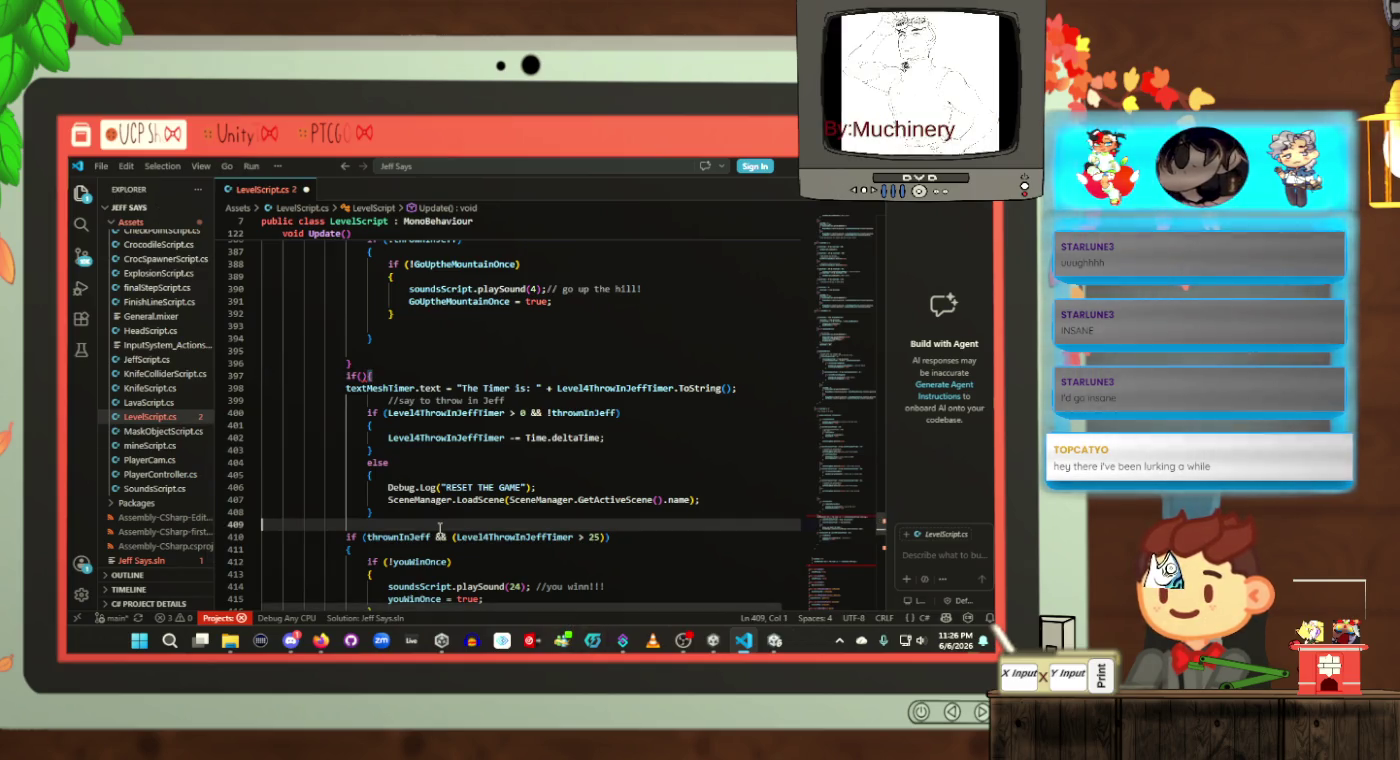
Step: Save LevelScript.cs and copy playerIsOnTop from line 320 into the if() condition on line 397
{"action": "key", "text": "Tab"}
{"action": "key", "text": "Tab"}
{"action": "key", "text": "ctrl+s"}
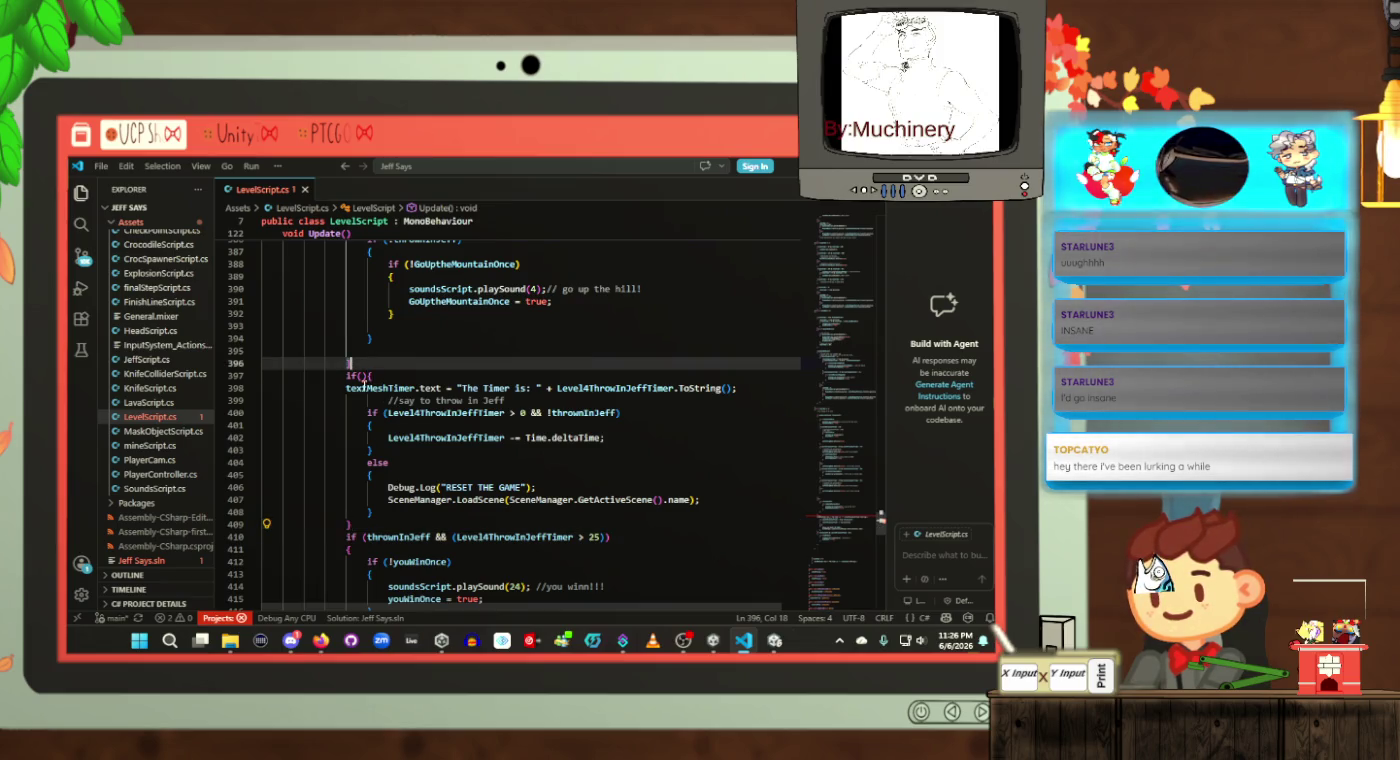
{"action": "left_click", "coordinate": [360, 374]}
{"action": "scroll", "coordinate": [439, 410], "scroll_direction": "up", "scroll_amount": 20}
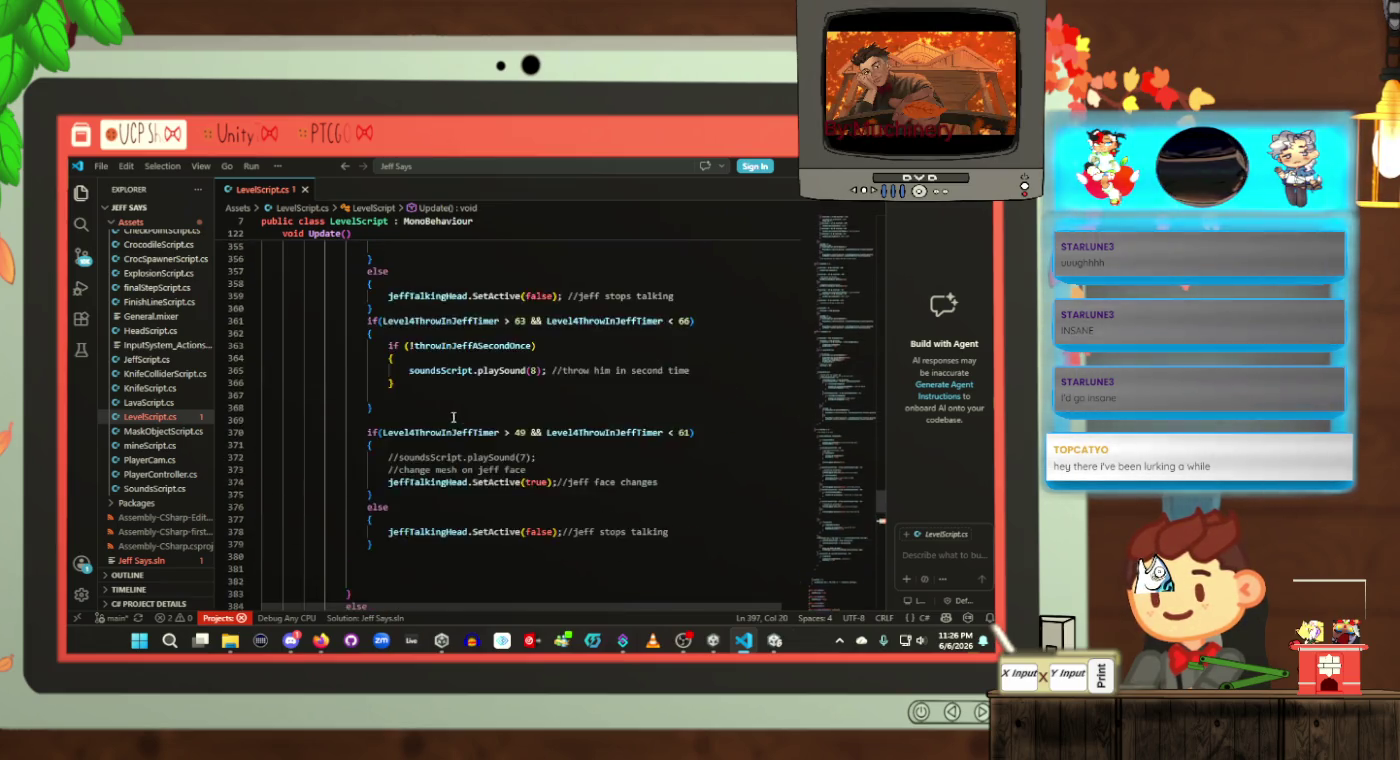
{"action": "scroll", "coordinate": [449, 435], "scroll_direction": "up", "scroll_amount": 13}
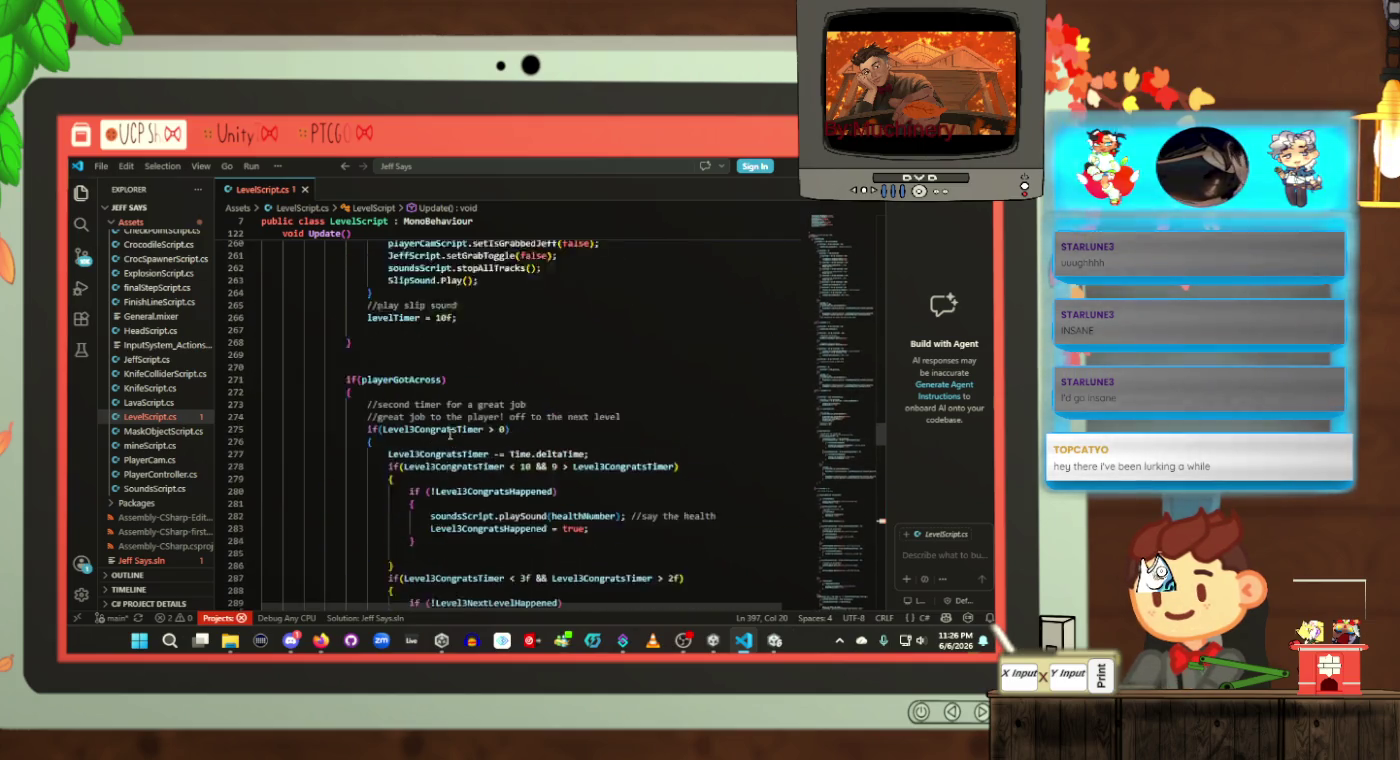
{"action": "scroll", "coordinate": [405, 484], "scroll_direction": "down", "scroll_amount": 20}
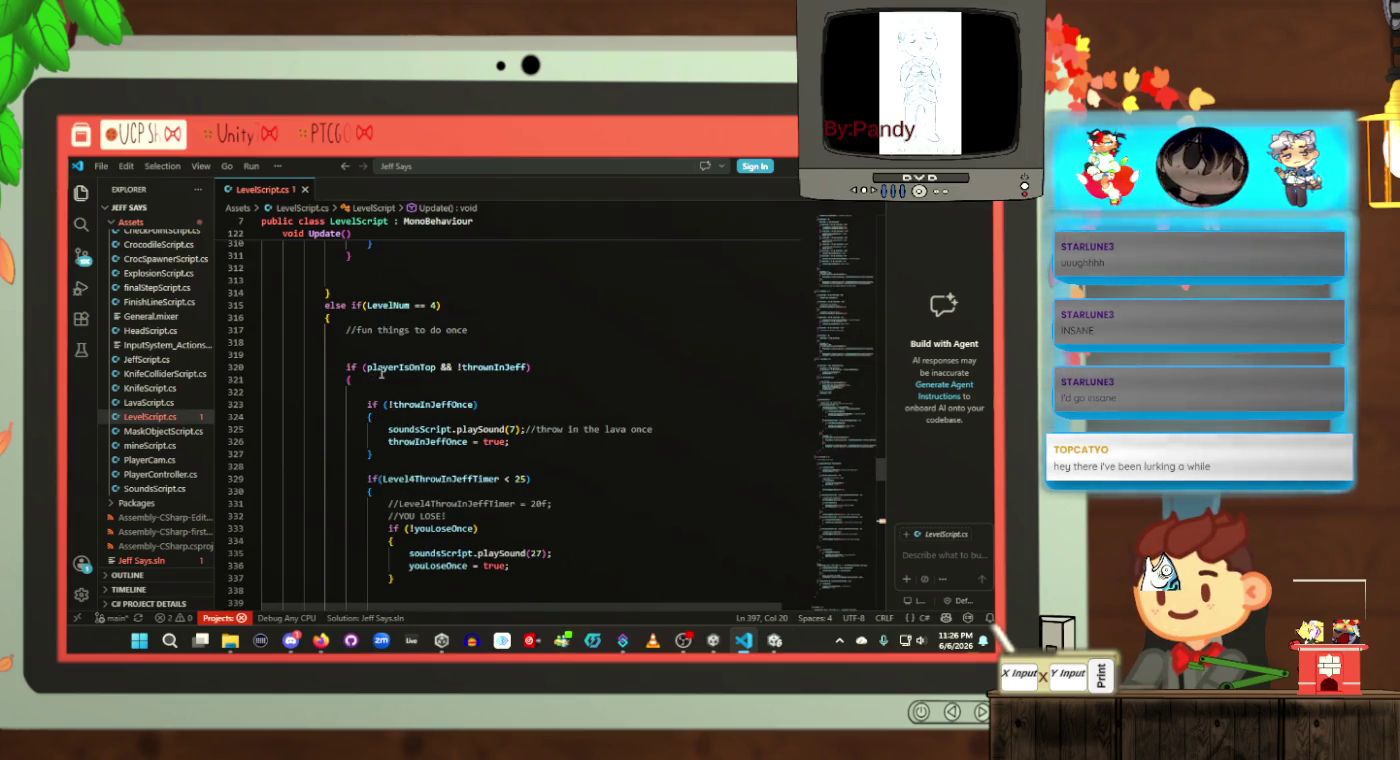
{"action": "double_click", "coordinate": [381, 370]}
{"action": "left_click", "coordinate": [460, 403]}
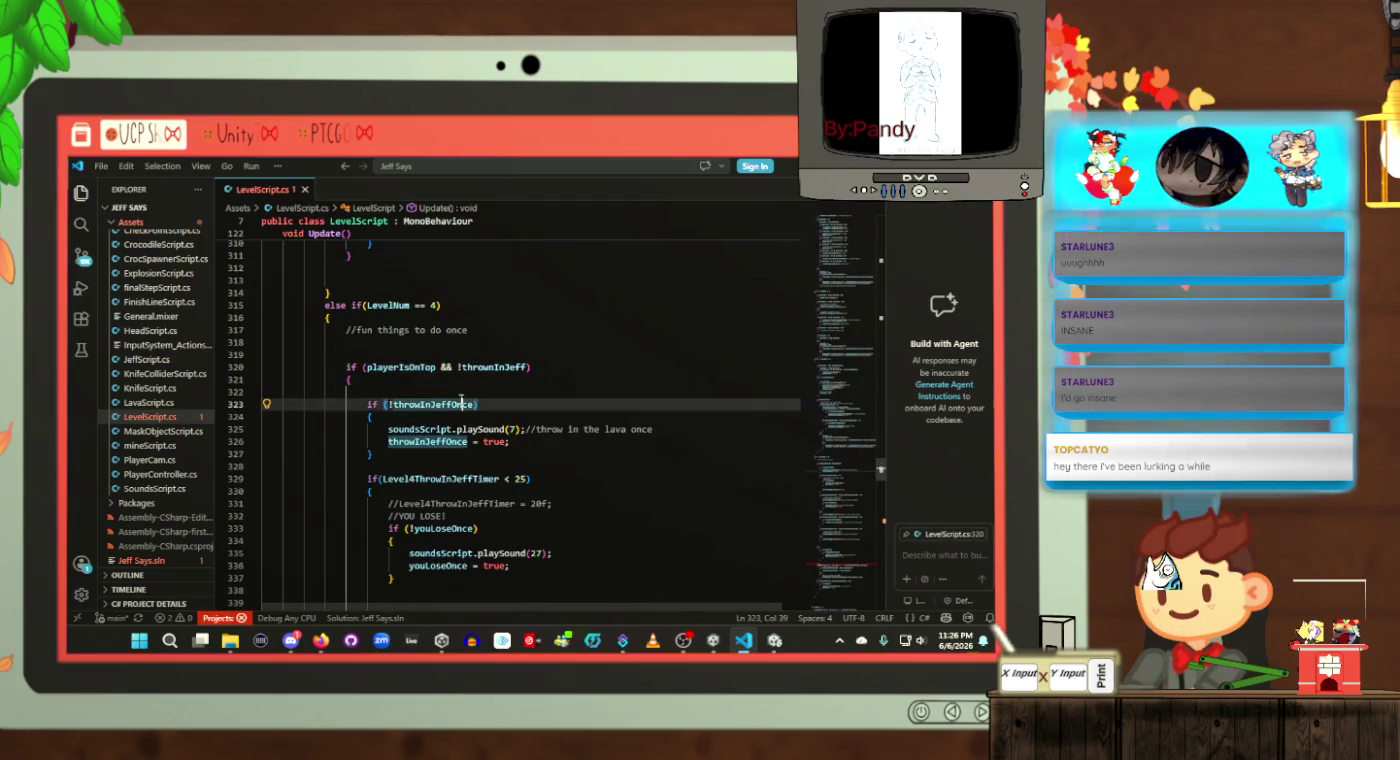
{"action": "scroll", "coordinate": [431, 390], "scroll_direction": "down", "scroll_amount": 20}
{"action": "scroll", "coordinate": [426, 397], "scroll_direction": "down", "scroll_amount": 4}
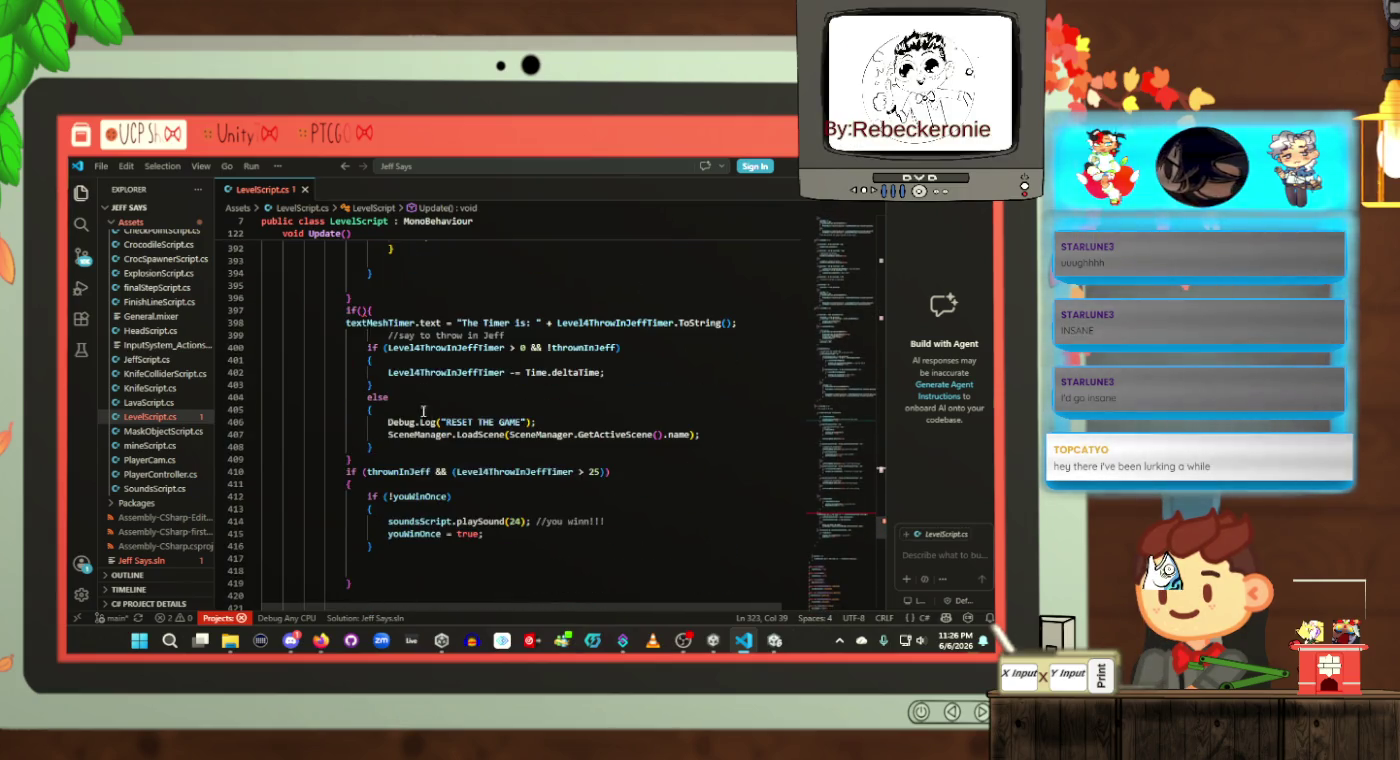
{"action": "left_click", "coordinate": [359, 311]}
{"action": "type", "text": "playerIsOnTop"}
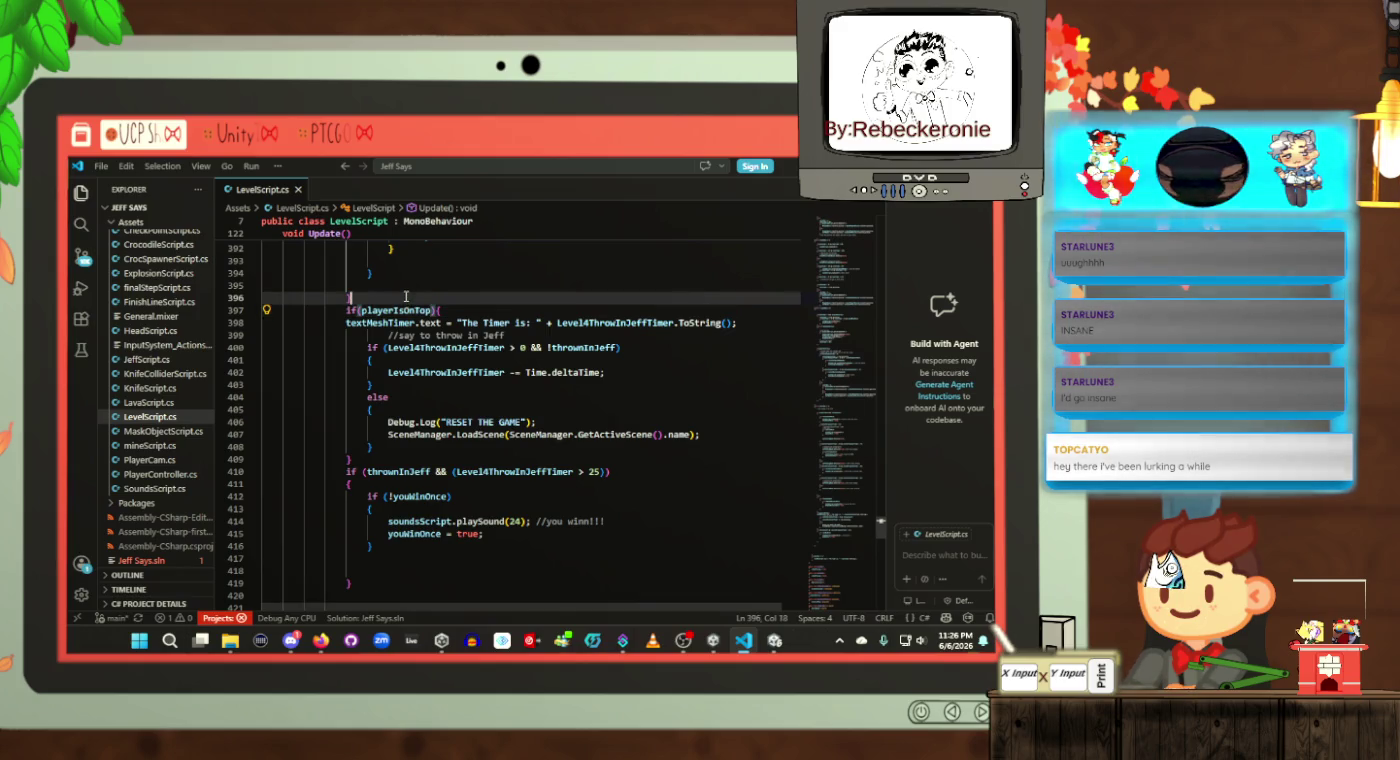
Step: Insert blank lines above the if statement and after its closing brace on line 410
{"action": "key", "text": "ctrl+shift+Return"}
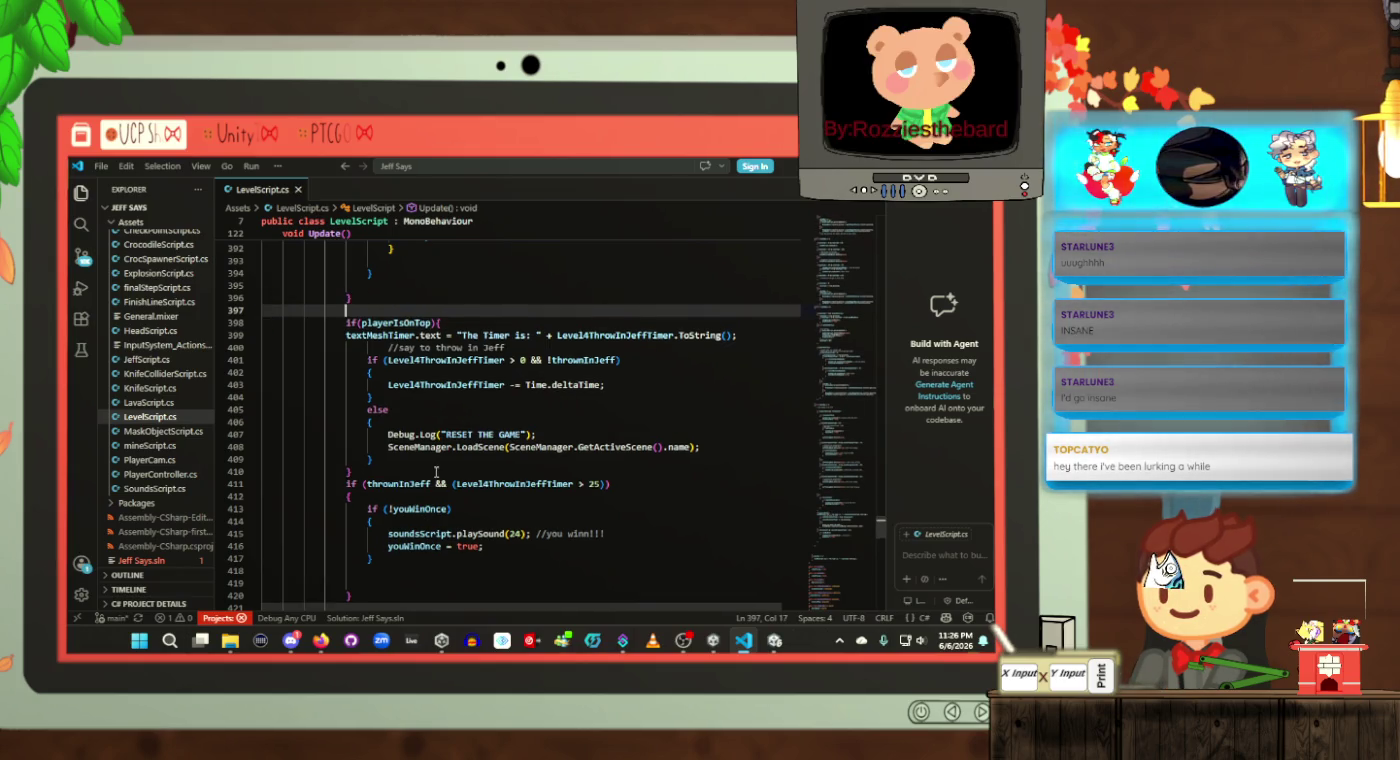
{"action": "left_click", "coordinate": [437, 472]}
{"action": "key", "text": "Return"}
{"action": "scroll", "coordinate": [437, 472], "scroll_direction": "down", "scroll_amount": 1}
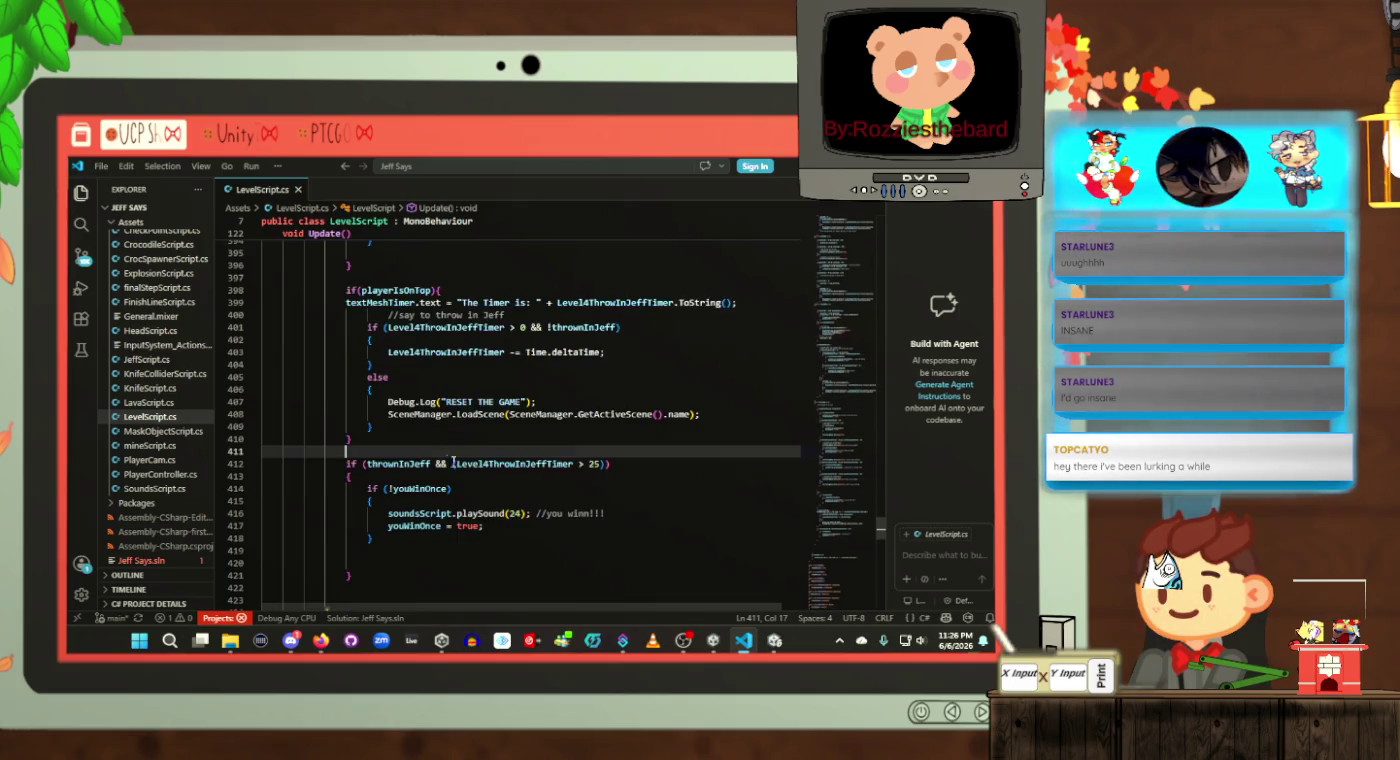
{"action": "left_click", "coordinate": [430, 546]}
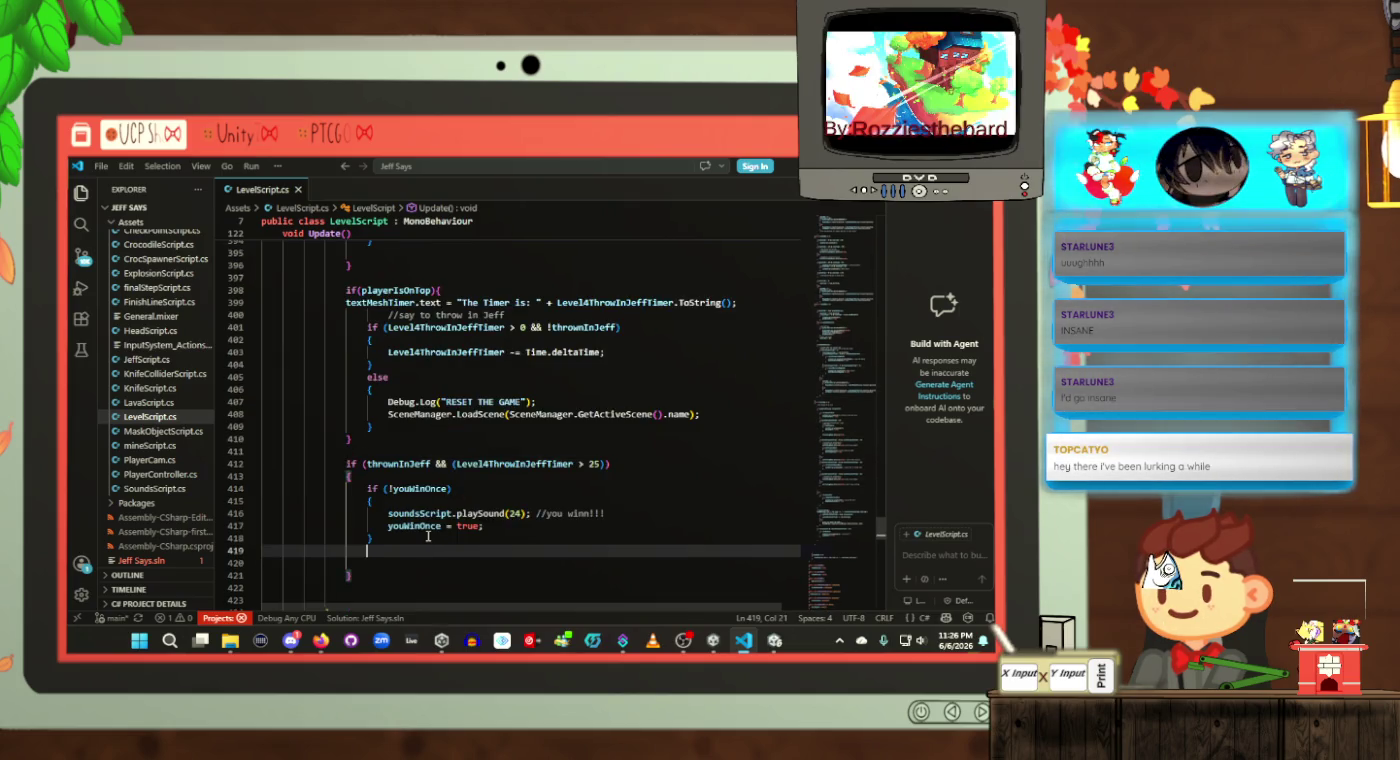
{"action": "scroll", "coordinate": [428, 537], "scroll_direction": "up", "scroll_amount": 1}
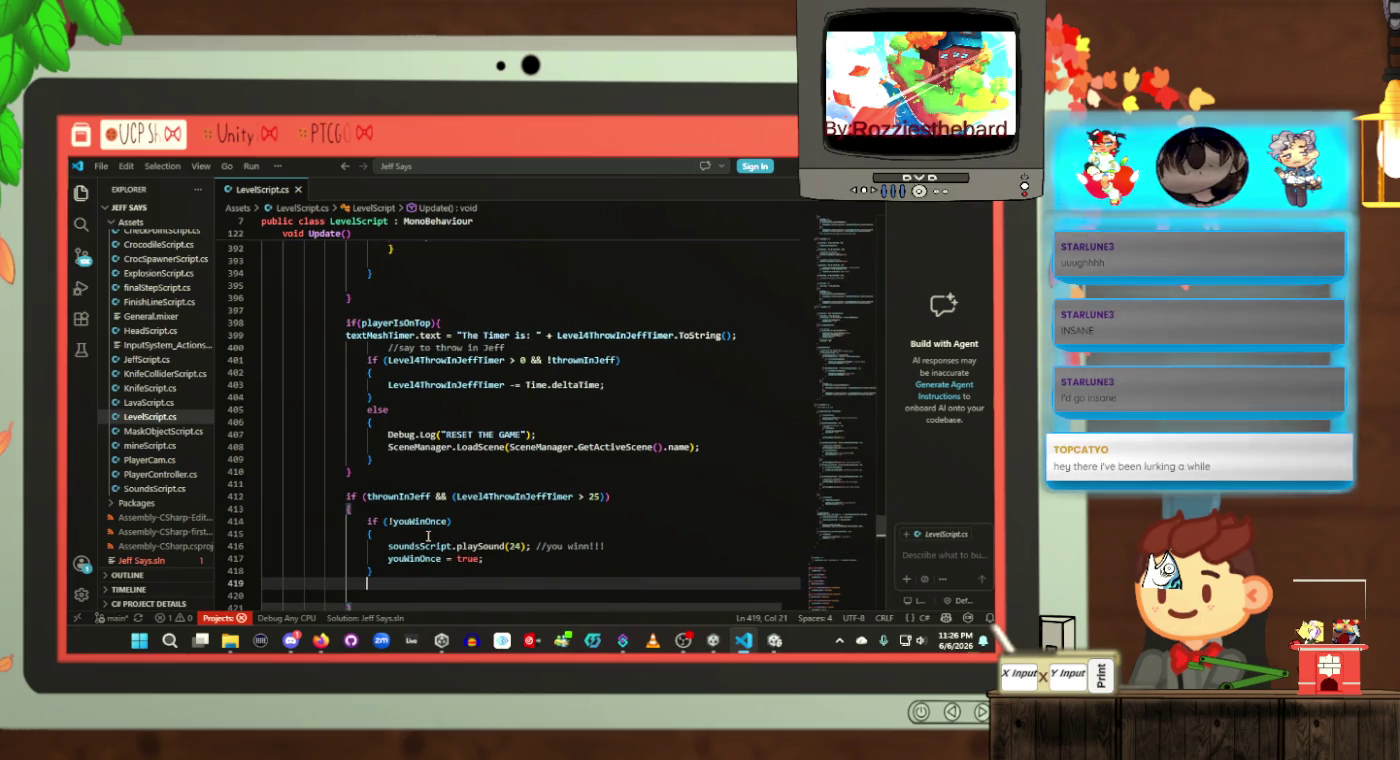
{"action": "scroll", "coordinate": [428, 537], "scroll_direction": "up", "scroll_amount": 3}
{"action": "left_click", "coordinate": [423, 581]}
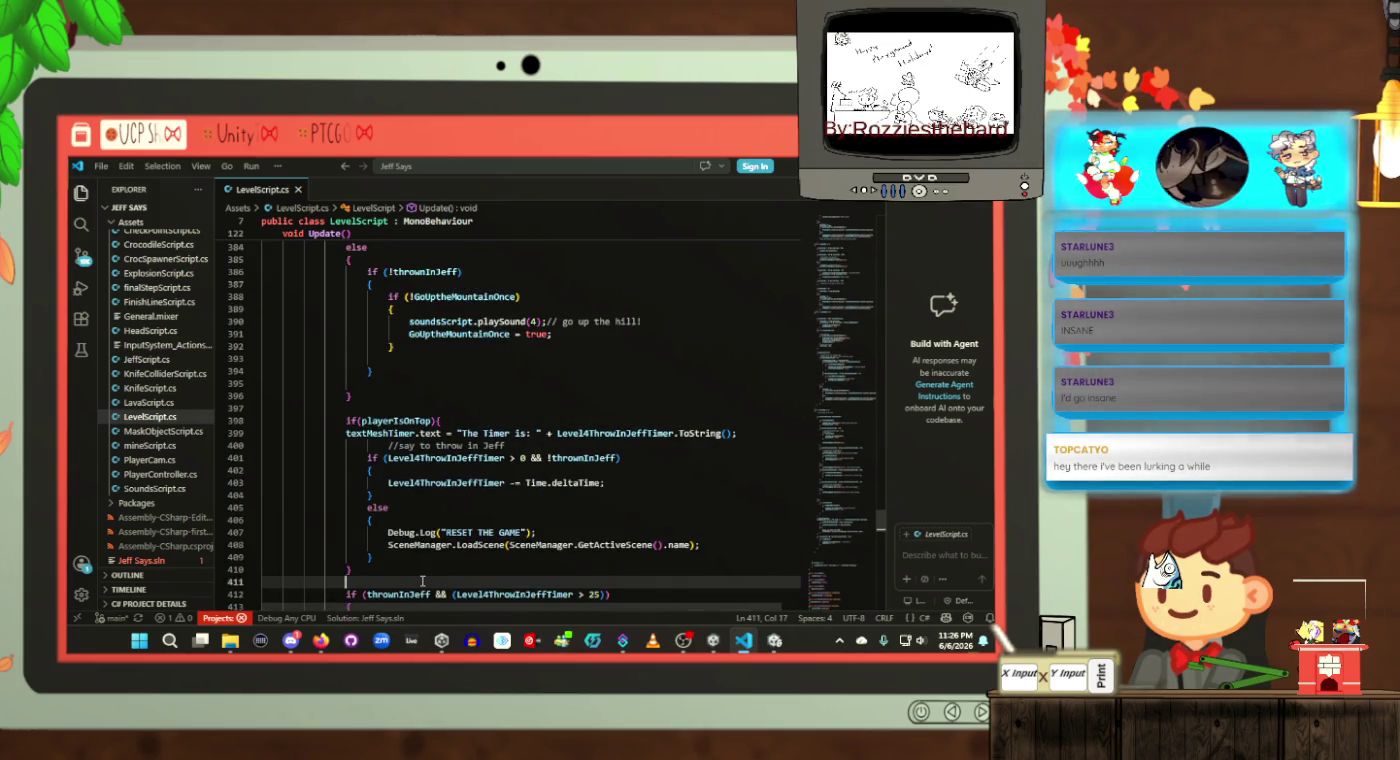
Step: Check lines 418–422 below the block, then place the caret after the else on line 405
{"action": "scroll", "coordinate": [422, 581], "scroll_direction": "down", "scroll_amount": 5}
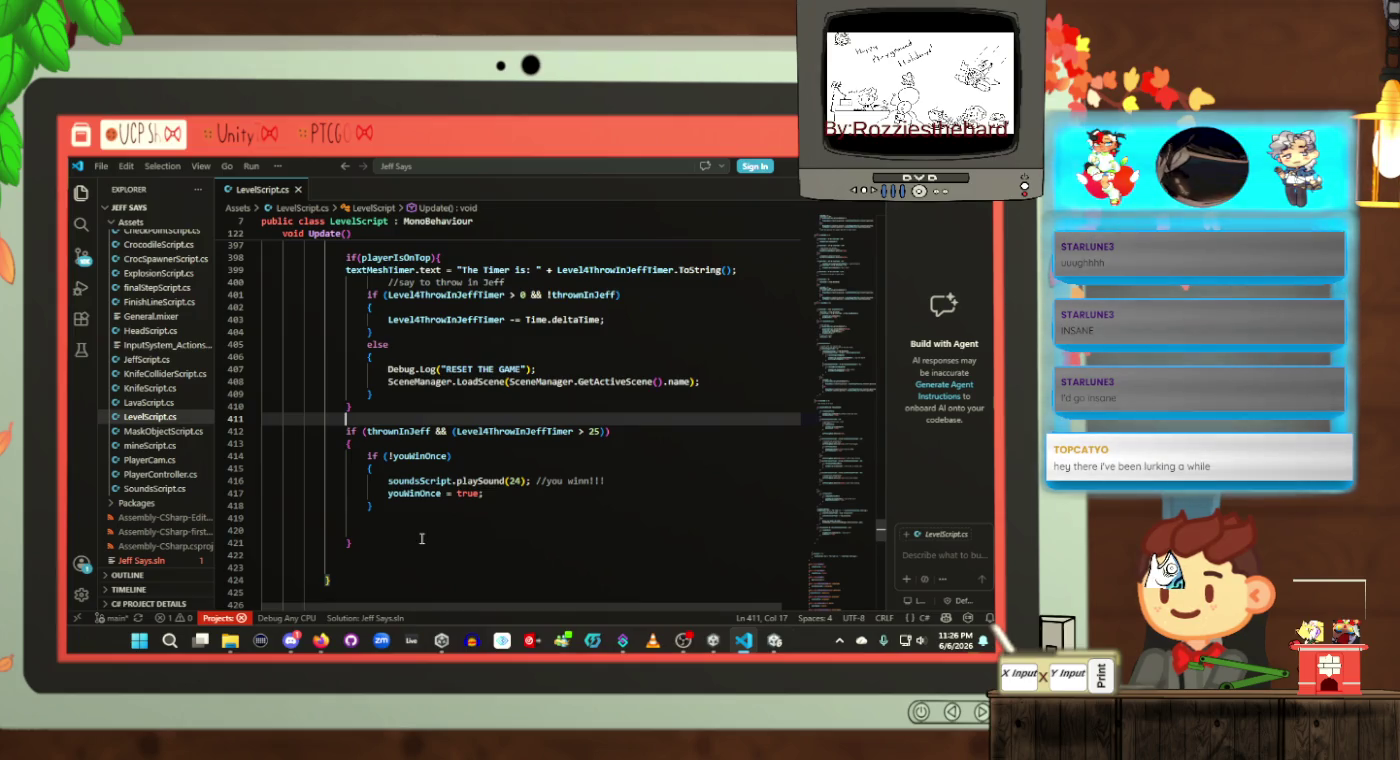
{"action": "left_click", "coordinate": [422, 557]}
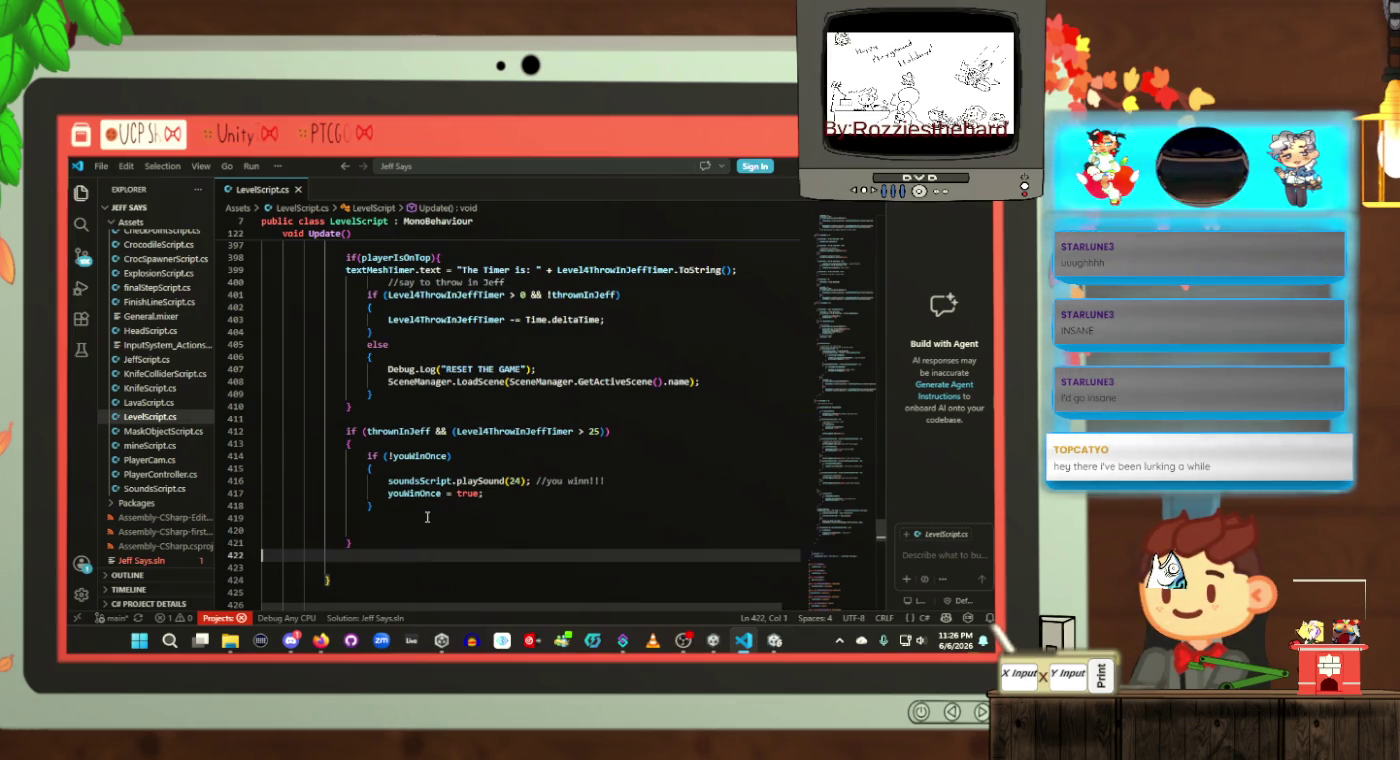
{"action": "left_click", "coordinate": [415, 493]}
{"action": "left_click", "coordinate": [420, 531]}
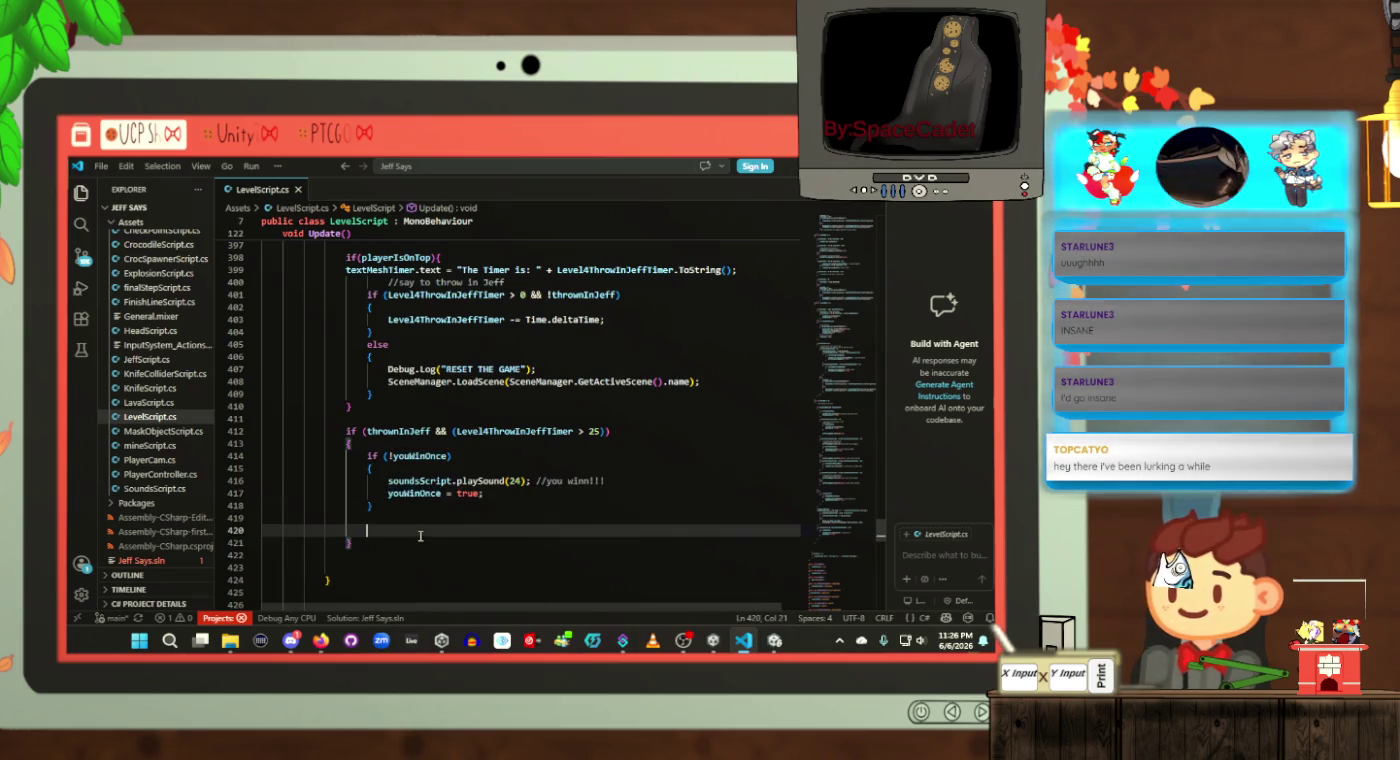
{"action": "left_click", "coordinate": [419, 541]}
{"action": "left_click", "coordinate": [421, 508]}
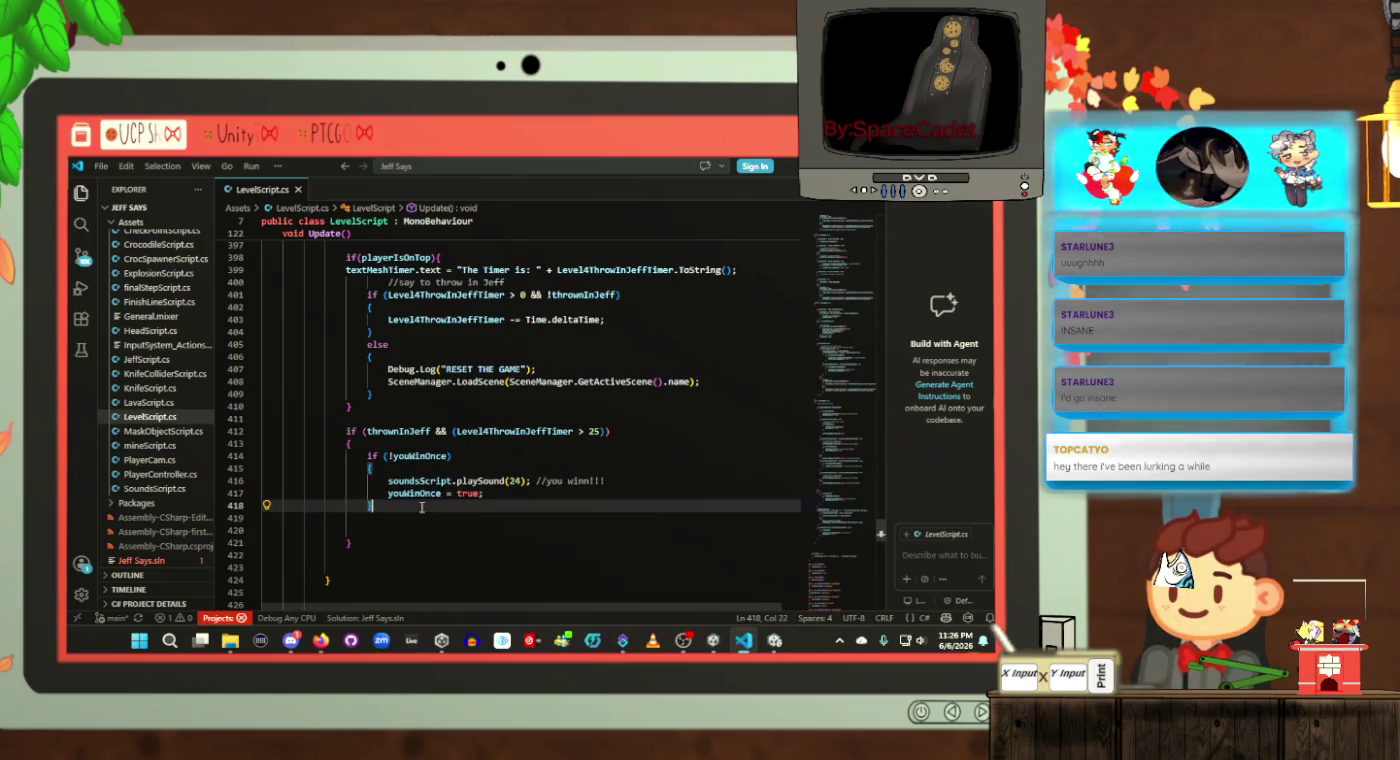
{"action": "scroll", "coordinate": [421, 508], "scroll_direction": "up", "scroll_amount": 3}
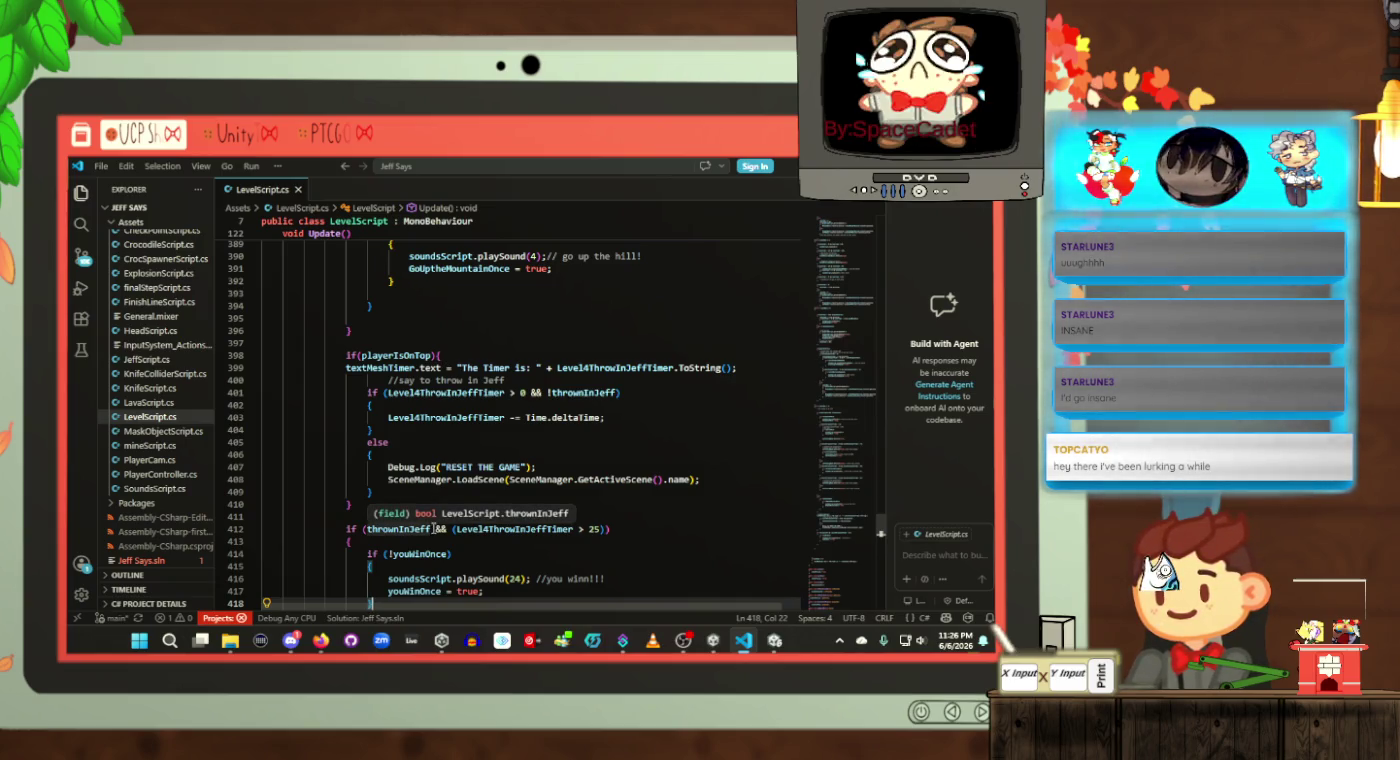
{"action": "left_click", "coordinate": [517, 443]}
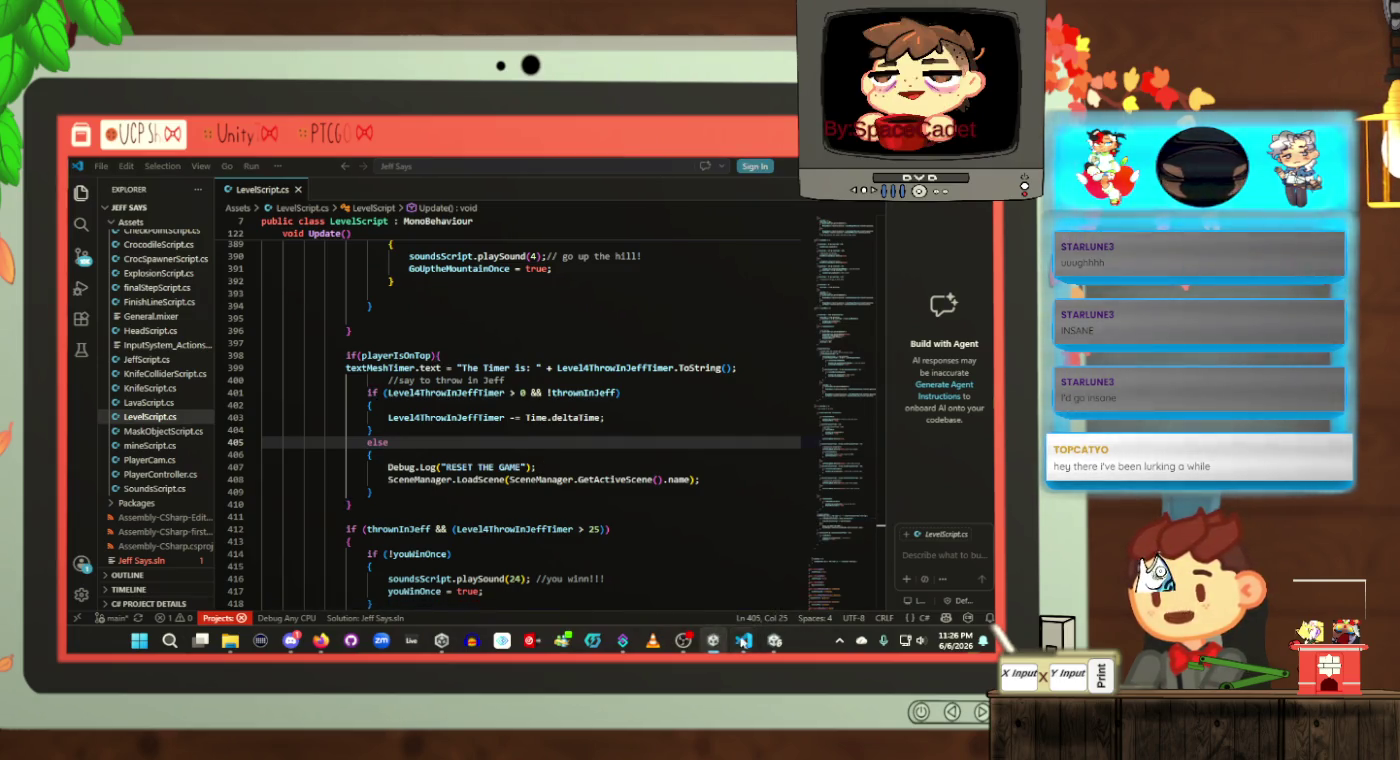
Step: Switch to Unity, stop the running play session and restart play mode with the updated script
{"action": "left_click", "coordinate": [774, 639]}
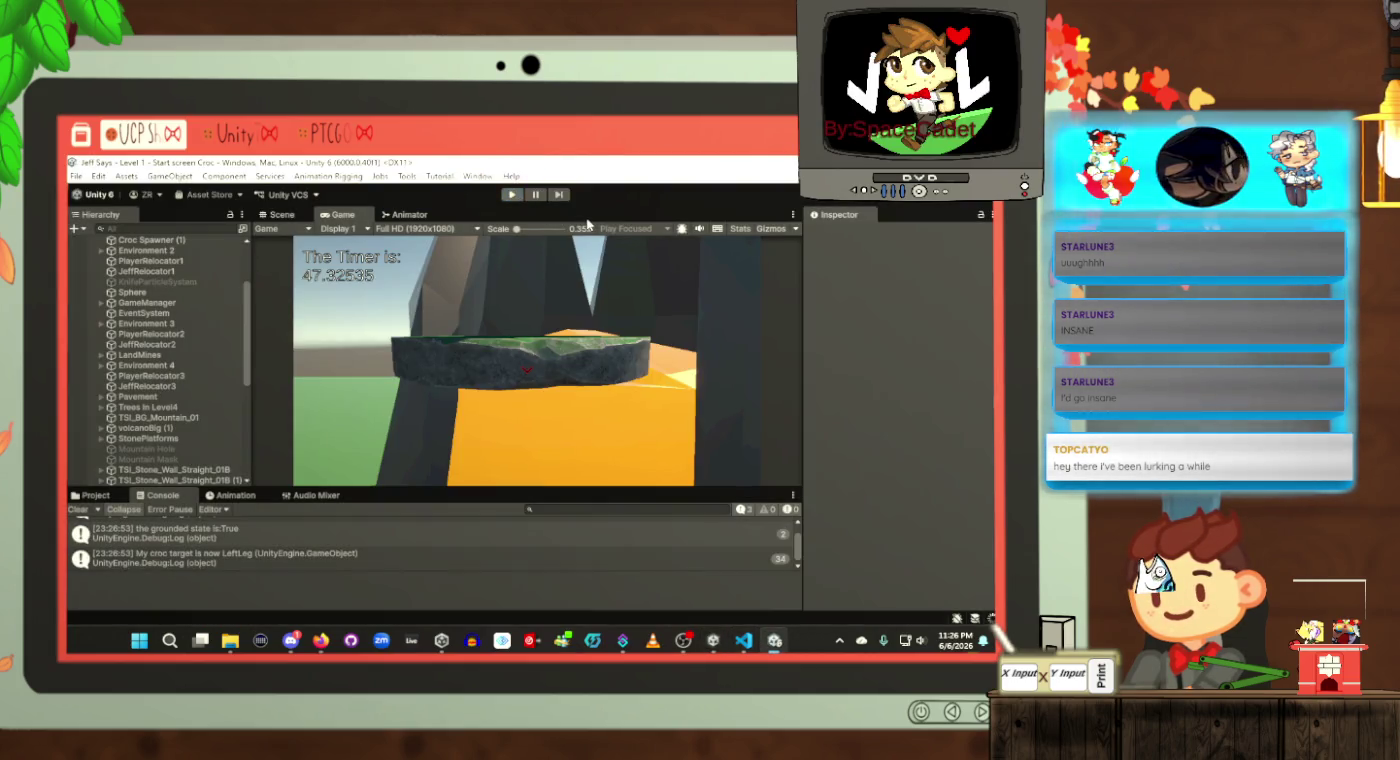
{"action": "left_click", "coordinate": [511, 194]}
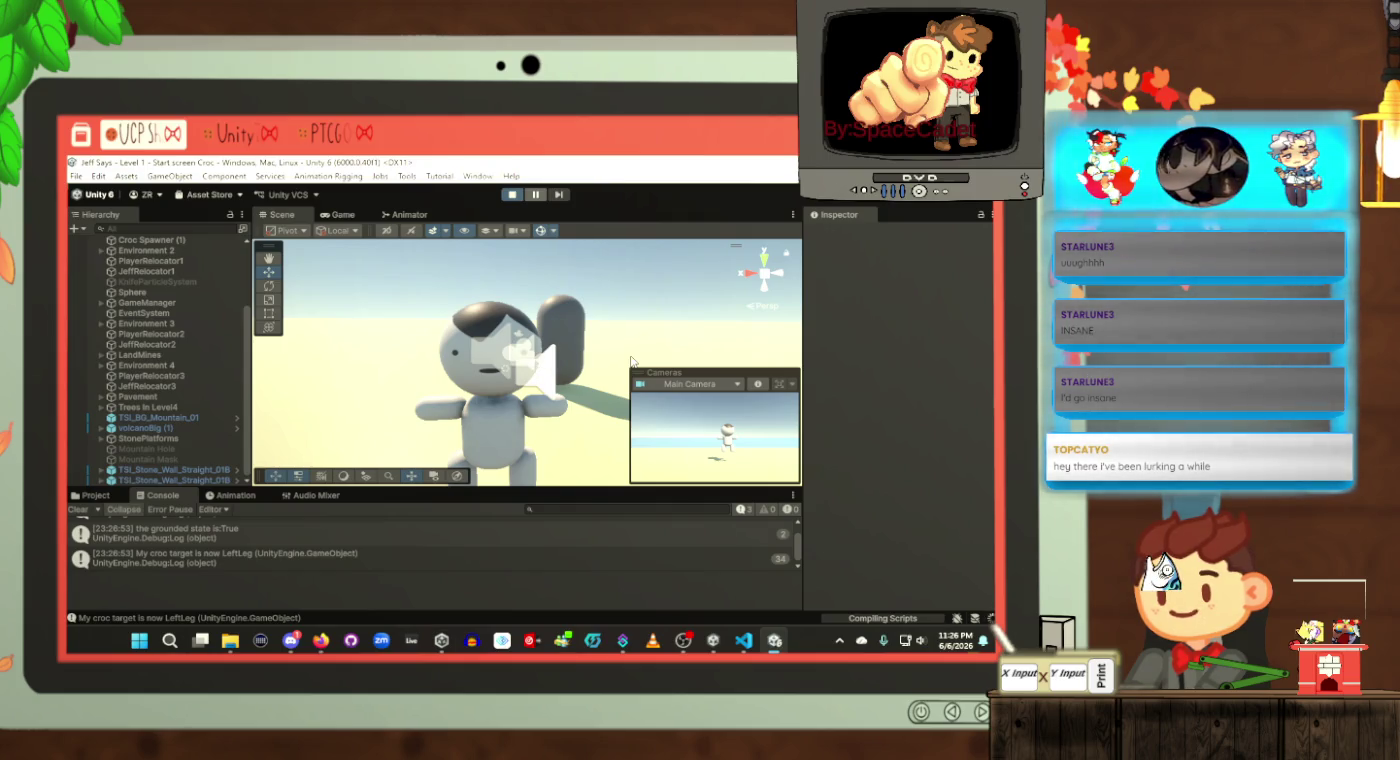
{"action": "left_click", "coordinate": [509, 196]}
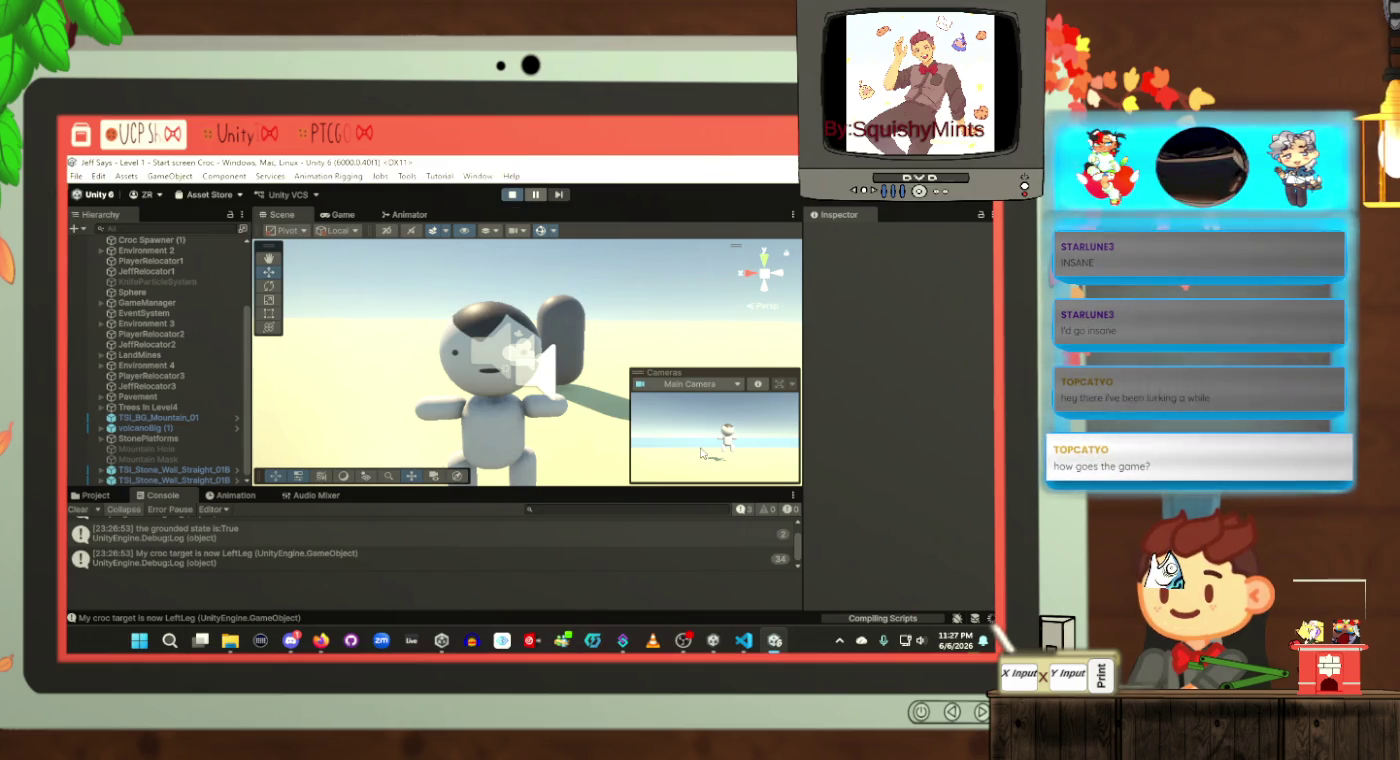
{"action": "mouse_move", "coordinate": [741, 645]}
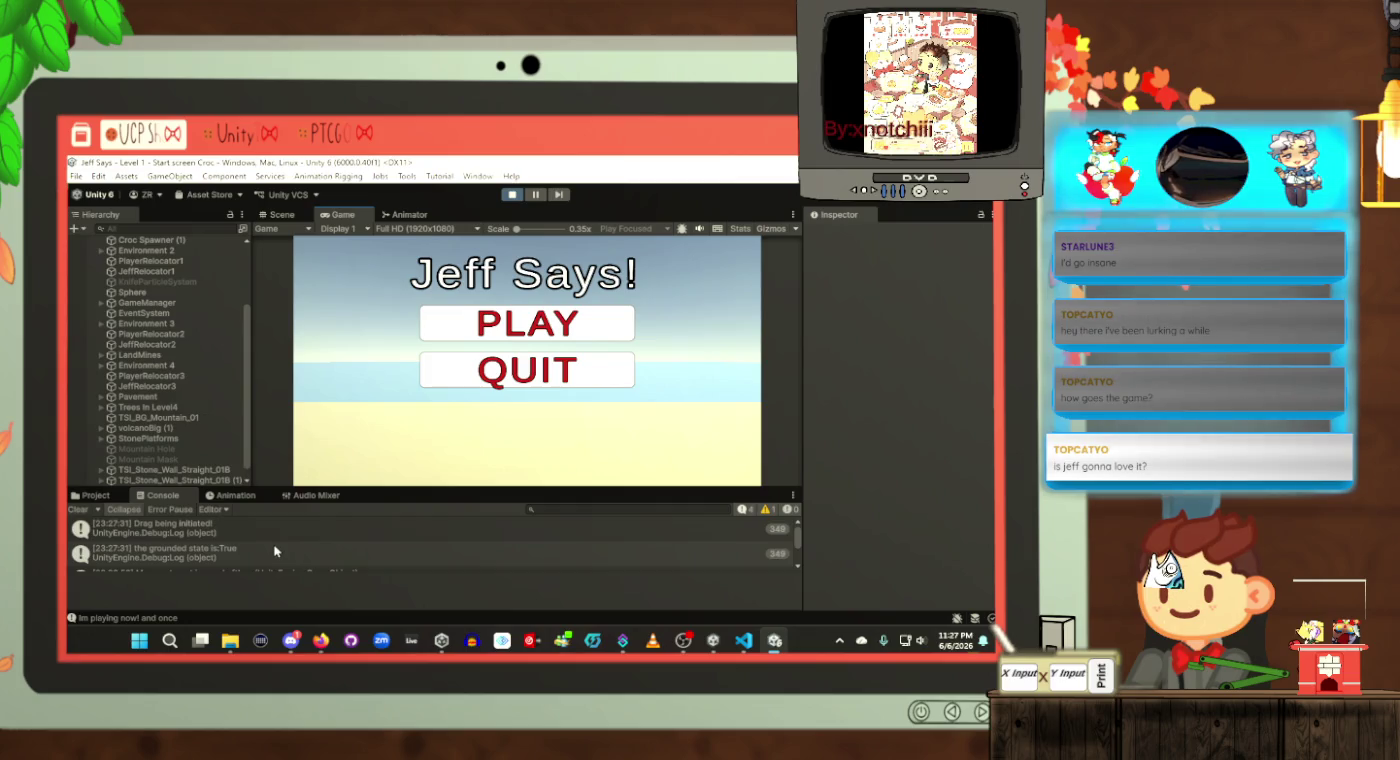
Step: Choose PLAY on the Jeff Says! start menu to begin the beach level
{"action": "scroll", "coordinate": [276, 549], "scroll_direction": "up", "scroll_amount": 2}
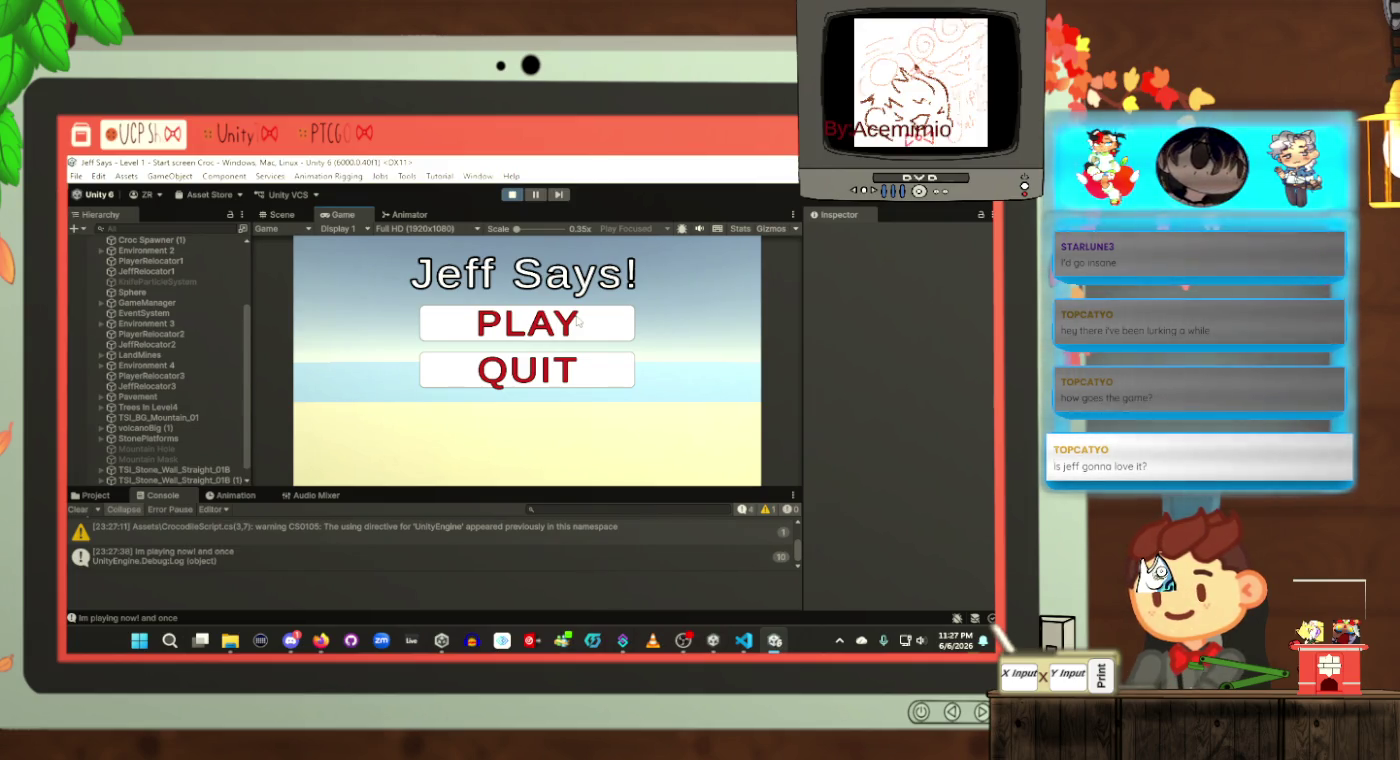
{"action": "left_click", "coordinate": [577, 321]}
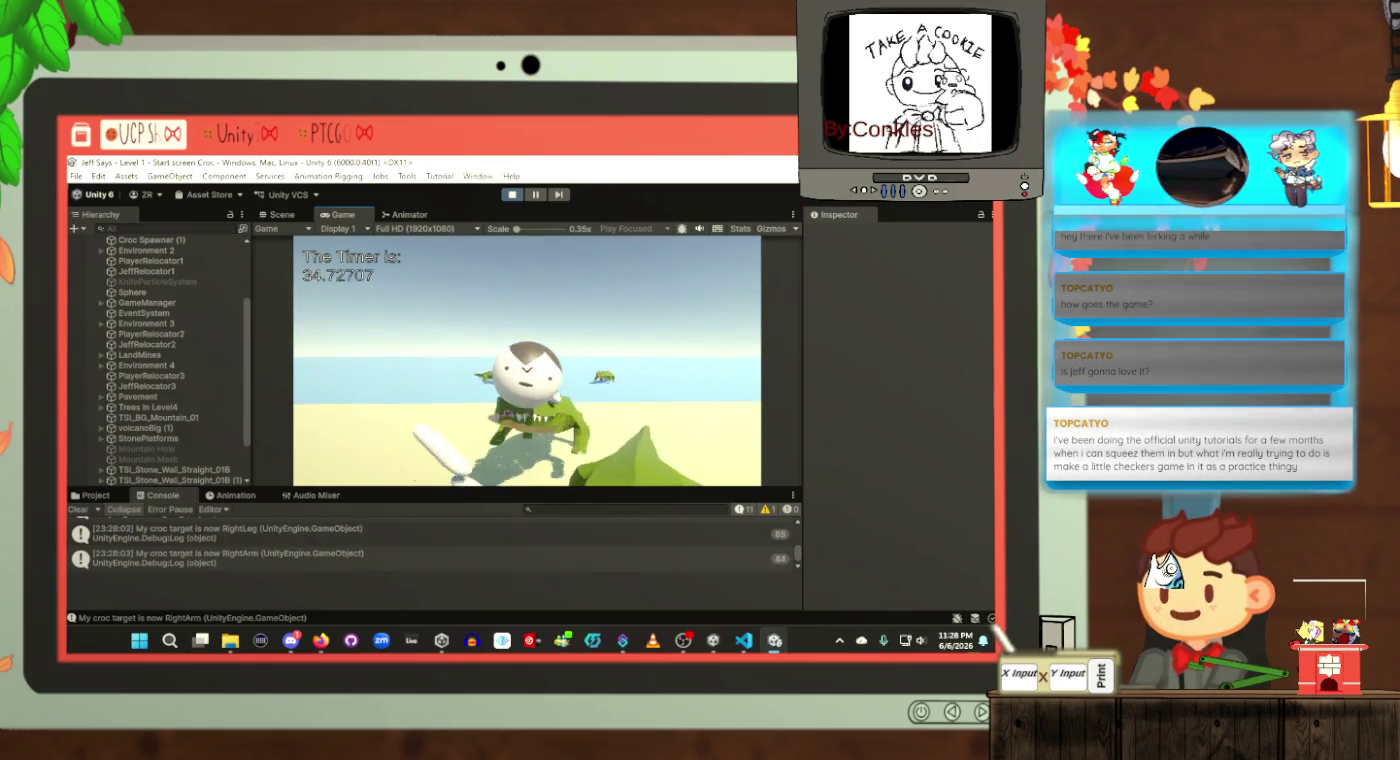
Step: Jump the ball past the crocodiles five times as the timer counts down, reaching the fenced grass level
{"action": "key", "text": "space"}
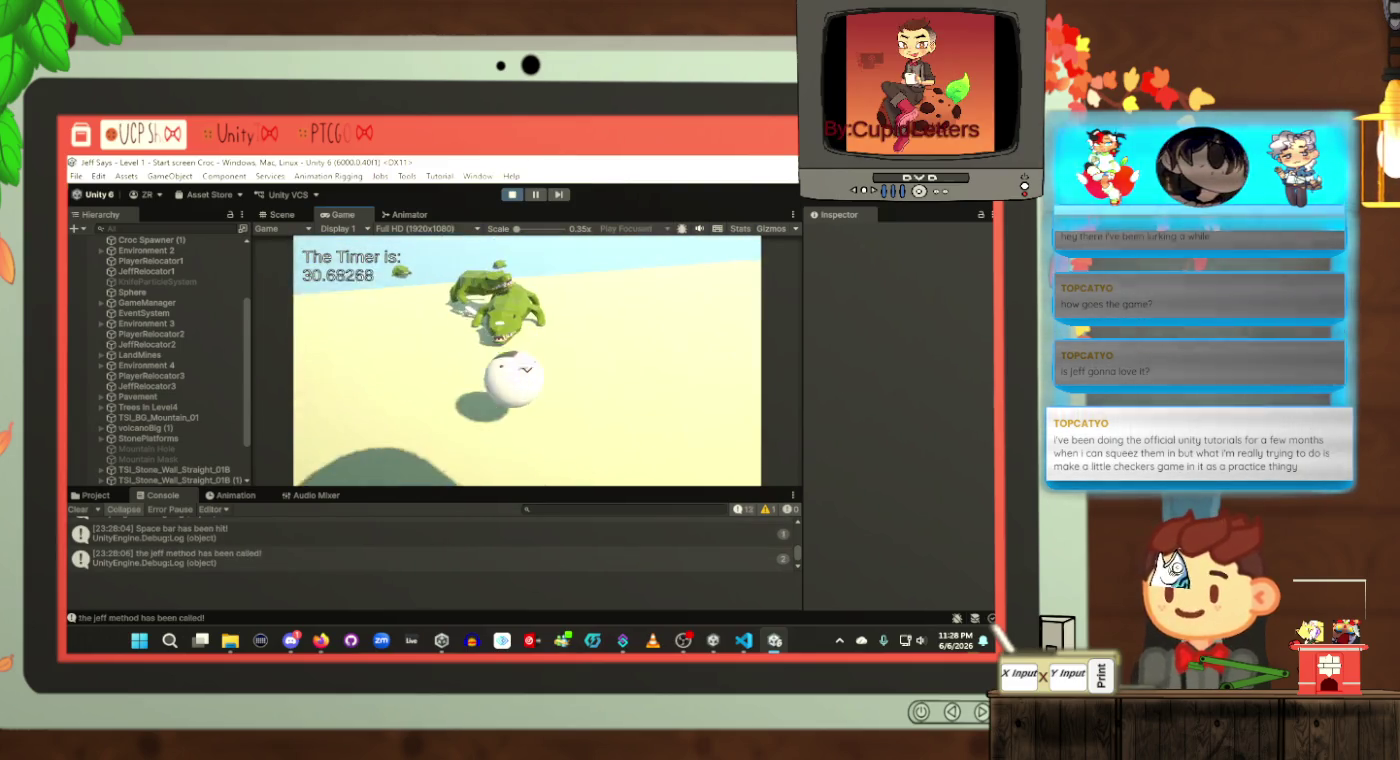
{"action": "key", "text": "space"}
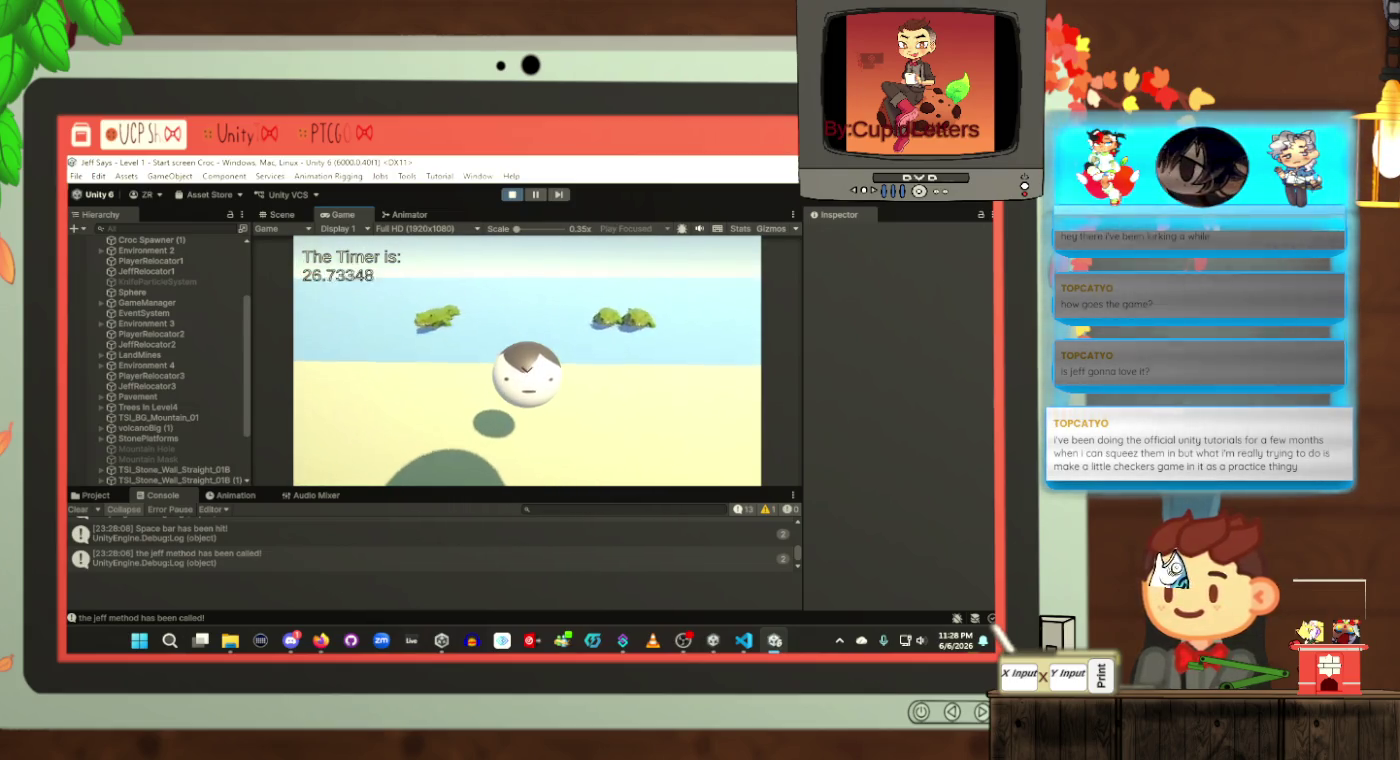
{"action": "key", "text": "space"}
{"action": "key", "text": "space"}
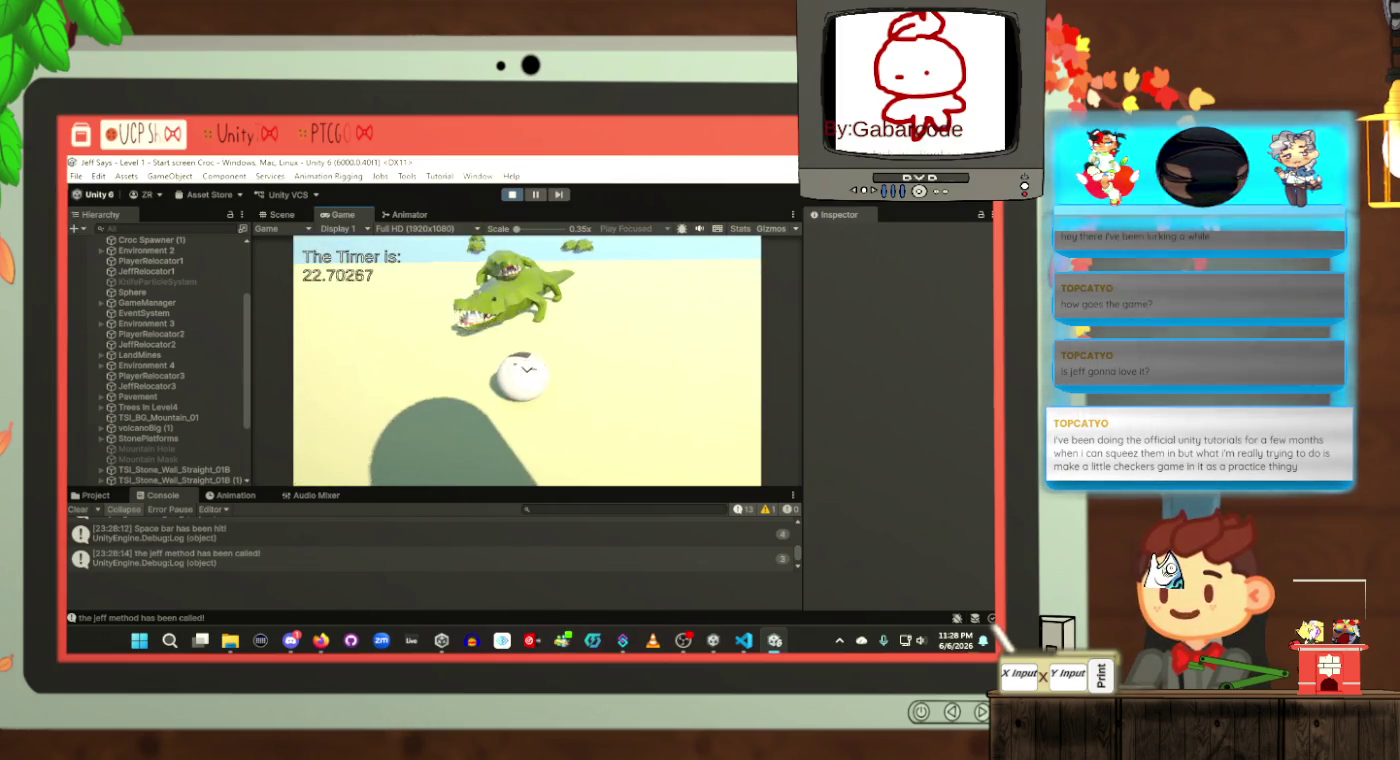
{"action": "key", "text": "space"}
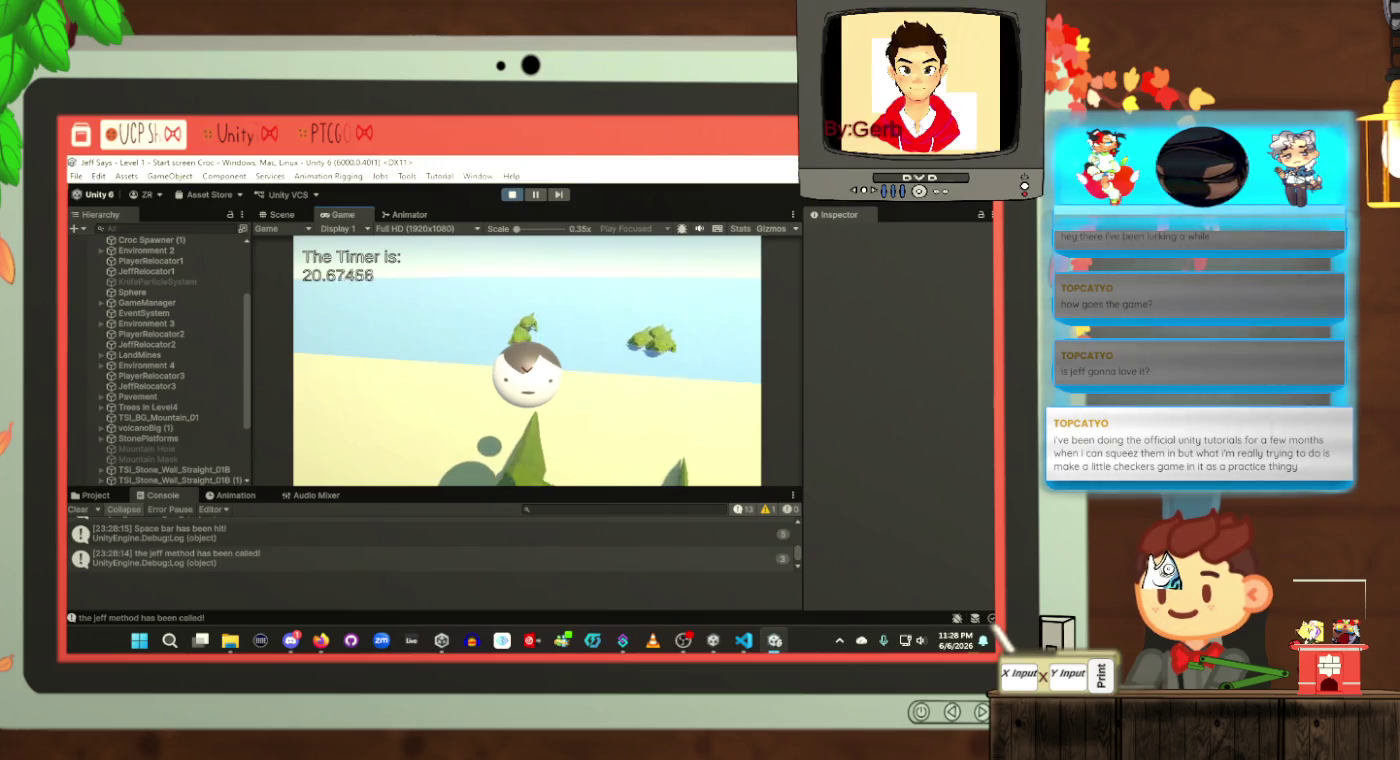
{"action": "key", "text": "space"}
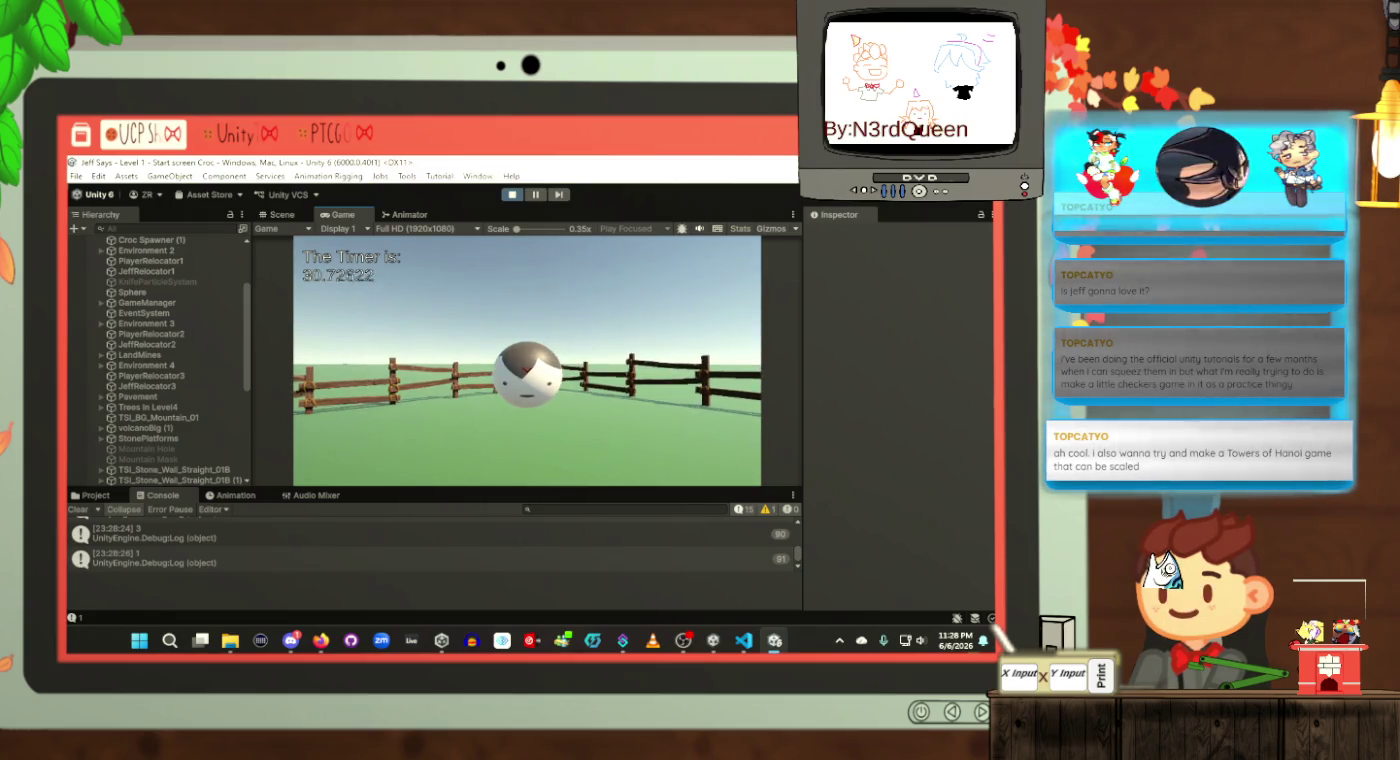
Step: Try saving the scene with Ctrl+S during Play mode, triggering the exit-play-mode warning
{"action": "key", "text": "ctrl+s"}
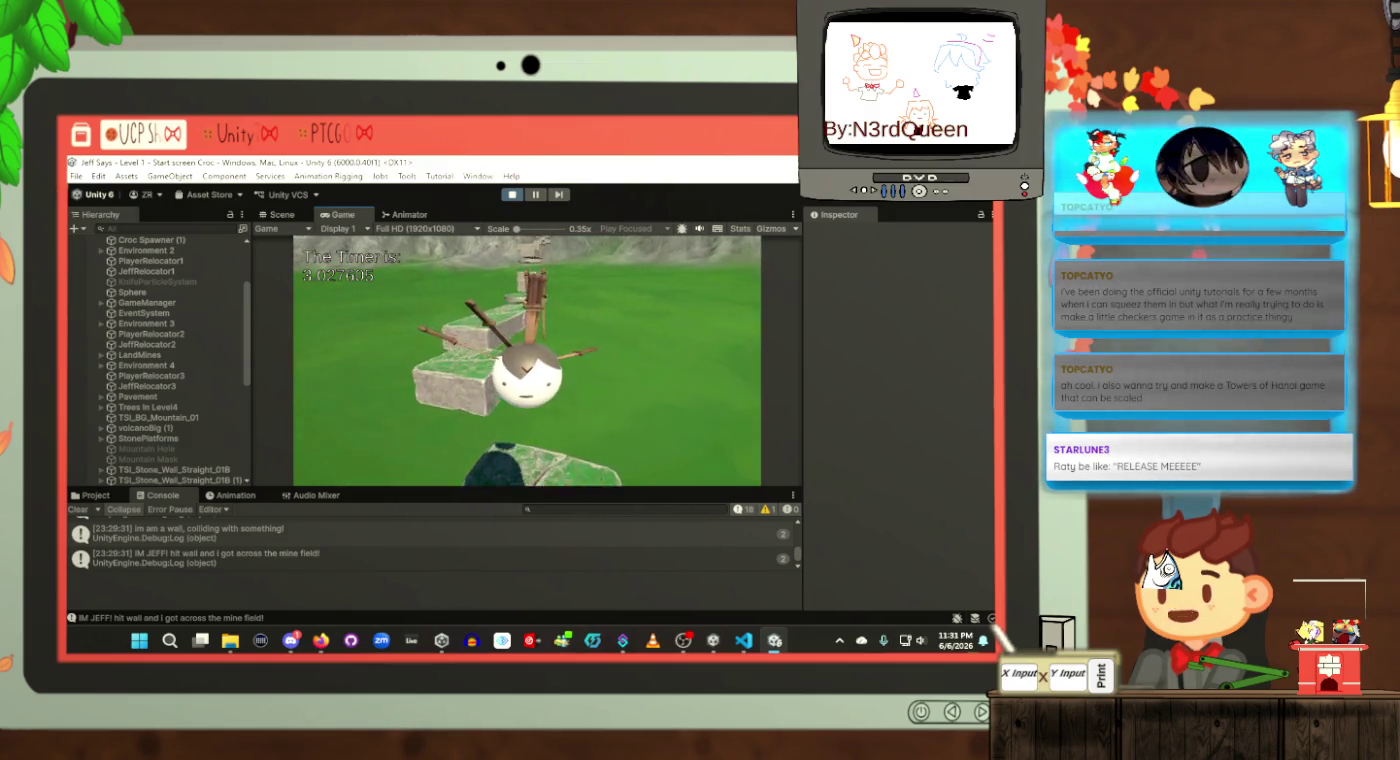
Step: Roll the ball forward across the mossy stone slabs, round platforms and square blocks
{"action": "key", "text": "w"}
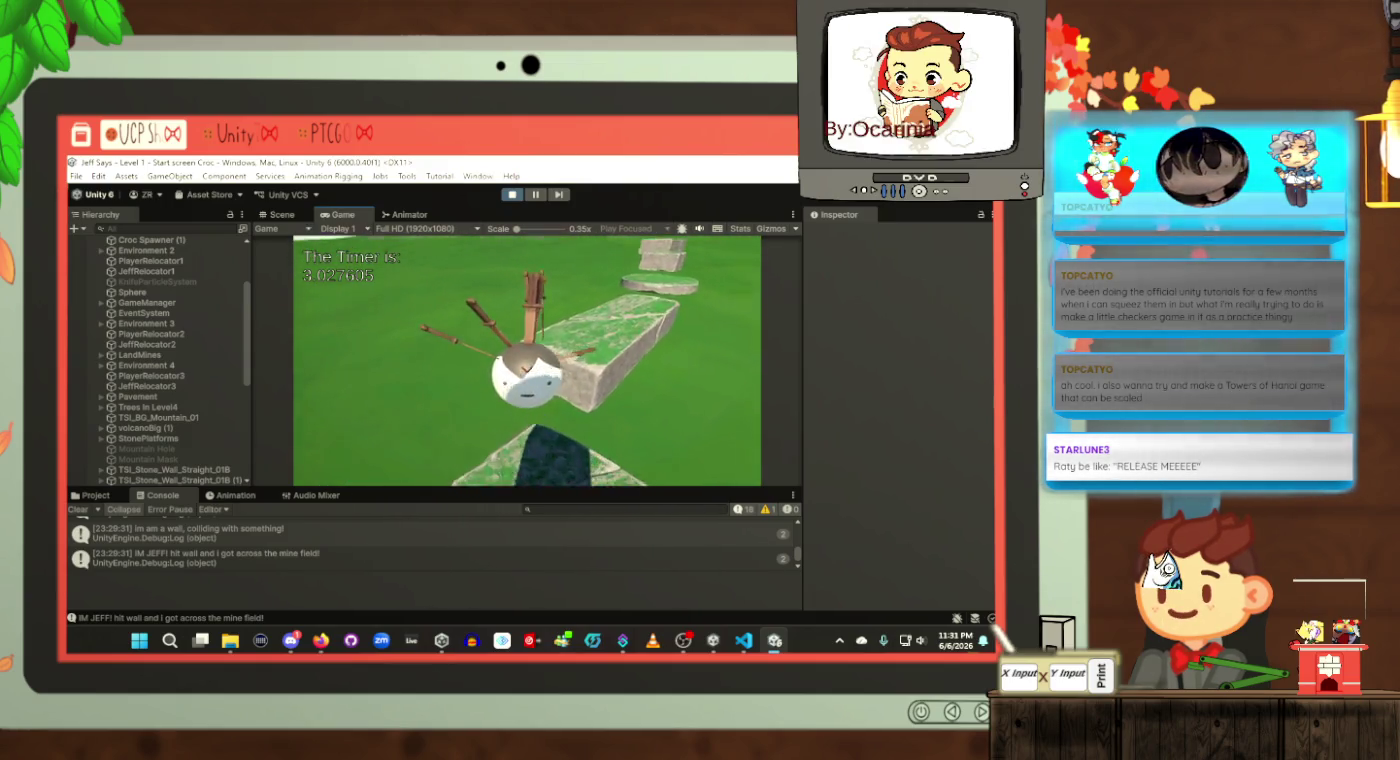
{"action": "key", "text": "w"}
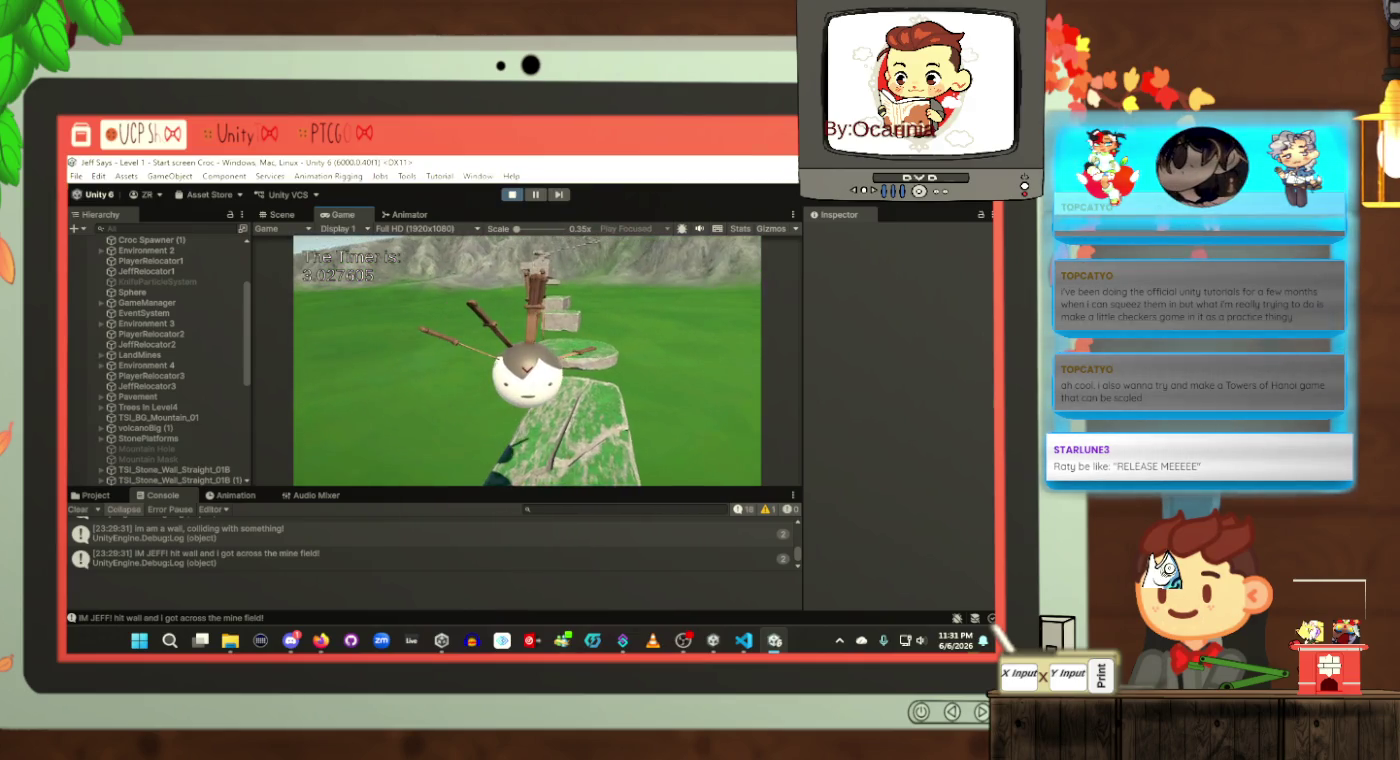
{"action": "key", "text": "w"}
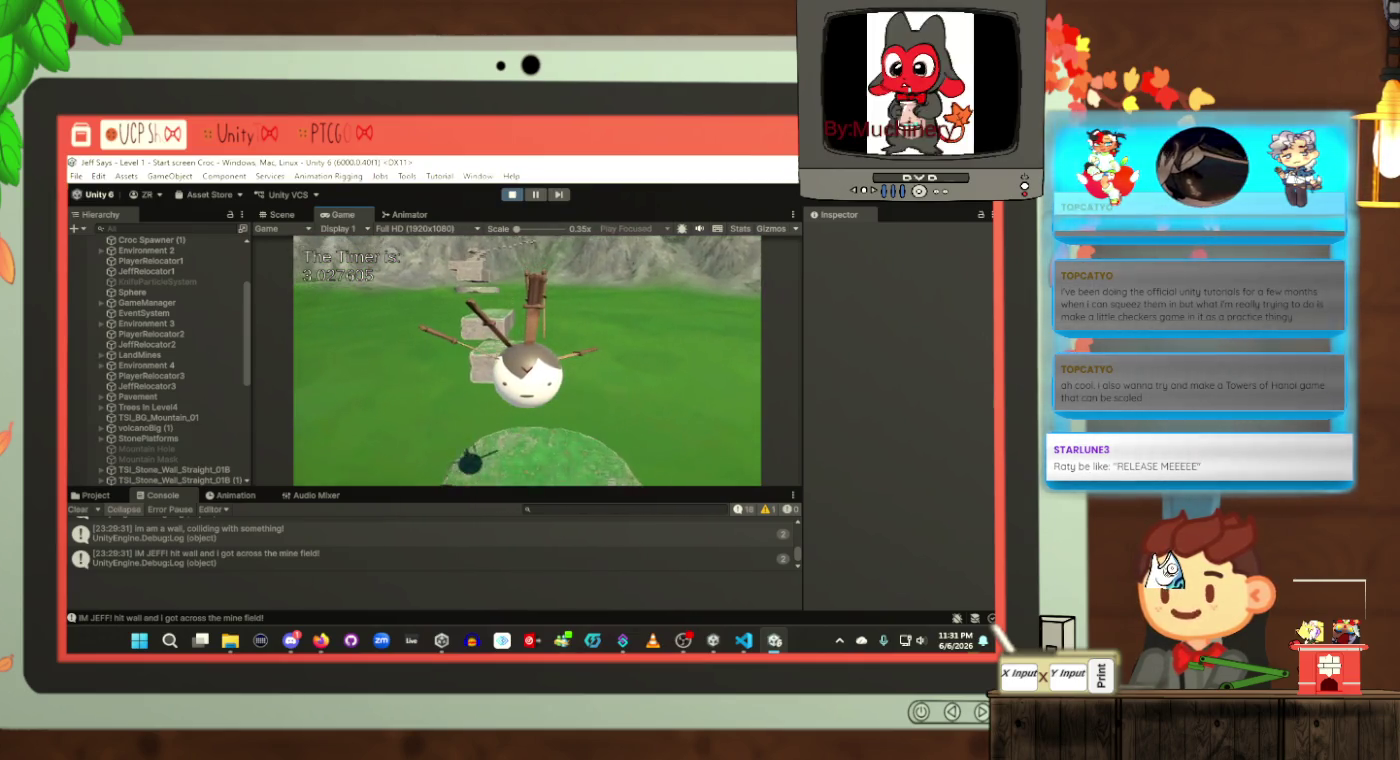
{"action": "key", "text": "w"}
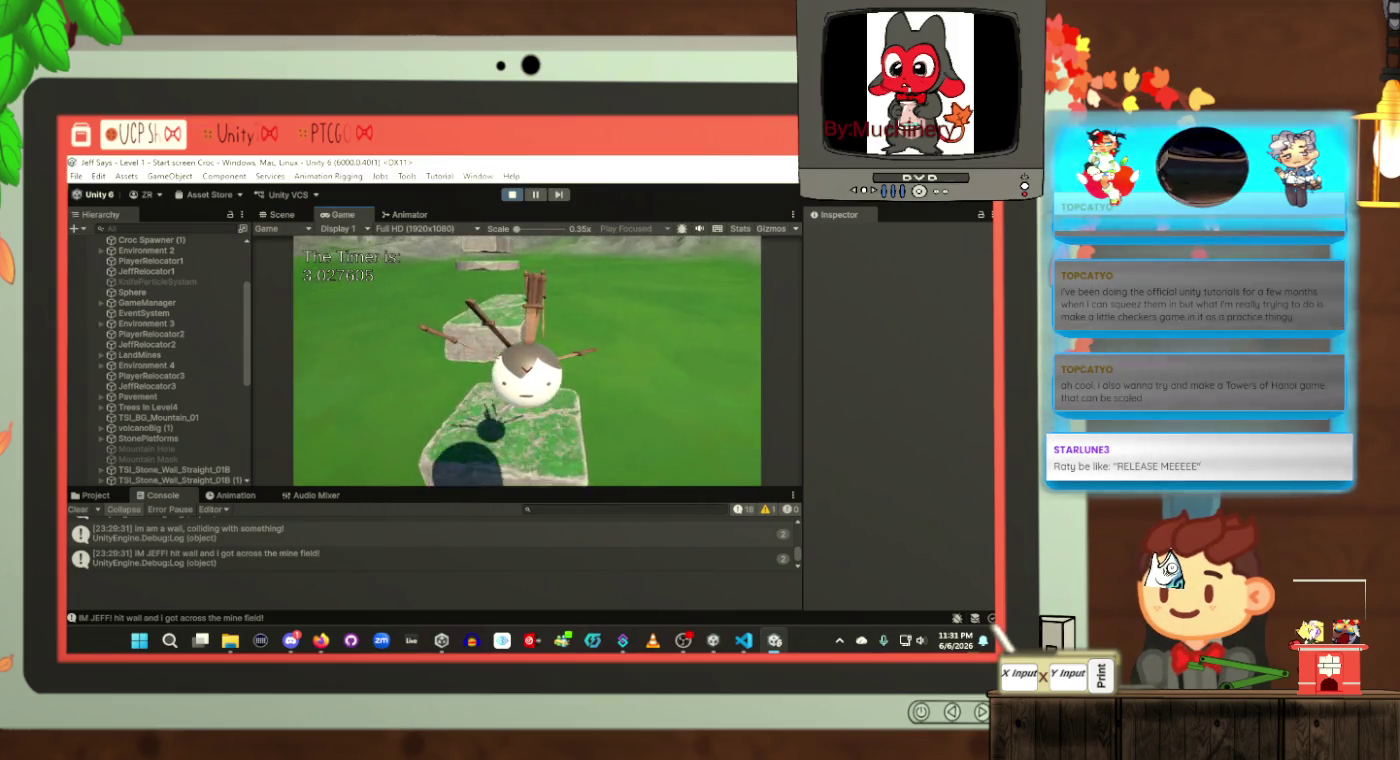
{"action": "key", "text": "w"}
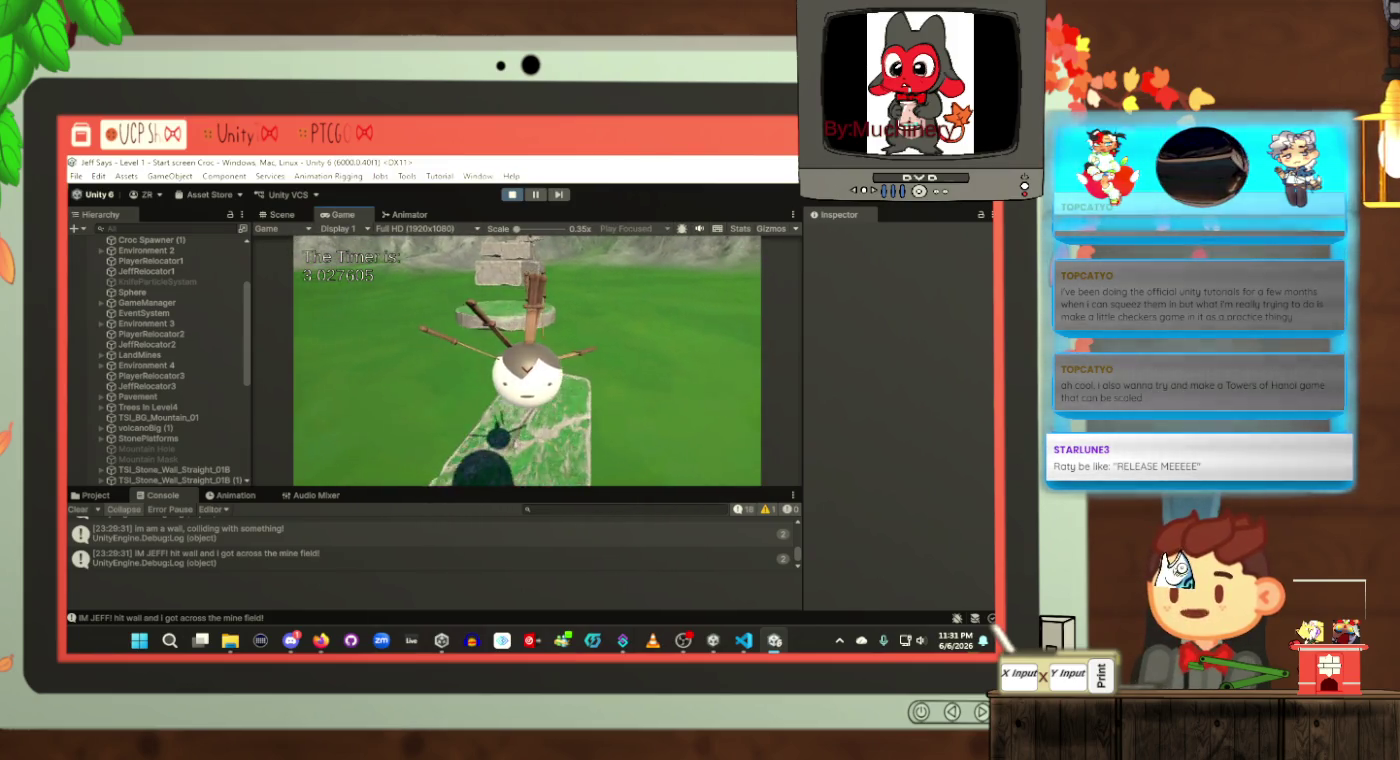
{"action": "key", "text": "s"}
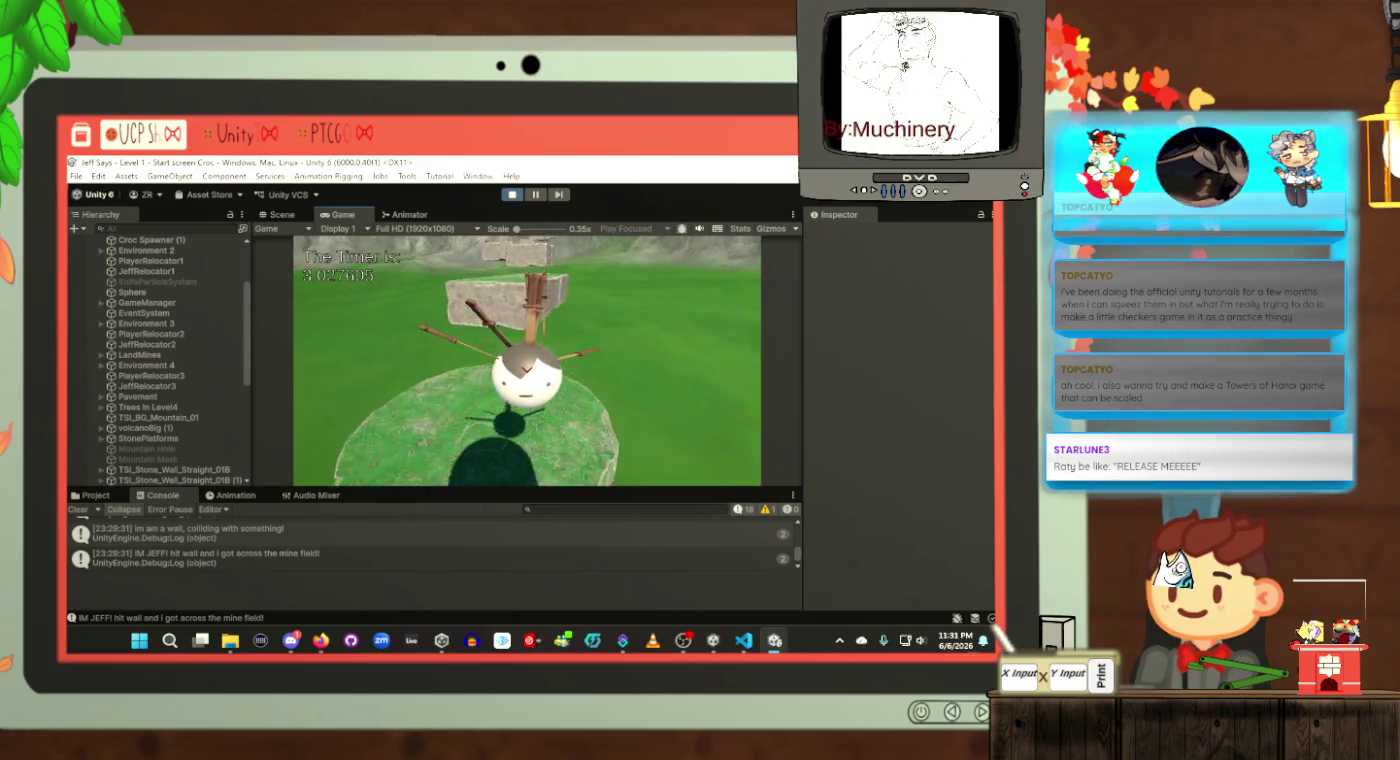
{"action": "key", "text": "w"}
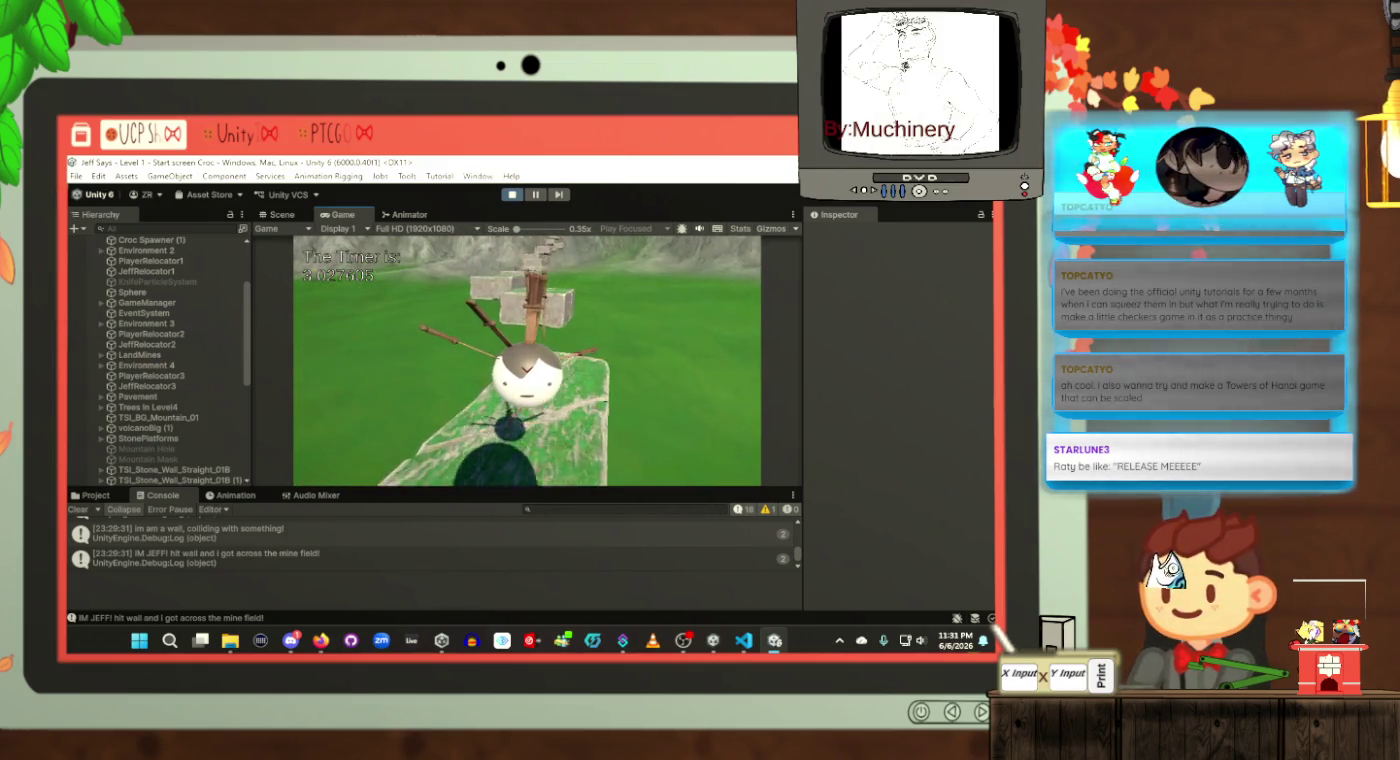
{"action": "key", "text": "w"}
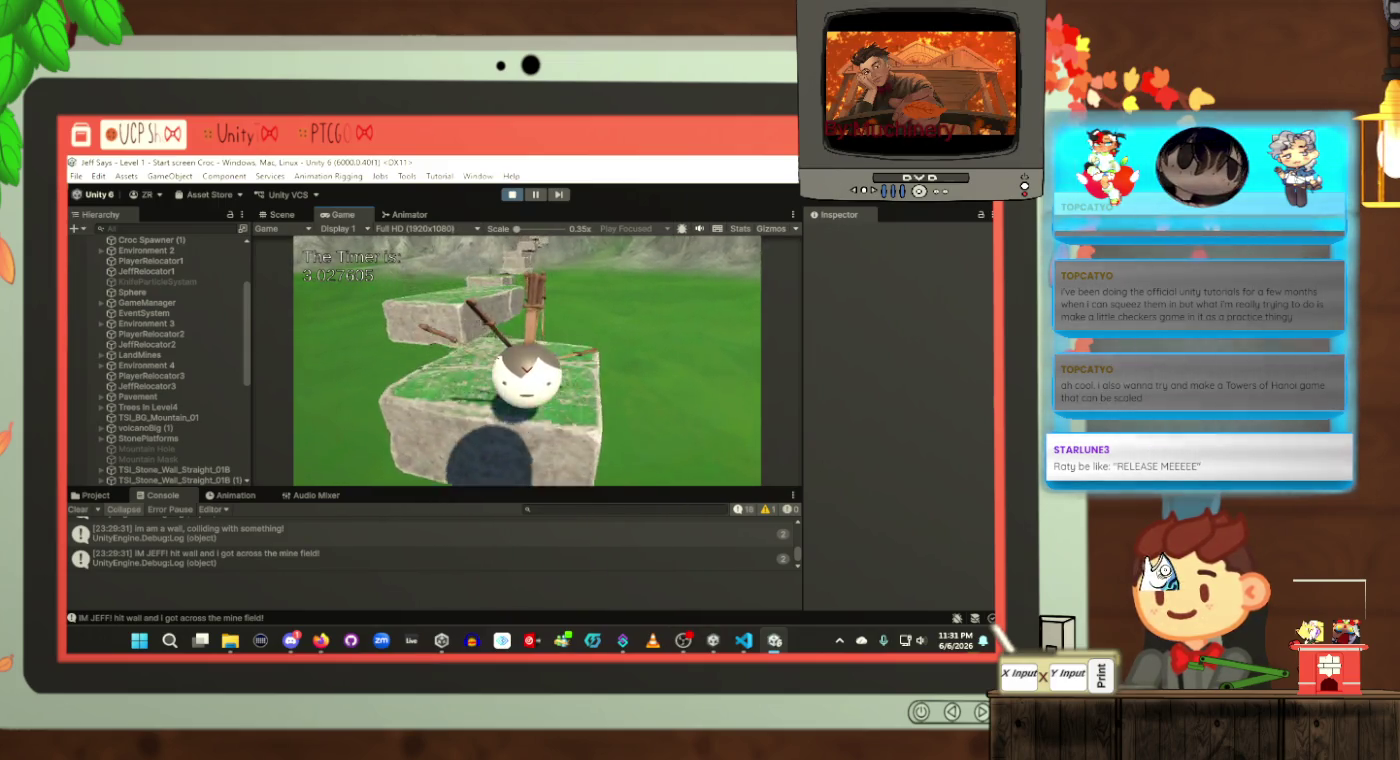
{"action": "key", "text": "w"}
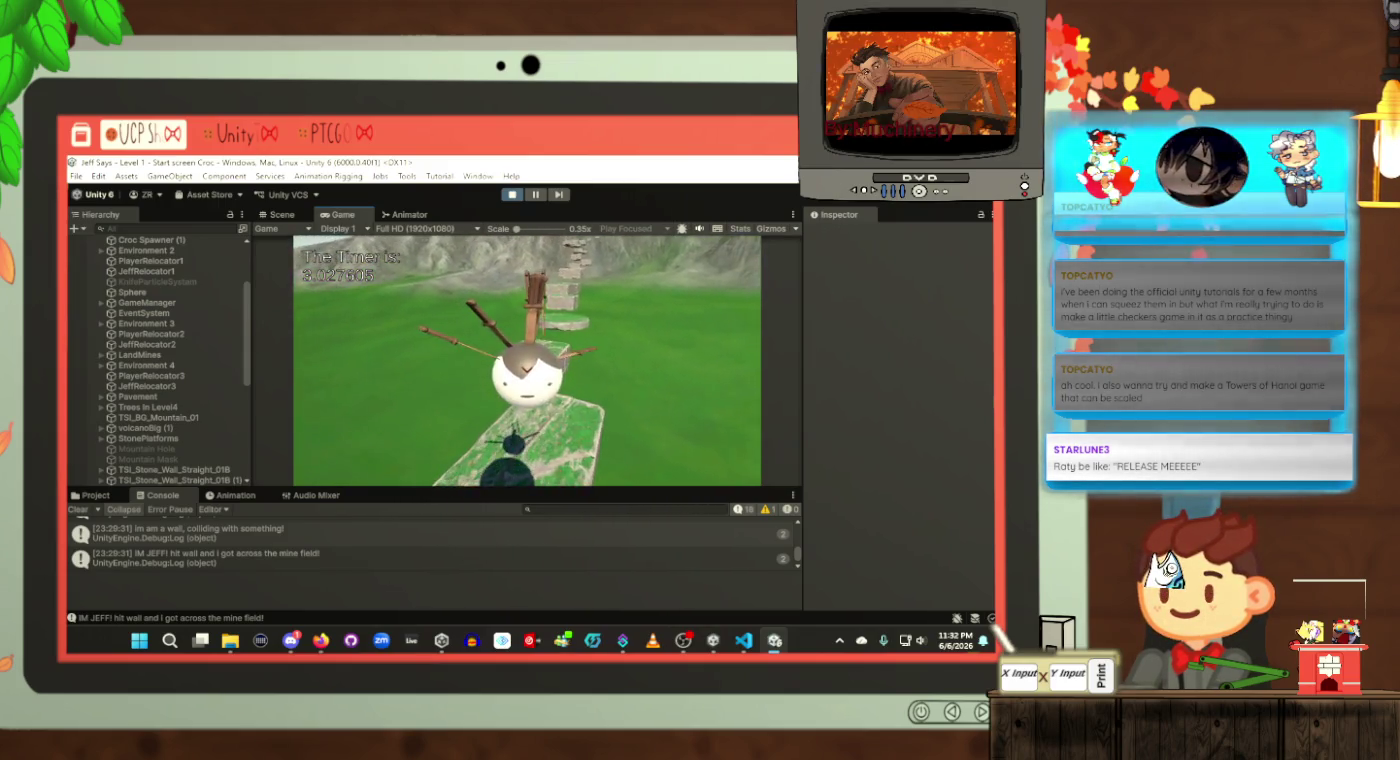
{"action": "key", "text": "w"}
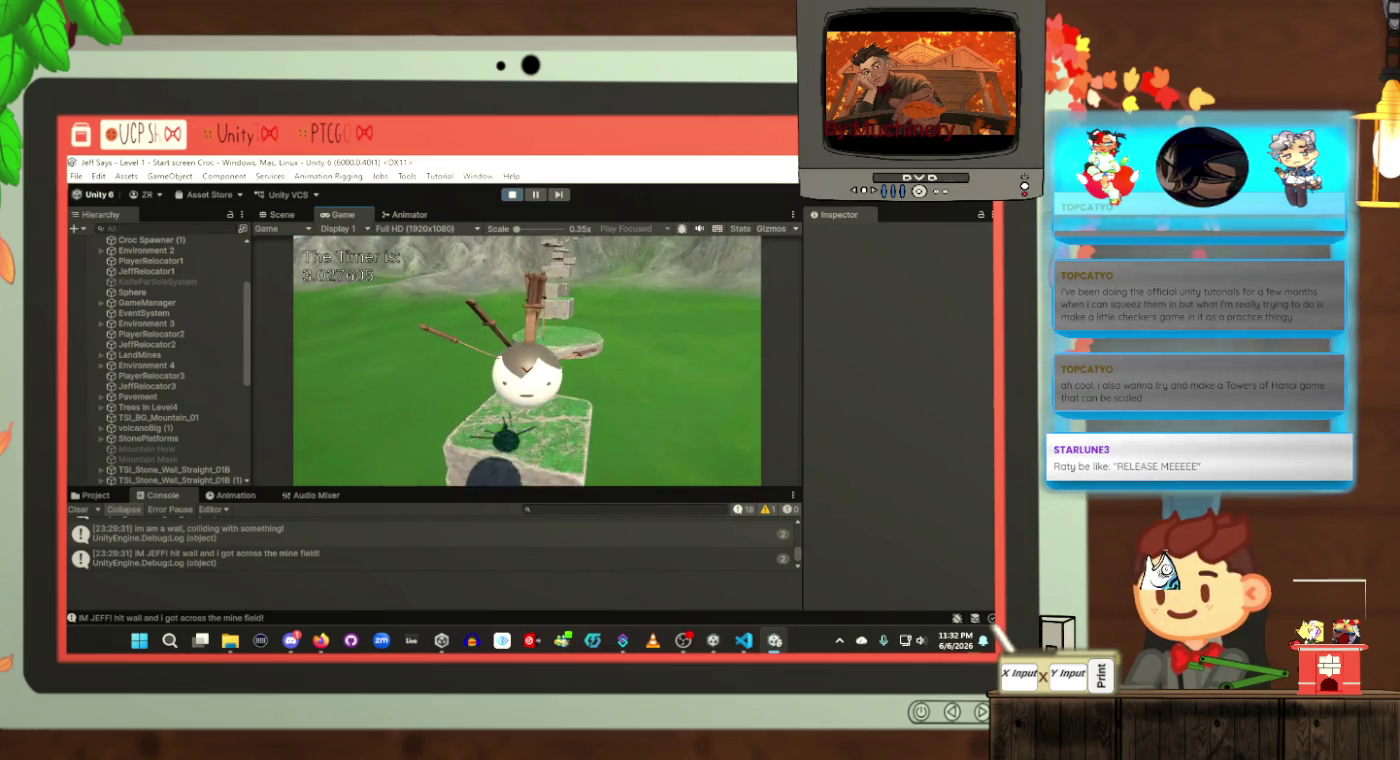
{"action": "key", "text": "w"}
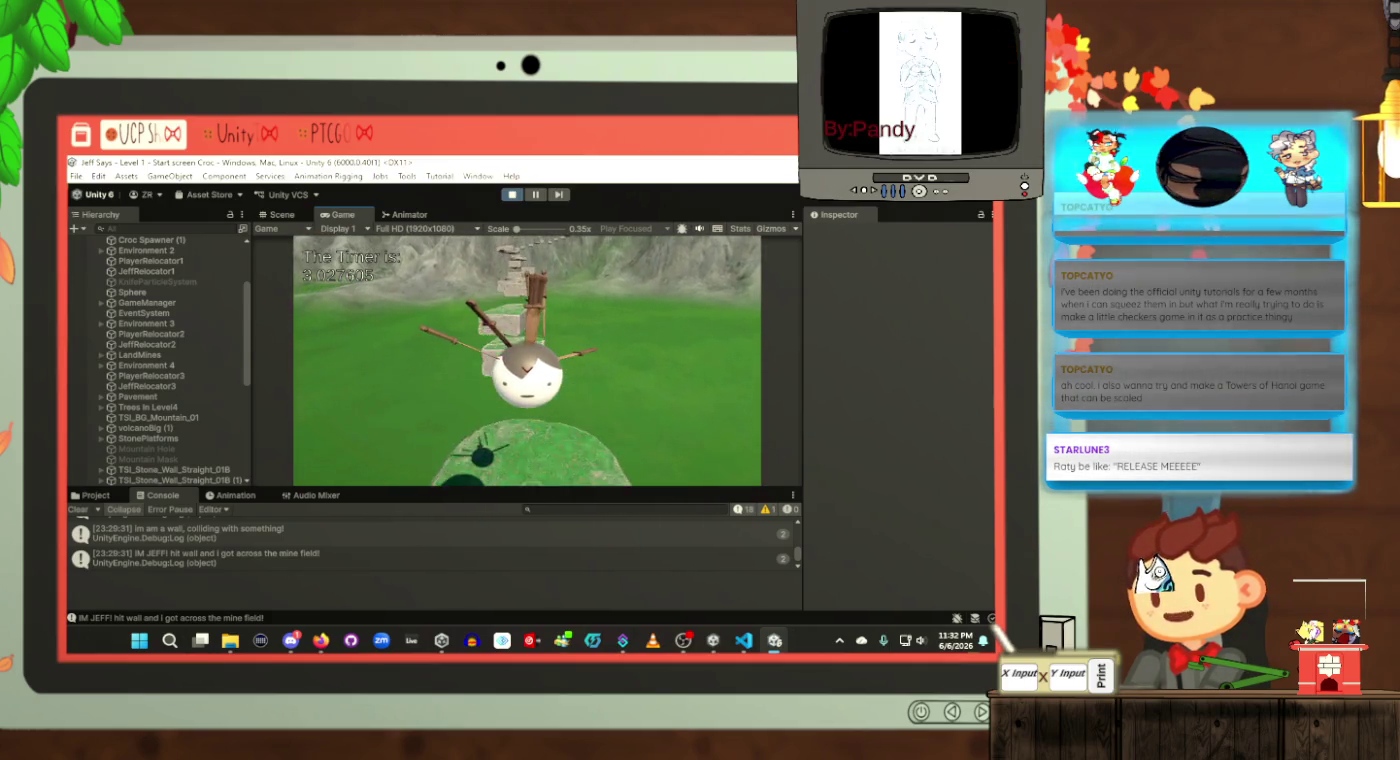
{"action": "key", "text": "w"}
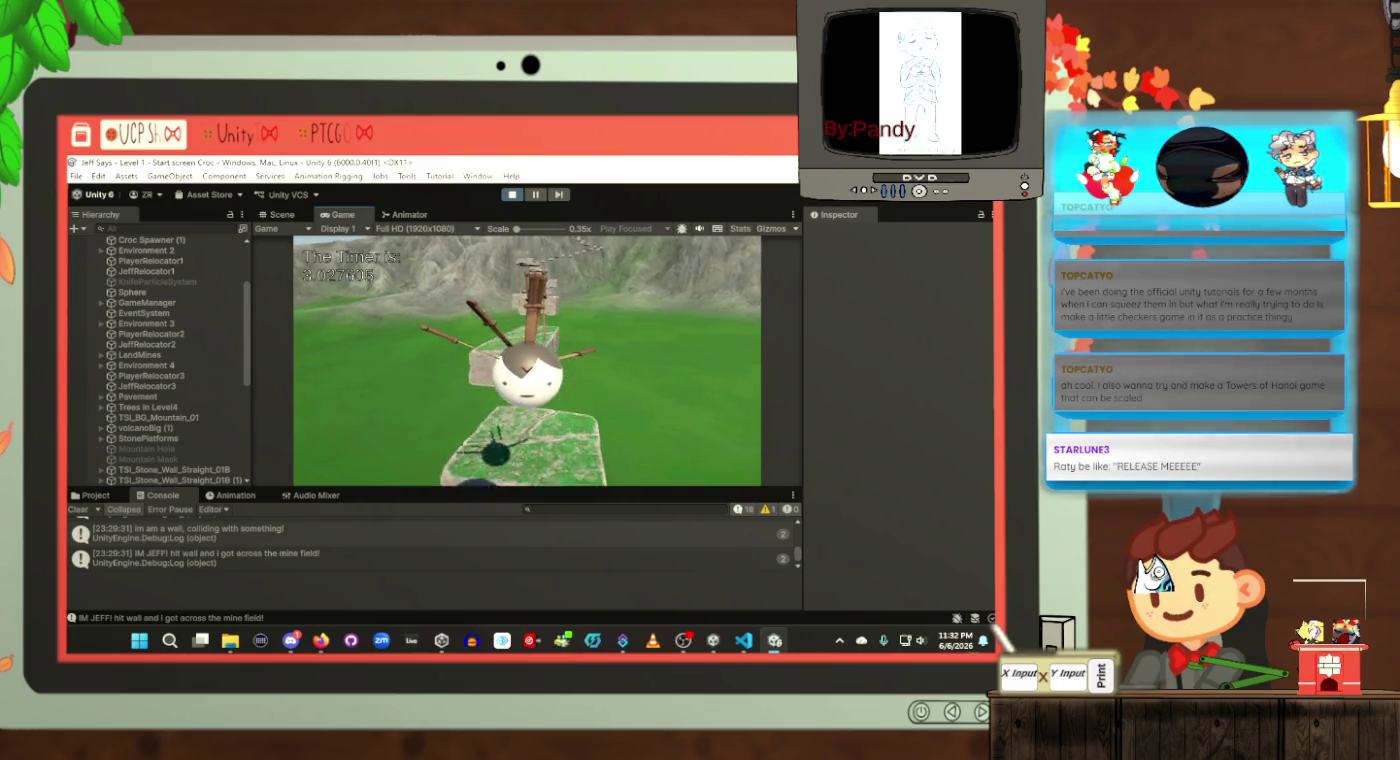
{"action": "key", "text": "w"}
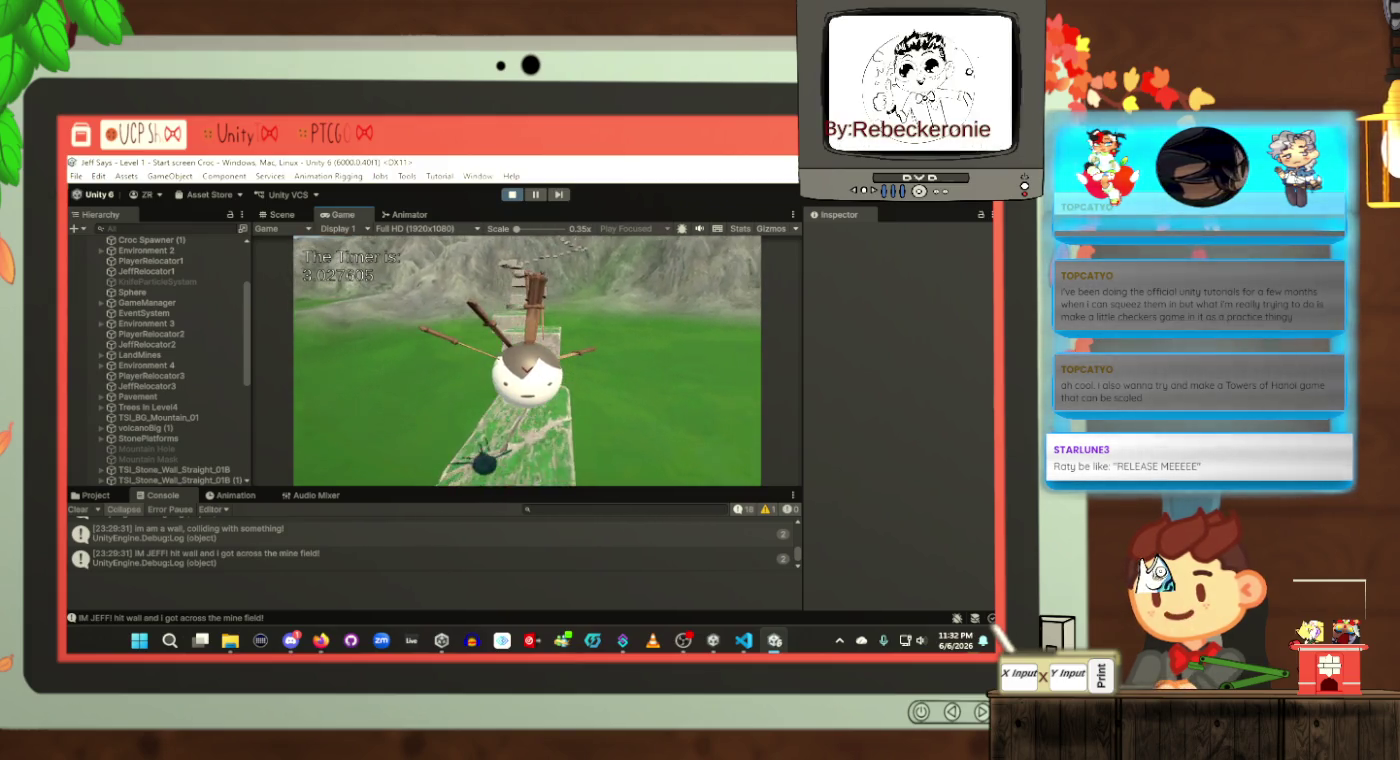
{"action": "key", "text": "w"}
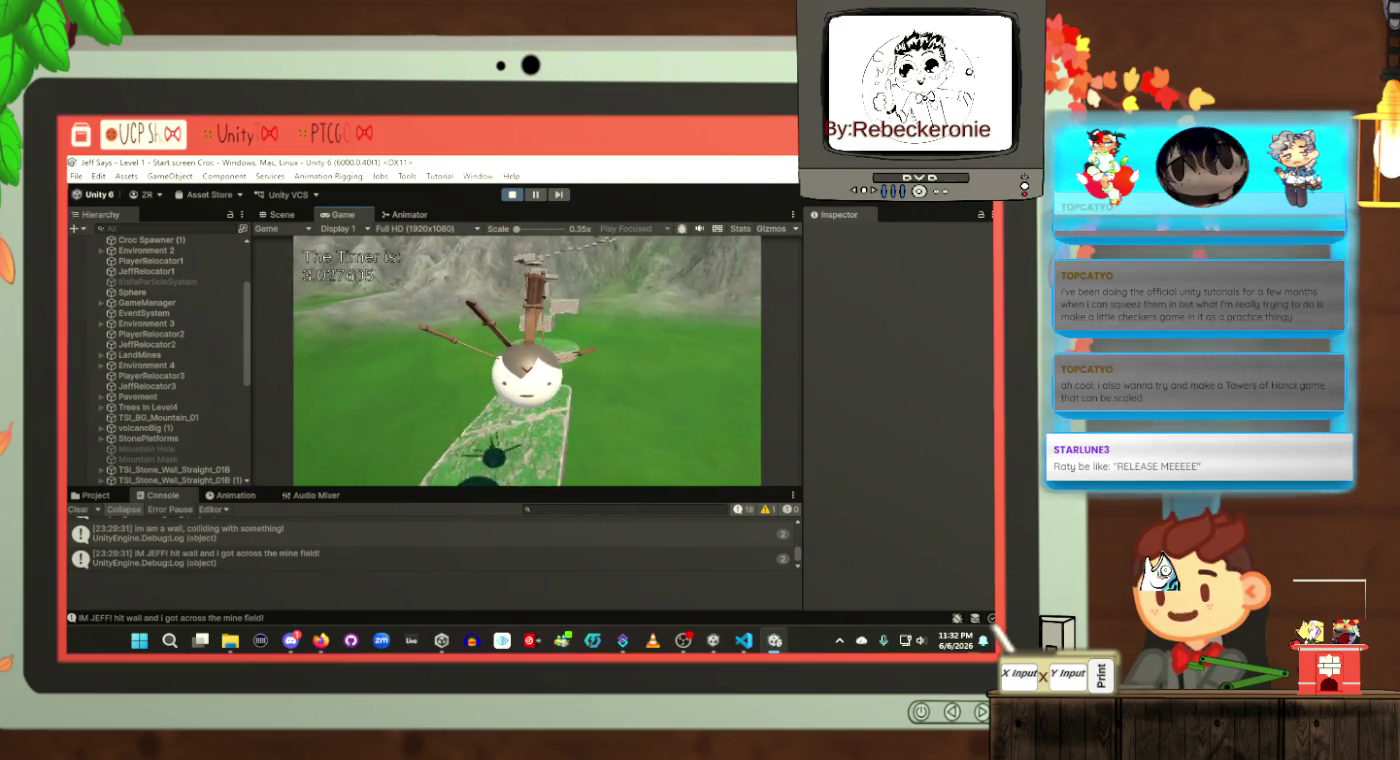
{"action": "key", "text": "w"}
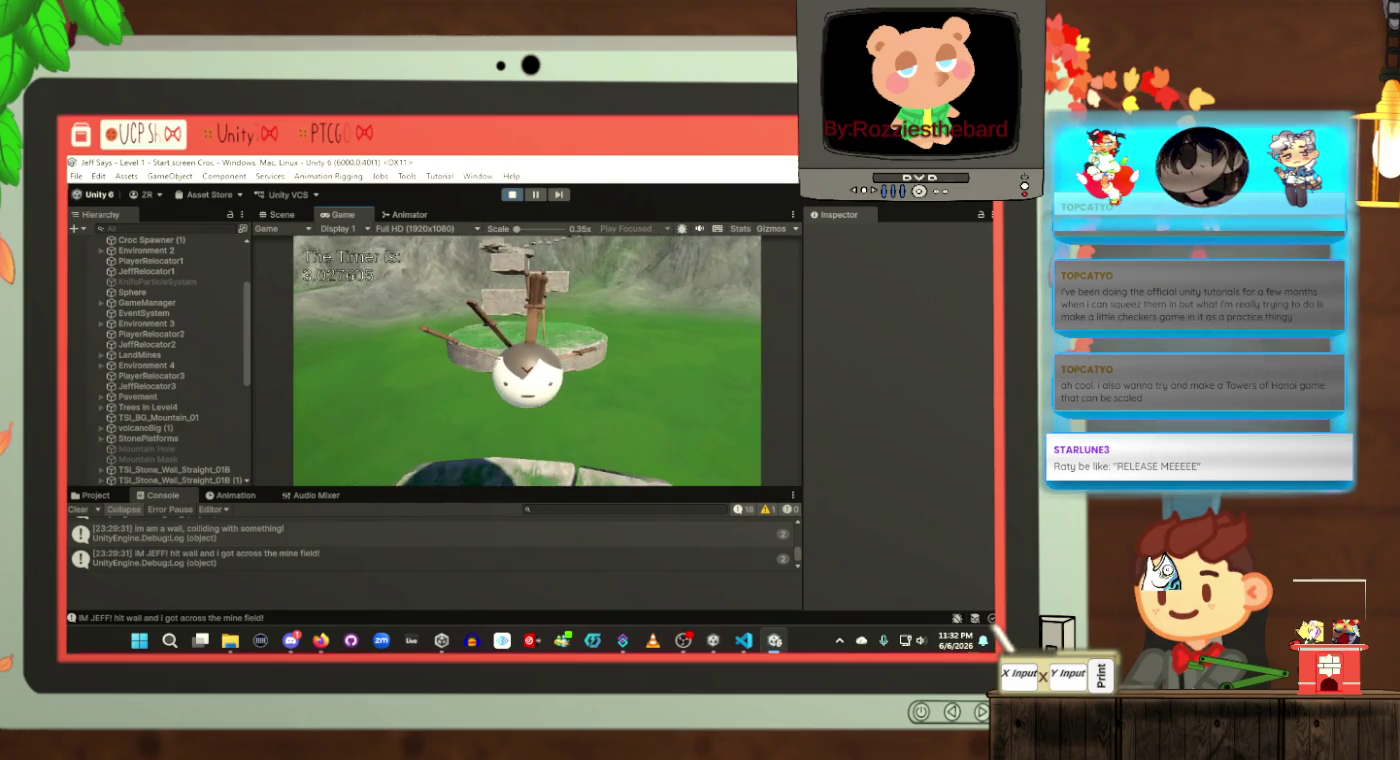
{"action": "key", "text": "w"}
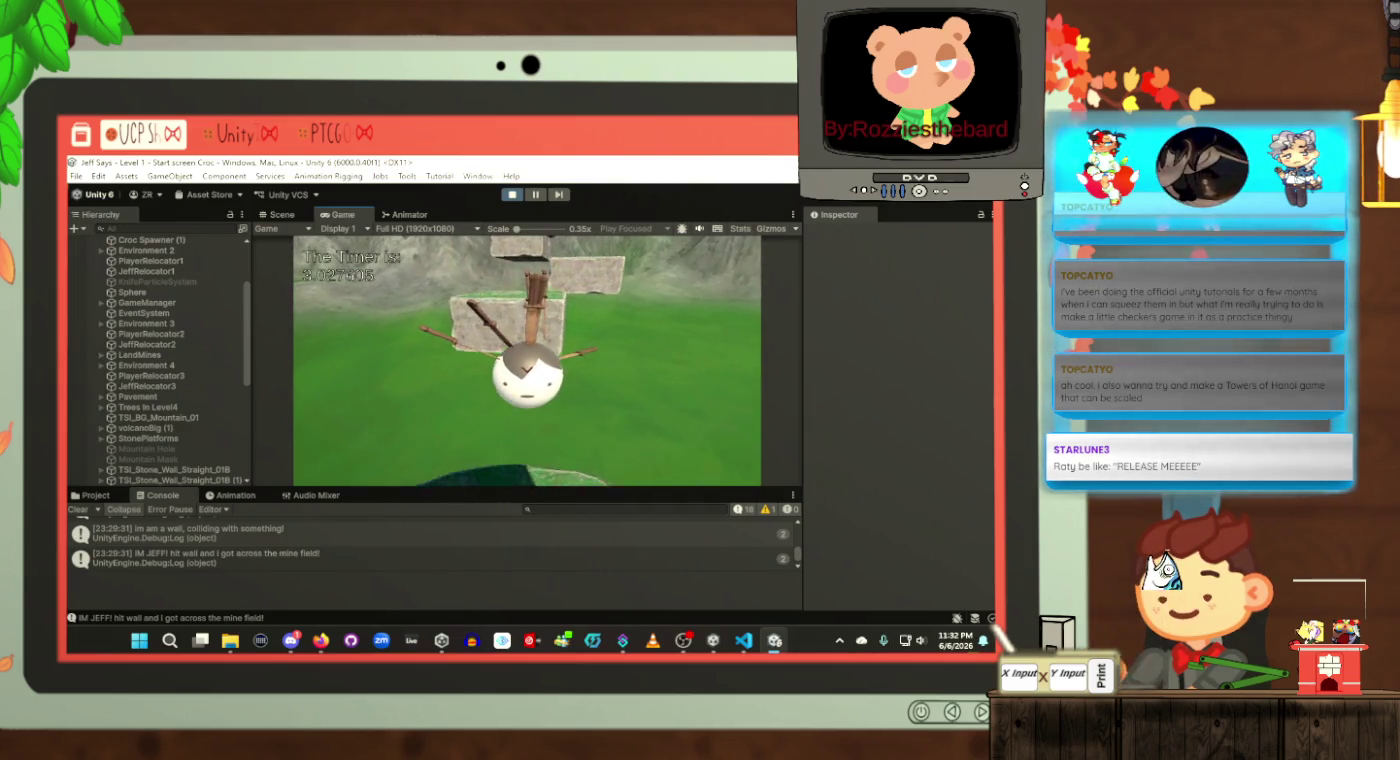
{"action": "key", "text": "w"}
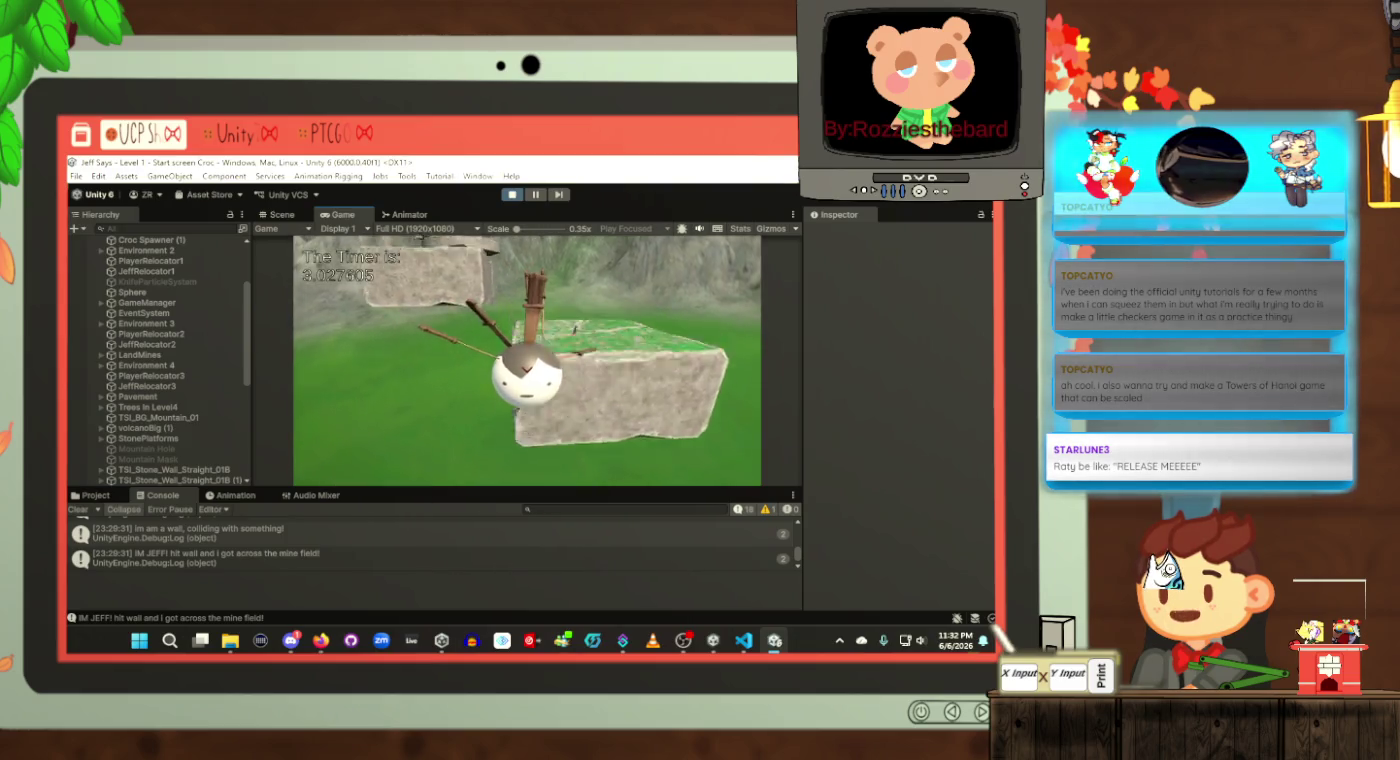
{"action": "key", "text": "w"}
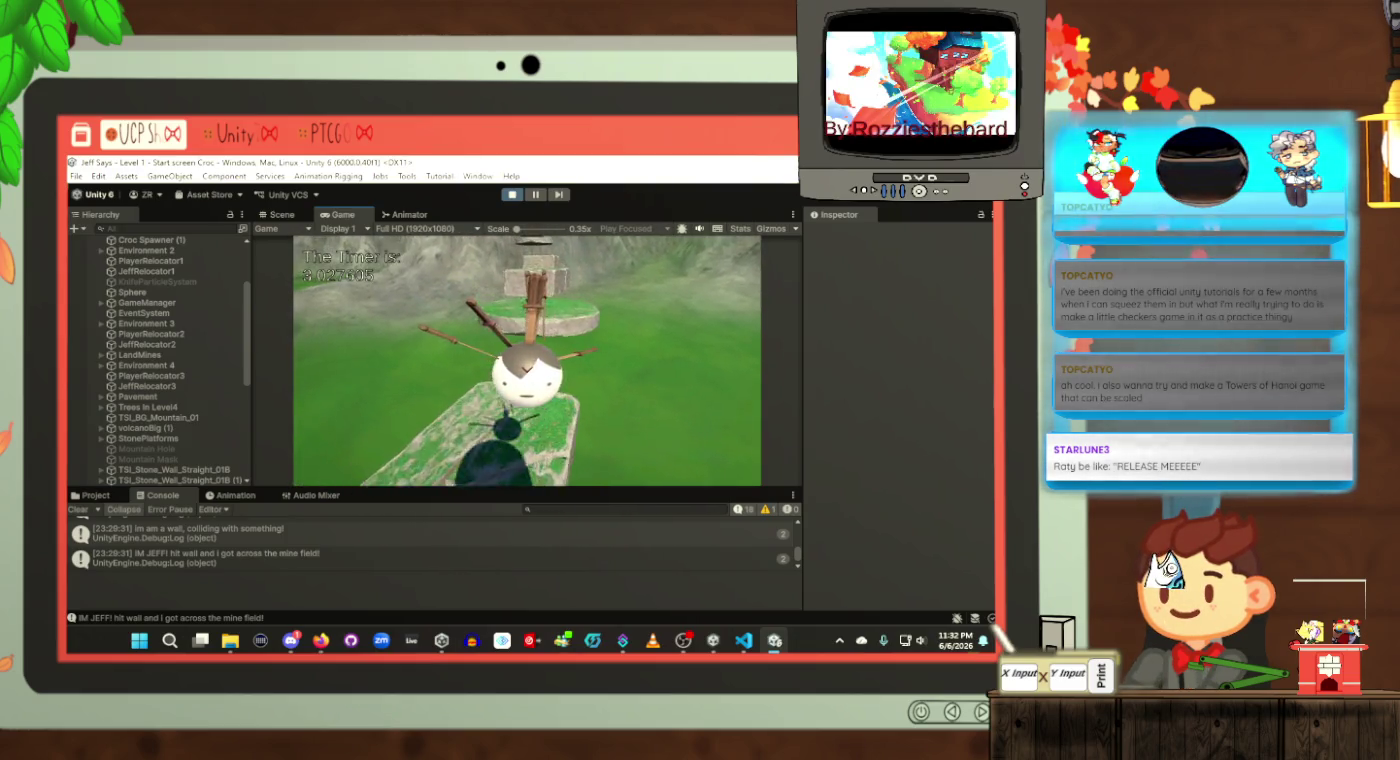
{"action": "key", "text": "w"}
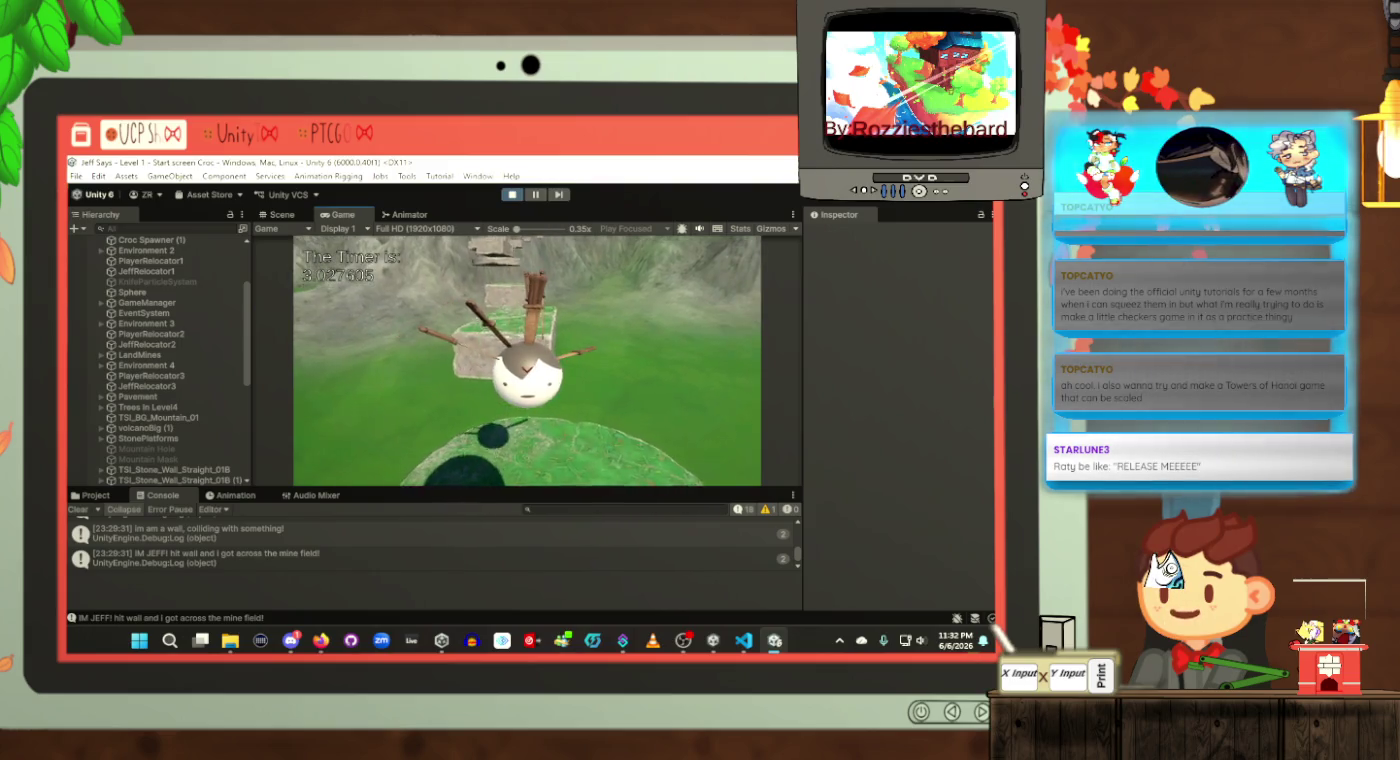
{"action": "key", "text": "w"}
Step: Jump up to the overhead slab and continue along the green blocks to the floating stone steps
{"action": "key", "text": "space"}
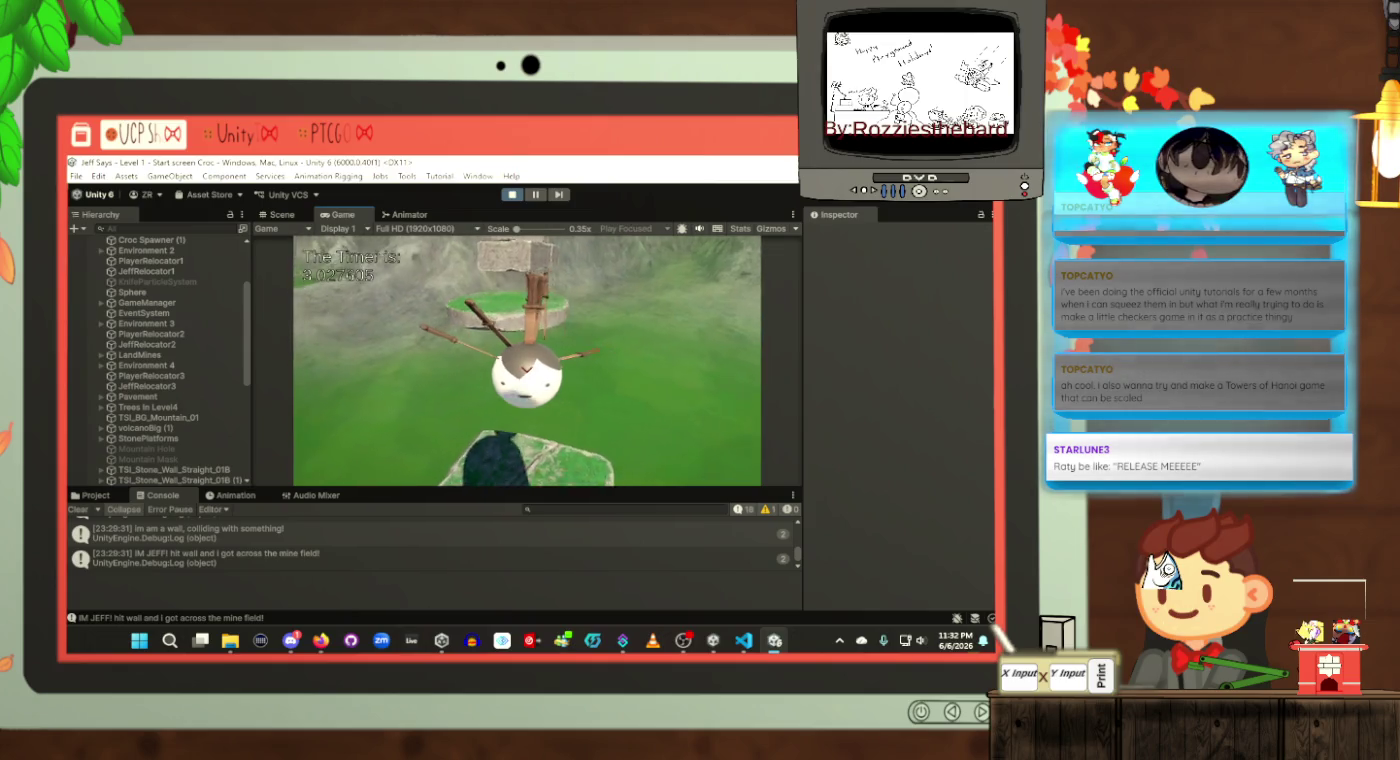
{"action": "key", "text": "w"}
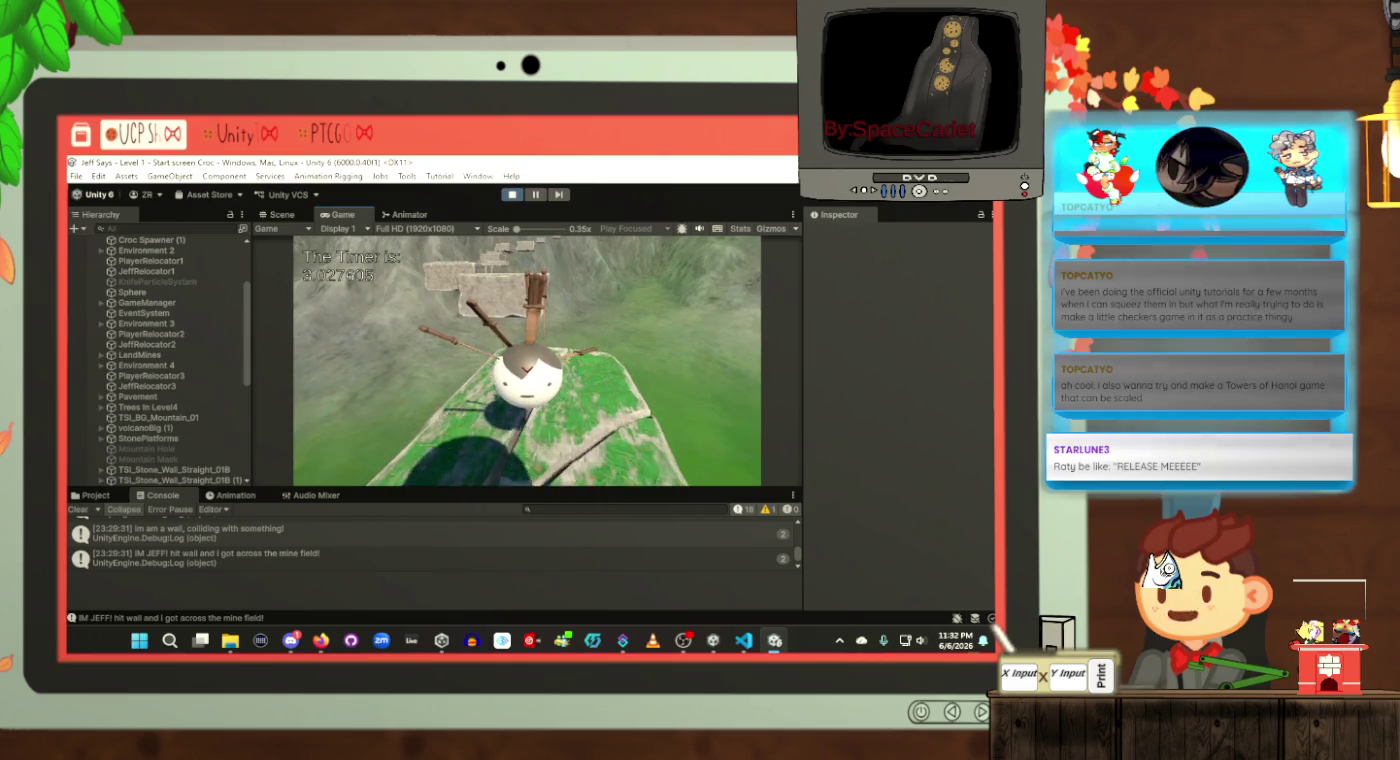
{"action": "key", "text": "w"}
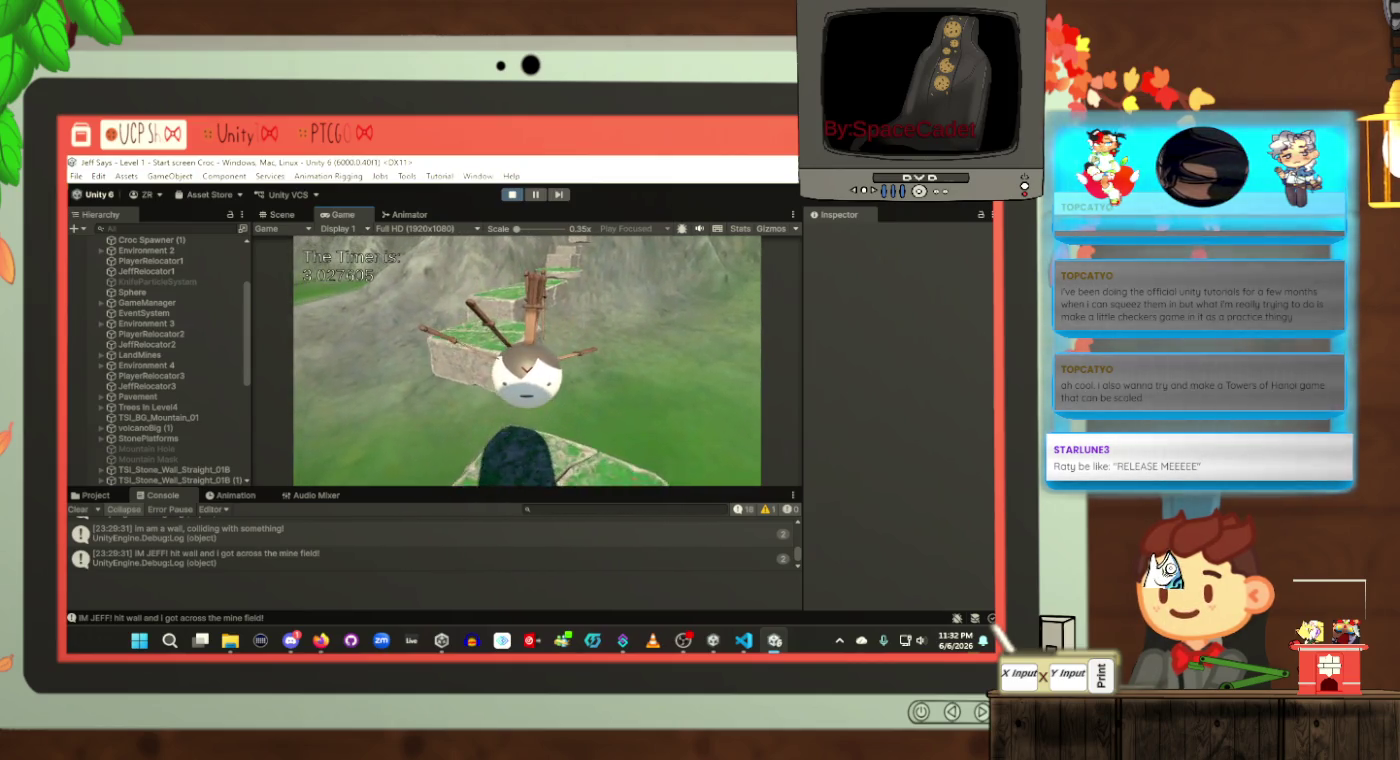
{"action": "key", "text": "w"}
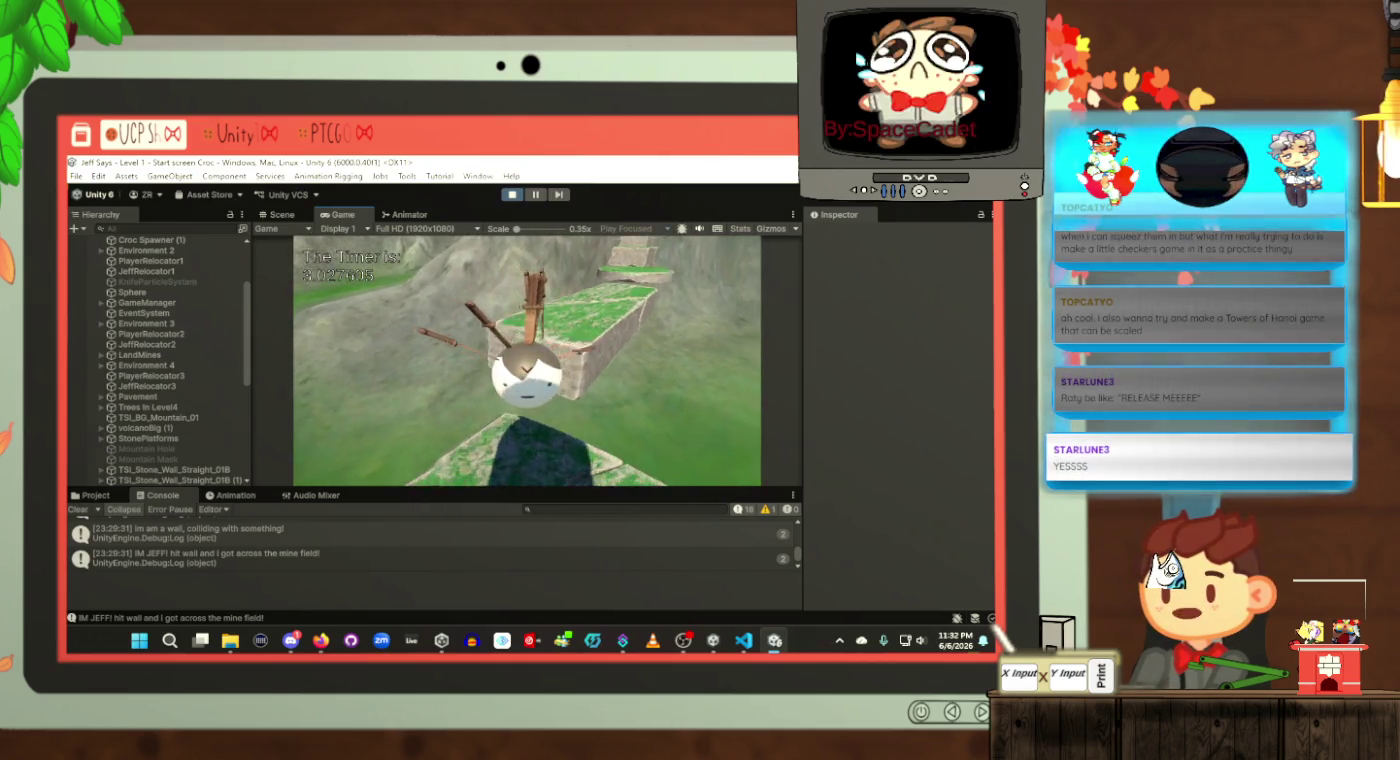
{"action": "key", "text": "w"}
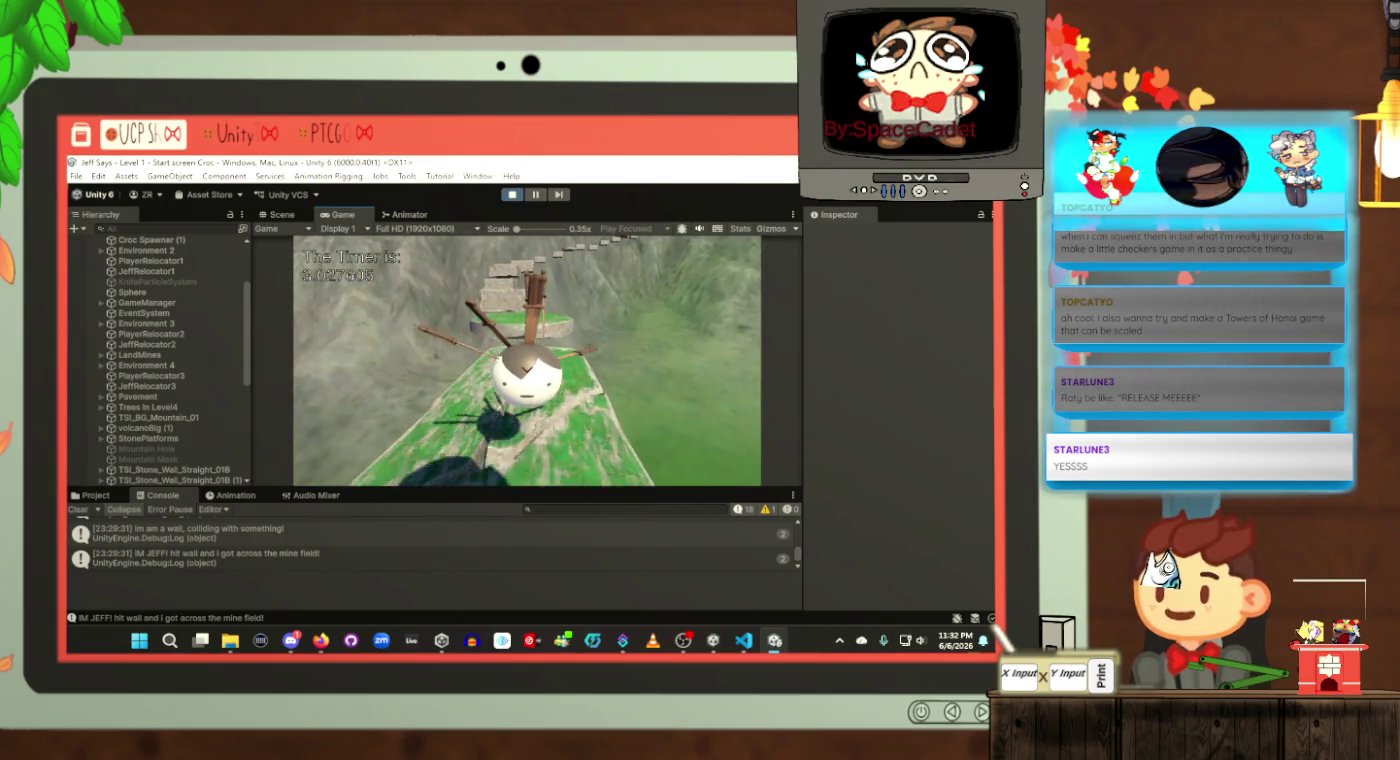
{"action": "key", "text": "w"}
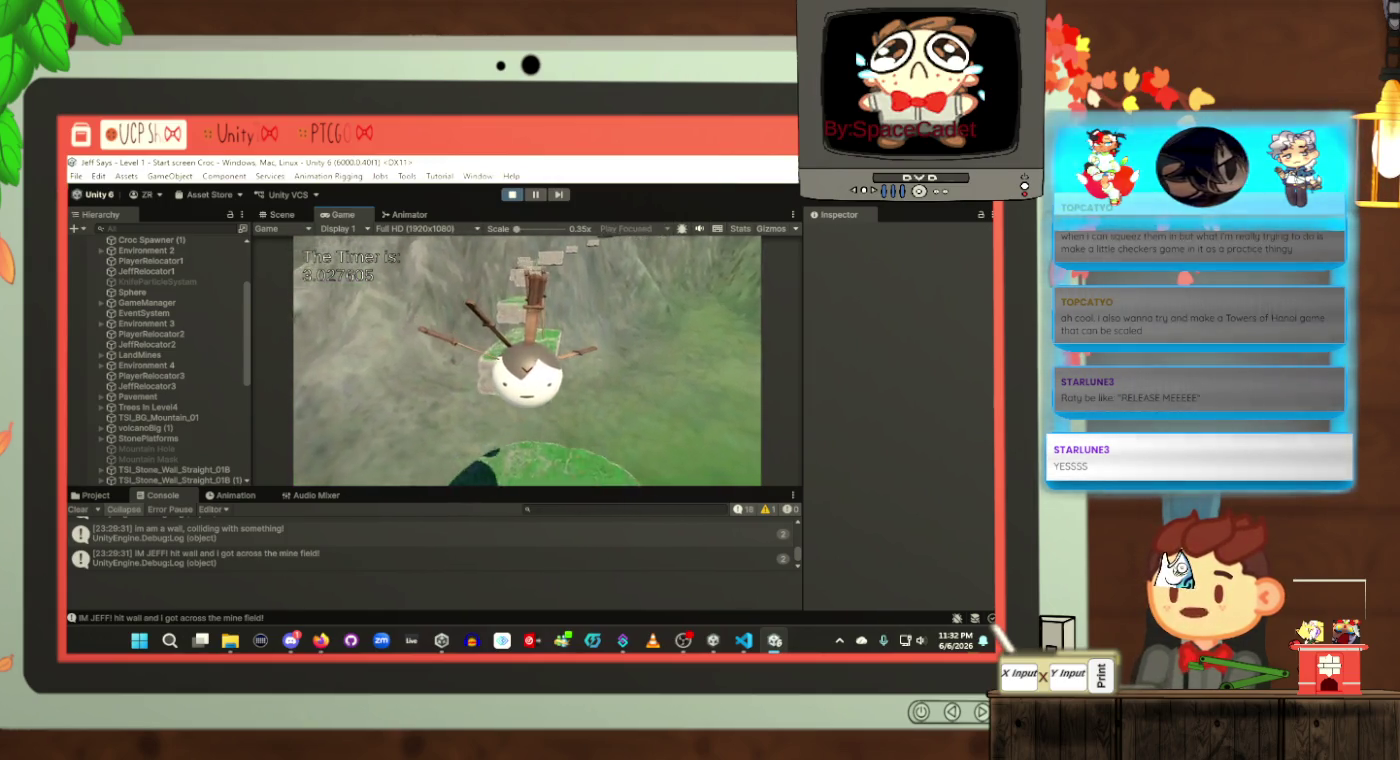
{"action": "key", "text": "w"}
{"action": "key", "text": "w"}
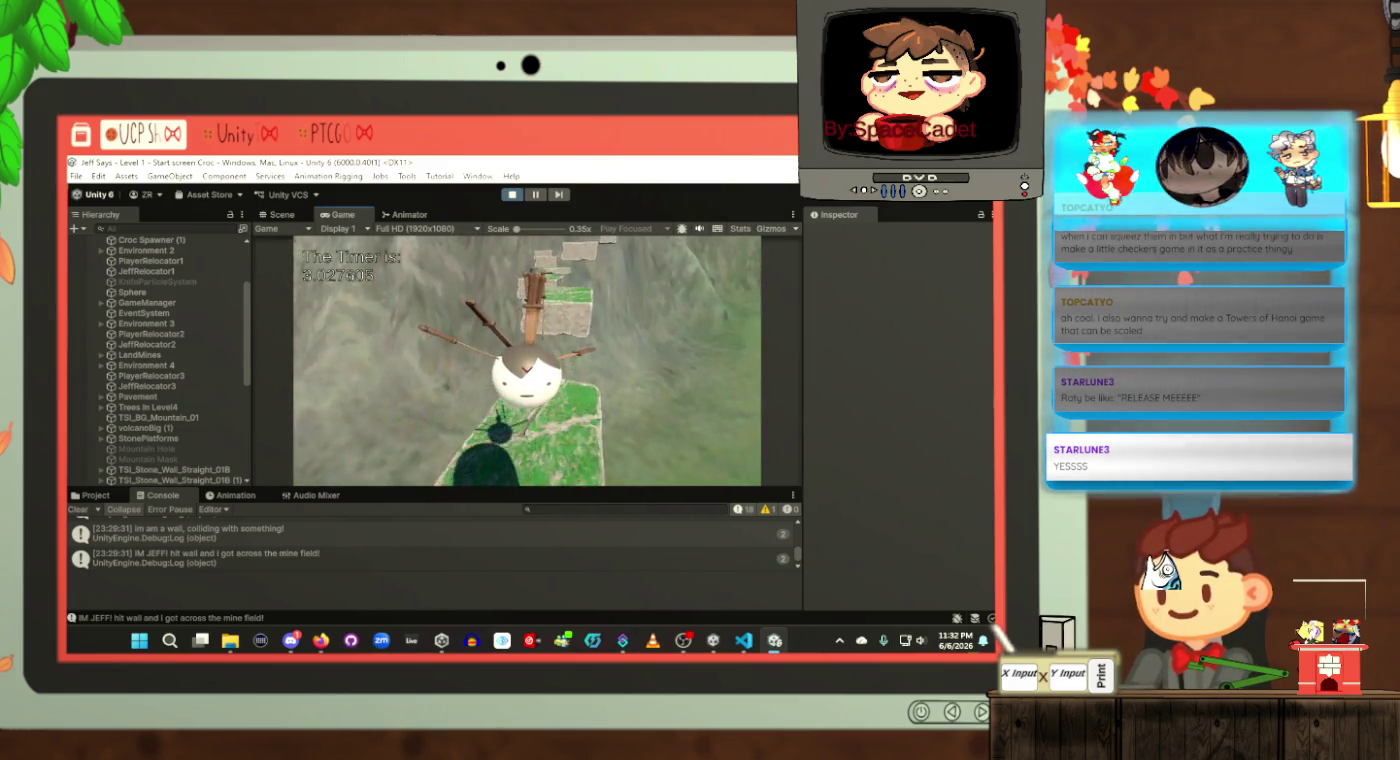
{"action": "key", "text": "w"}
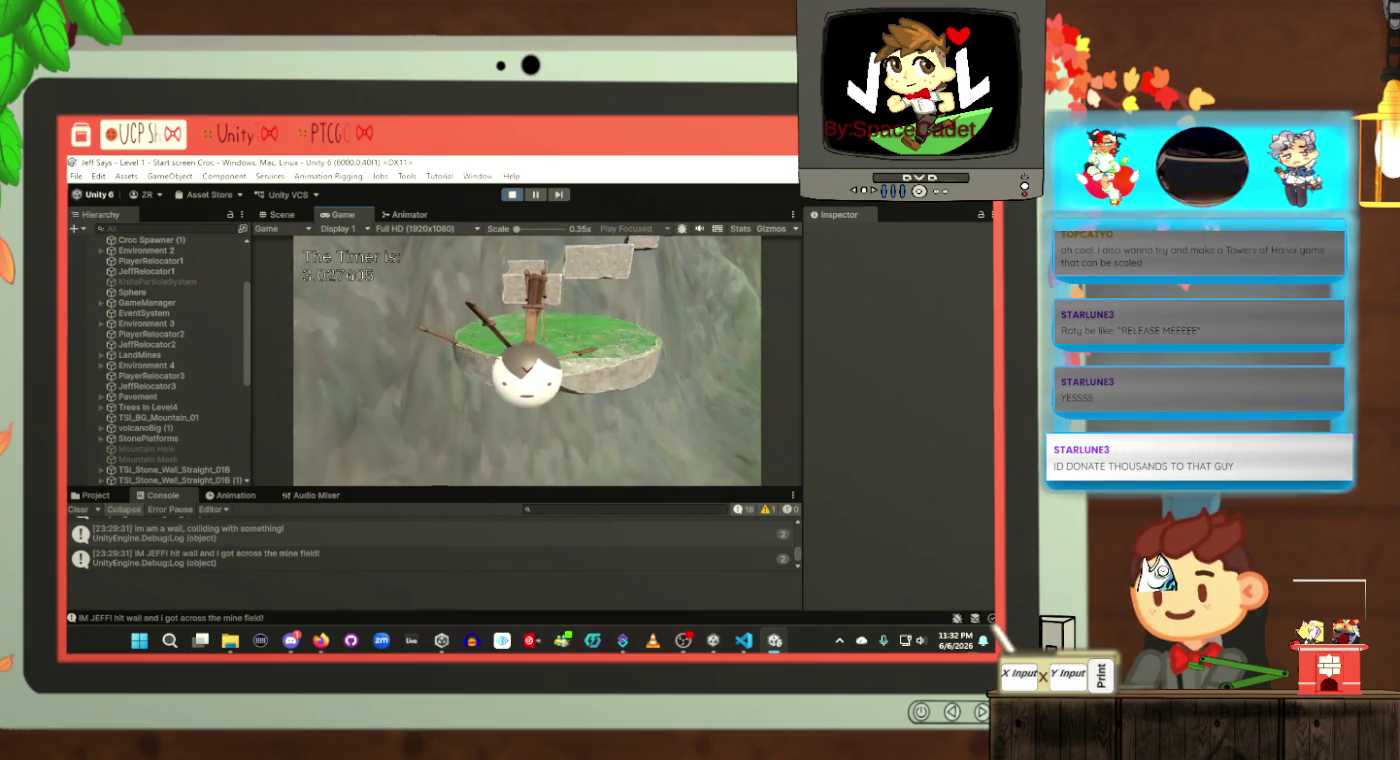
{"action": "key", "text": "w"}
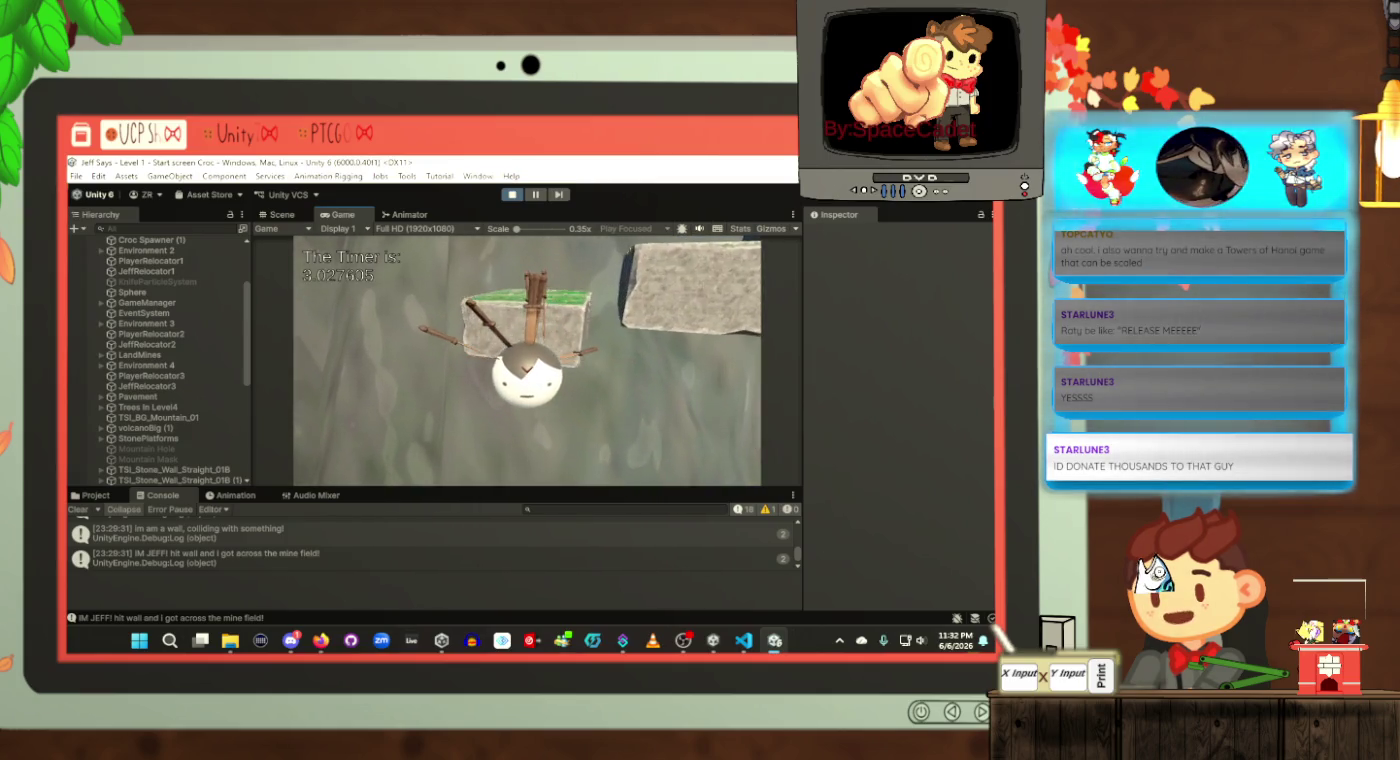
{"action": "key", "text": "w"}
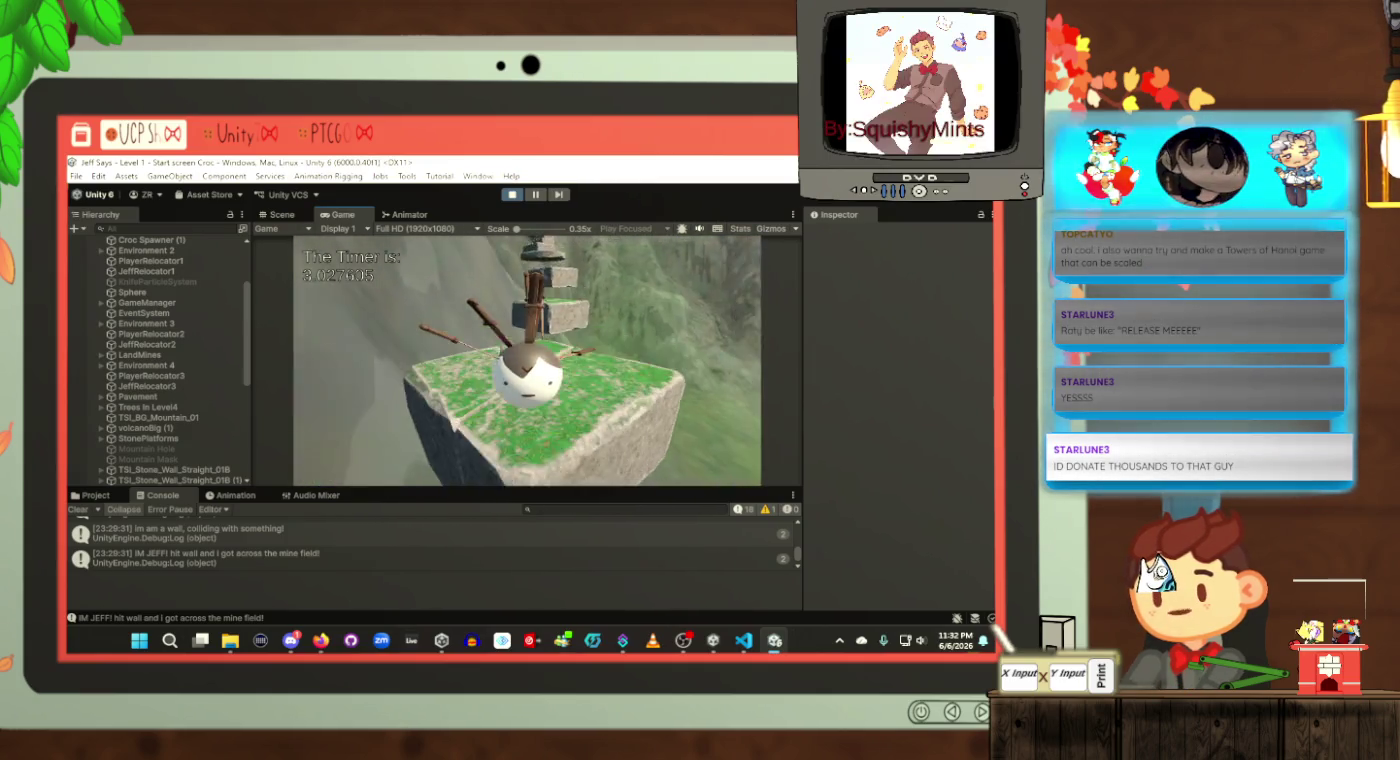
{"action": "key", "text": "w"}
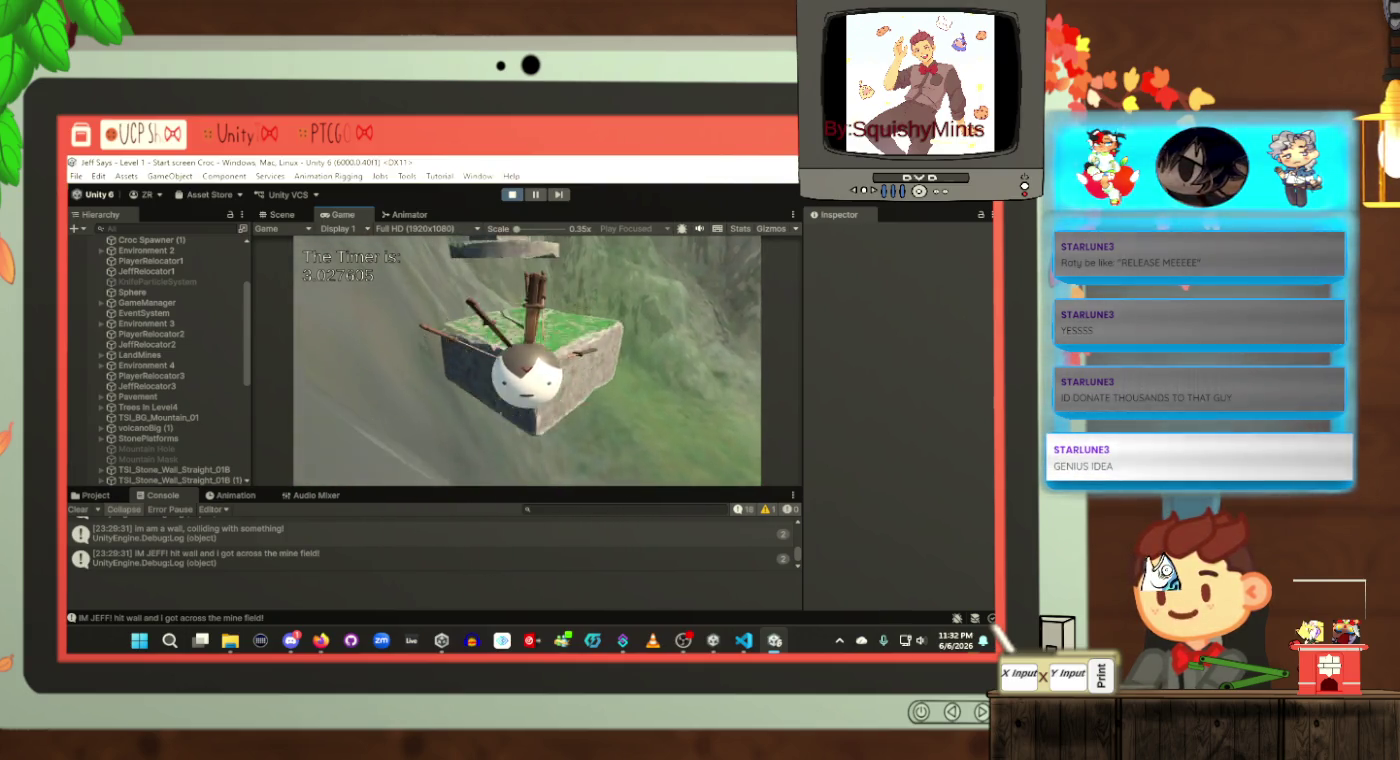
{"action": "key", "text": "w"}
{"action": "key", "text": "w"}
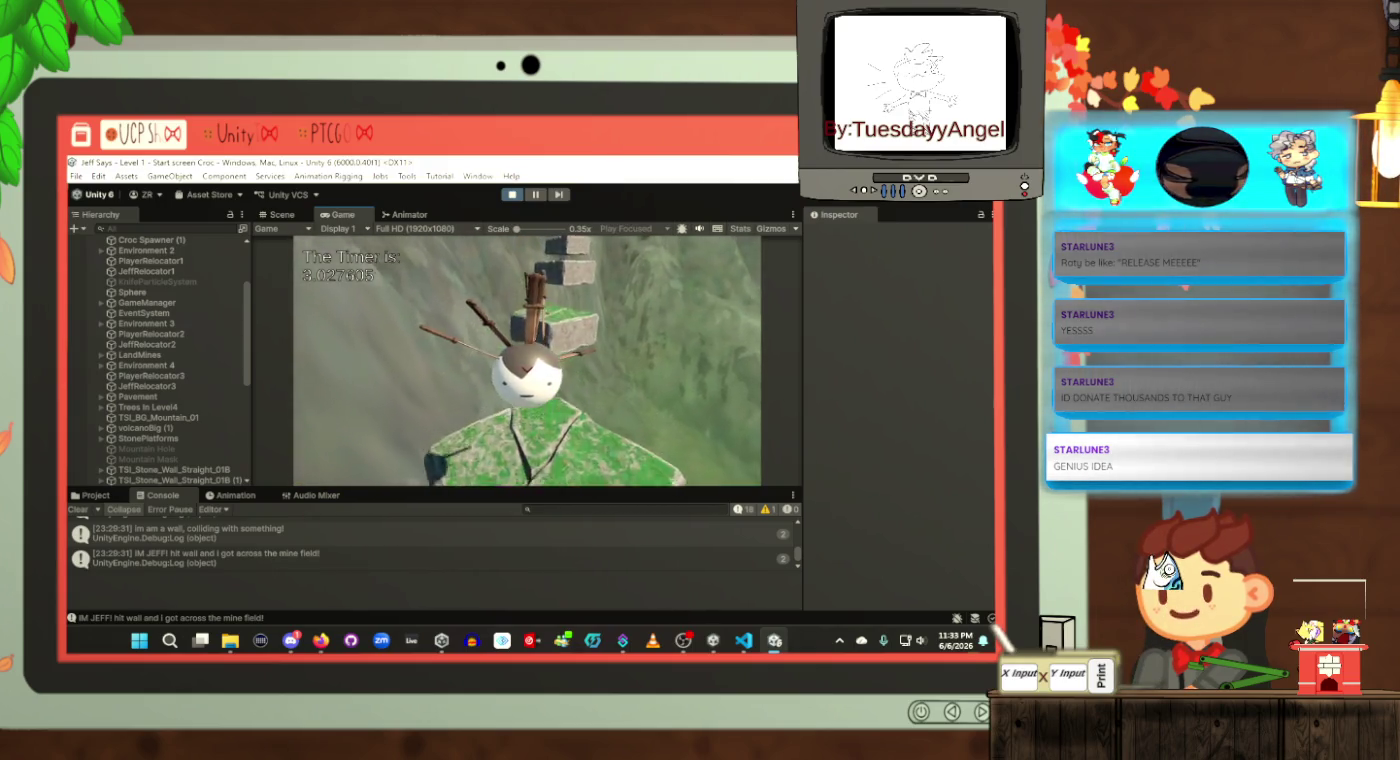
{"action": "key", "text": "space"}
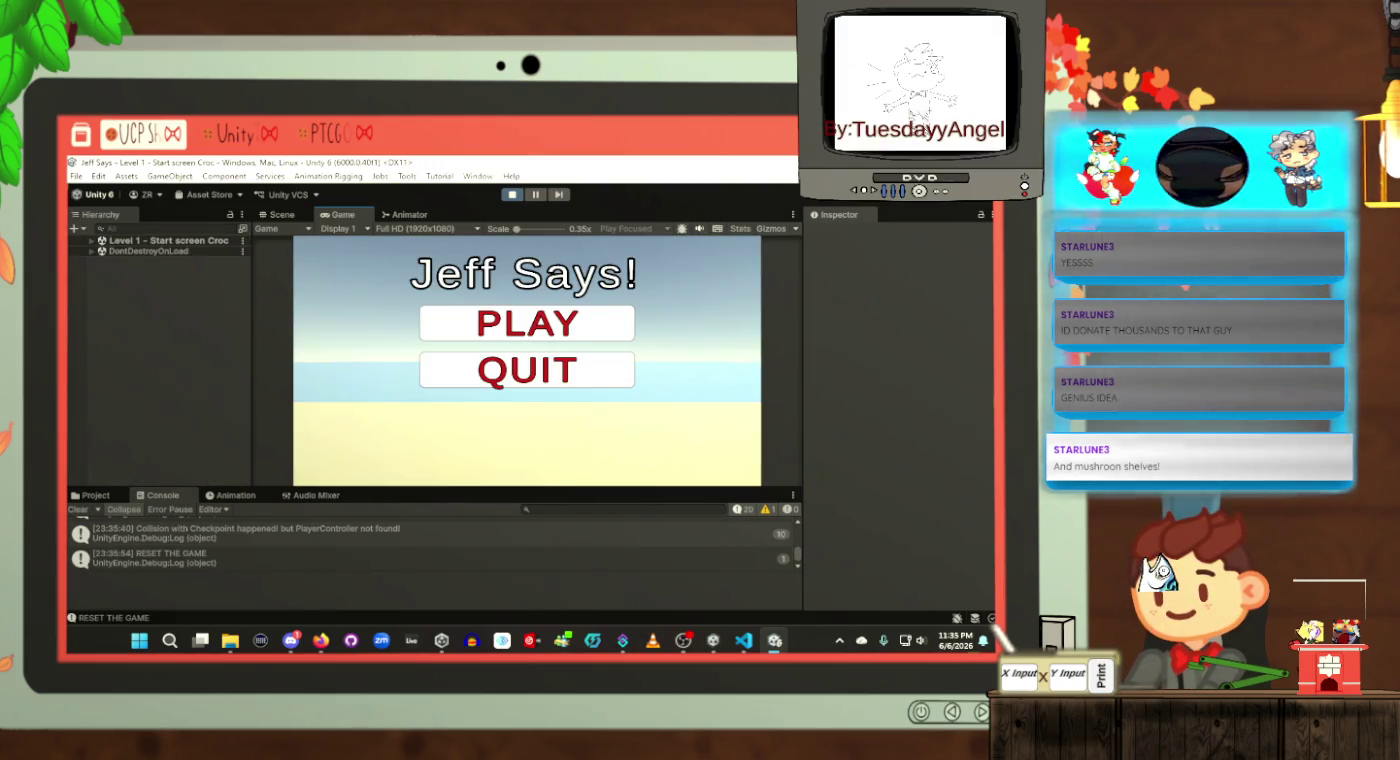
Step: Let the mountain-level timer expire so the game resets to the Jeff Says! menu, then go to VS Code
{"action": "key", "text": "alt+Tab"}
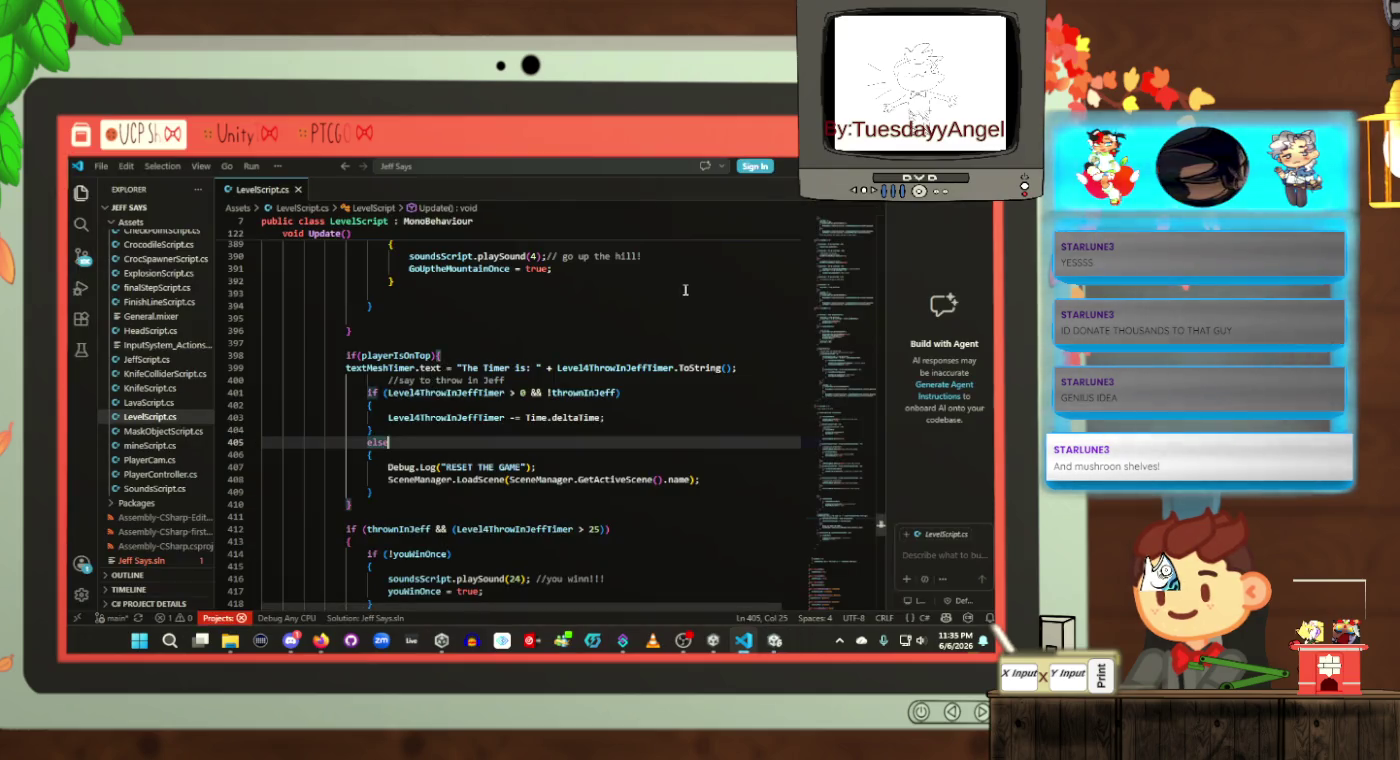
Step: Stop Play mode in Unity and return to LevelScript.cs in VS Code
{"action": "key", "text": "alt+Tab"}
{"action": "left_click", "coordinate": [511, 193]}
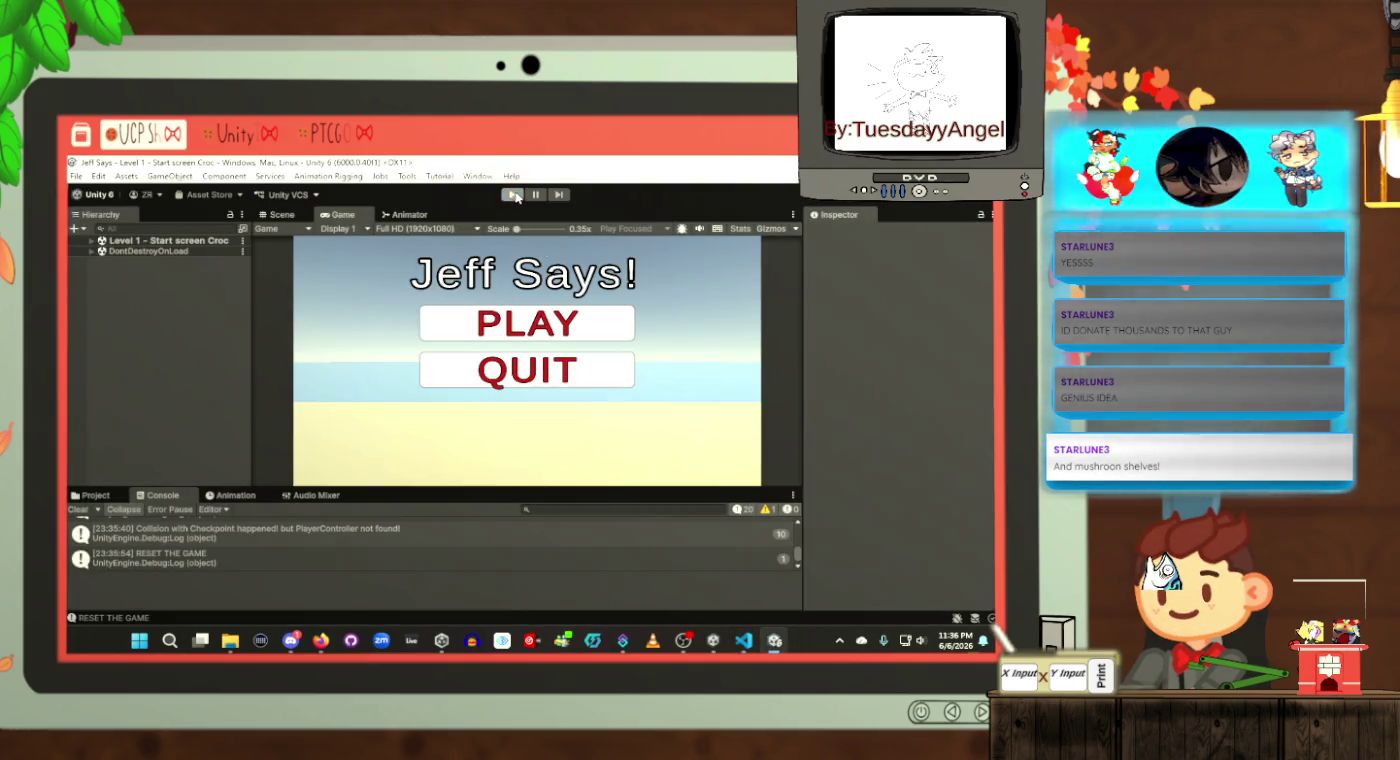
{"action": "key", "text": "alt+Tab"}
{"action": "scroll", "coordinate": [528, 513], "scroll_direction": "down", "scroll_amount": 20}
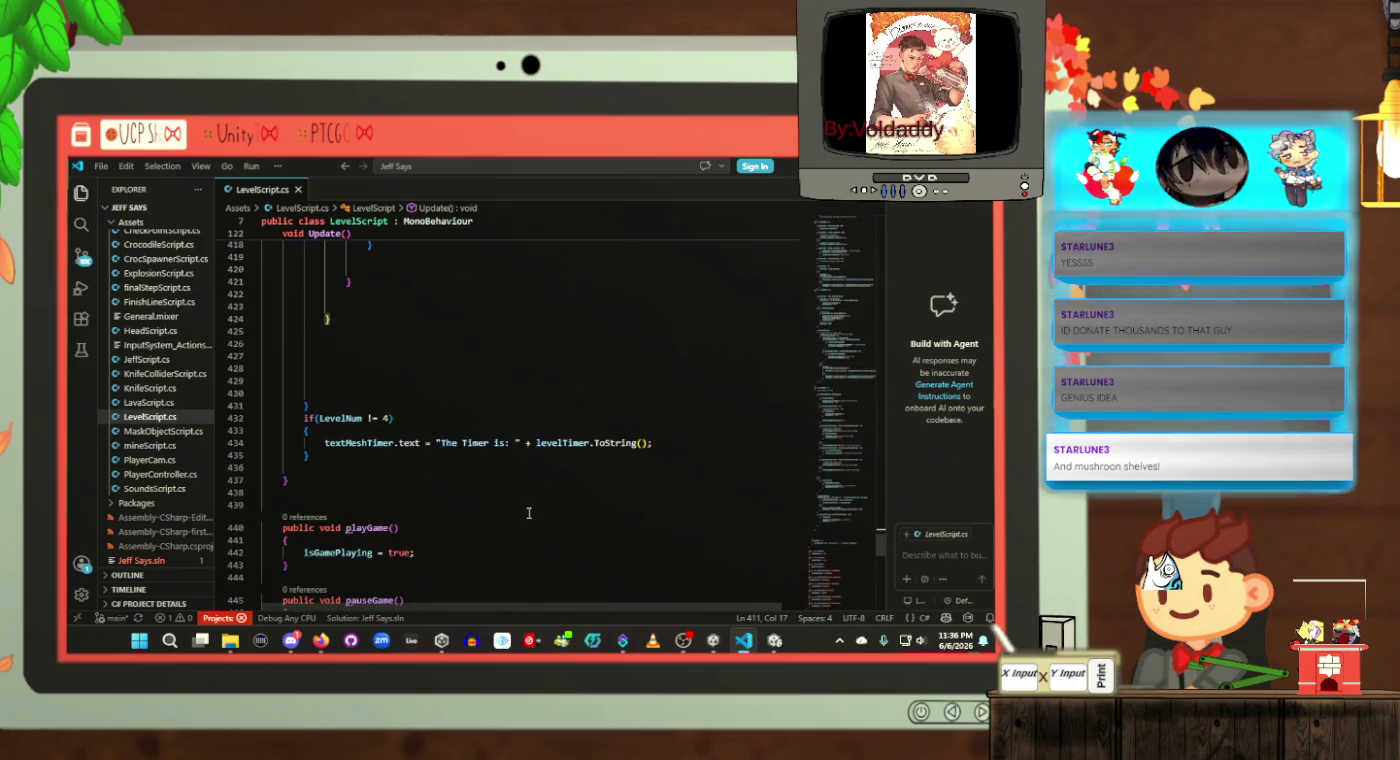
{"action": "scroll", "coordinate": [528, 512], "scroll_direction": "up", "scroll_amount": 20}
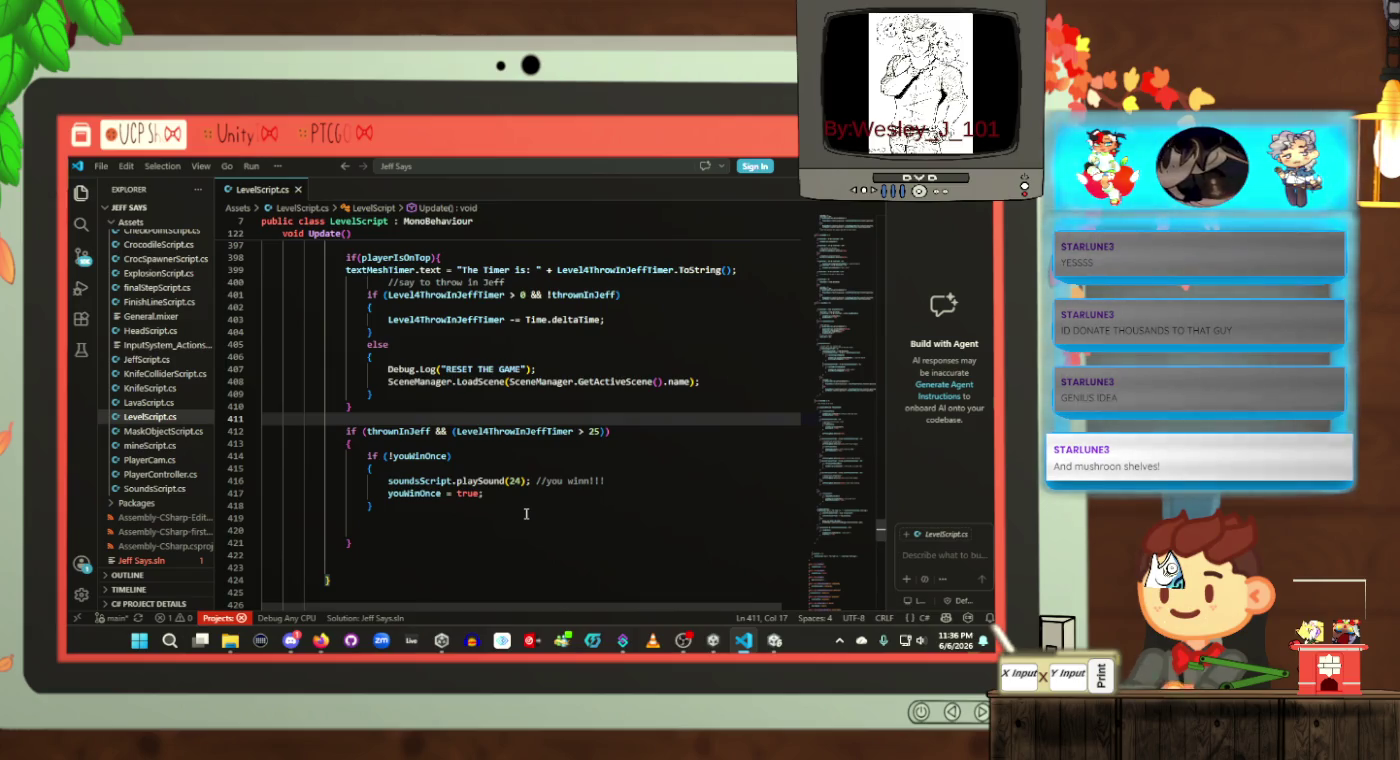
Step: Inspect the playerIsOnTop timer, youWinOnce block and else-branch reload code in Update()
{"action": "left_click", "coordinate": [530, 498]}
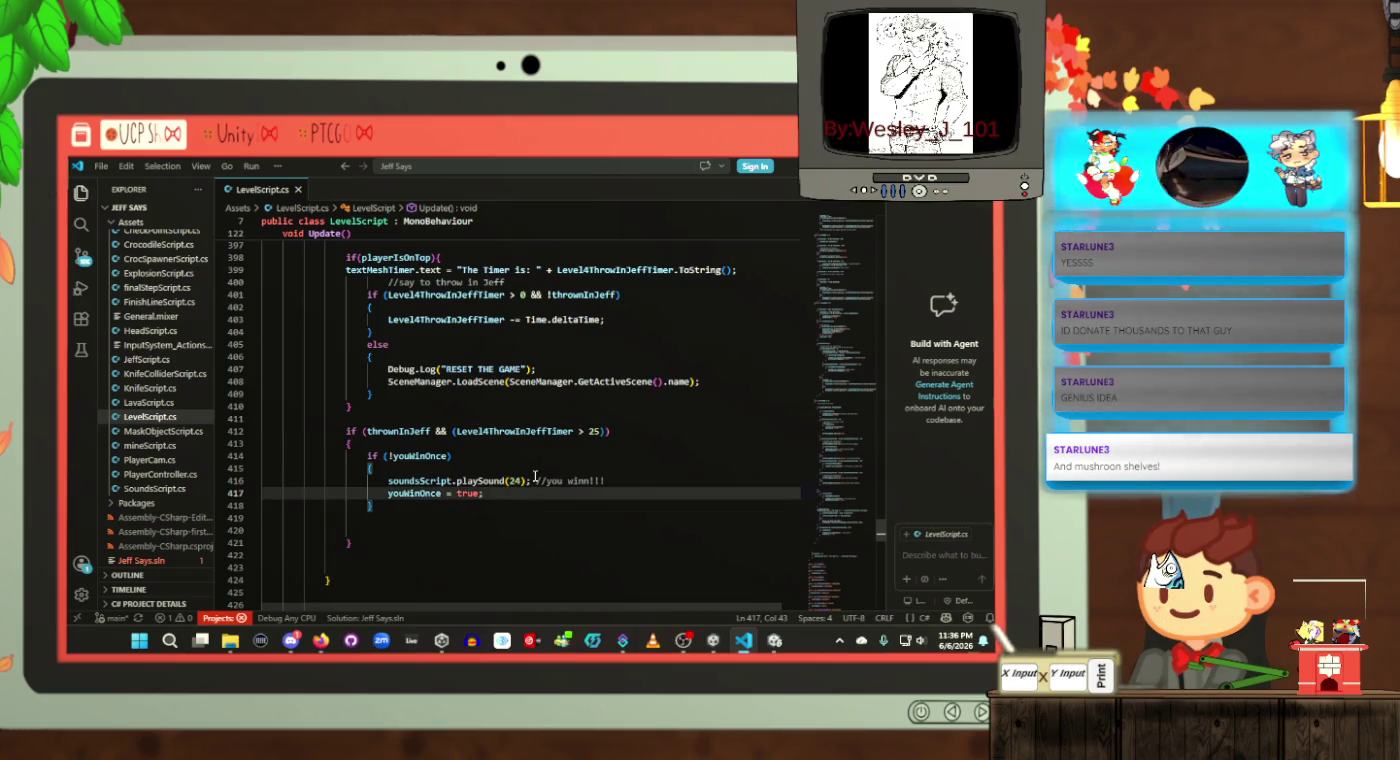
{"action": "scroll", "coordinate": [533, 476], "scroll_direction": "up", "scroll_amount": 3}
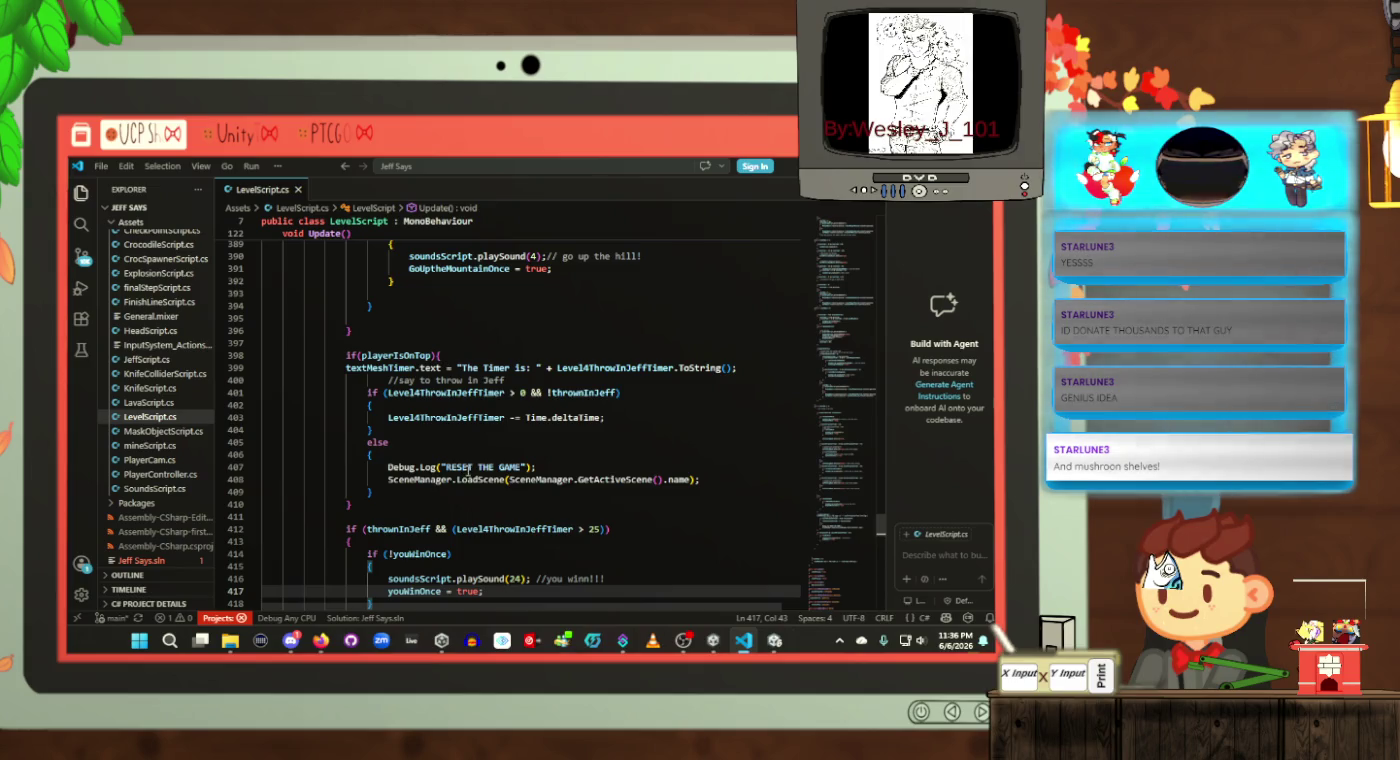
{"action": "left_click", "coordinate": [485, 441]}
{"action": "left_click", "coordinate": [464, 480]}
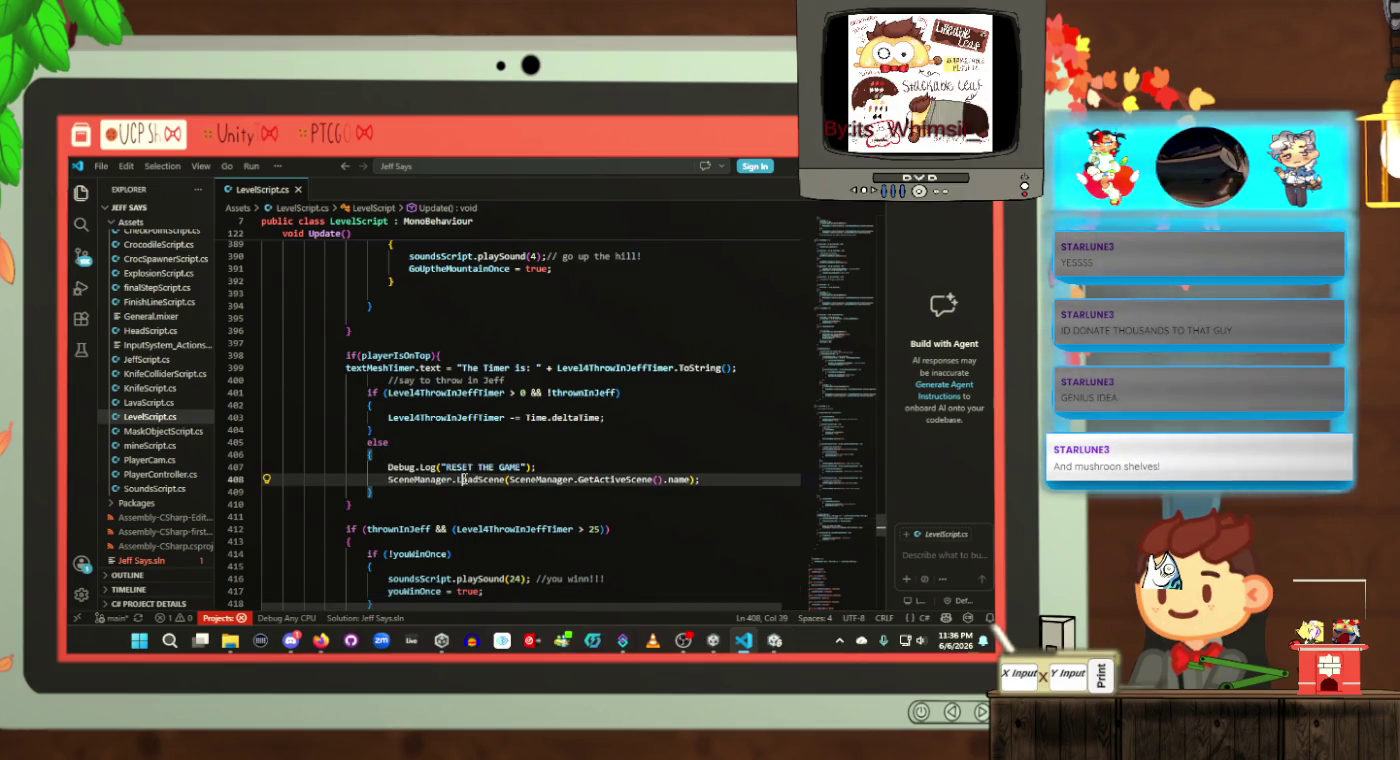
{"action": "scroll", "coordinate": [463, 480], "scroll_direction": "down", "scroll_amount": 3}
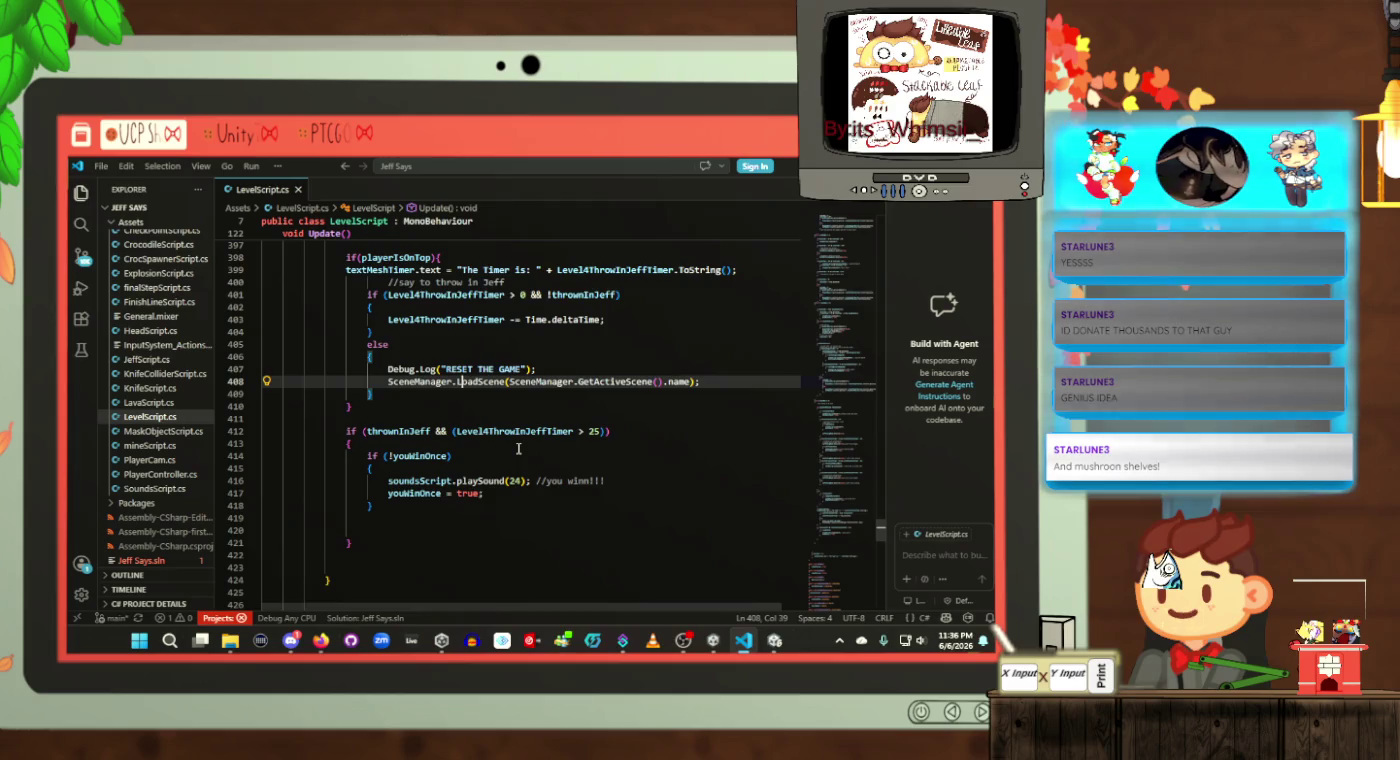
{"action": "left_click", "coordinate": [519, 448]}
{"action": "left_click", "coordinate": [525, 456]}
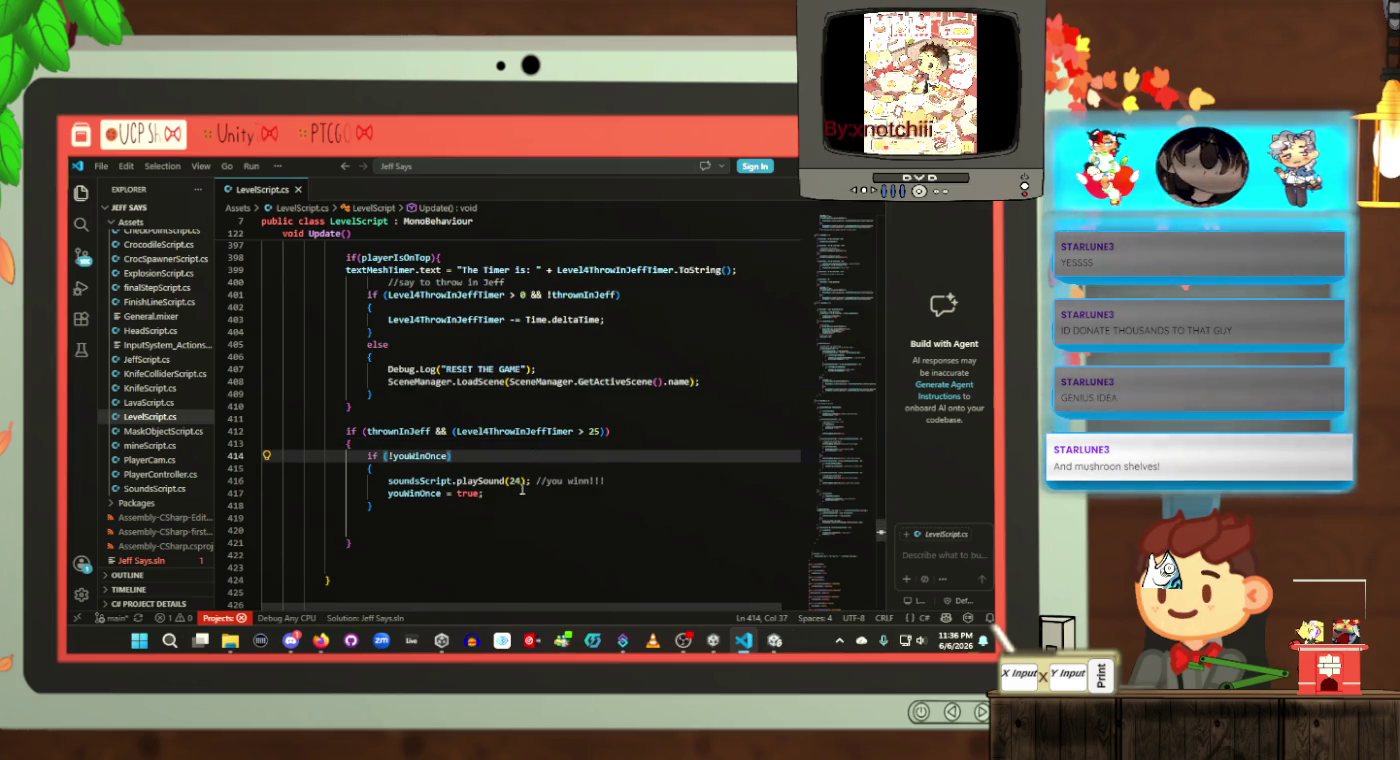
{"action": "left_click", "coordinate": [520, 488]}
{"action": "left_click", "coordinate": [520, 467]}
{"action": "scroll", "coordinate": [520, 462], "scroll_direction": "up", "scroll_amount": 2}
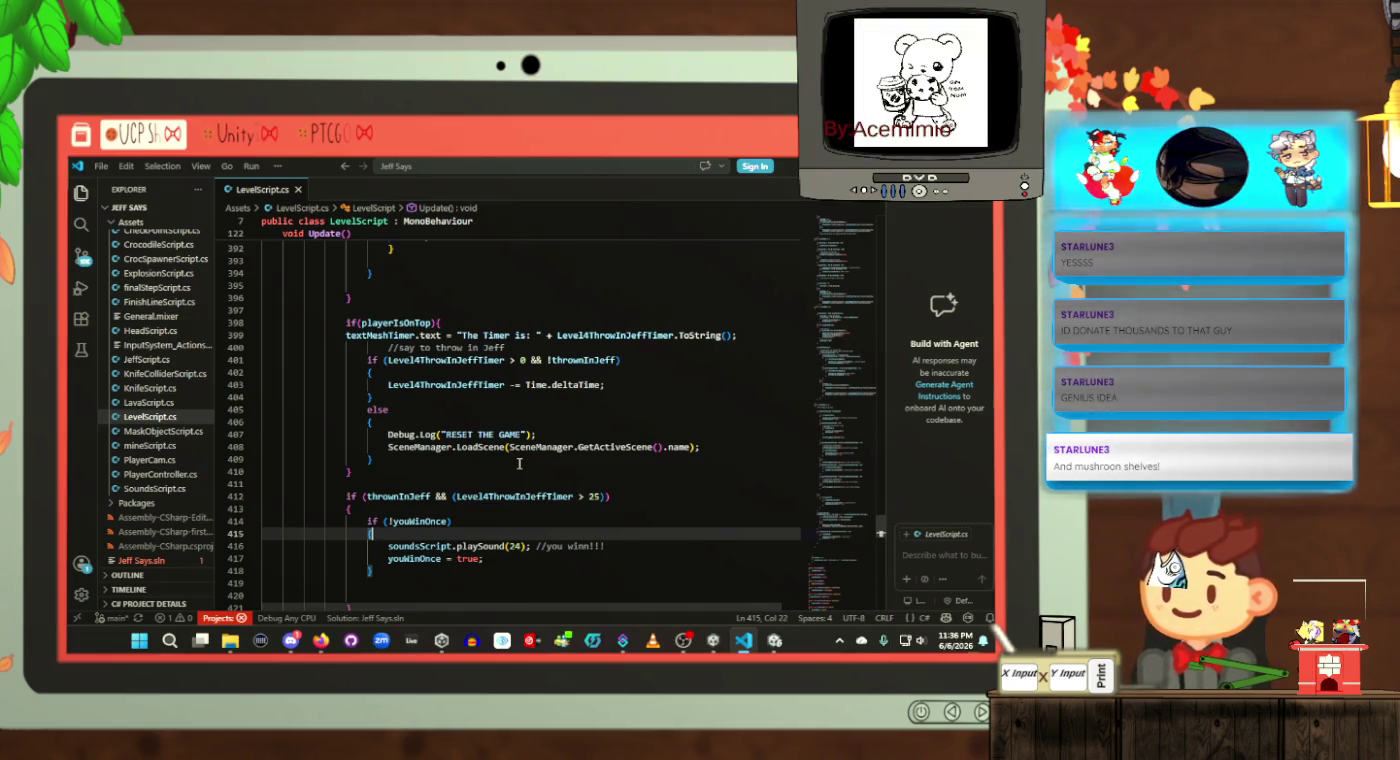
{"action": "left_click", "coordinate": [529, 423]}
{"action": "left_click", "coordinate": [526, 385]}
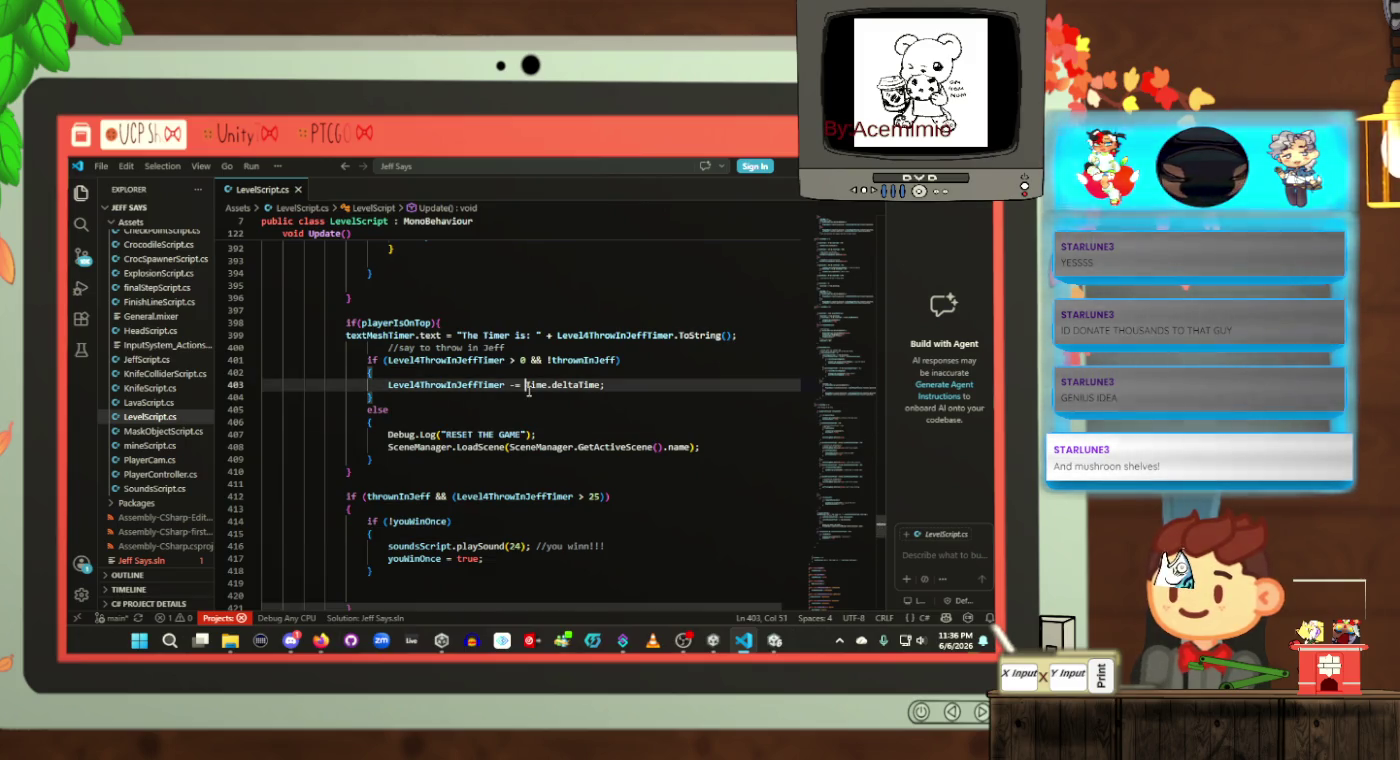
{"action": "left_click", "coordinate": [397, 322]}
{"action": "left_click", "coordinate": [482, 321]}
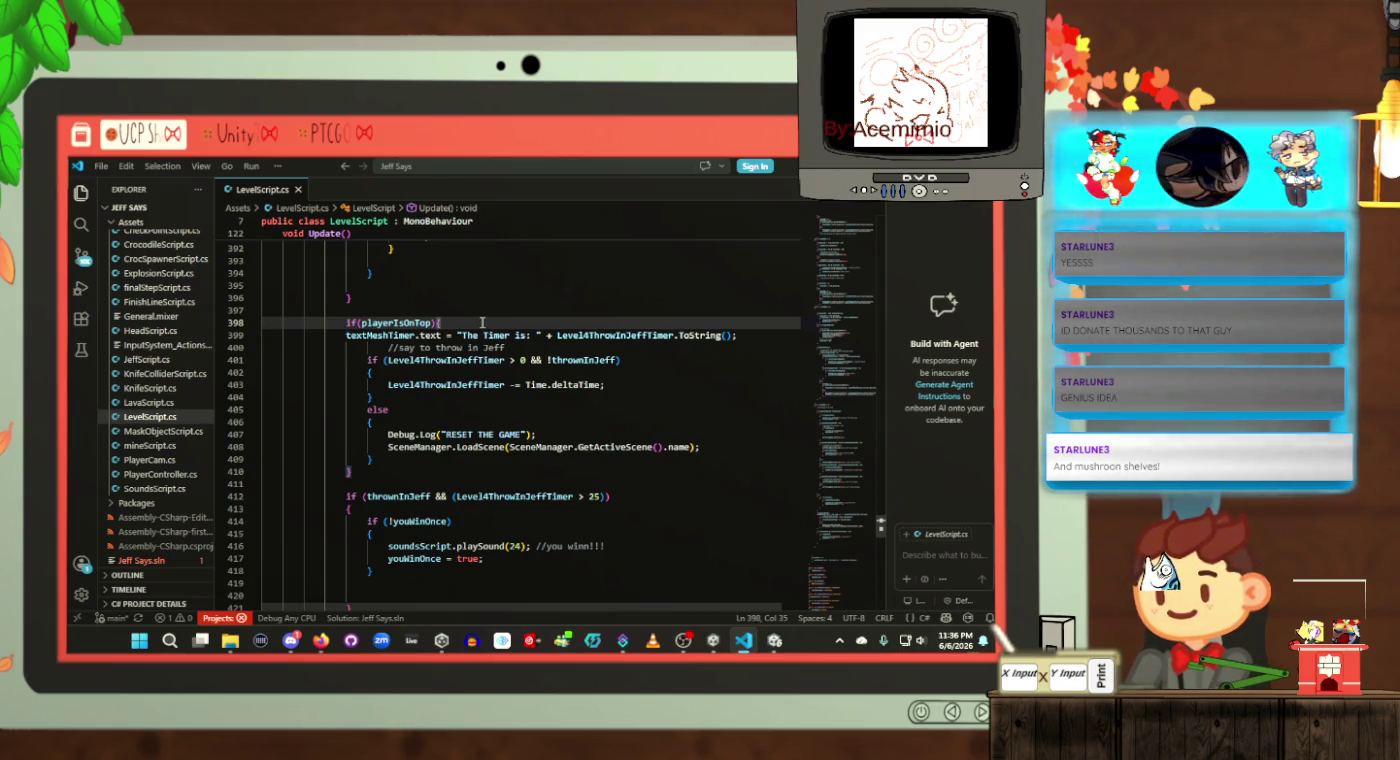
Step: Insert an empty line after the else opening brace and save LevelScript.cs
{"action": "left_click", "coordinate": [588, 422]}
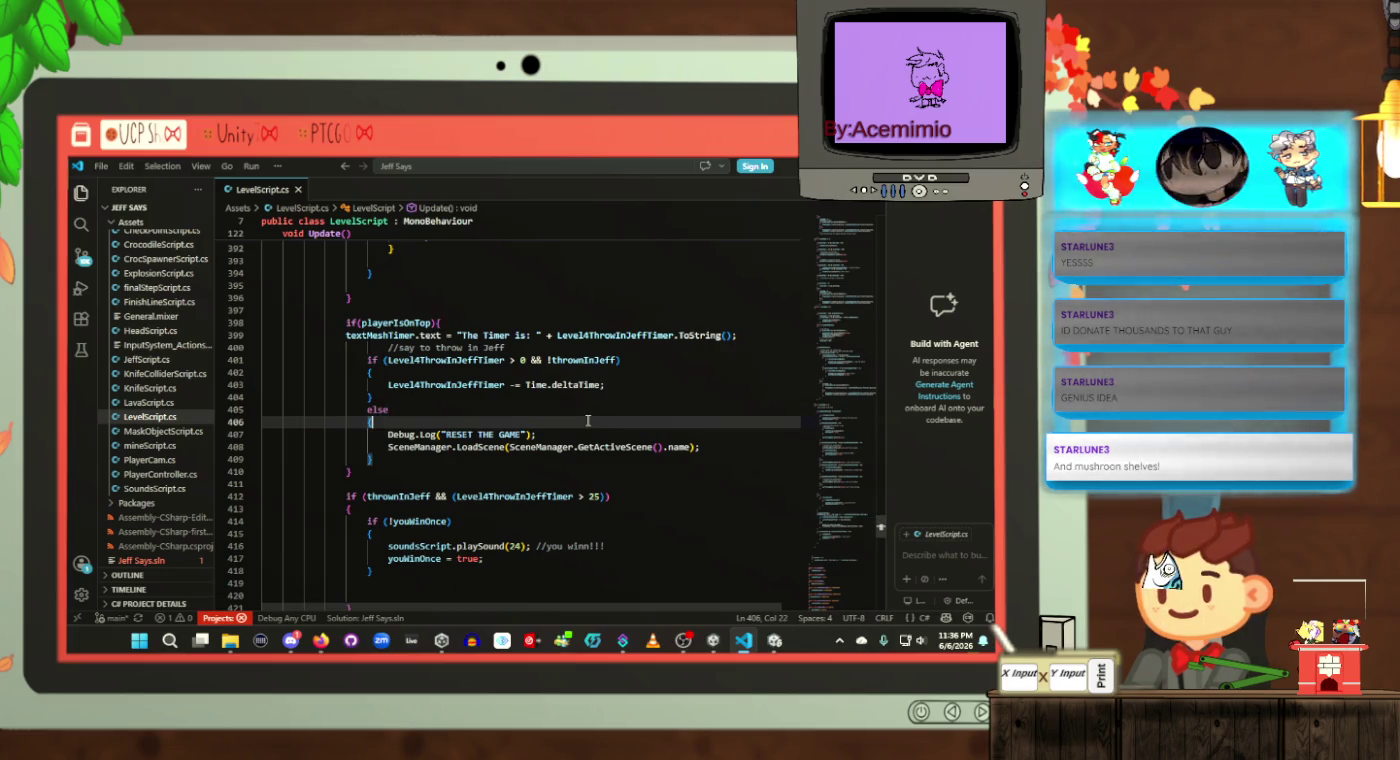
{"action": "key", "text": "Return"}
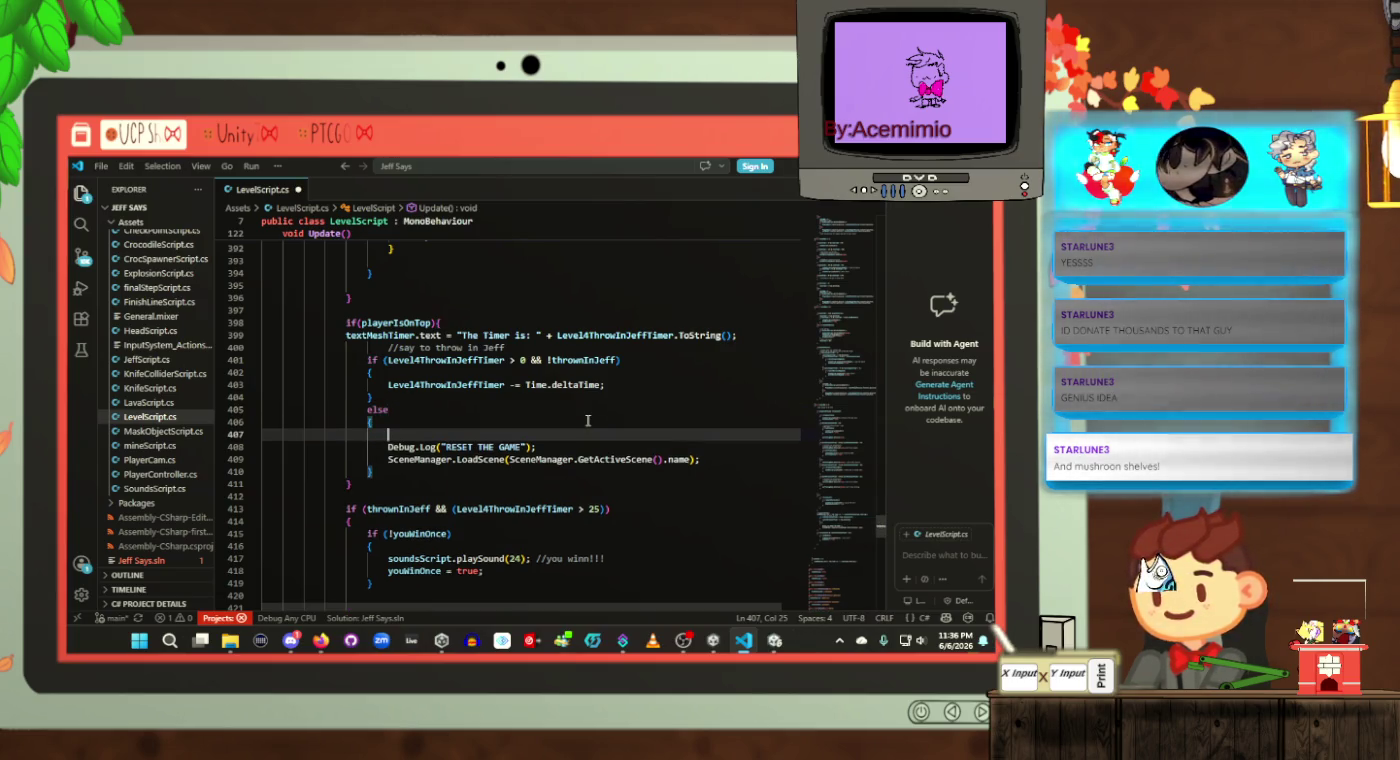
{"action": "key", "text": "ctrl+s"}
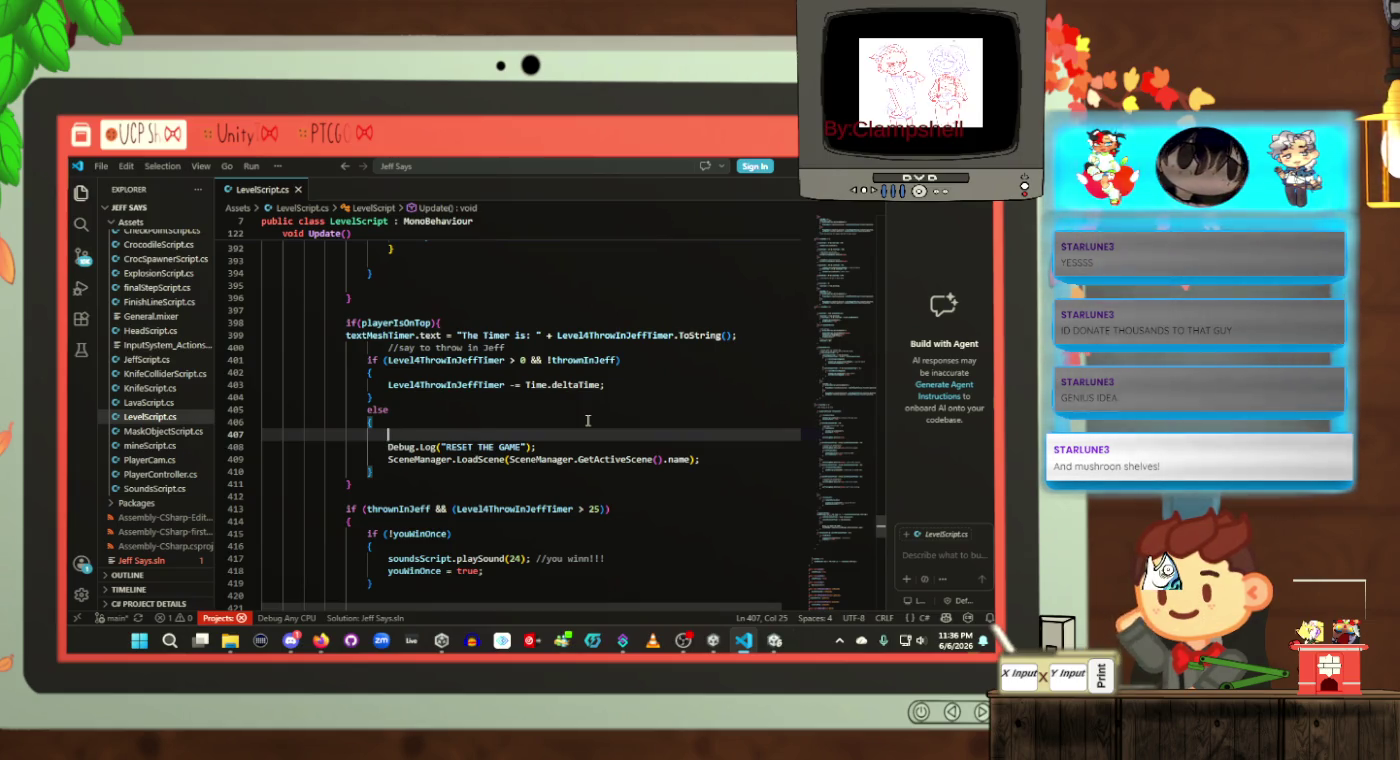
Step: Prefix the SceneManager.LoadScene reload line with // and let Unity recompile the script
{"action": "left_click", "coordinate": [389, 459]}
{"action": "type", "text": "//"}
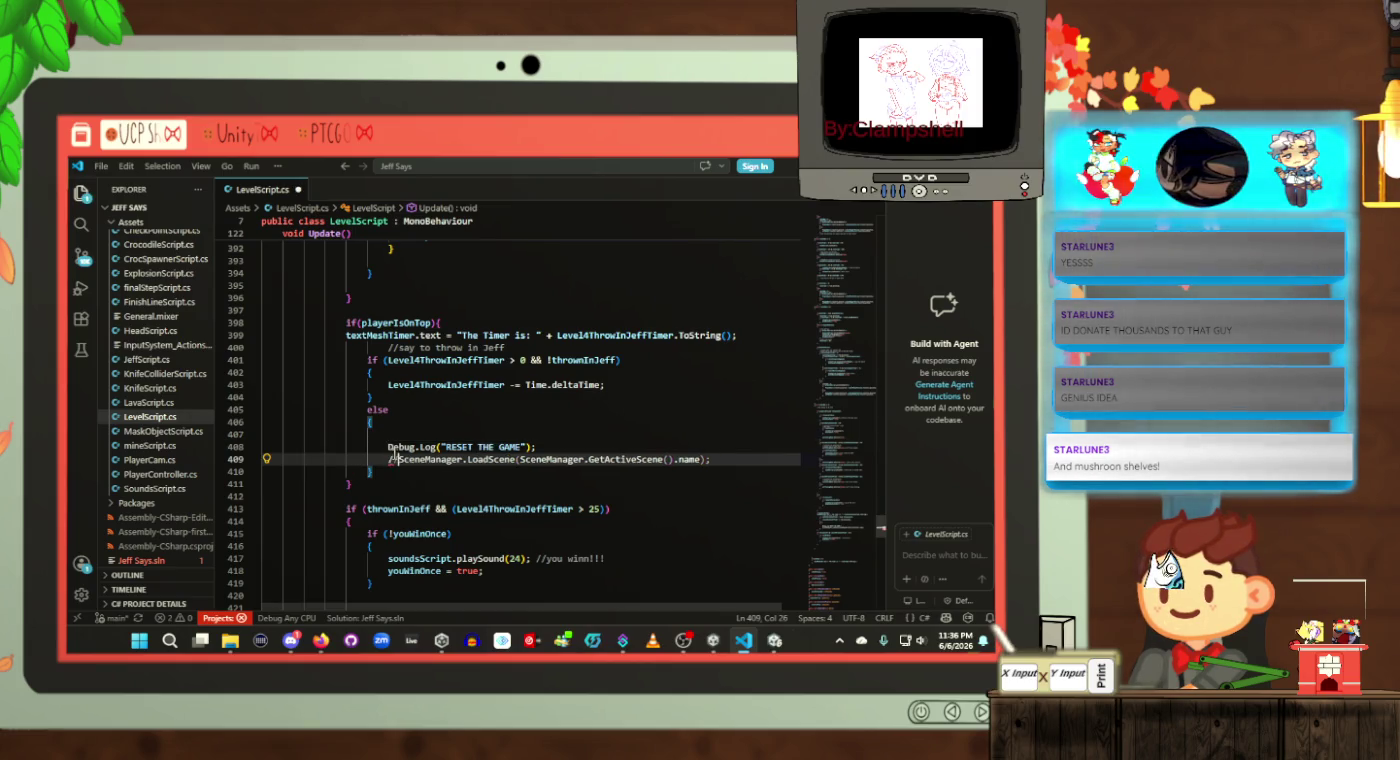
{"action": "left_click", "coordinate": [470, 424]}
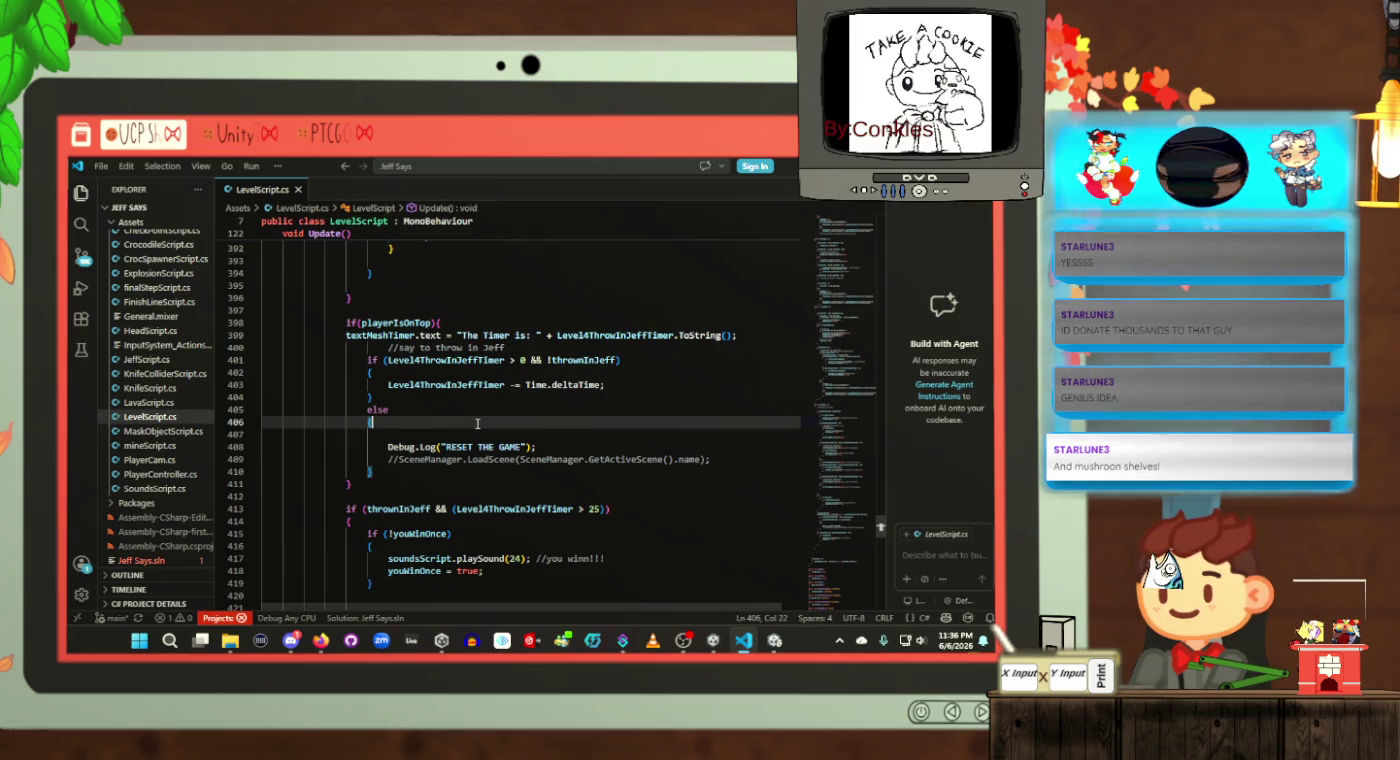
{"action": "scroll", "coordinate": [477, 425], "scroll_direction": "down", "scroll_amount": 2}
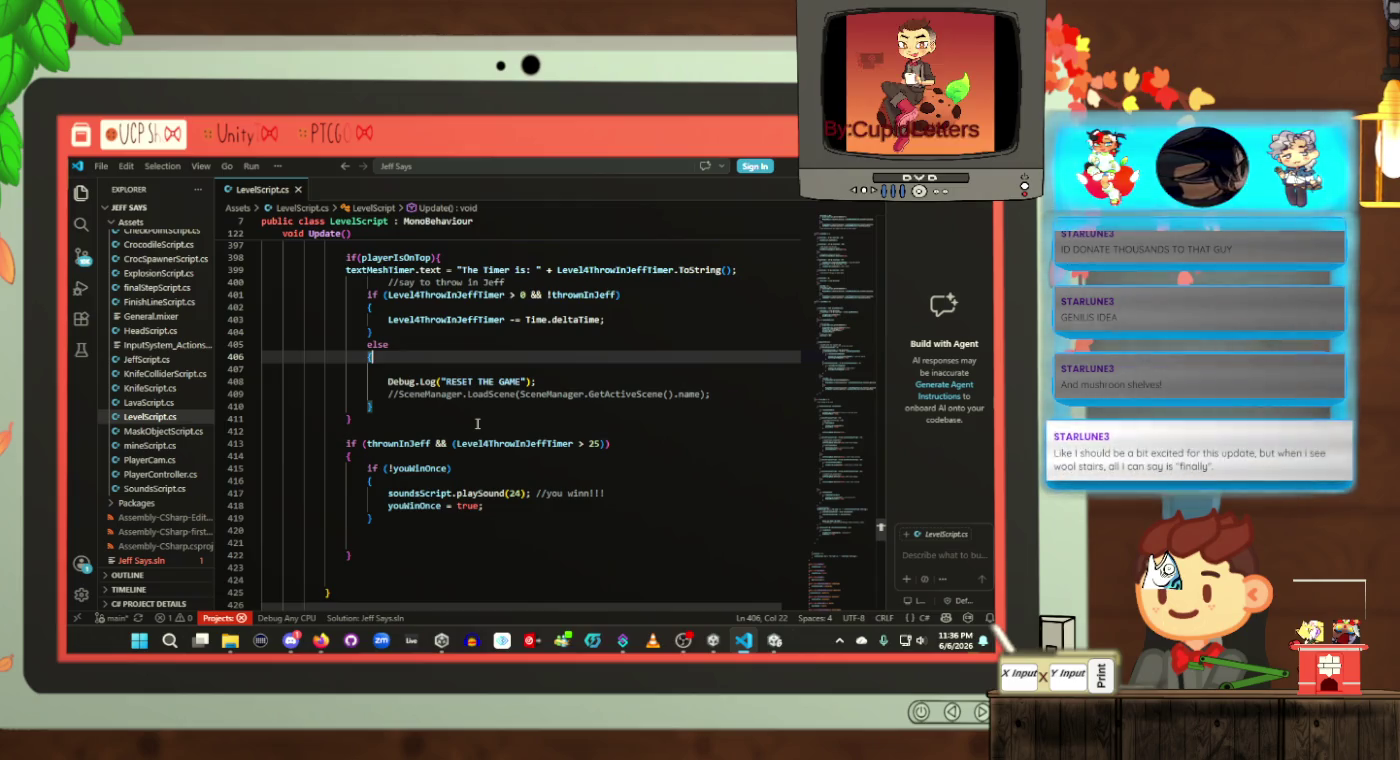
{"action": "key", "text": "alt+Tab"}
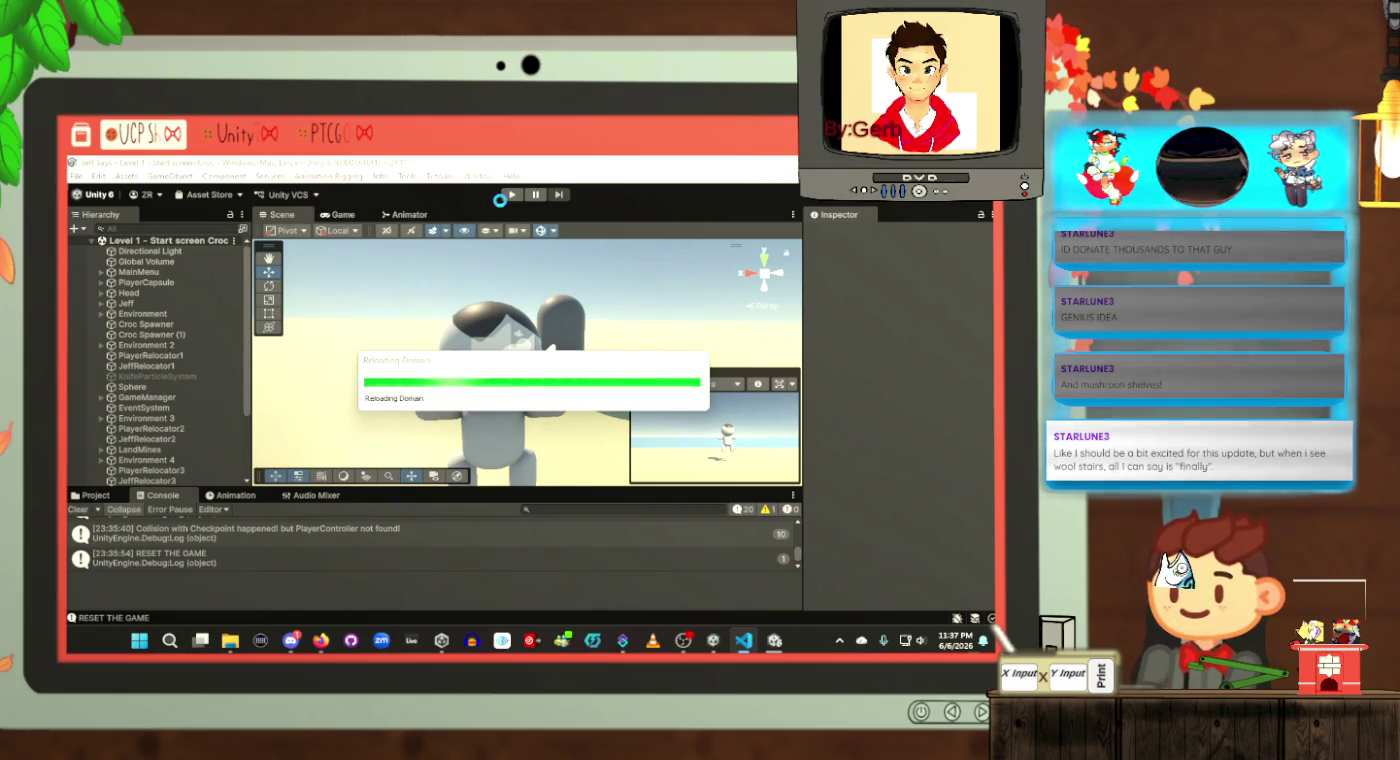
{"action": "key", "text": "alt+Tab"}
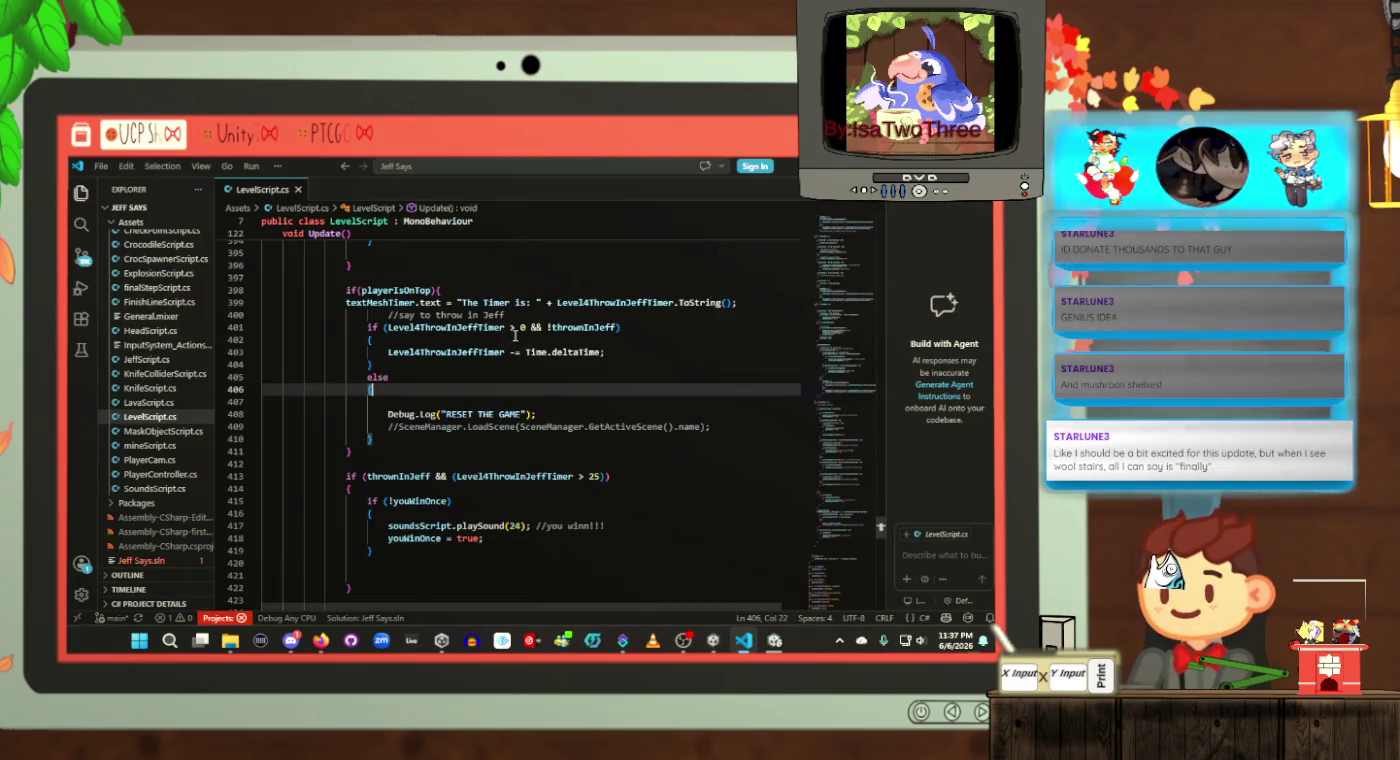
{"action": "left_click", "coordinate": [517, 338]}
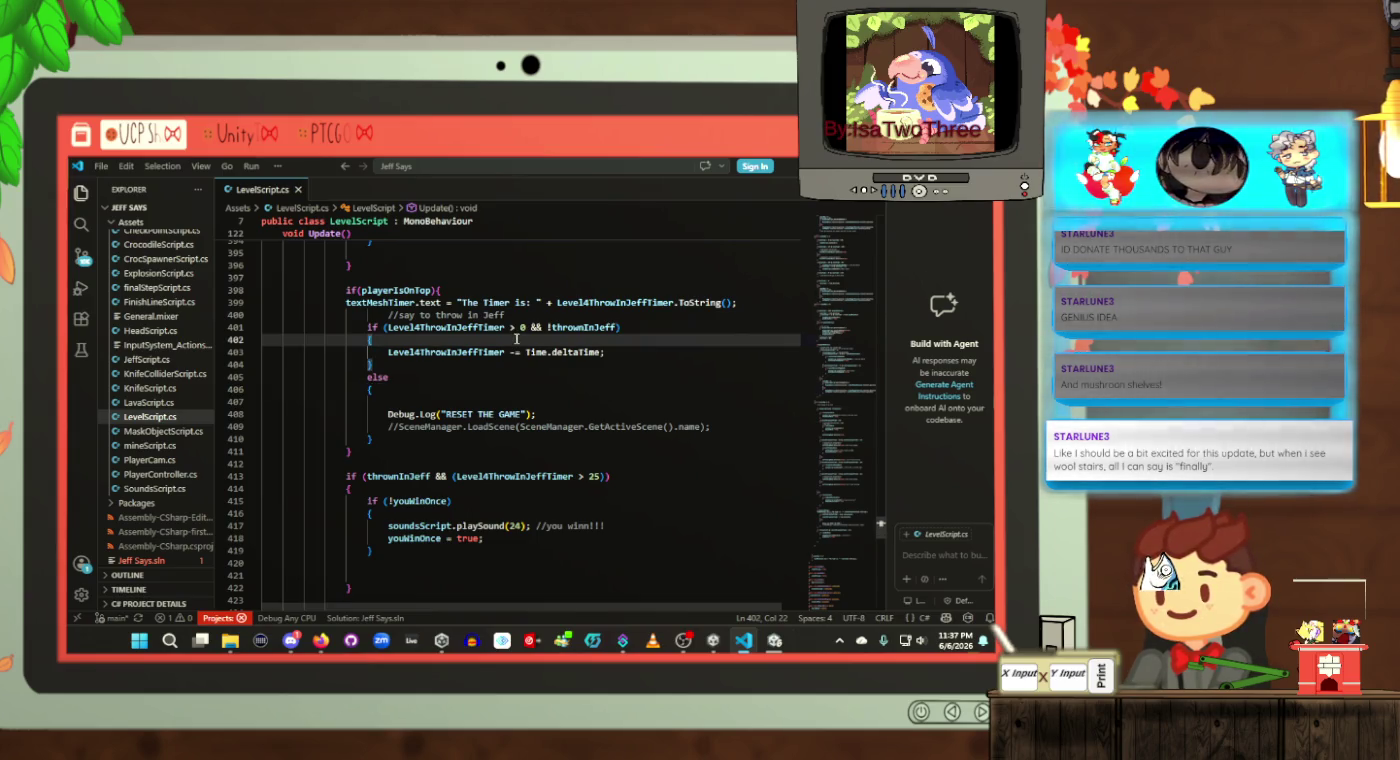
{"action": "left_click", "coordinate": [533, 328]}
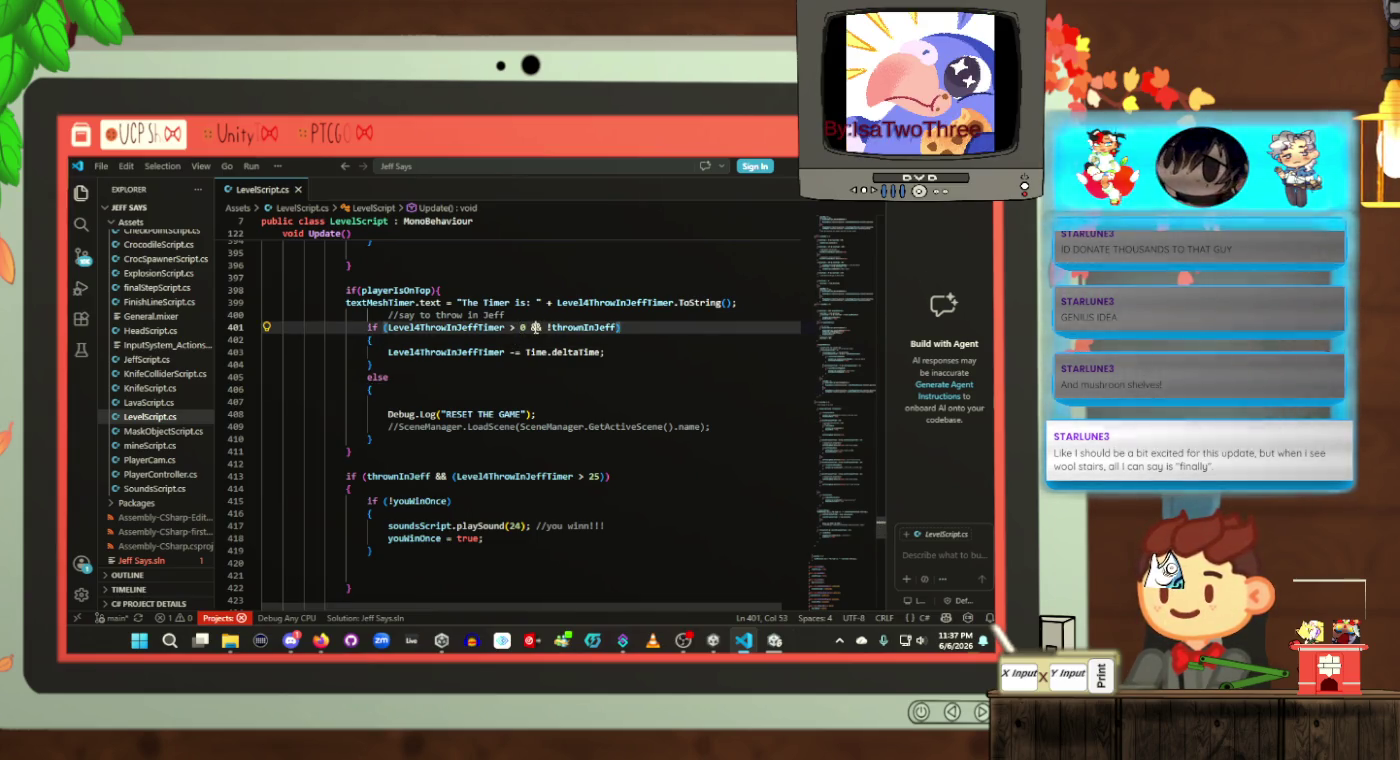
{"action": "left_click", "coordinate": [520, 342]}
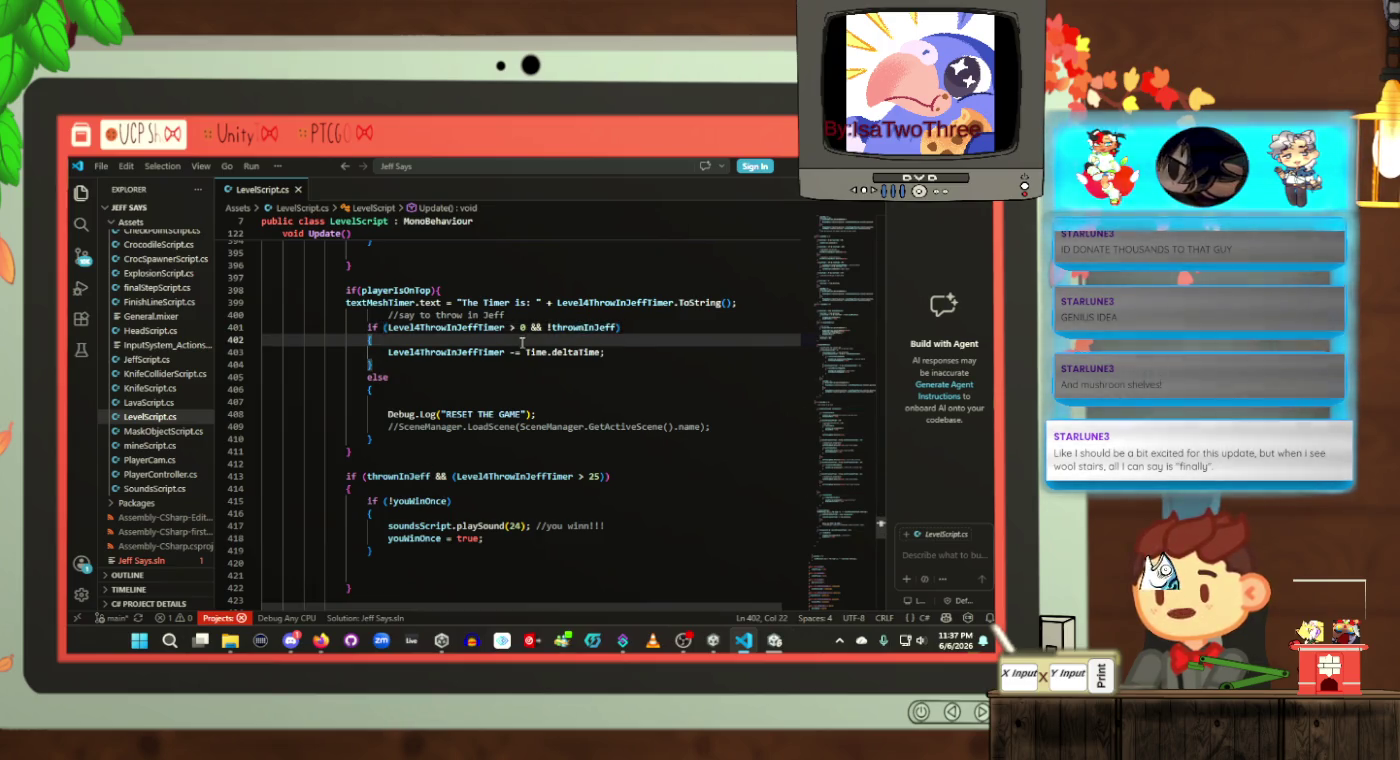
{"action": "left_click", "coordinate": [290, 640]}
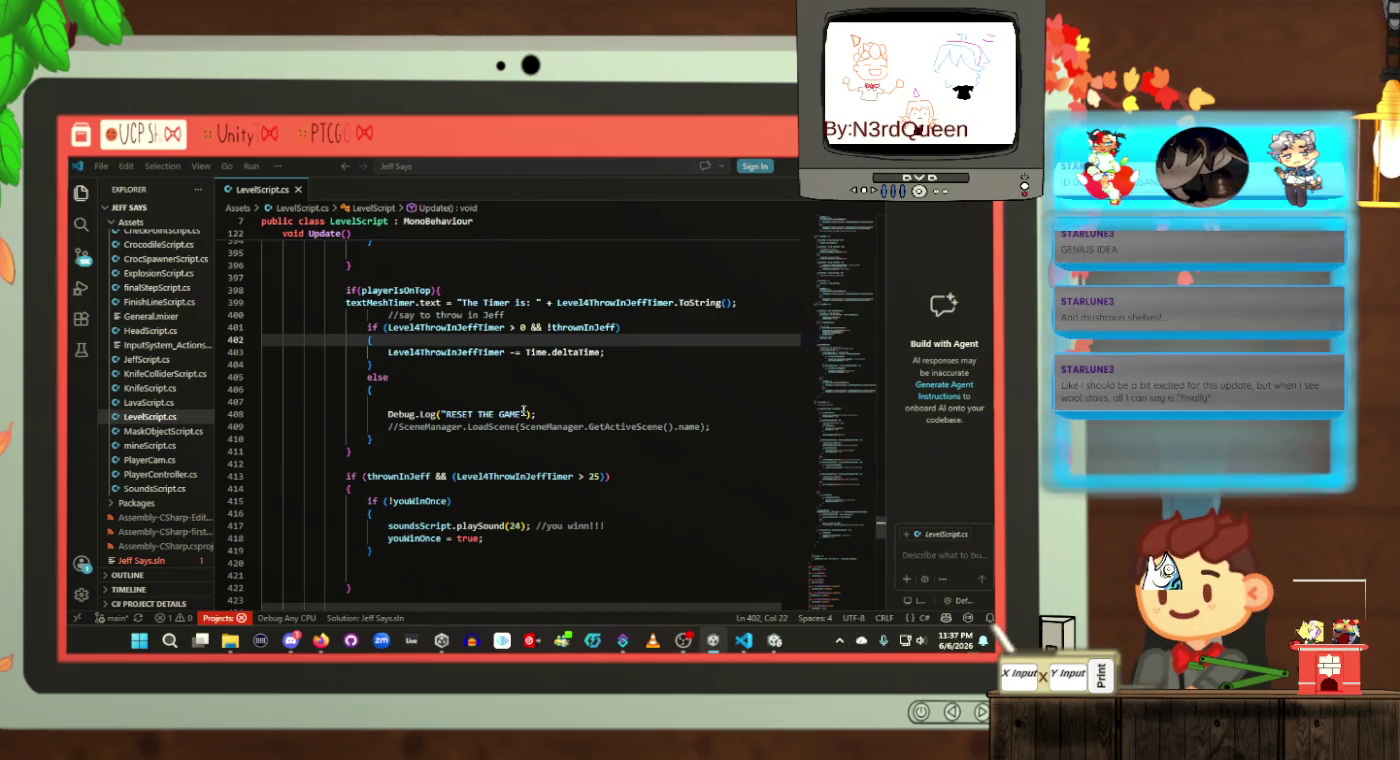
{"action": "left_click", "coordinate": [526, 414]}
{"action": "left_click", "coordinate": [555, 402]}
{"action": "left_click", "coordinate": [555, 376]}
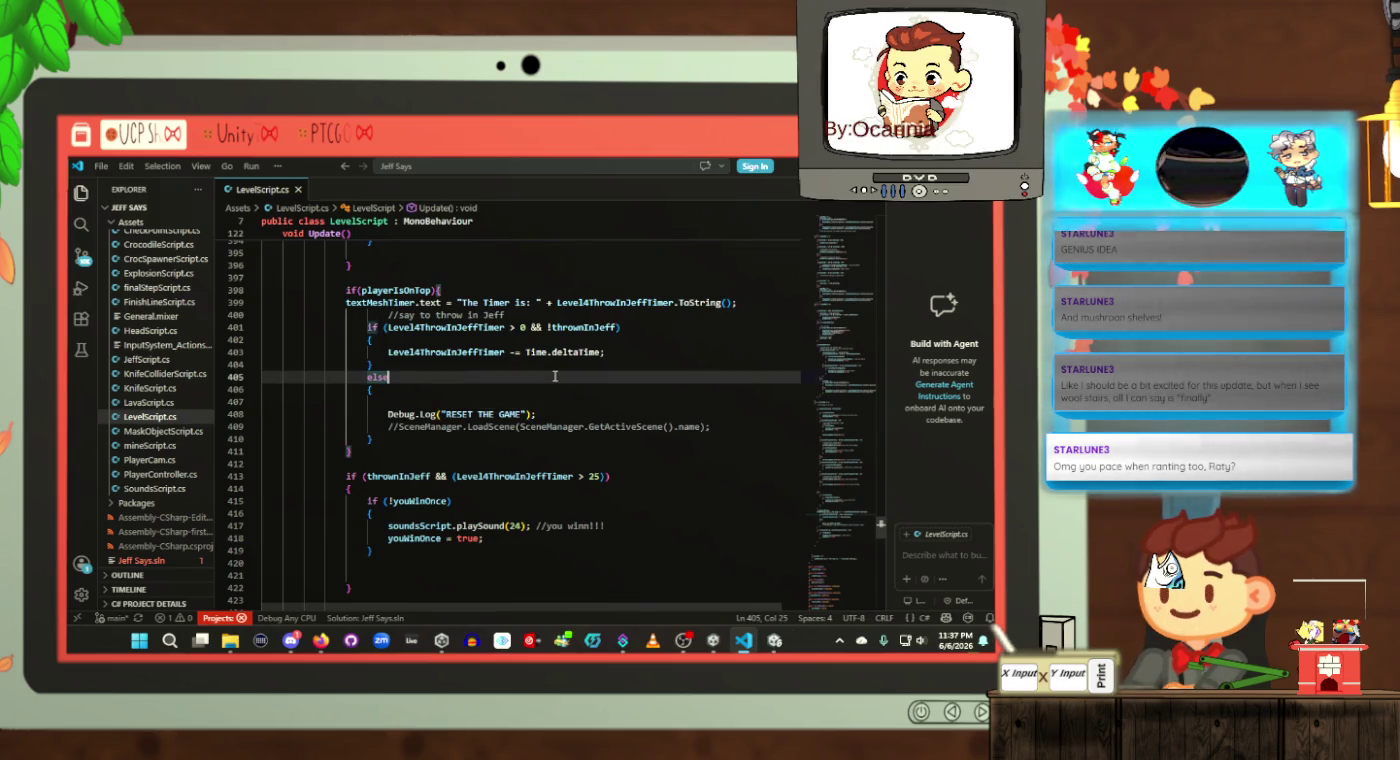
{"action": "left_click", "coordinate": [557, 365]}
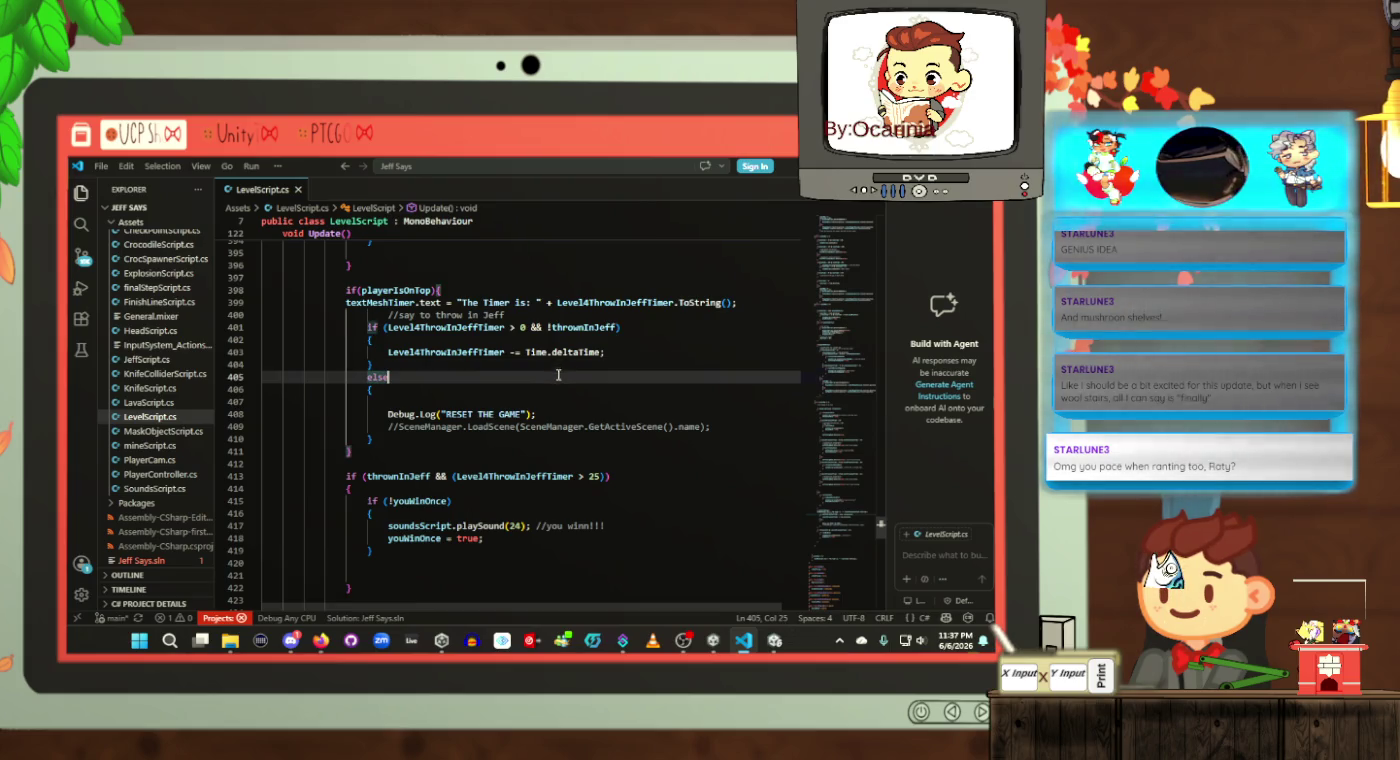
{"action": "left_click", "coordinate": [553, 389]}
{"action": "left_click", "coordinate": [557, 366]}
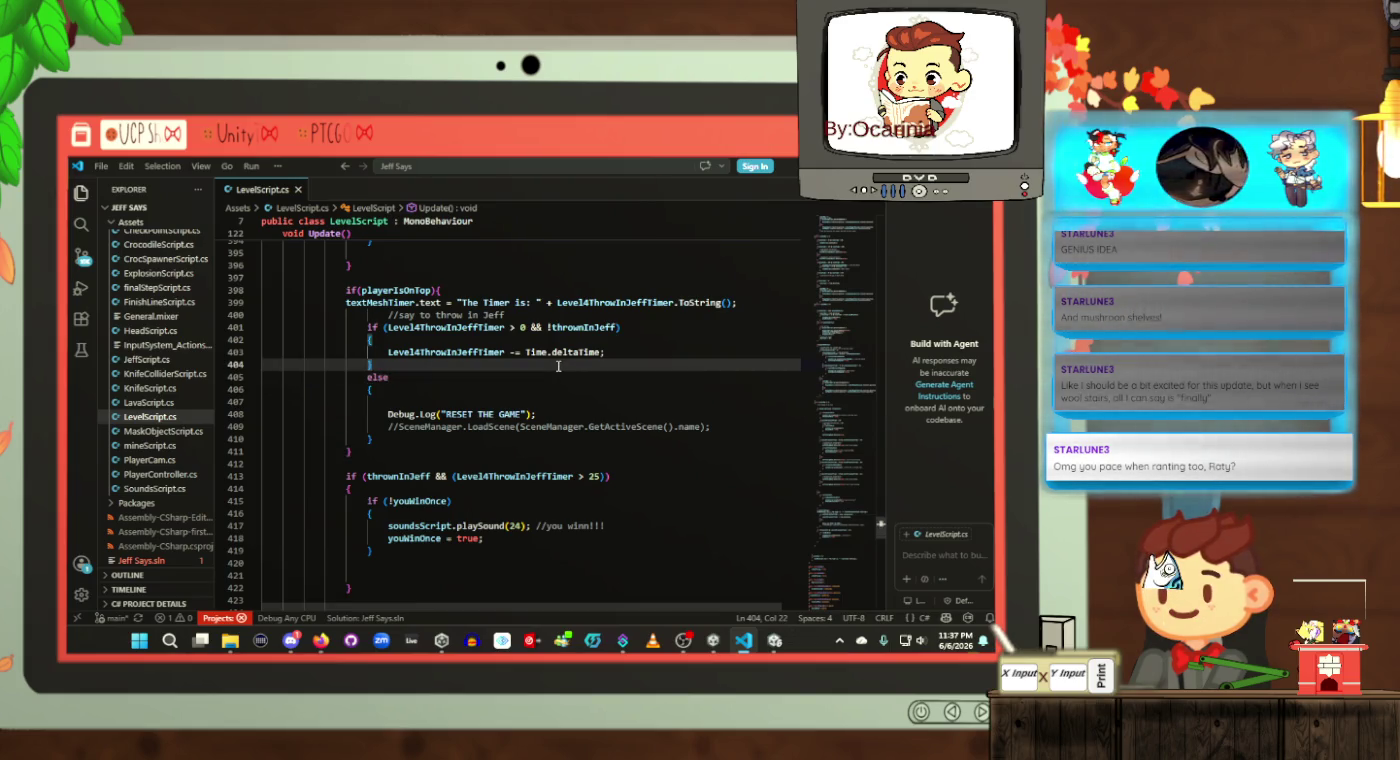
{"action": "left_click", "coordinate": [558, 400]}
{"action": "left_click", "coordinate": [556, 389]}
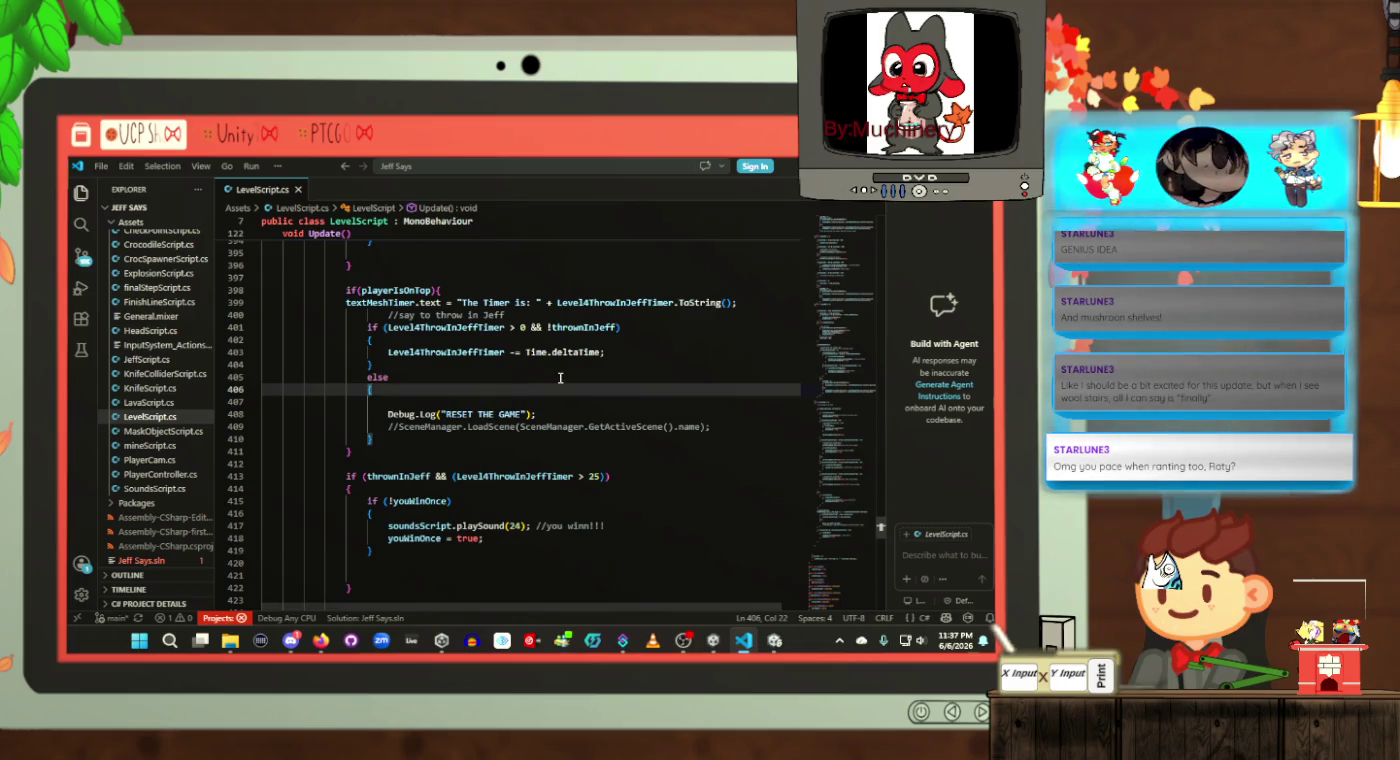
{"action": "left_click", "coordinate": [560, 378]}
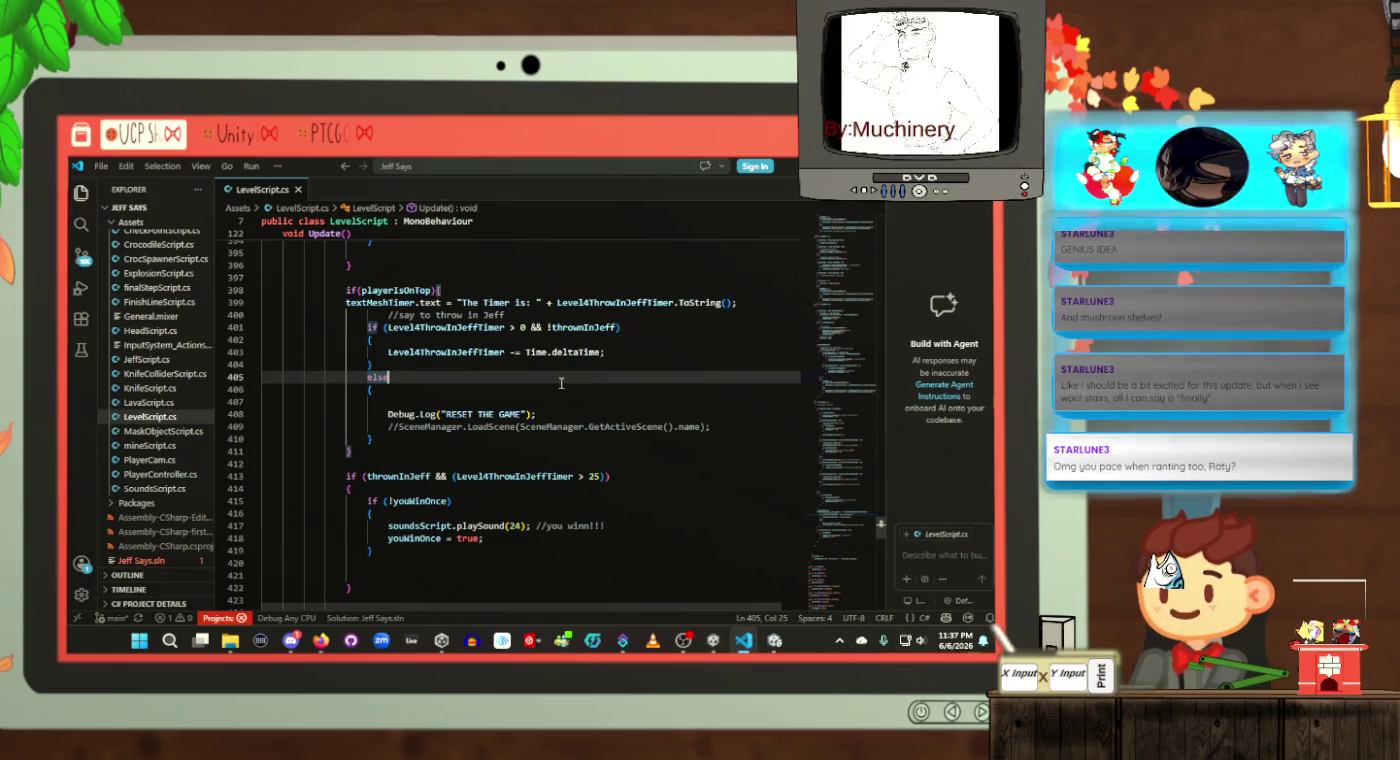
{"action": "left_click", "coordinate": [563, 388]}
{"action": "left_click", "coordinate": [580, 437]}
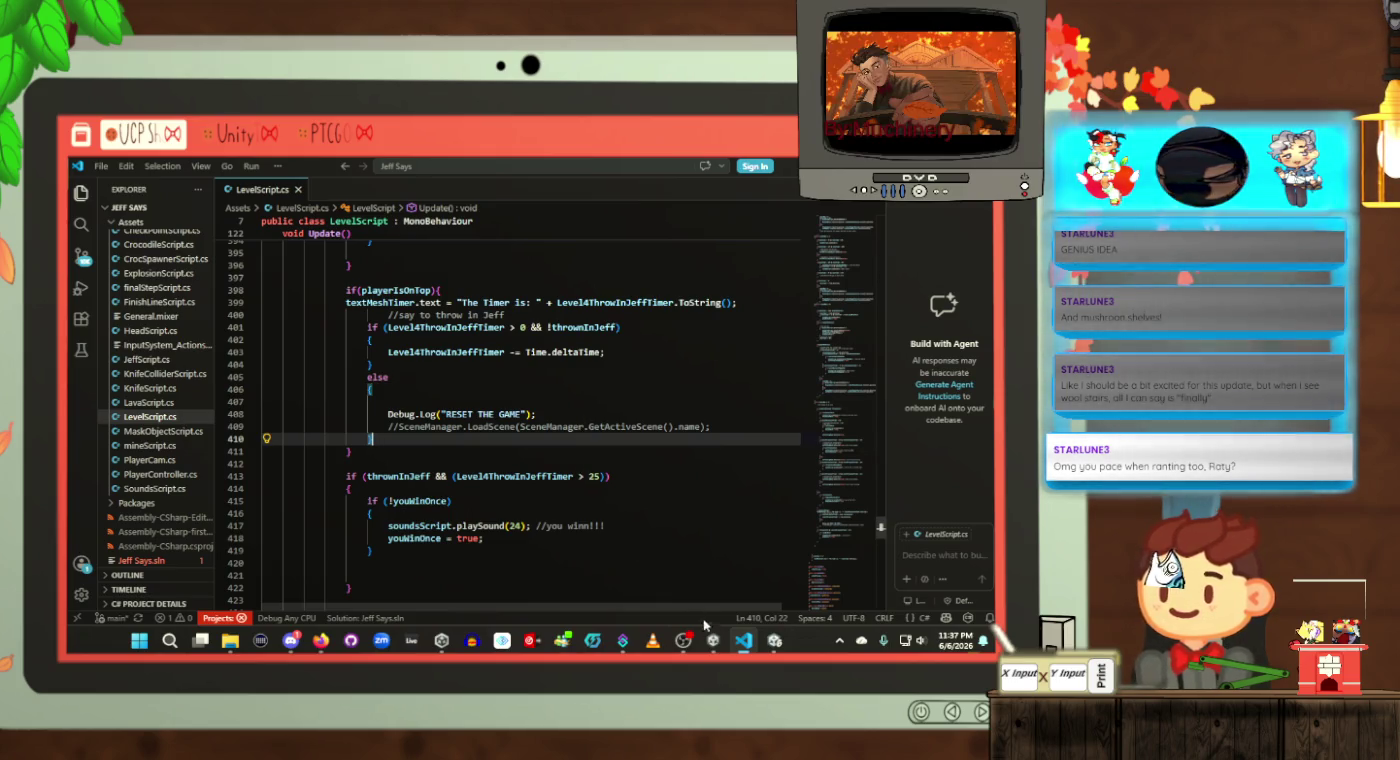
{"action": "mouse_move", "coordinate": [715, 641]}
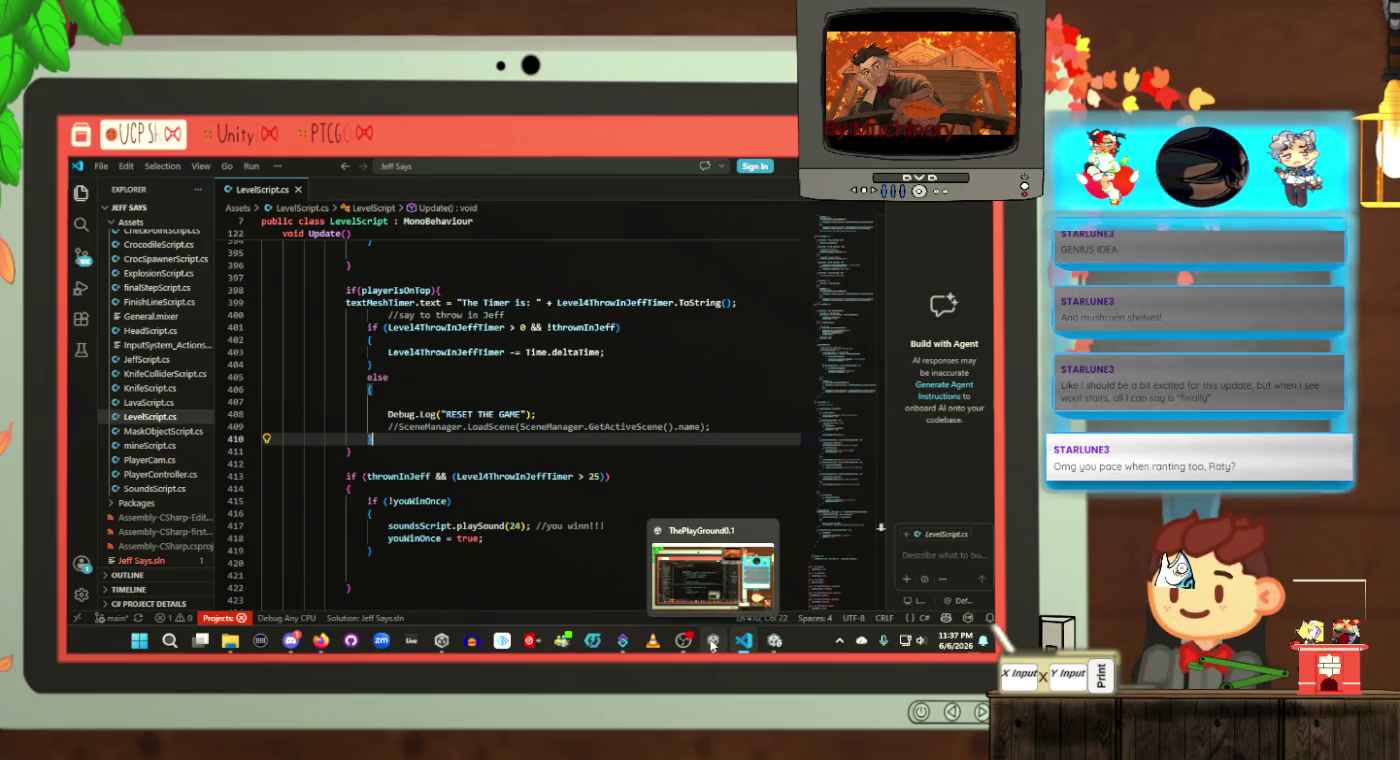
Step: Bring Unity forward and enter Play mode to show the Jeff Says! PLAY/QUIT menu
{"action": "left_click", "coordinate": [774, 641]}
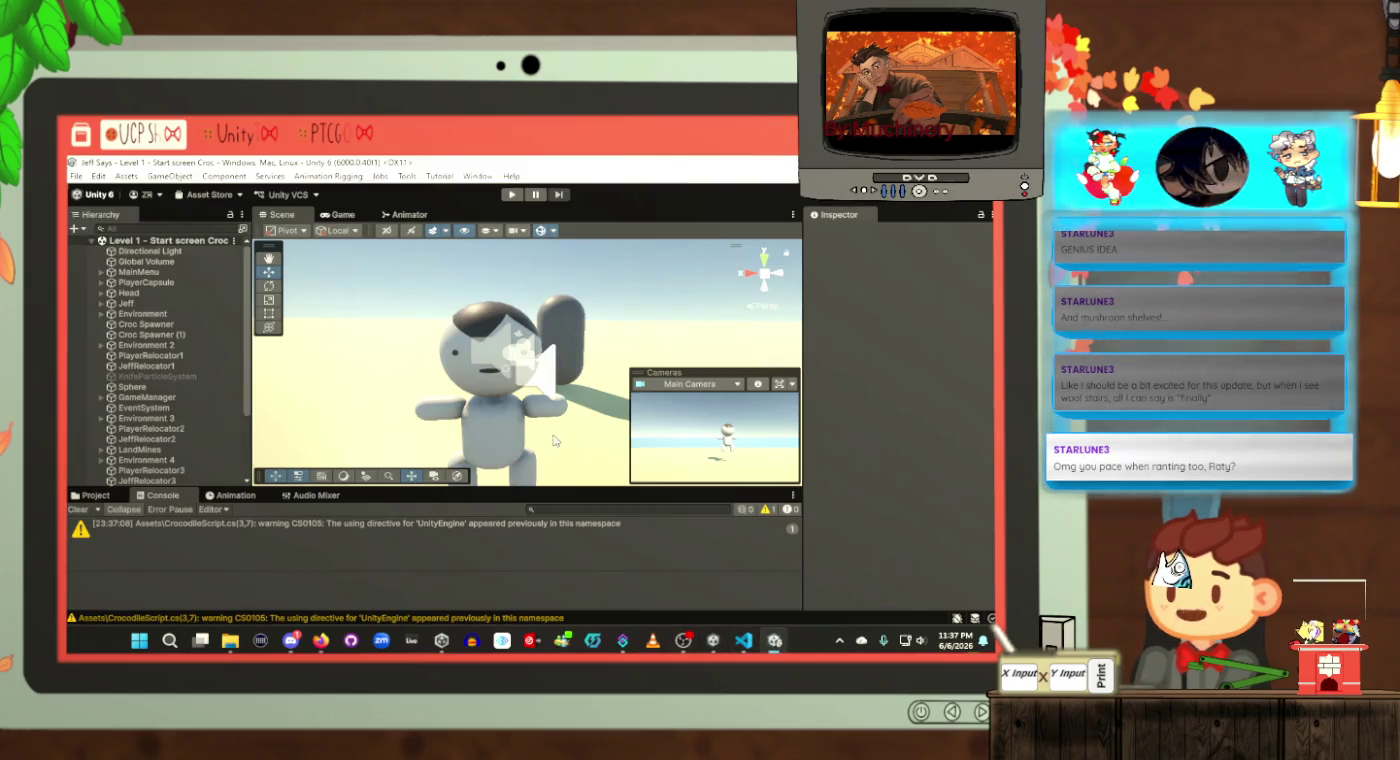
{"action": "left_click", "coordinate": [511, 194]}
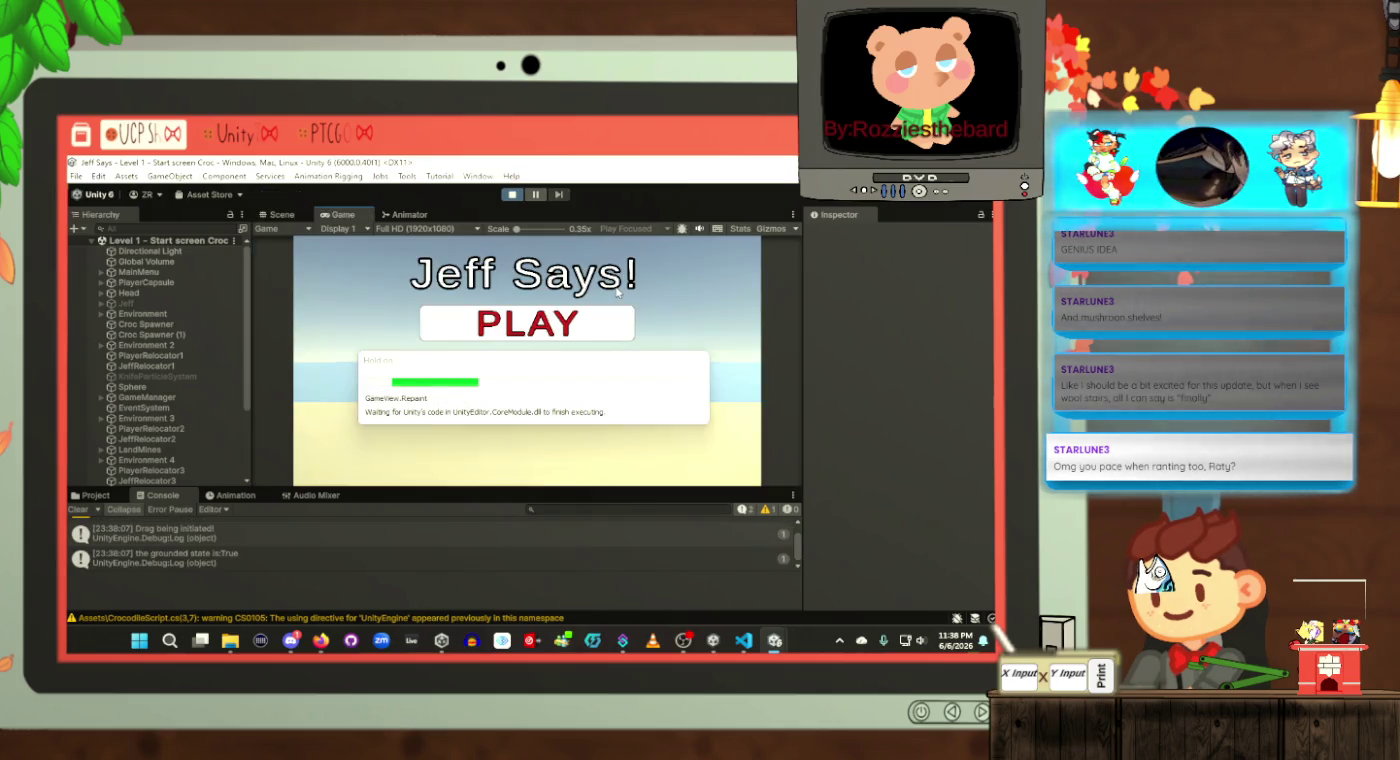
Step: Press PLAY on the title menu and play Jeff past the mine field into the autumn-tree level
{"action": "key", "text": "alt+Tab"}
{"action": "key", "text": "alt+Tab"}
{"action": "left_click", "coordinate": [525, 328]}
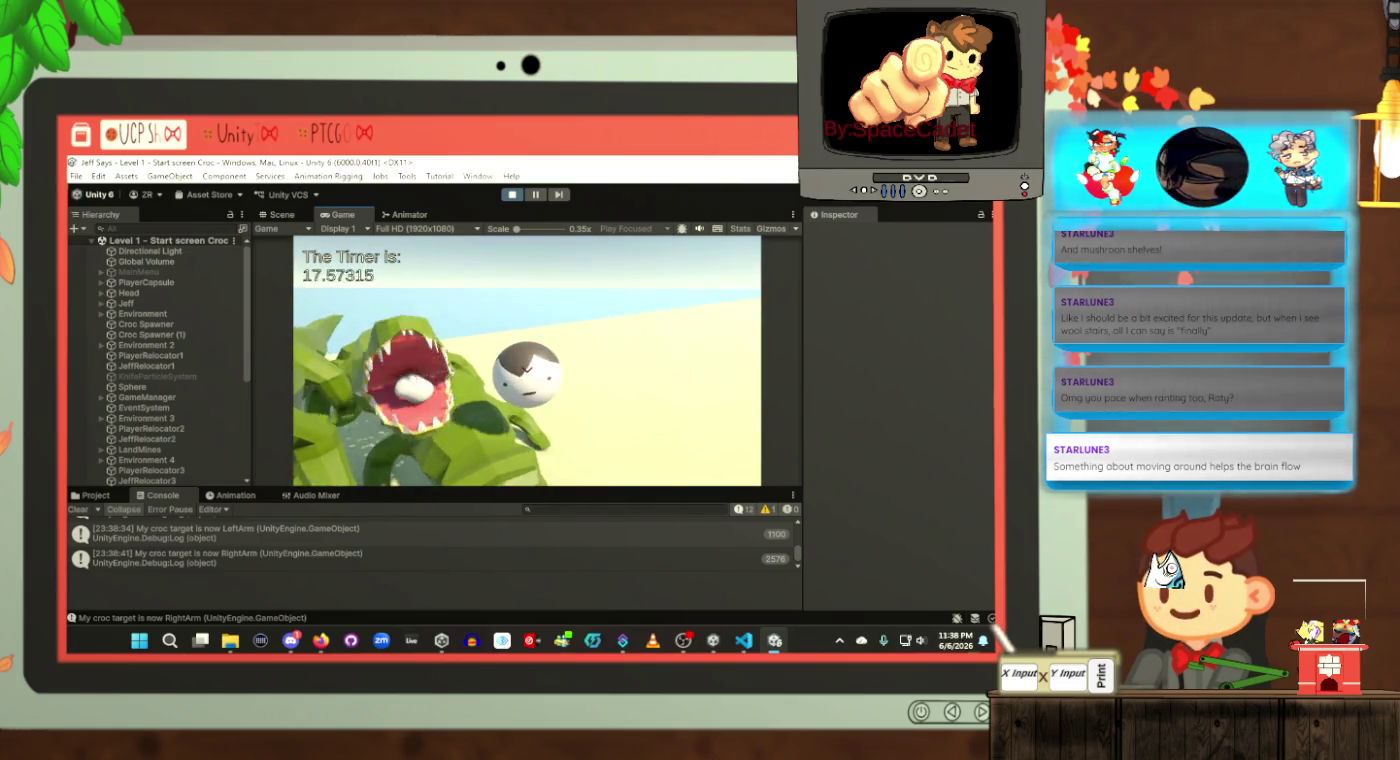
{"action": "key", "text": "space"}
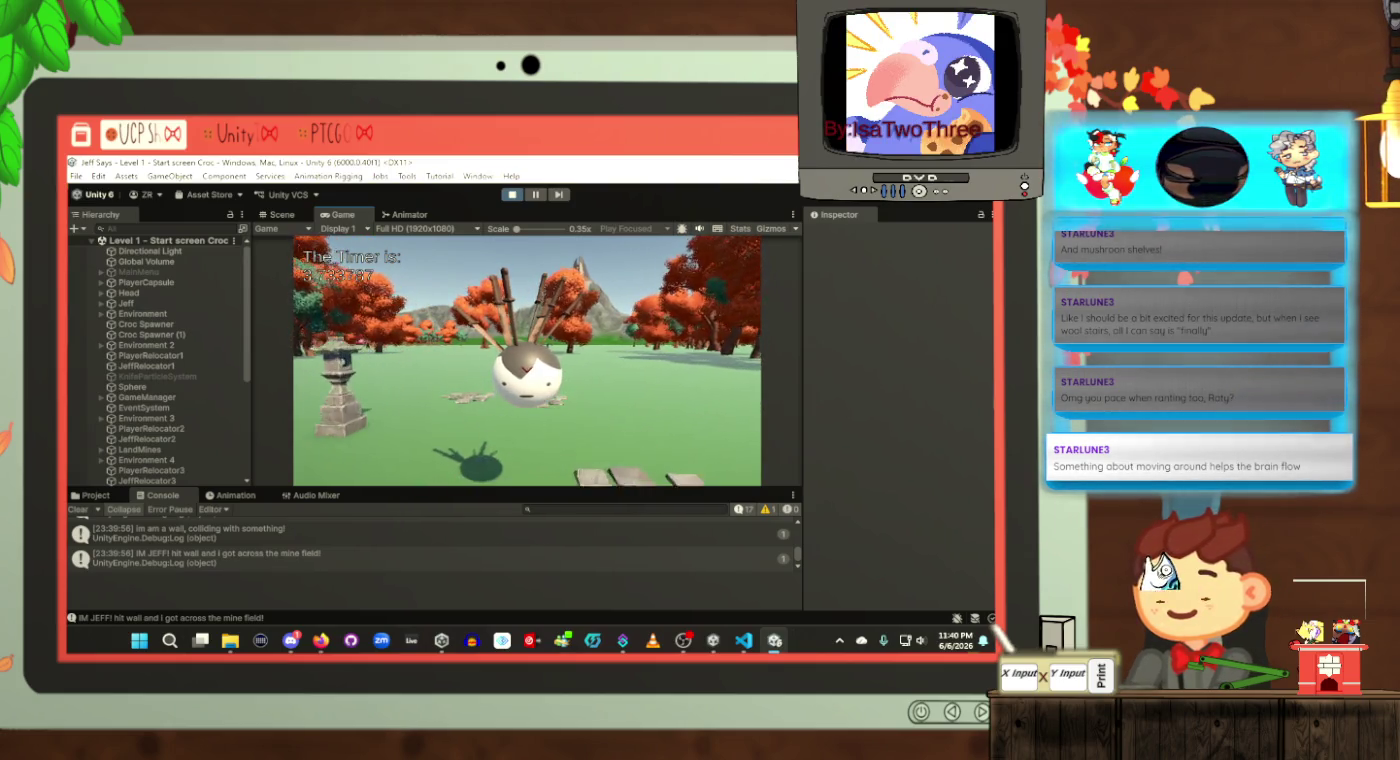
{"action": "key", "text": "alt+Tab"}
{"action": "key", "text": "alt+Tab"}
Step: Frame the PlayerCapsule in the Scene view and pull the camera back for a wider look
{"action": "left_click", "coordinate": [285, 216]}
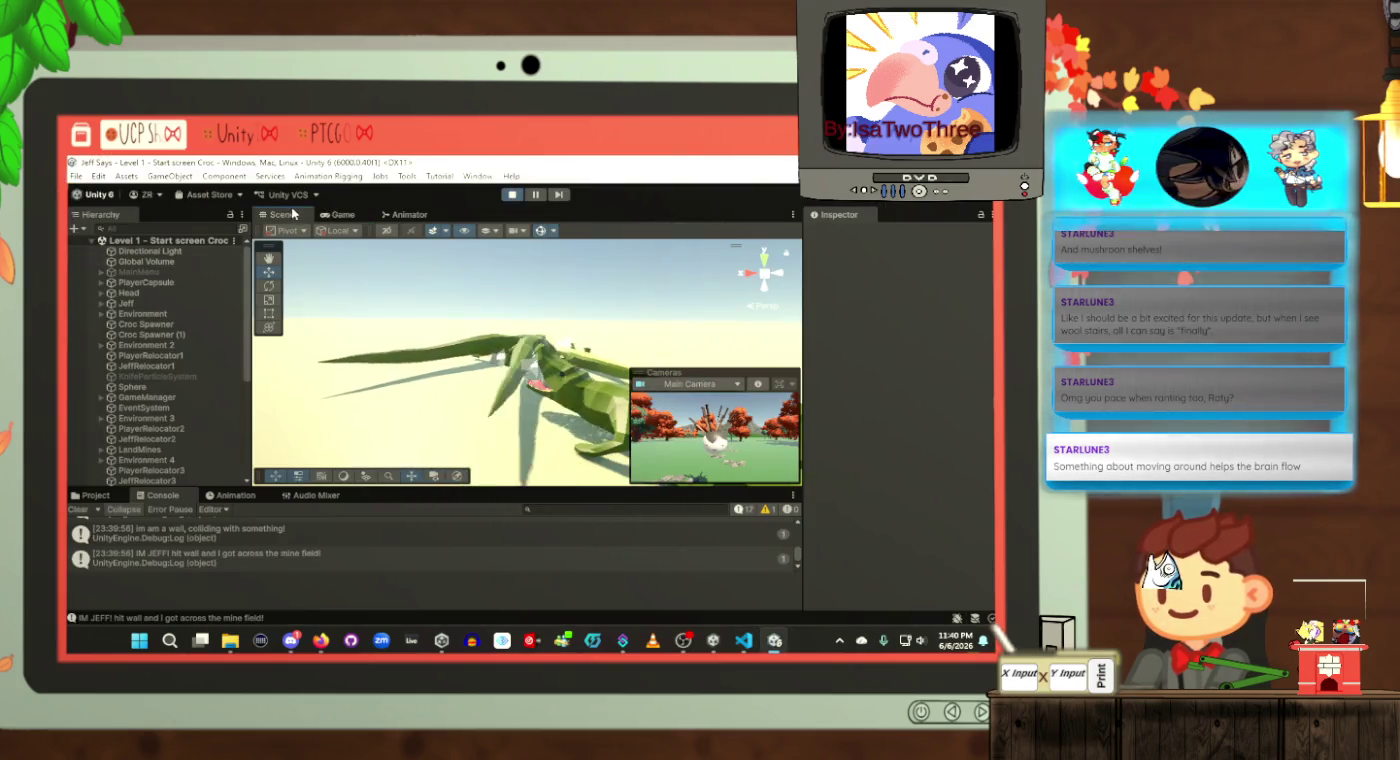
{"action": "double_click", "coordinate": [140, 285]}
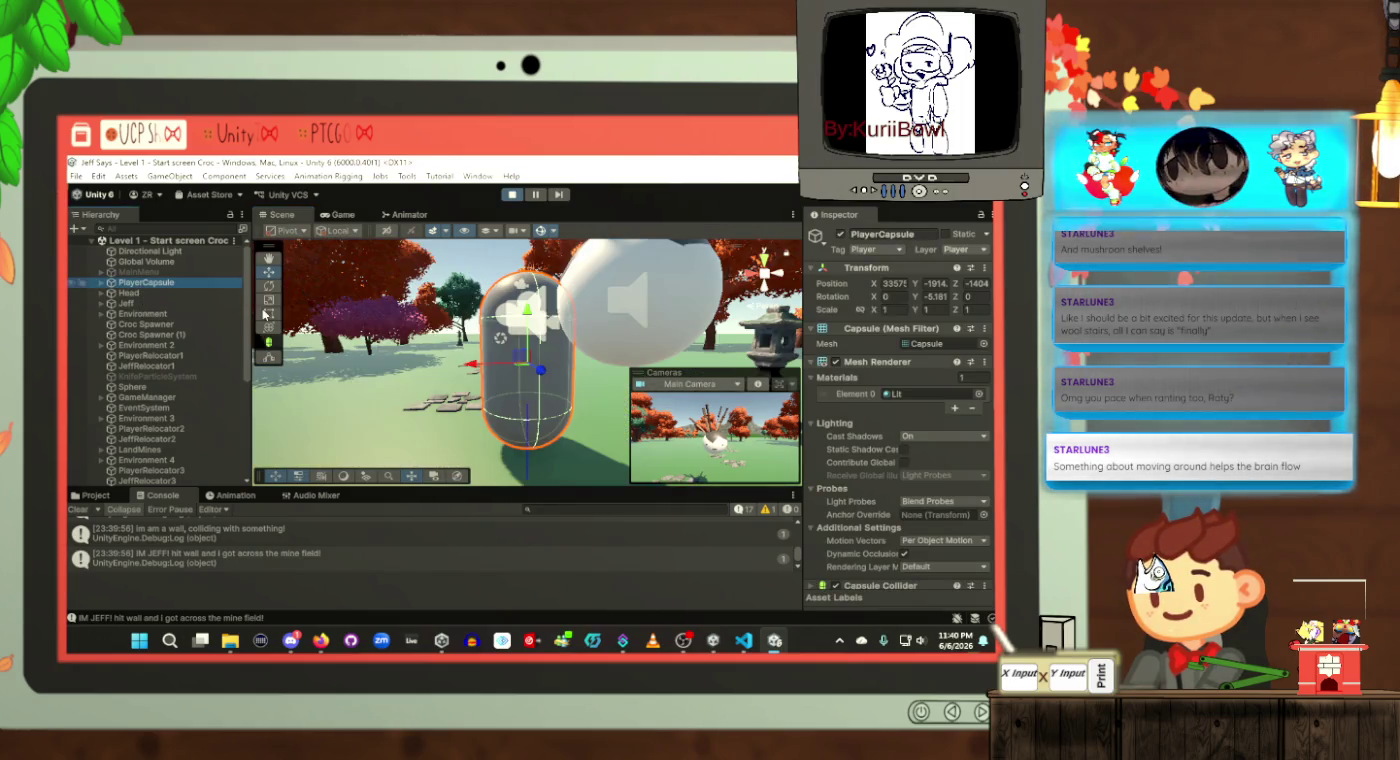
{"action": "mouse_move", "coordinate": [540, 376]}
{"action": "left_mouse_down"}
{"action": "mouse_move", "coordinate": [986, 377]}
{"action": "mouse_move", "coordinate": [404, 386]}
{"action": "left_mouse_up"}
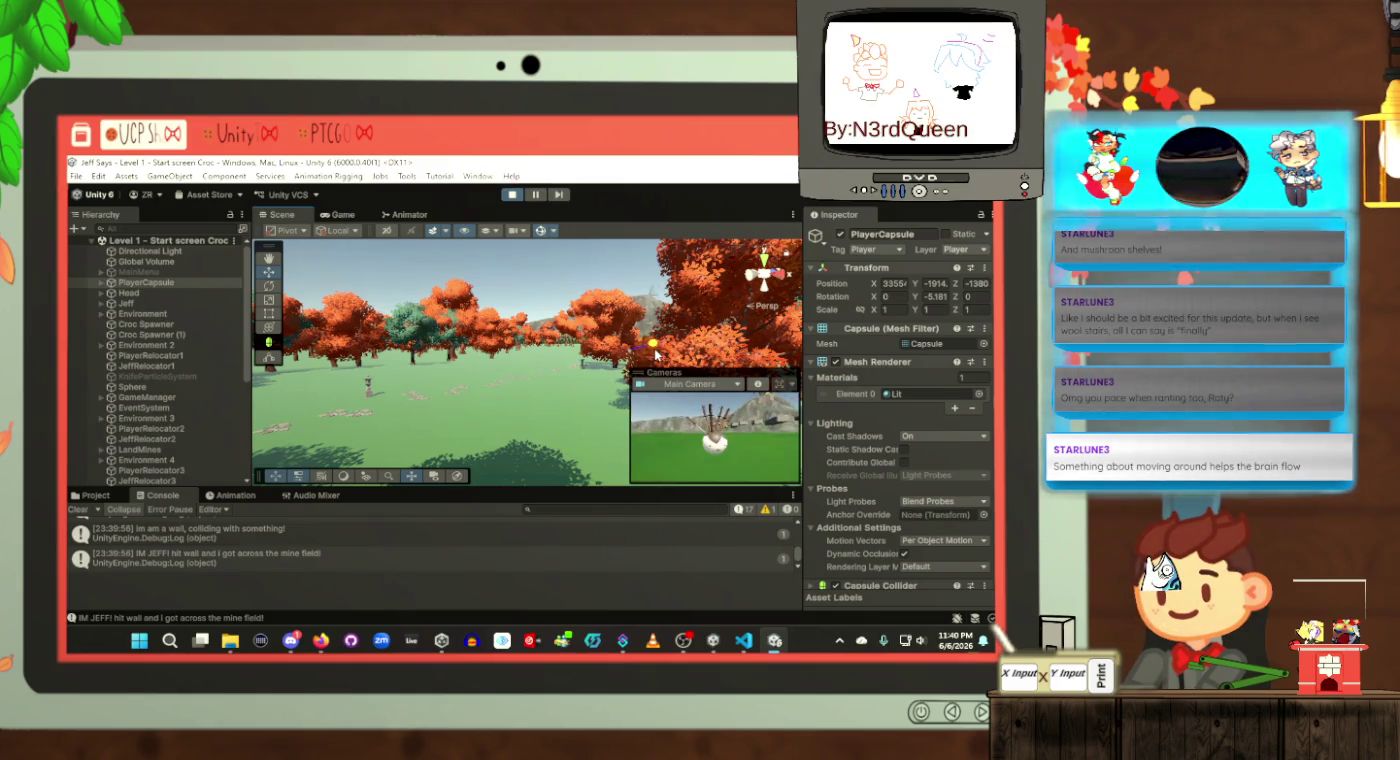
Step: Resume the game and move Jeff onto the round platform toward the mountain's stone platforms
{"action": "left_click", "coordinate": [338, 214]}
{"action": "left_click", "coordinate": [420, 440]}
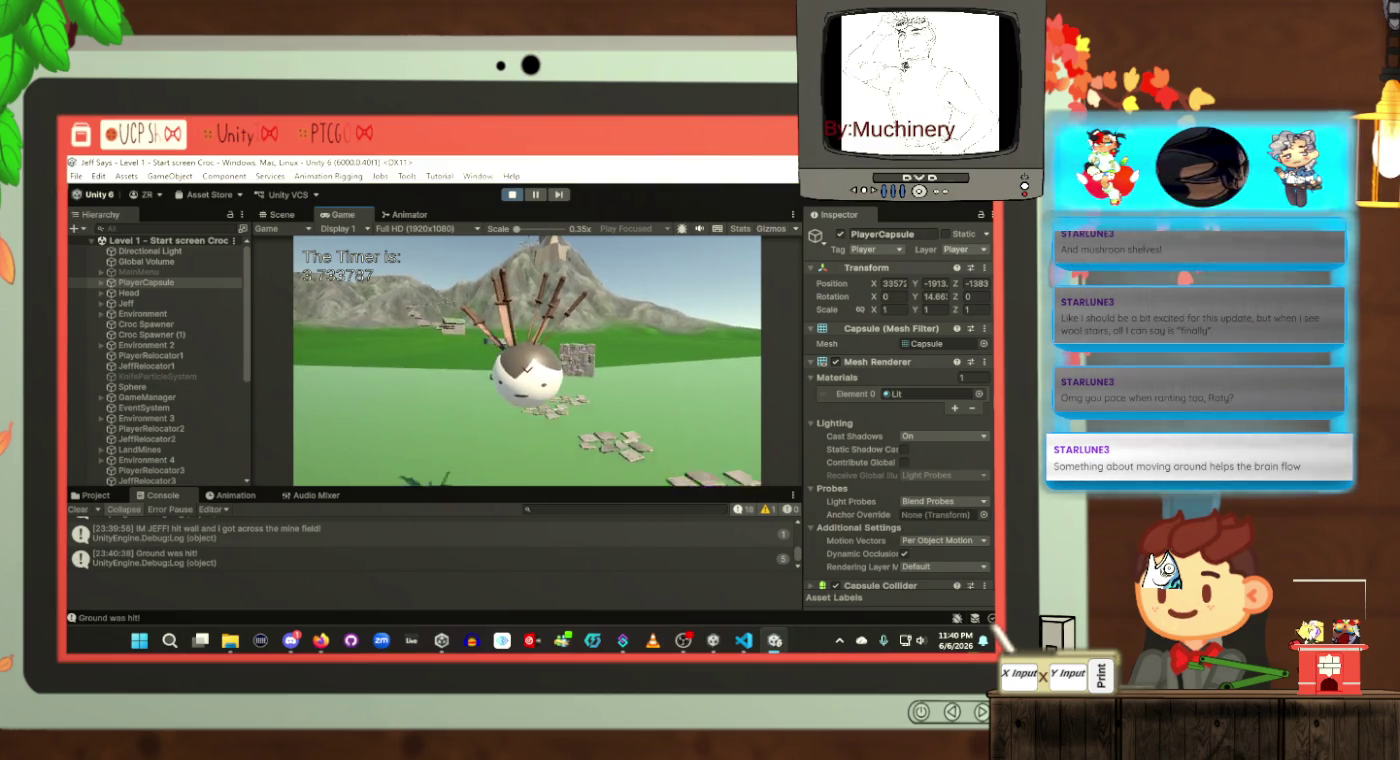
{"action": "key", "text": "a"}
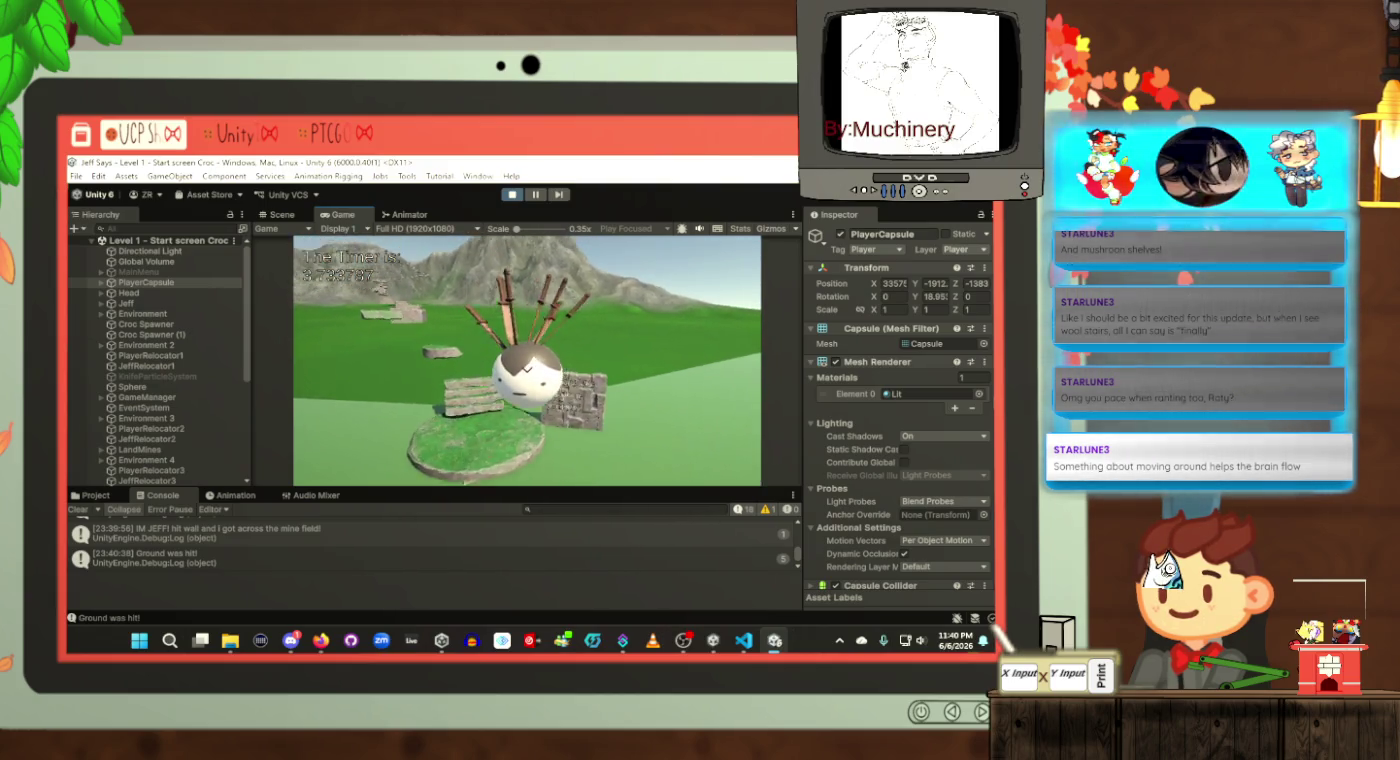
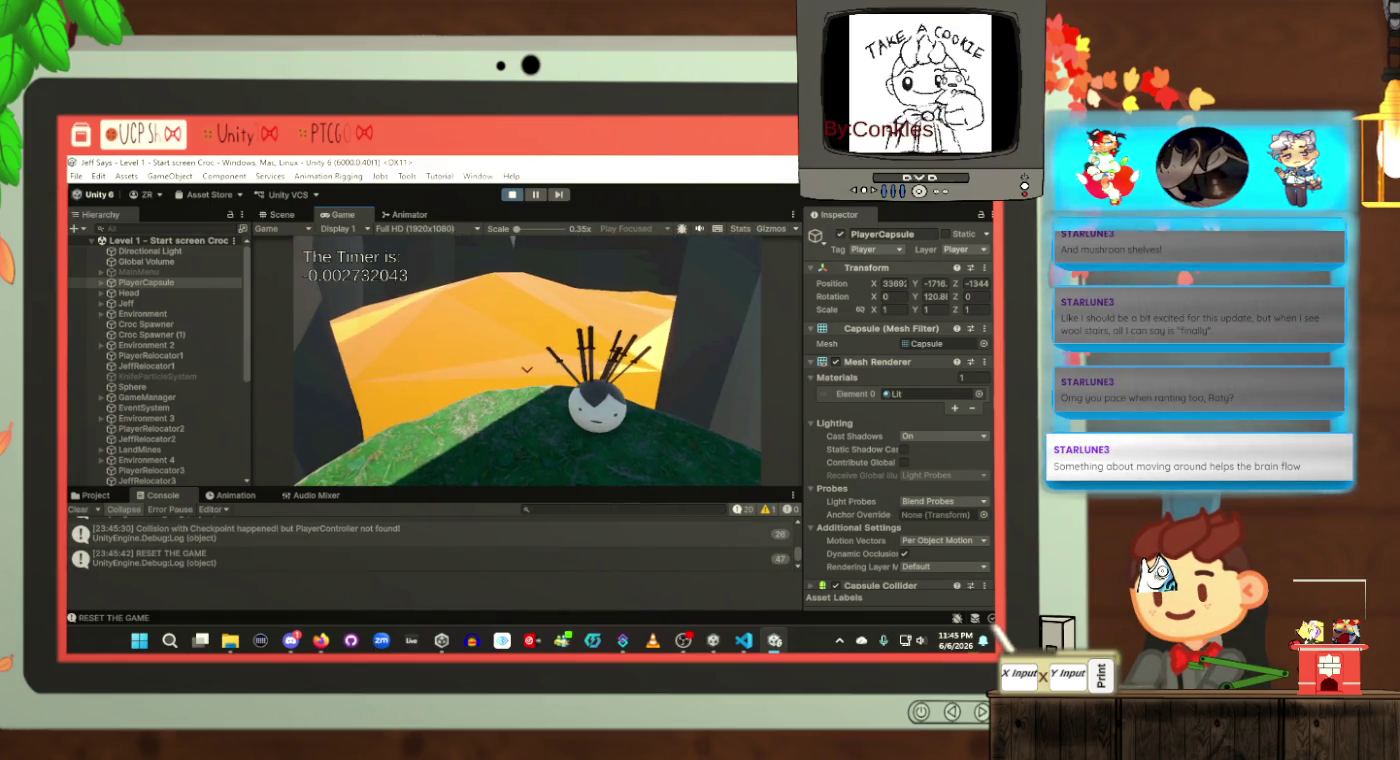
Step: Stop the running Unity play test and return to LevelScript.cs in the code editor
{"action": "key", "text": "alt+Tab"}
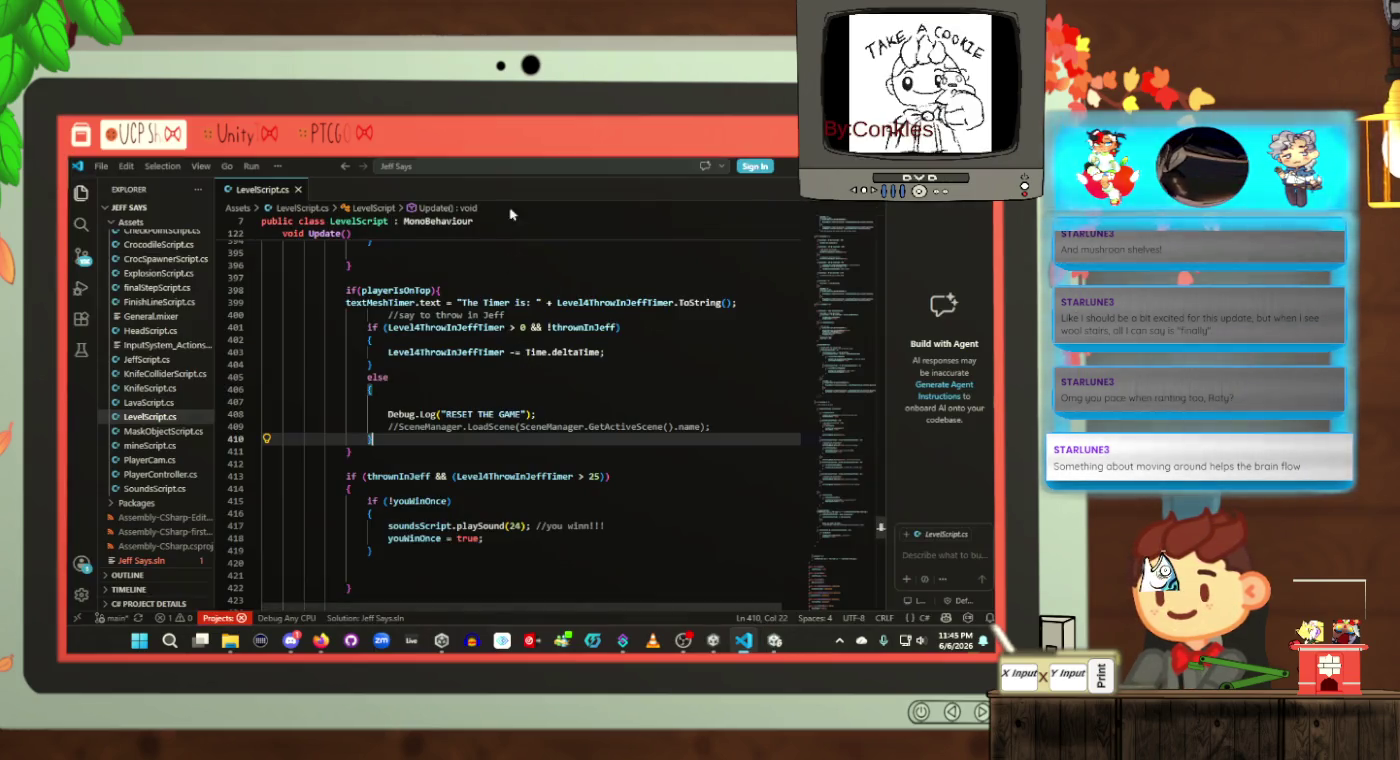
{"action": "key", "text": "alt+Tab"}
{"action": "left_click", "coordinate": [511, 194]}
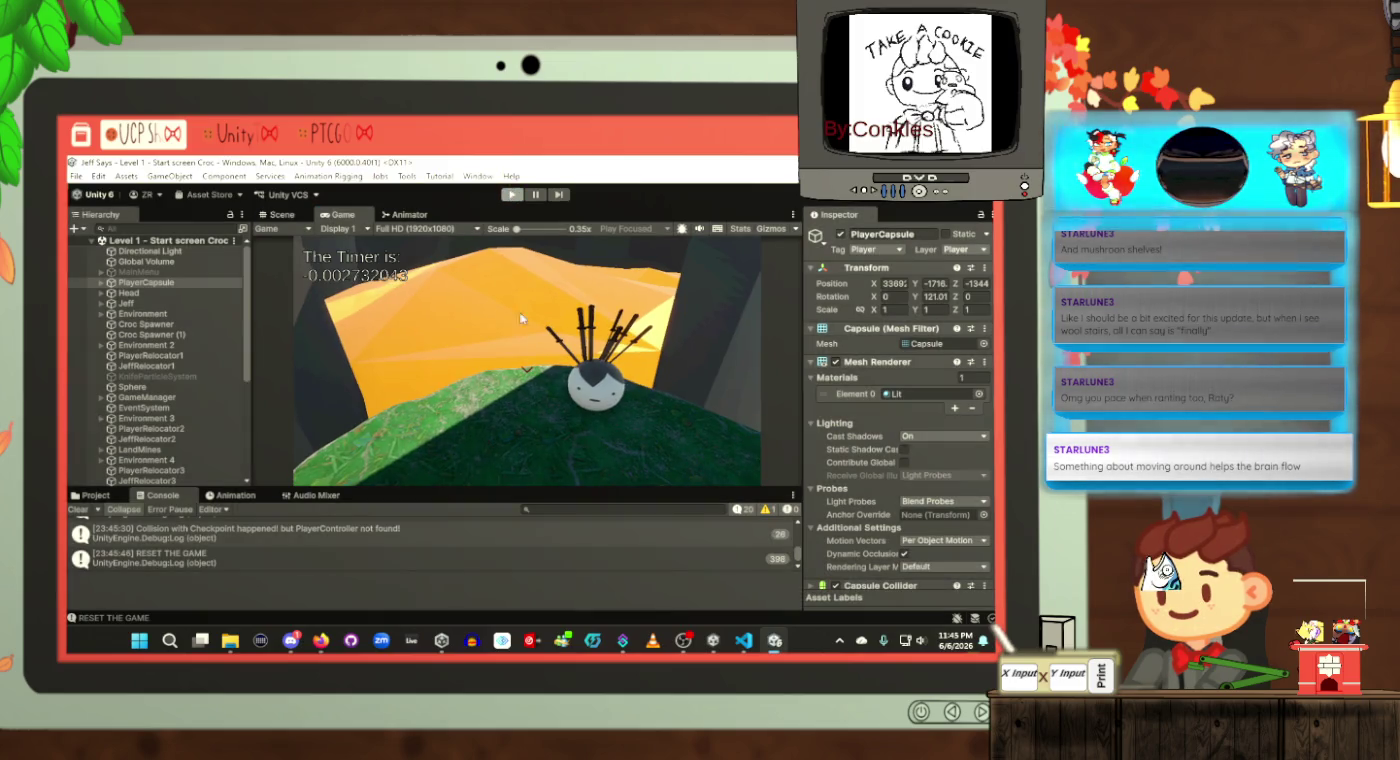
{"action": "key", "text": "alt+Tab"}
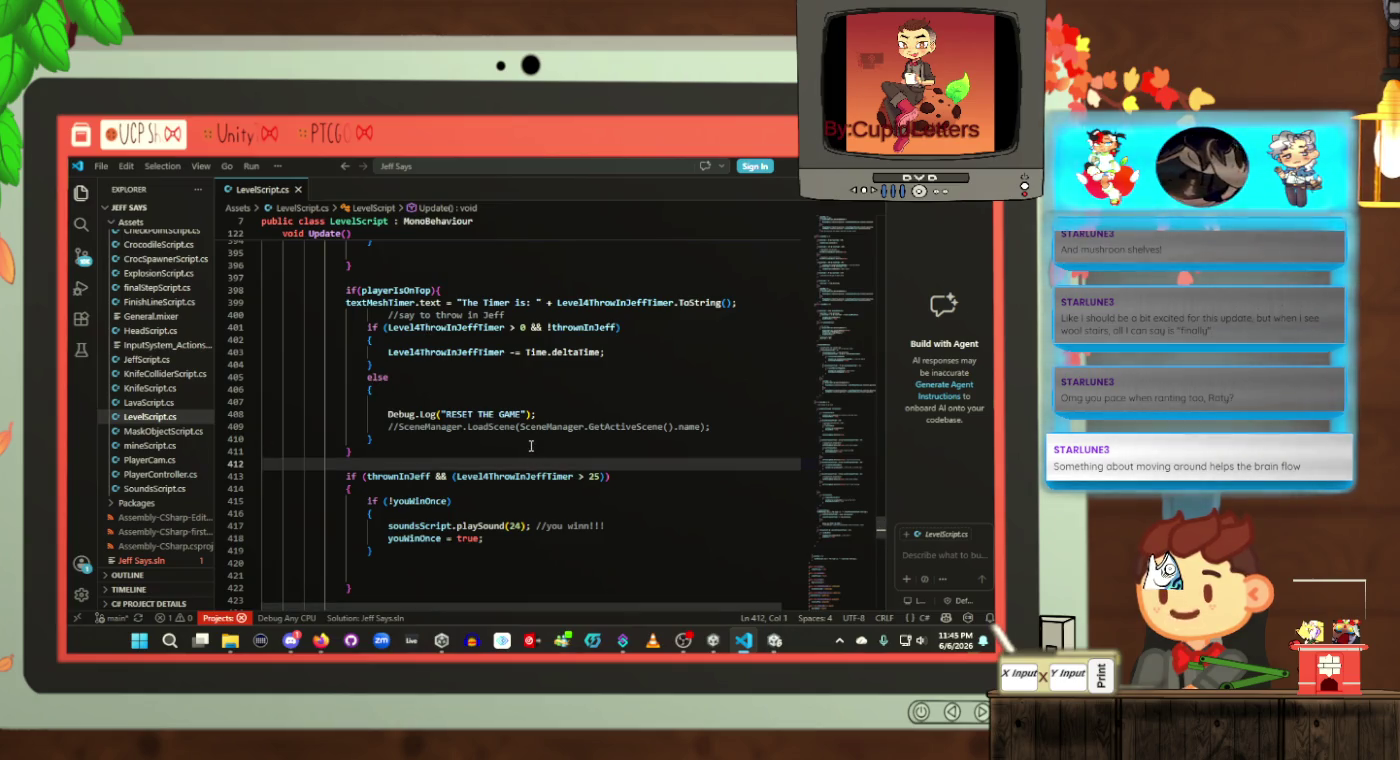
Step: Review the RESET THE GAME branch, playerIsOnTop check and thrownInJeff win check in Update()
{"action": "key", "text": "Up"}
{"action": "key", "text": "Up"}
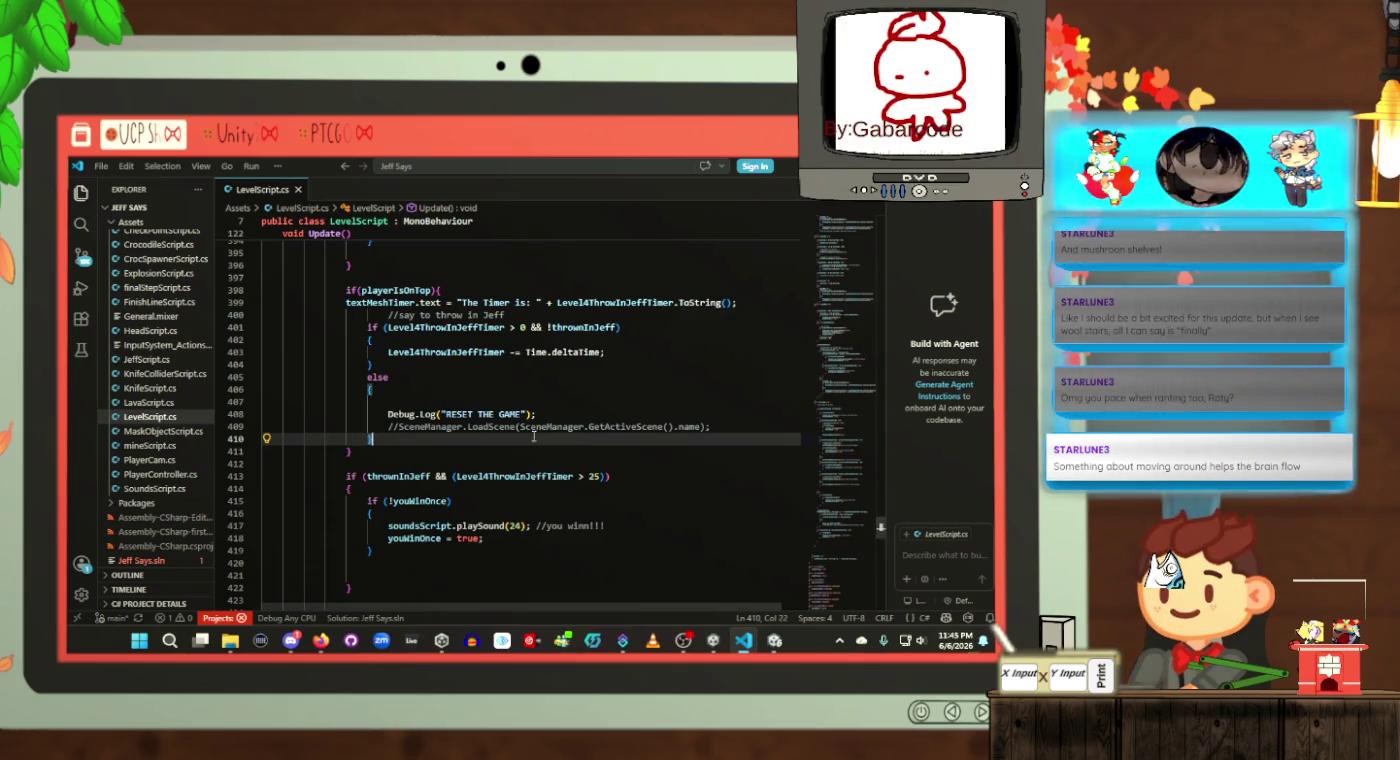
{"action": "scroll", "coordinate": [534, 419], "scroll_direction": "up", "scroll_amount": 1}
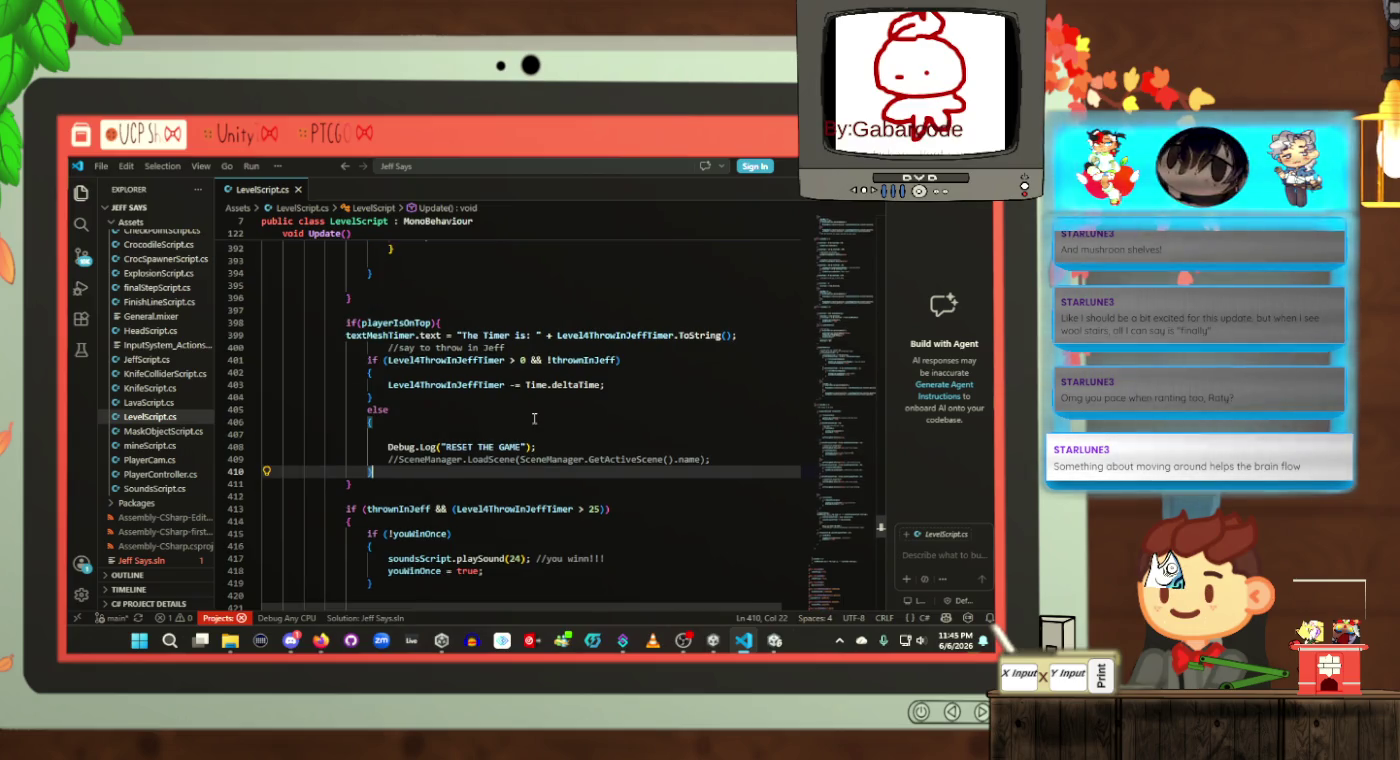
{"action": "scroll", "coordinate": [534, 419], "scroll_direction": "up", "scroll_amount": 2}
{"action": "left_click", "coordinate": [389, 388]}
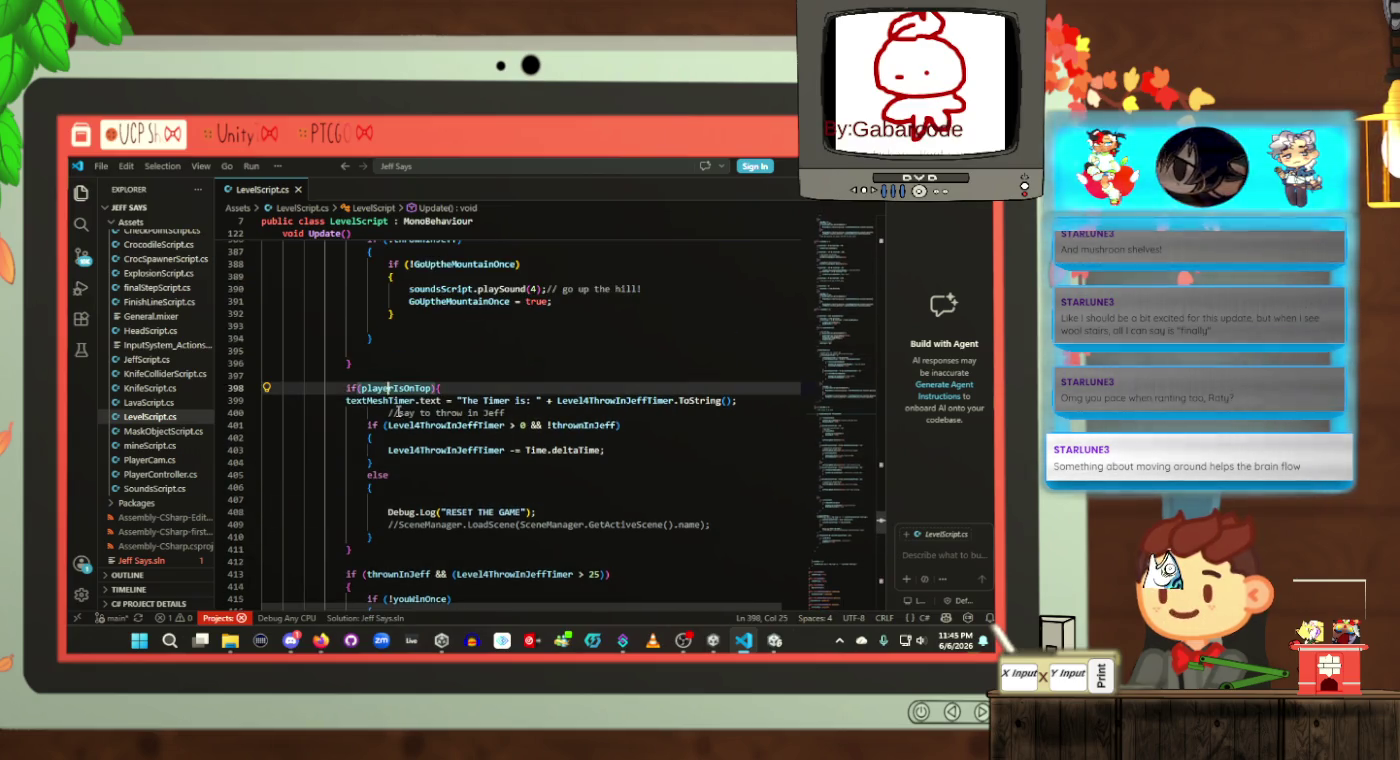
{"action": "scroll", "coordinate": [418, 473], "scroll_direction": "down", "scroll_amount": 2}
{"action": "left_click", "coordinate": [420, 508]}
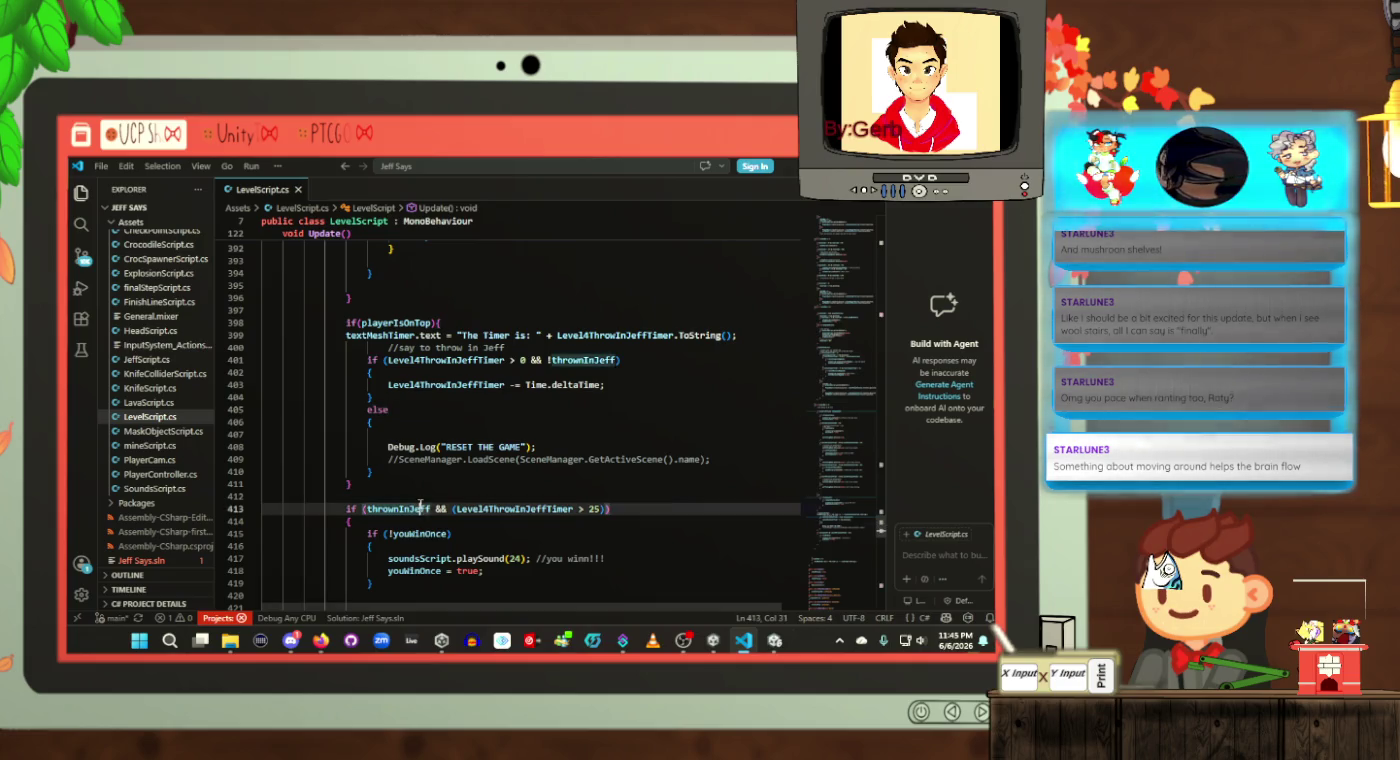
{"action": "left_click", "coordinate": [370, 510]}
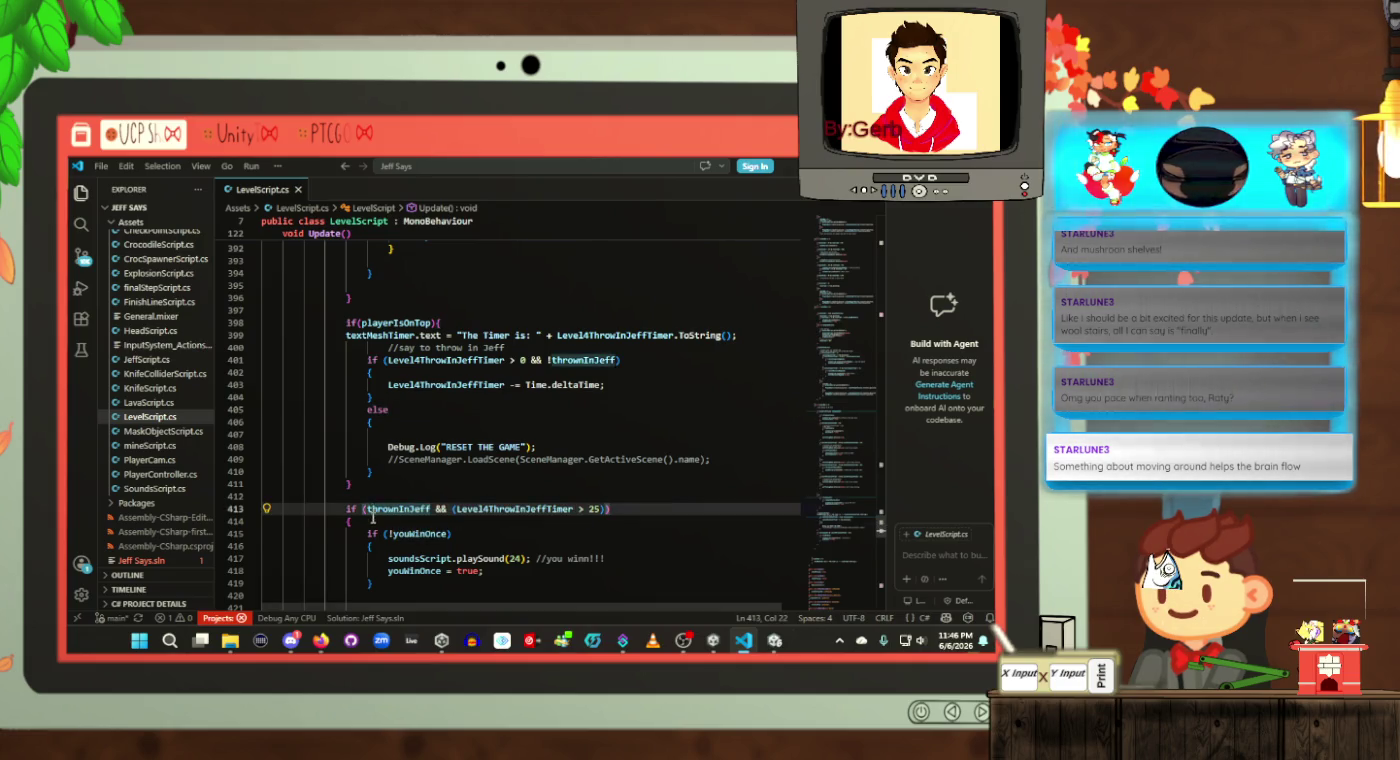
{"action": "left_click", "coordinate": [372, 516]}
{"action": "scroll", "coordinate": [440, 478], "scroll_direction": "up", "scroll_amount": 4}
{"action": "left_click", "coordinate": [451, 452]}
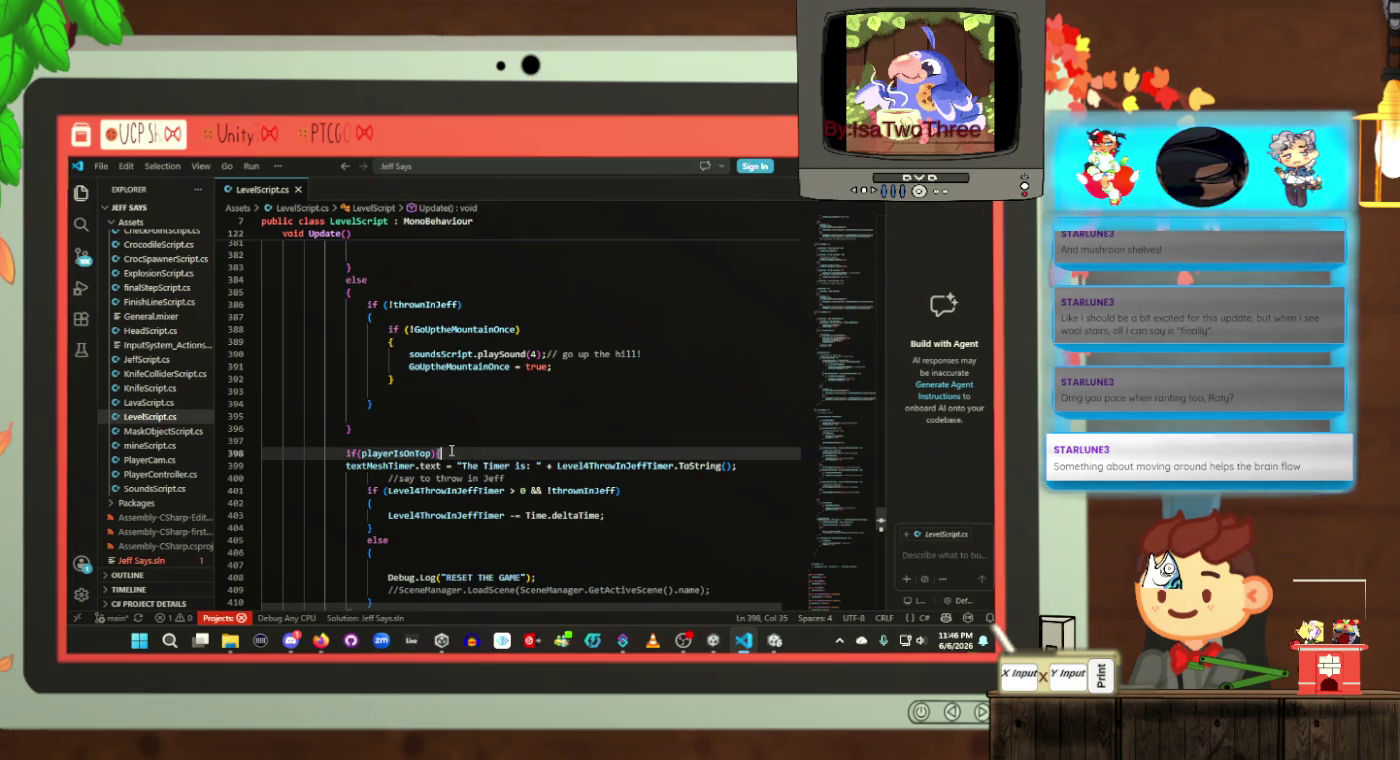
{"action": "scroll", "coordinate": [449, 452], "scroll_direction": "up", "scroll_amount": 20}
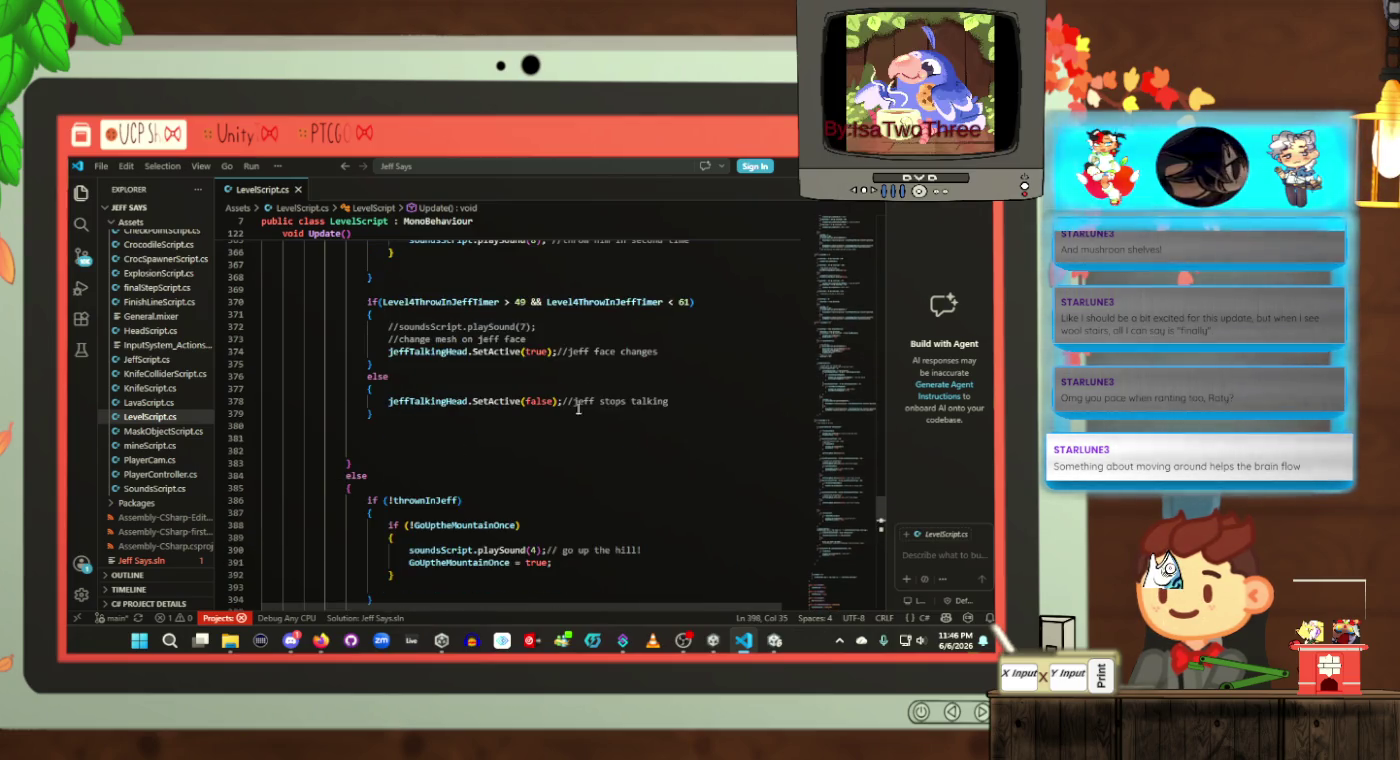
Step: Jump to Start() and go to the Level4ThrowInJeffTimer = 85f initialization
{"action": "left_click", "coordinate": [845, 256]}
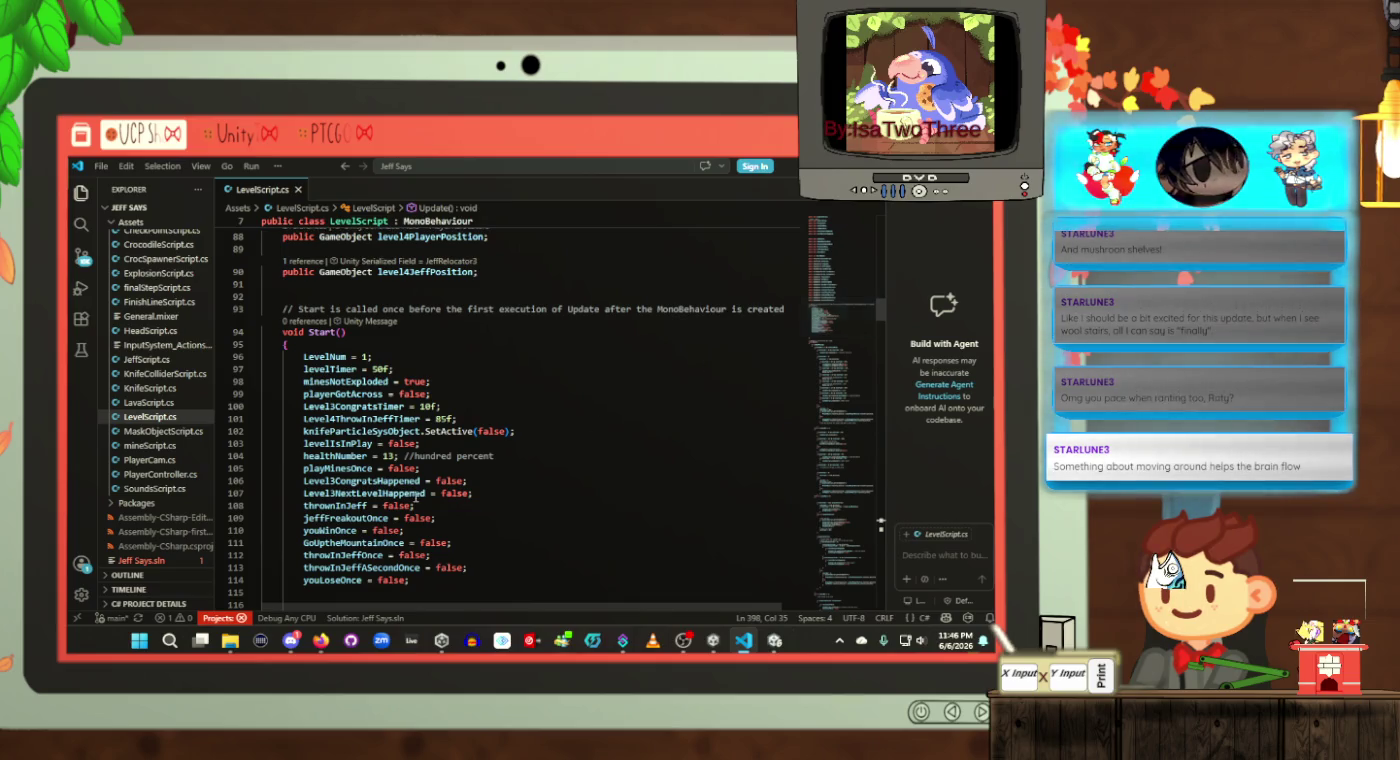
{"action": "scroll", "coordinate": [530, 439], "scroll_direction": "down", "scroll_amount": 2}
{"action": "scroll", "coordinate": [502, 444], "scroll_direction": "up", "scroll_amount": 2}
{"action": "left_click", "coordinate": [448, 386]}
{"action": "type", "text": "0"}
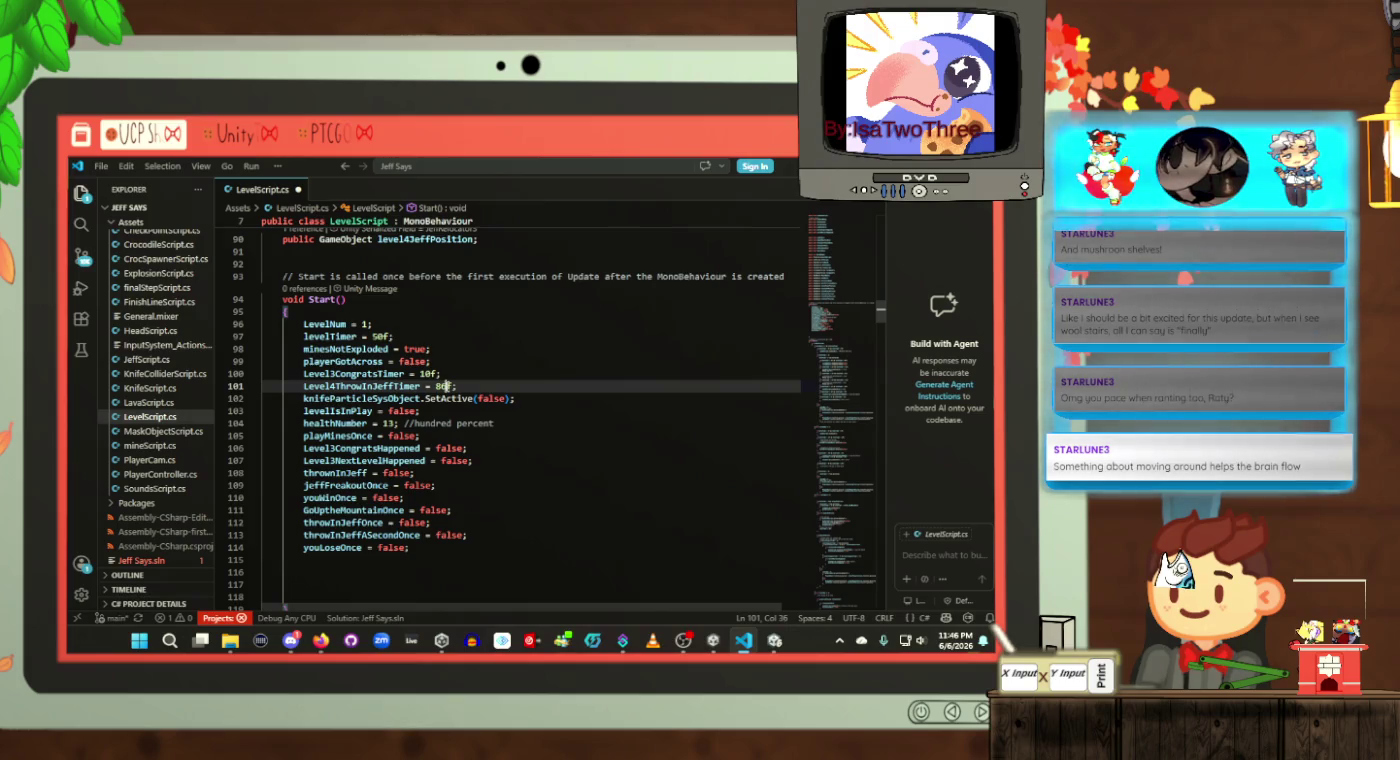
Step: Shift level-4 checks up by one: lose below 26, freakout 65–76, second throw starting 64
{"action": "left_click", "coordinate": [854, 385]}
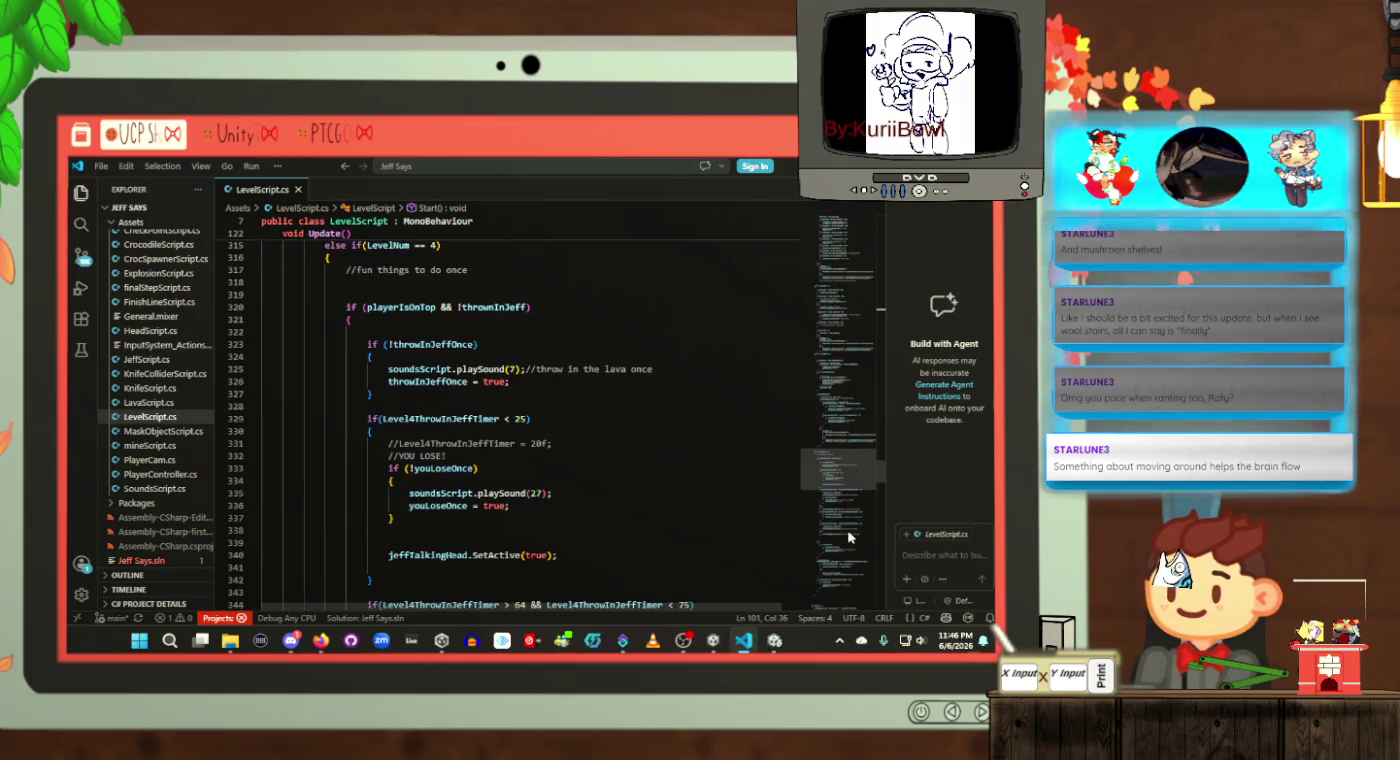
{"action": "scroll", "coordinate": [530, 452], "scroll_direction": "up", "scroll_amount": 4}
{"action": "scroll", "coordinate": [520, 431], "scroll_direction": "down", "scroll_amount": 3}
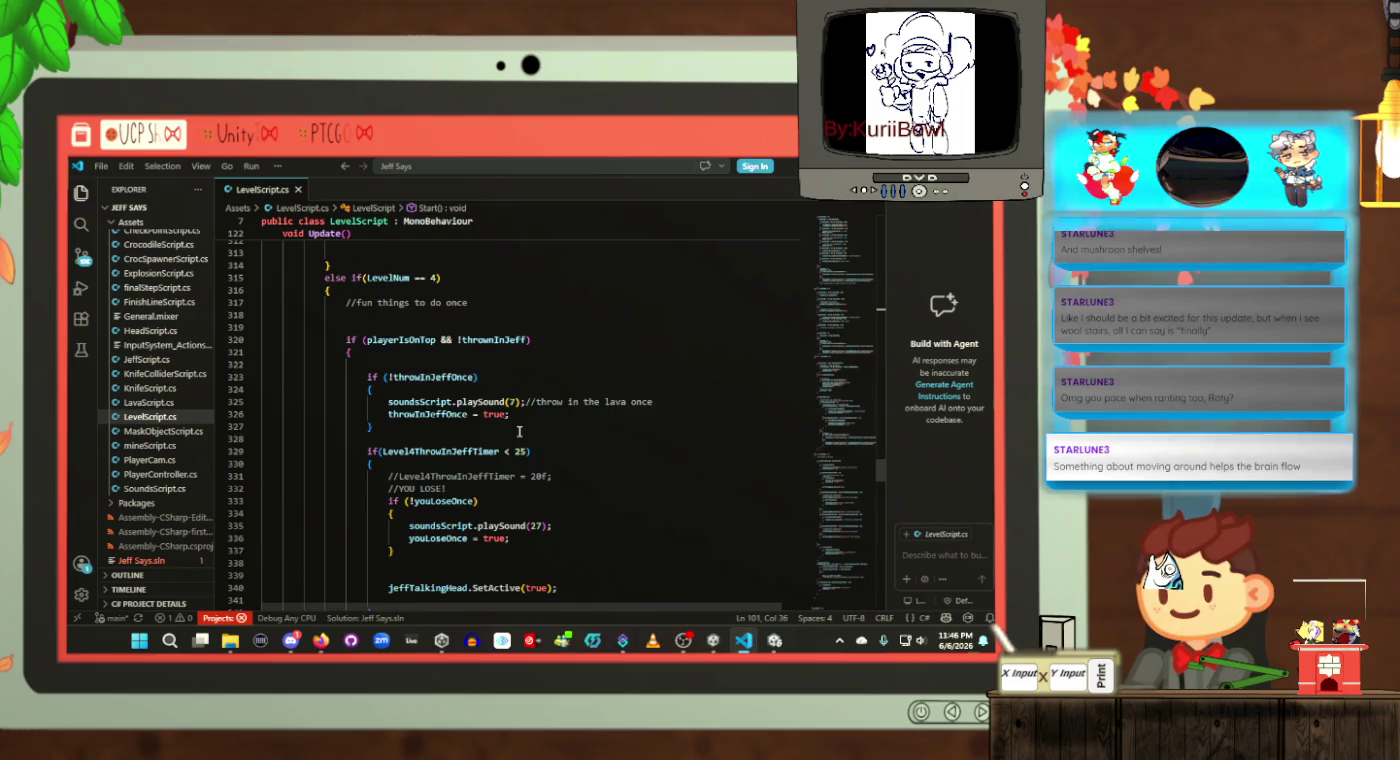
{"action": "scroll", "coordinate": [519, 414], "scroll_direction": "down", "scroll_amount": 2}
{"action": "left_click", "coordinate": [527, 386]}
{"action": "type", "text": "0"}
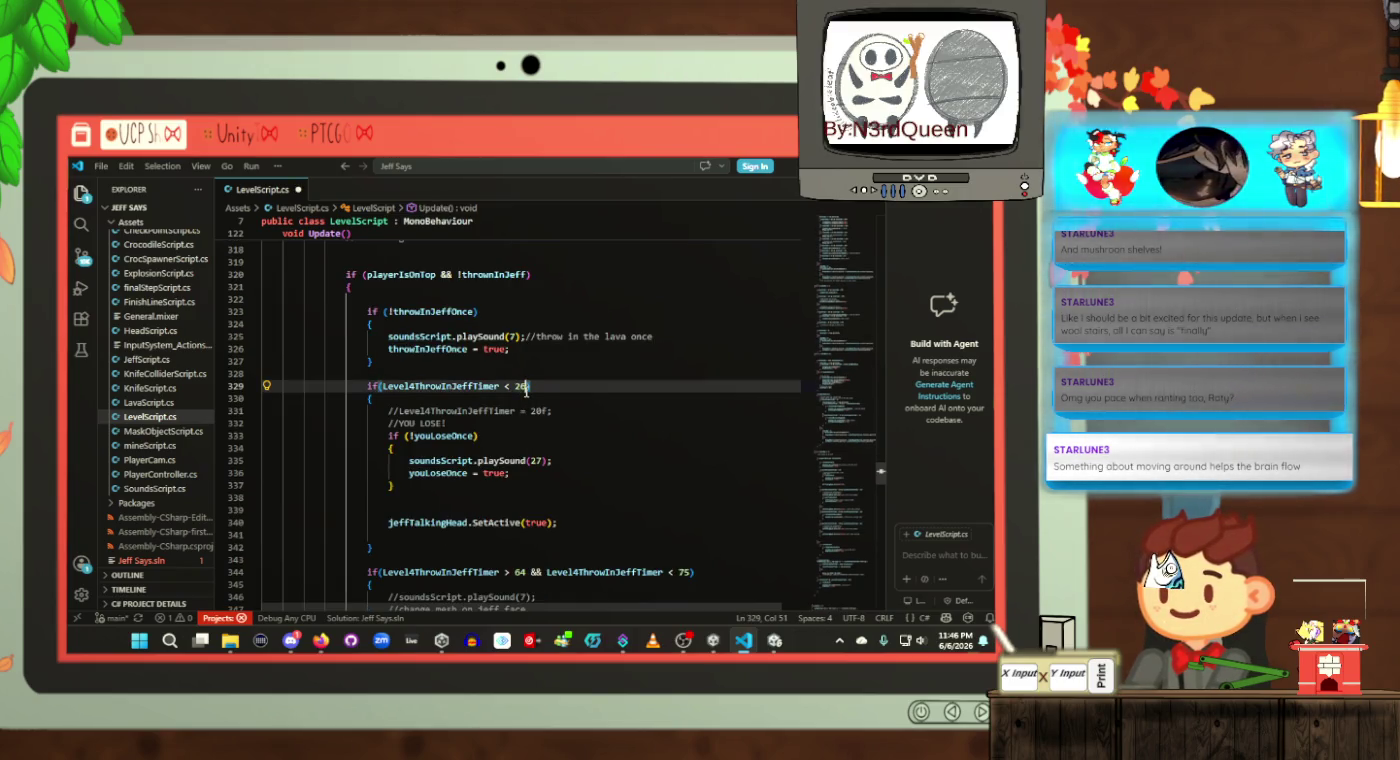
{"action": "scroll", "coordinate": [526, 391], "scroll_direction": "down", "scroll_amount": 3}
{"action": "left_click", "coordinate": [686, 442]}
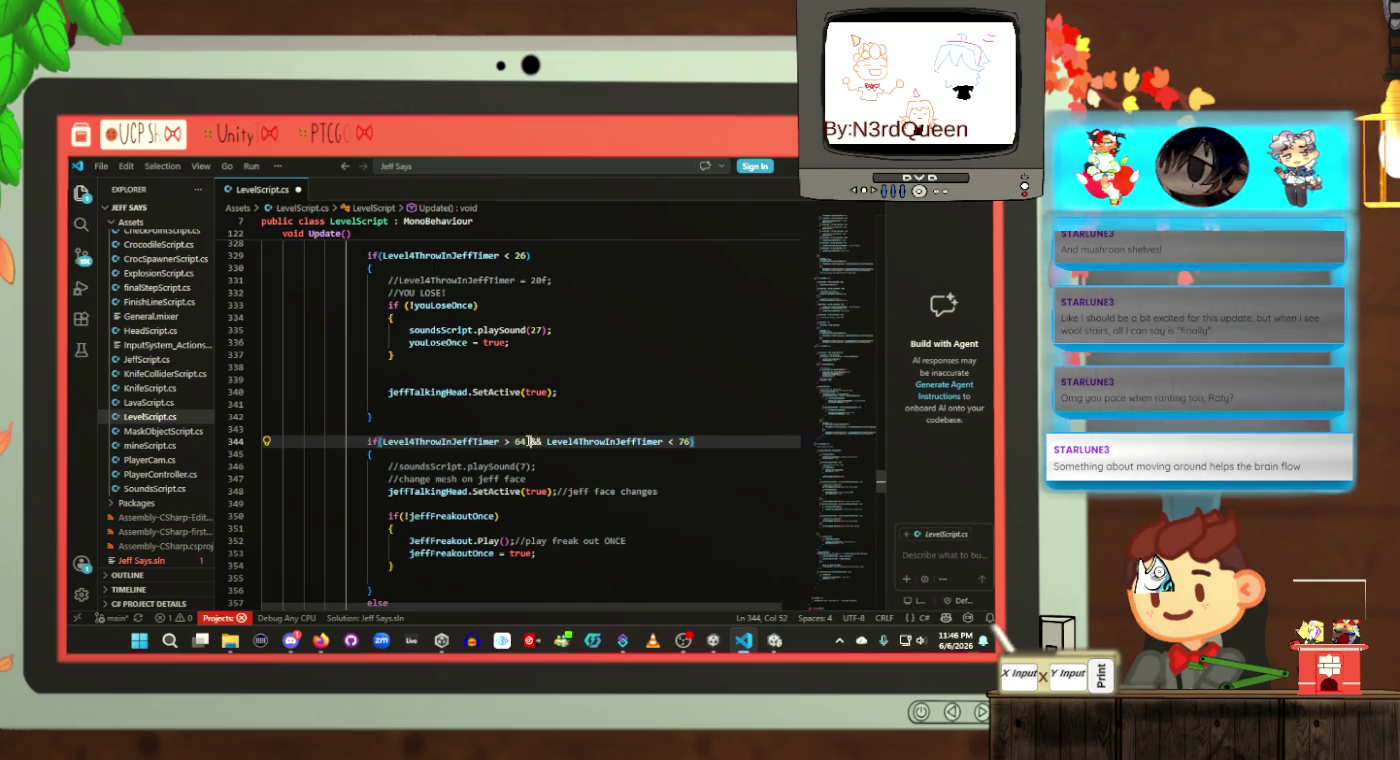
{"action": "type", "text": "5"}
{"action": "scroll", "coordinate": [680, 495], "scroll_direction": "down", "scroll_amount": 4}
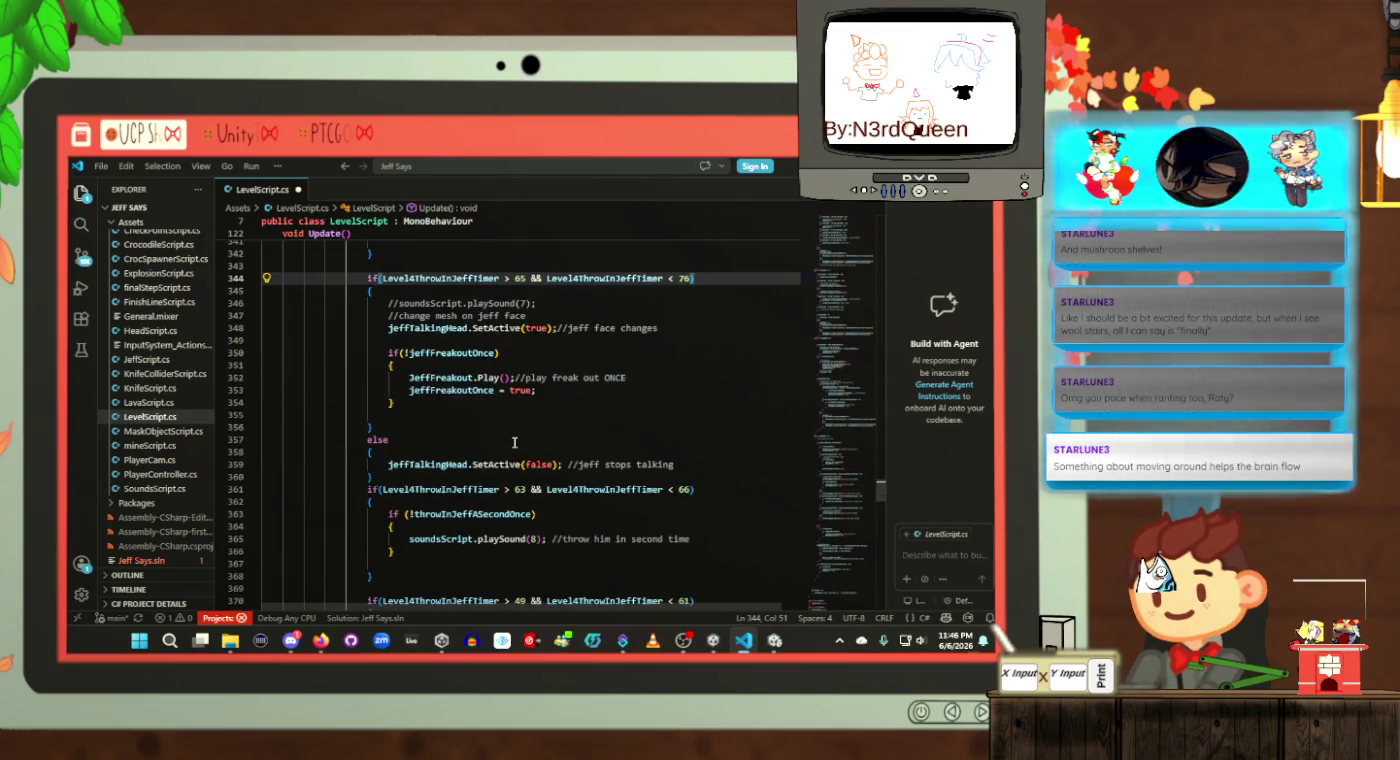
{"action": "left_click", "coordinate": [688, 490]}
{"action": "type", "text": "7"}
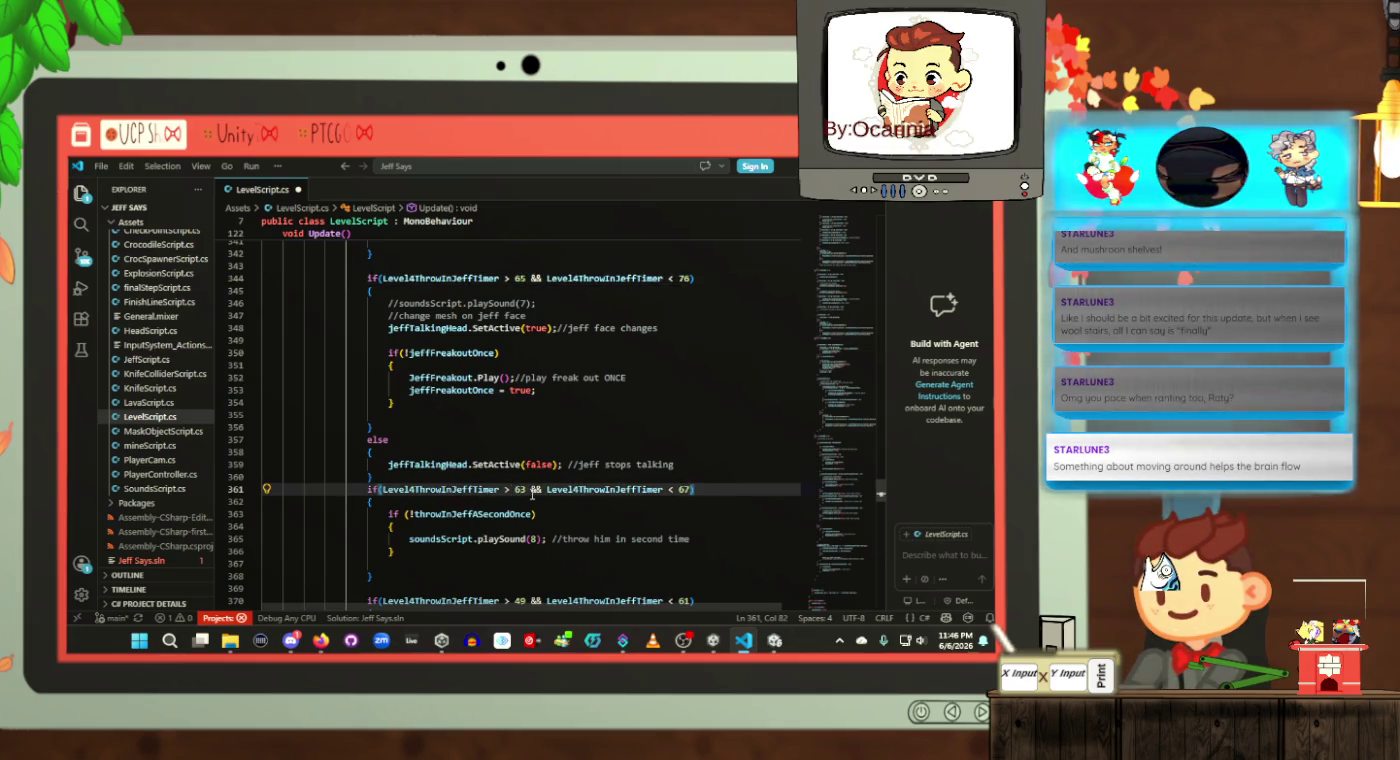
{"action": "key", "text": "BackSpace"}
Step: Finish the second-throw bound at 64 and change the face-change window's 40 to 50 on line 370
{"action": "type", "text": "4"}
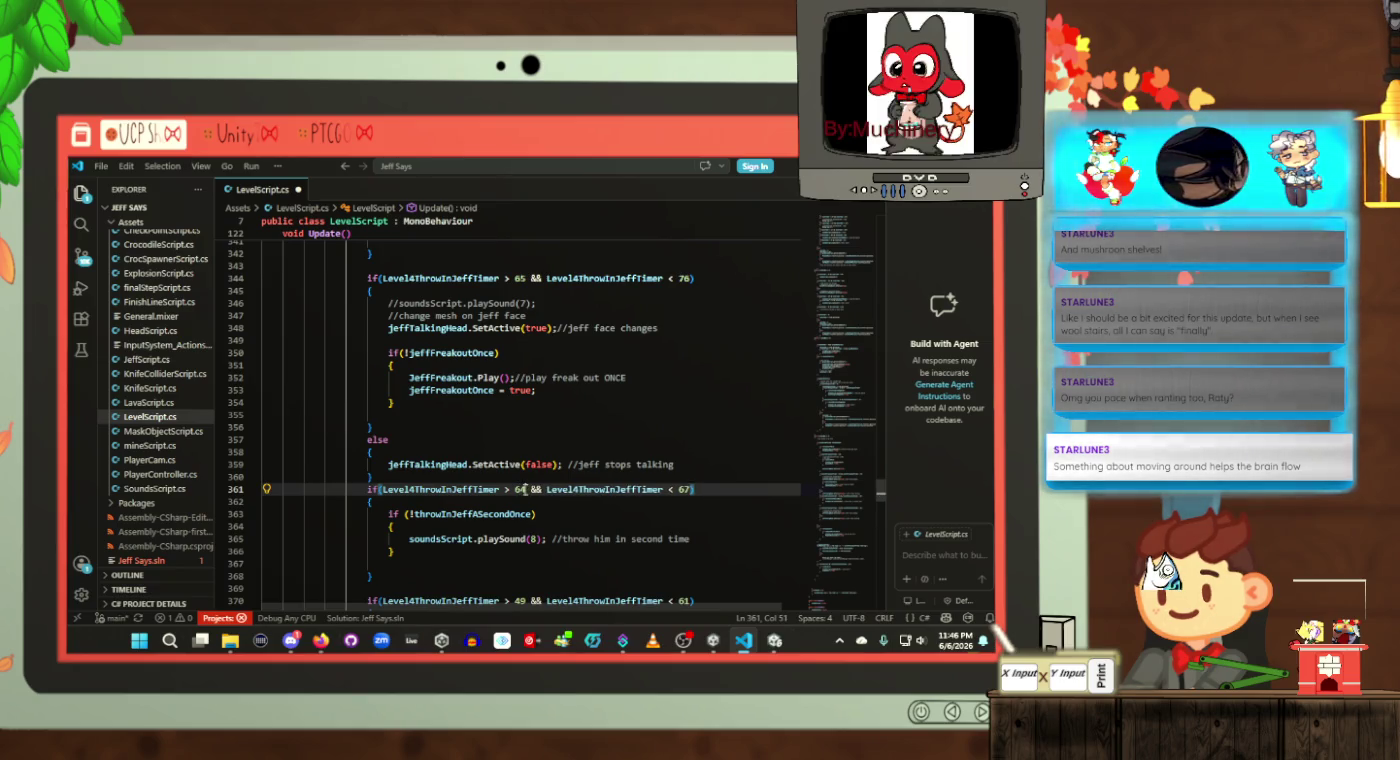
{"action": "scroll", "coordinate": [690, 480], "scroll_direction": "down", "scroll_amount": 4}
{"action": "left_click", "coordinate": [692, 470]}
{"action": "type", "text": "2"}
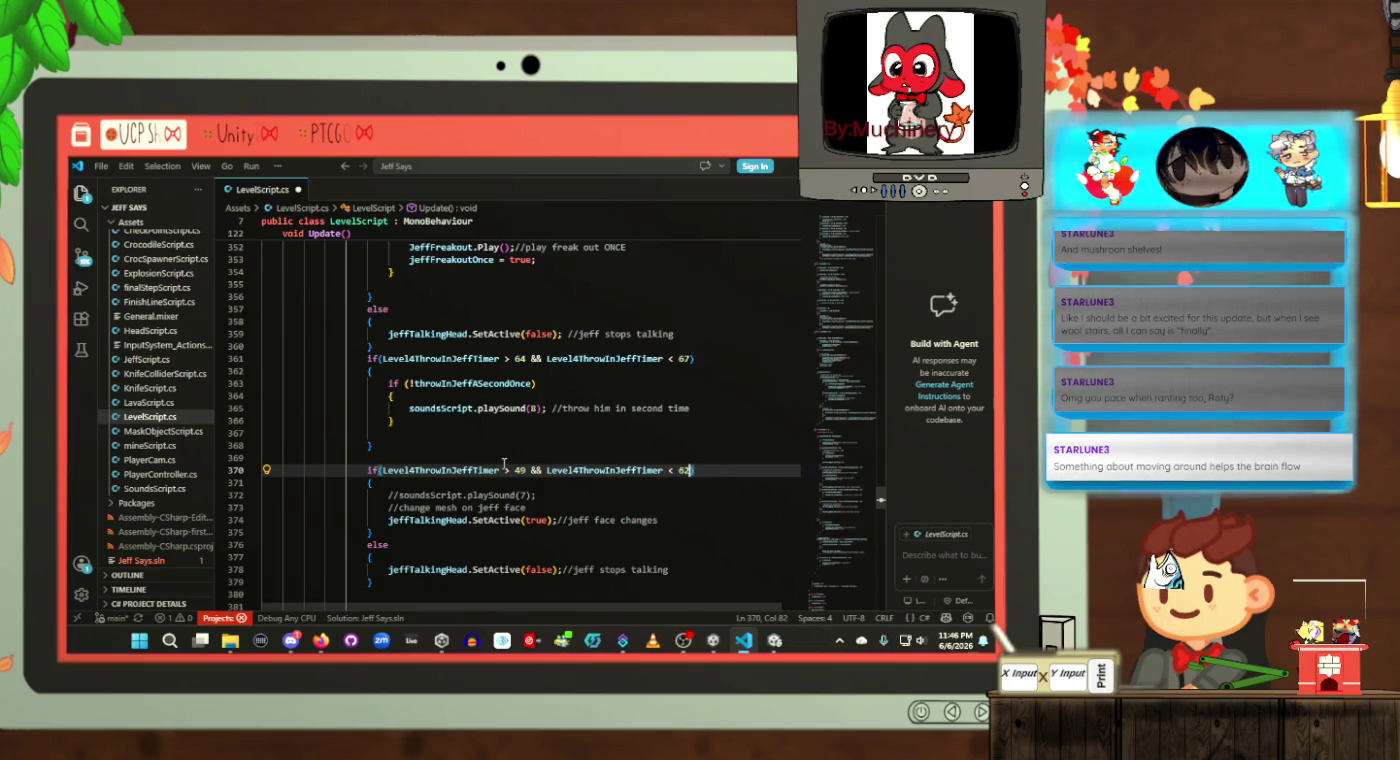
{"action": "left_click", "coordinate": [525, 470]}
{"action": "key", "text": "BackSpace"}
{"action": "type", "text": "50"}
Step: Raise the thrownInJeff win check's Level4ThrowInJeffTimer threshold from 25 to 26
{"action": "scroll", "coordinate": [595, 425], "scroll_direction": "down", "scroll_amount": 10}
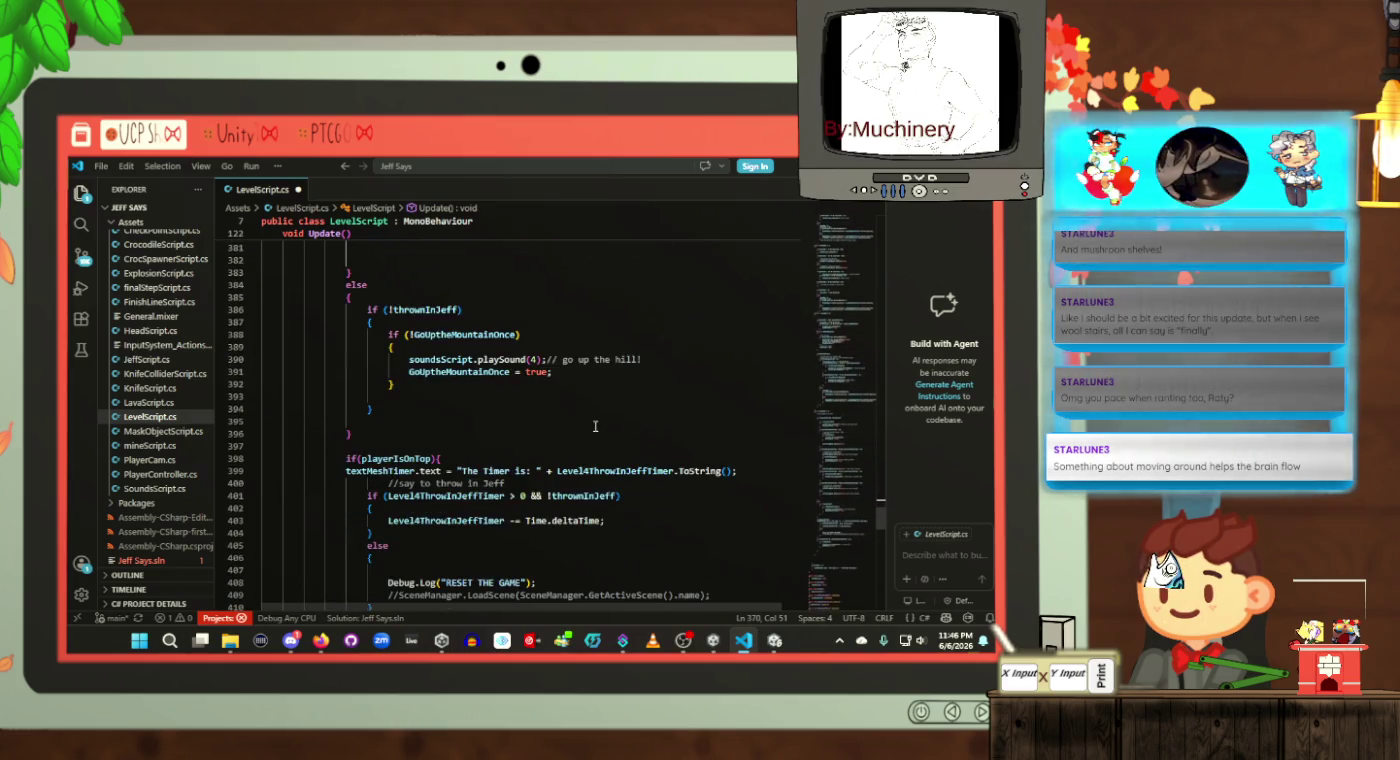
{"action": "scroll", "coordinate": [595, 426], "scroll_direction": "down", "scroll_amount": 3}
{"action": "scroll", "coordinate": [595, 425], "scroll_direction": "down", "scroll_amount": 3}
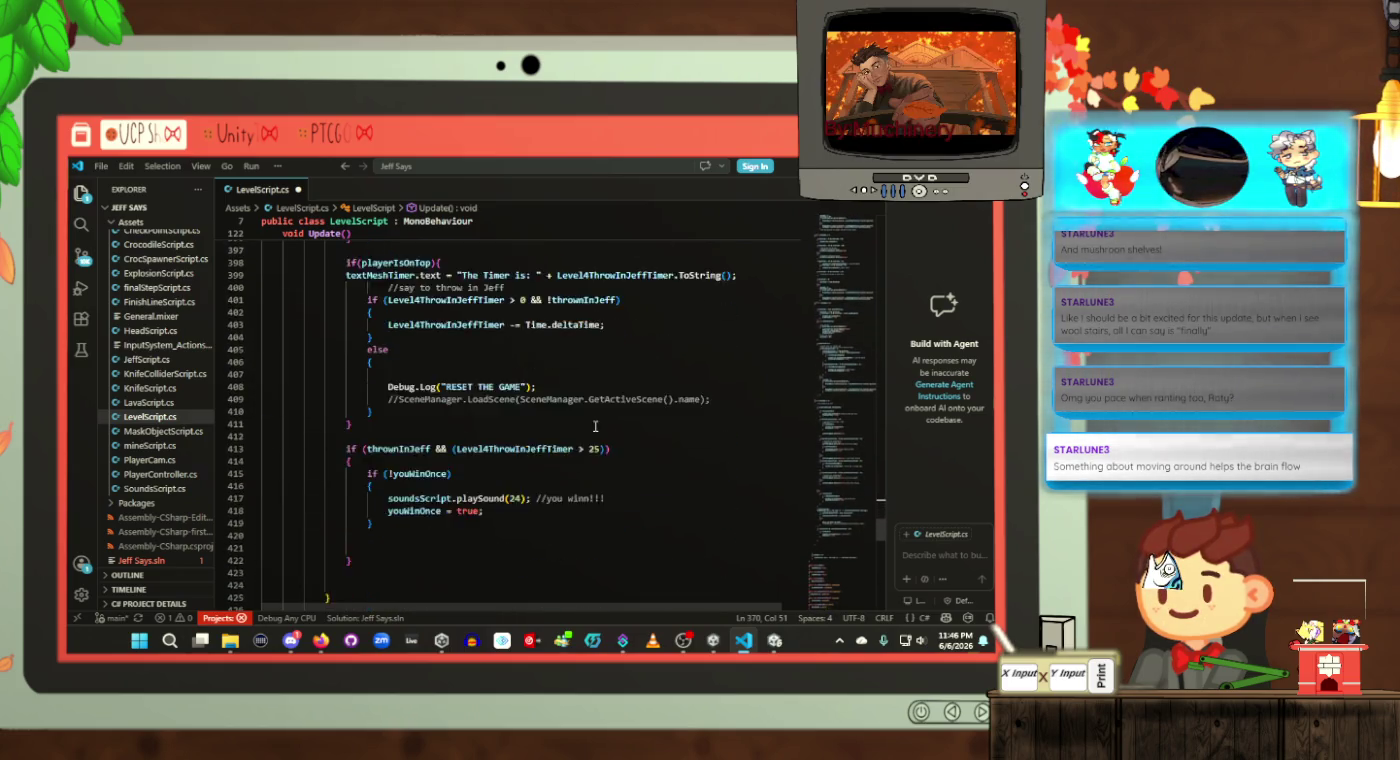
{"action": "left_click", "coordinate": [600, 416]}
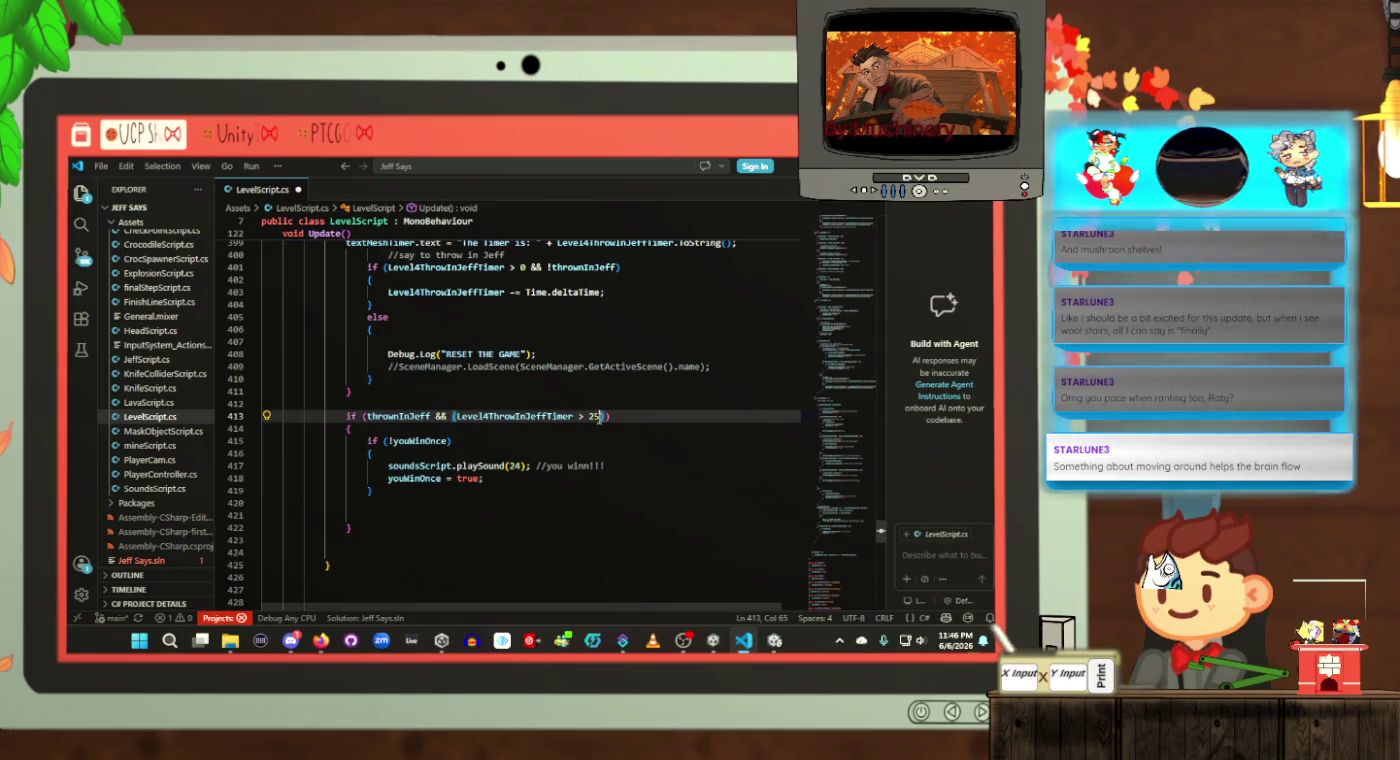
{"action": "scroll", "coordinate": [595, 419], "scroll_direction": "down", "scroll_amount": 3}
{"action": "left_click_drag", "start_coordinate": [591, 394], "coordinate": [590, 406]}
{"action": "scroll", "coordinate": [590, 406], "scroll_direction": "down", "scroll_amount": 3}
{"action": "scroll", "coordinate": [590, 405], "scroll_direction": "down", "scroll_amount": 3}
{"action": "left_click", "coordinate": [591, 406]}
{"action": "scroll", "coordinate": [591, 406], "scroll_direction": "up", "scroll_amount": 9}
{"action": "left_click", "coordinate": [592, 406]}
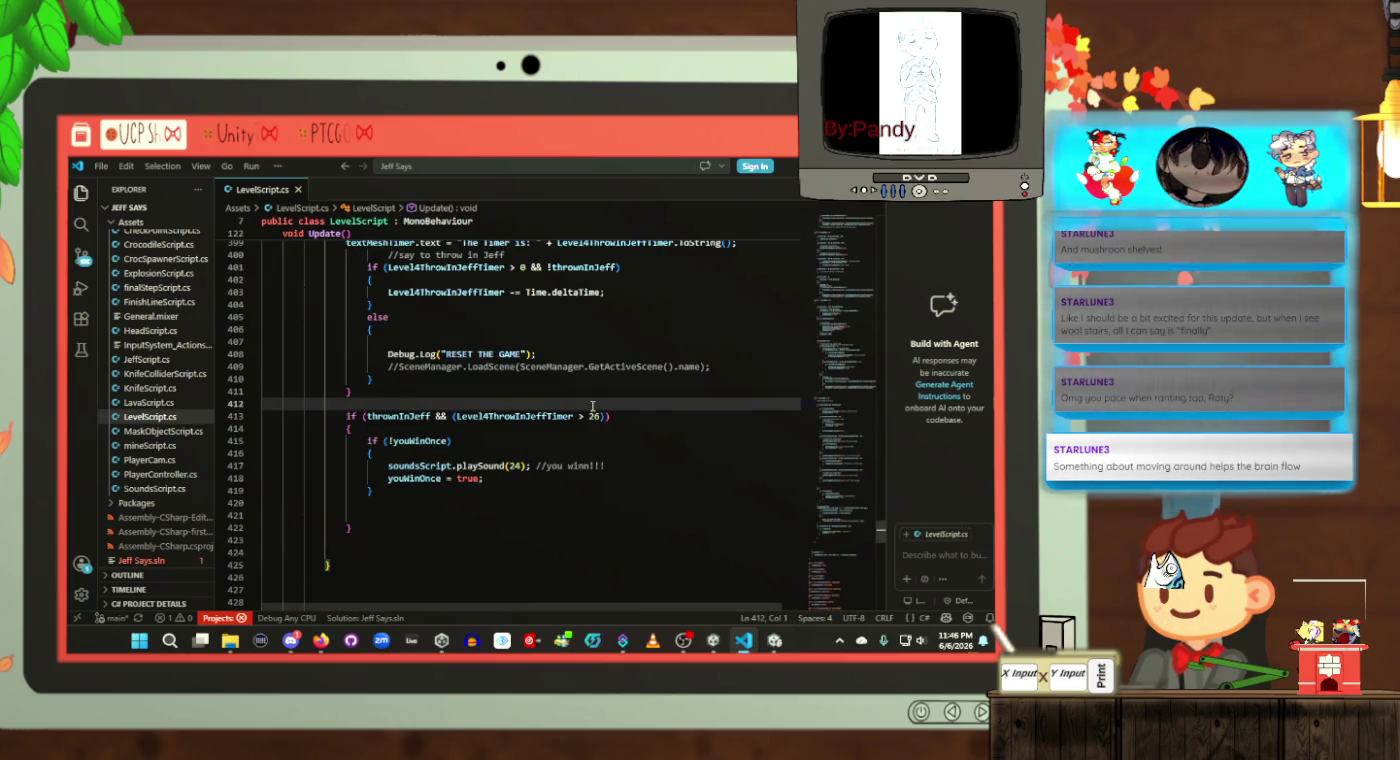
{"action": "scroll", "coordinate": [590, 410], "scroll_direction": "up", "scroll_amount": 3}
Step: Inspect the reset branch's else block around the commented scene reload line
{"action": "left_click", "coordinate": [580, 419]}
{"action": "scroll", "coordinate": [579, 423], "scroll_direction": "down", "scroll_amount": 2}
{"action": "left_click", "coordinate": [591, 463]}
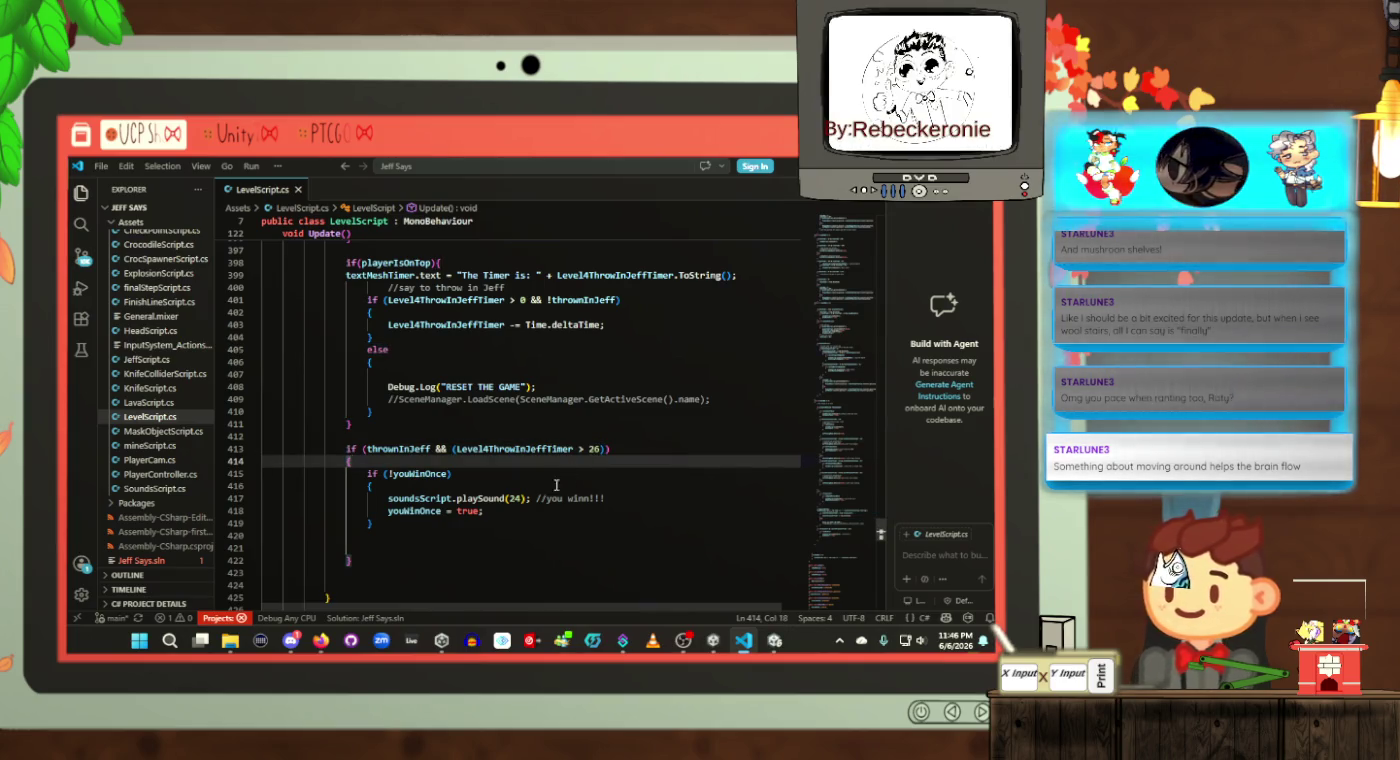
{"action": "scroll", "coordinate": [570, 475], "scroll_direction": "up", "scroll_amount": 4}
{"action": "scroll", "coordinate": [570, 474], "scroll_direction": "up", "scroll_amount": 5}
{"action": "scroll", "coordinate": [570, 475], "scroll_direction": "down", "scroll_amount": 5}
{"action": "left_click", "coordinate": [570, 479]}
{"action": "scroll", "coordinate": [570, 475], "scroll_direction": "down", "scroll_amount": 2}
{"action": "left_click", "coordinate": [570, 465]}
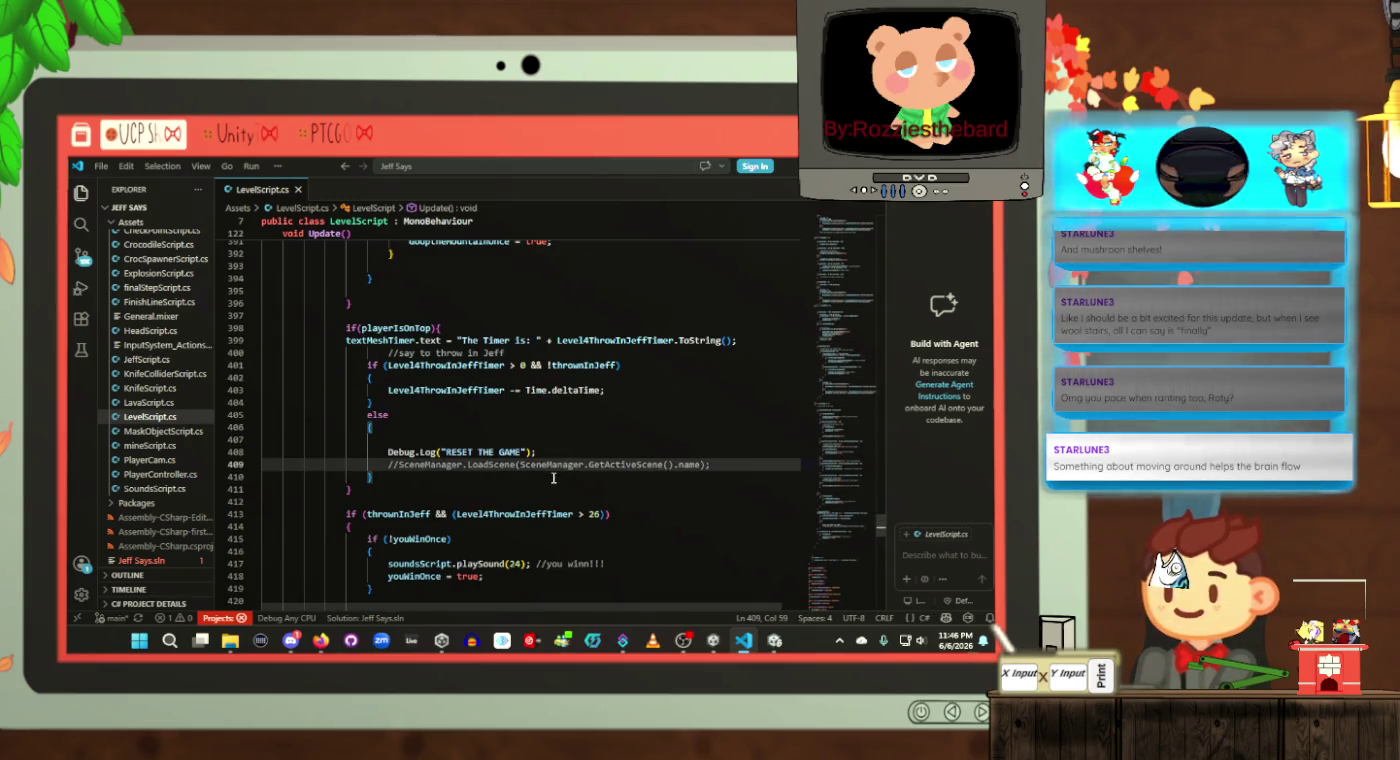
{"action": "left_click", "coordinate": [553, 478]}
{"action": "left_click", "coordinate": [561, 439]}
{"action": "left_click", "coordinate": [560, 426]}
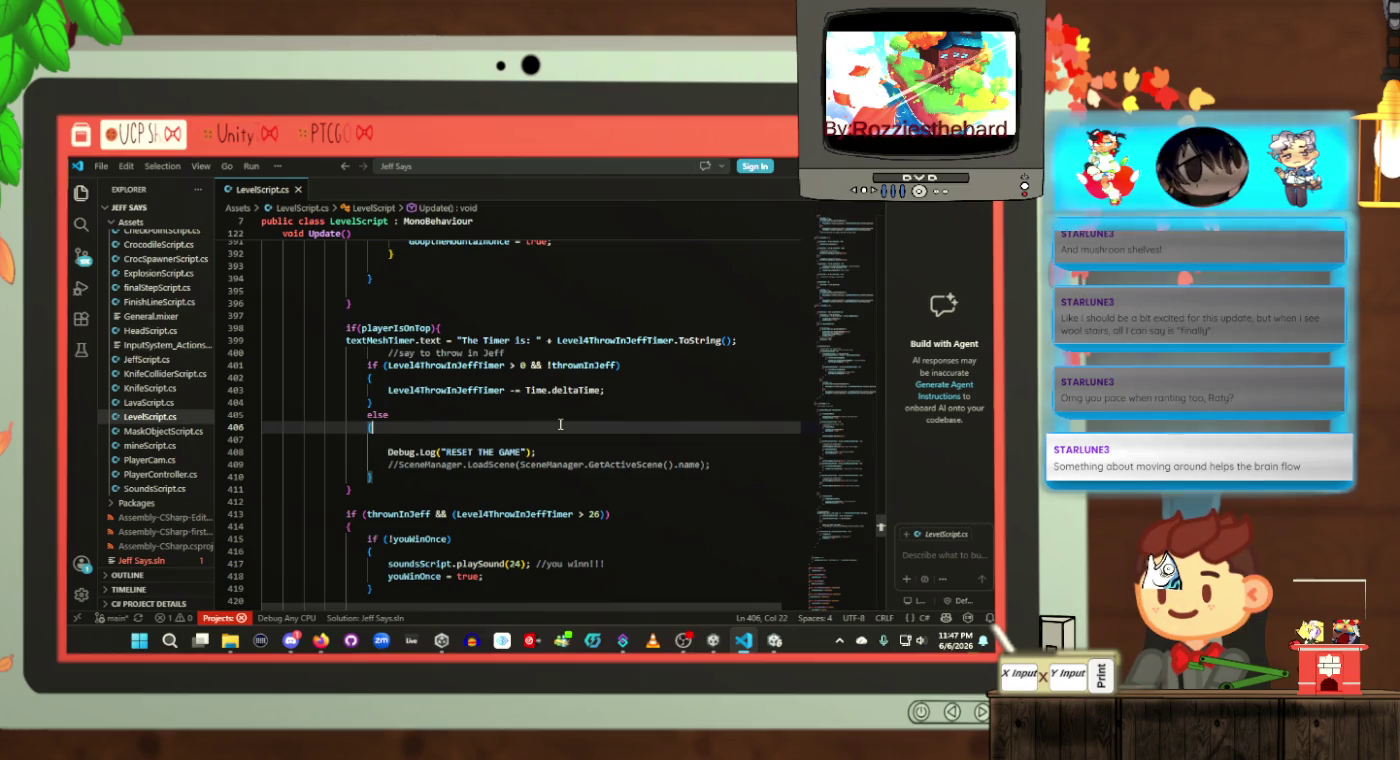
Step: Highlight every use of Level4ThrowInJeffTimer and jump to the class field declarations
{"action": "left_click", "coordinate": [452, 391]}
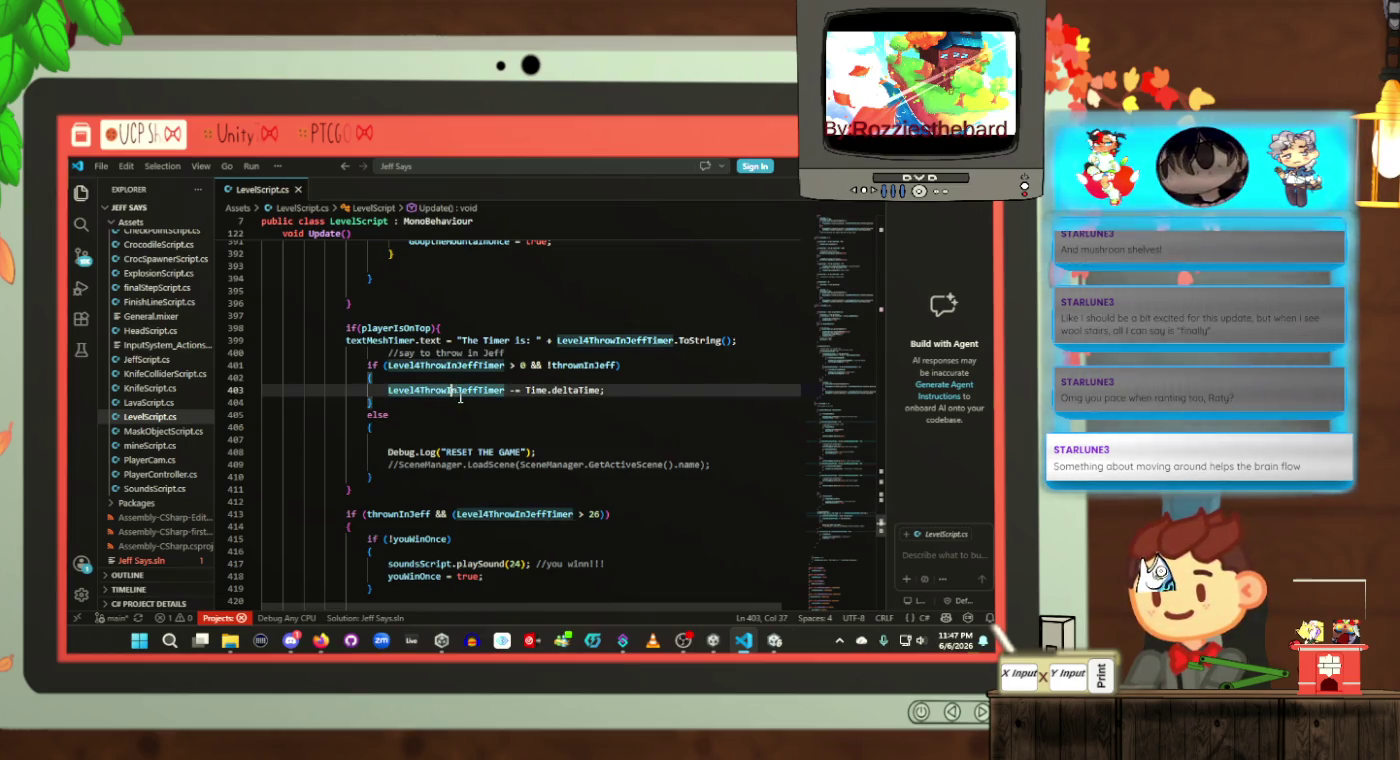
{"action": "double_click", "coordinate": [460, 390]}
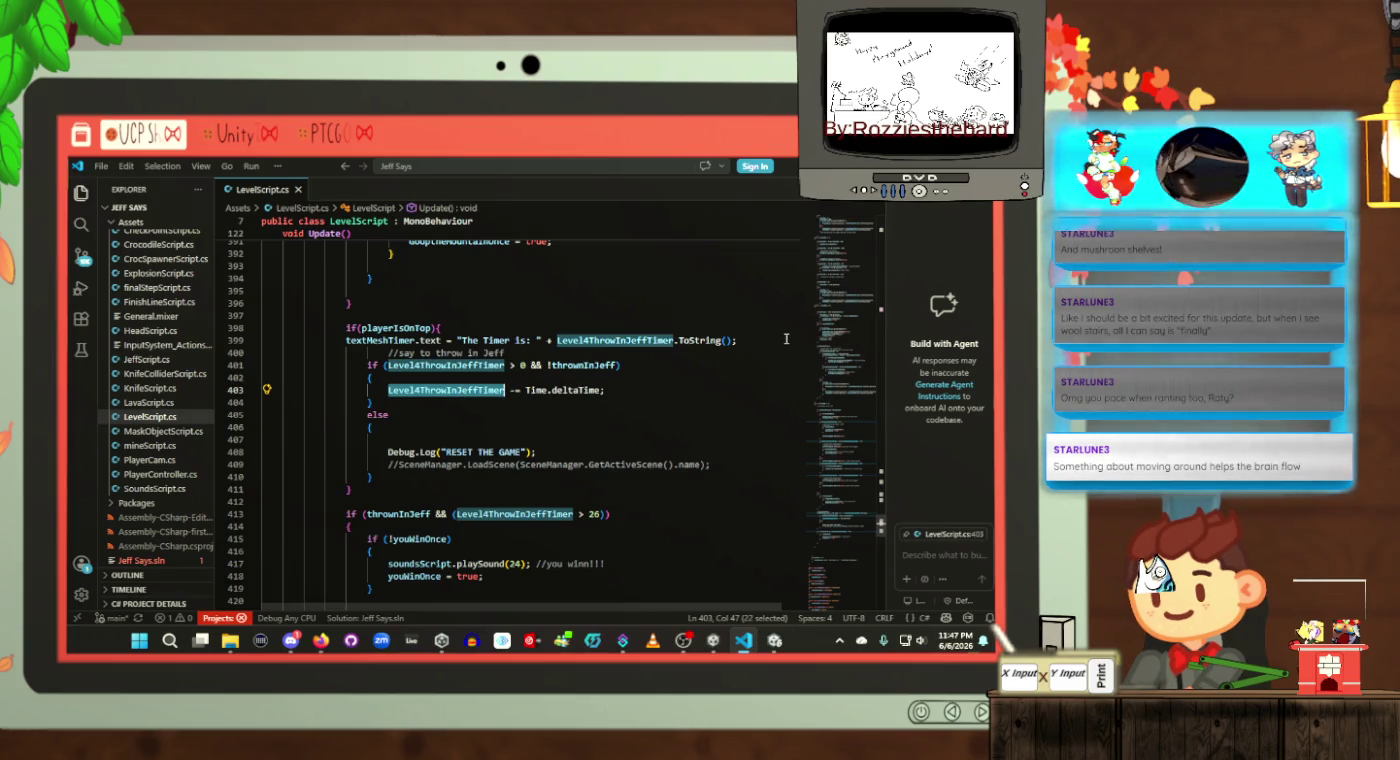
{"action": "left_click", "coordinate": [843, 239]}
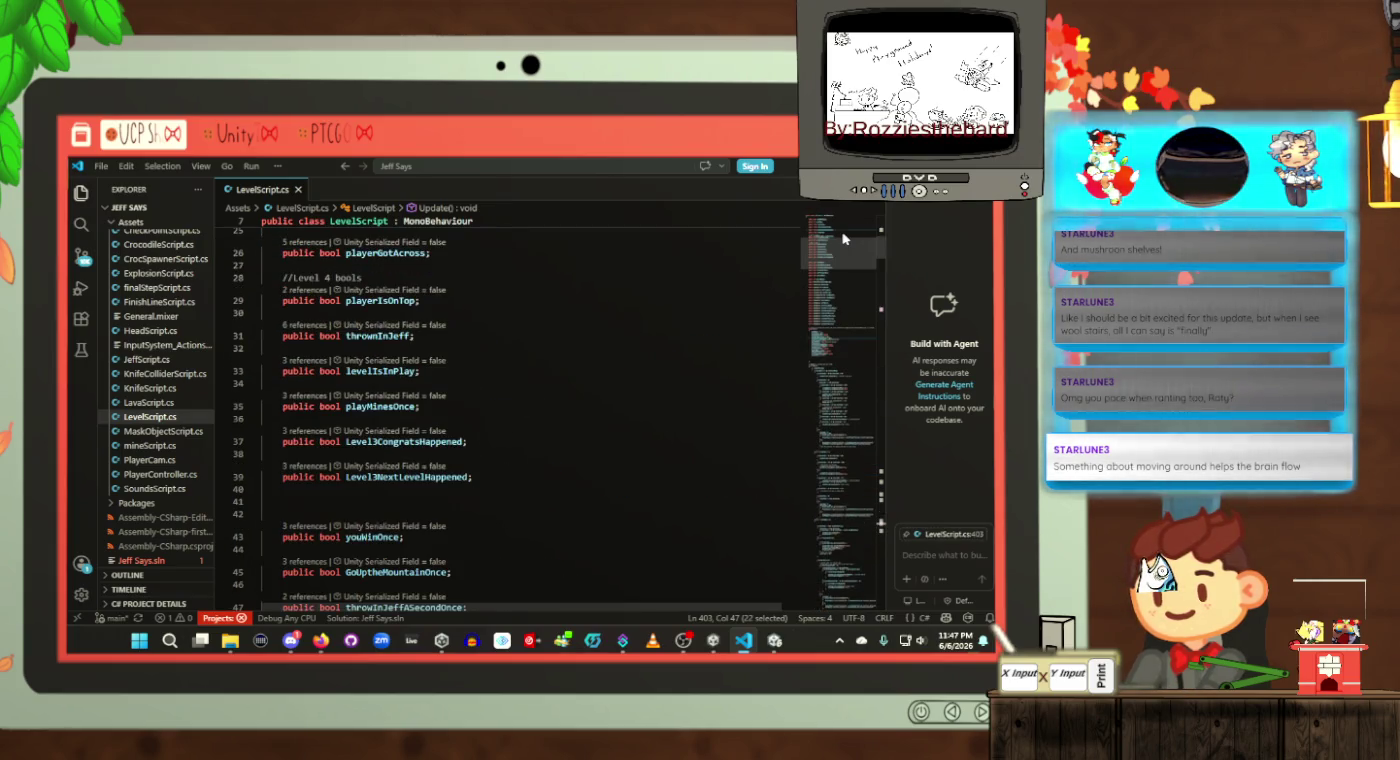
Step: Declare 'public float EndGameTimer;' on a new line below the Level4ThrowInJeffTimer field
{"action": "left_click", "coordinate": [838, 306]}
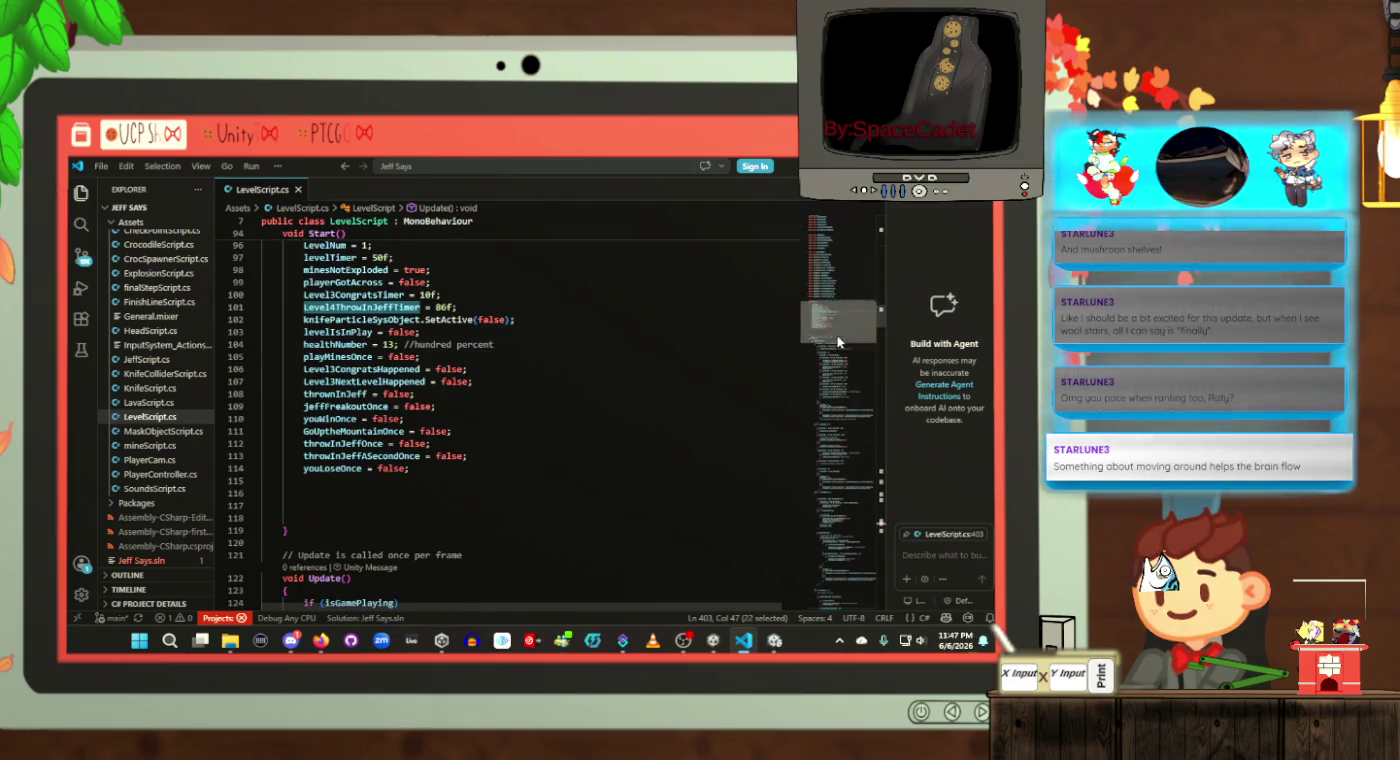
{"action": "scroll", "coordinate": [464, 315], "scroll_direction": "up", "scroll_amount": 5}
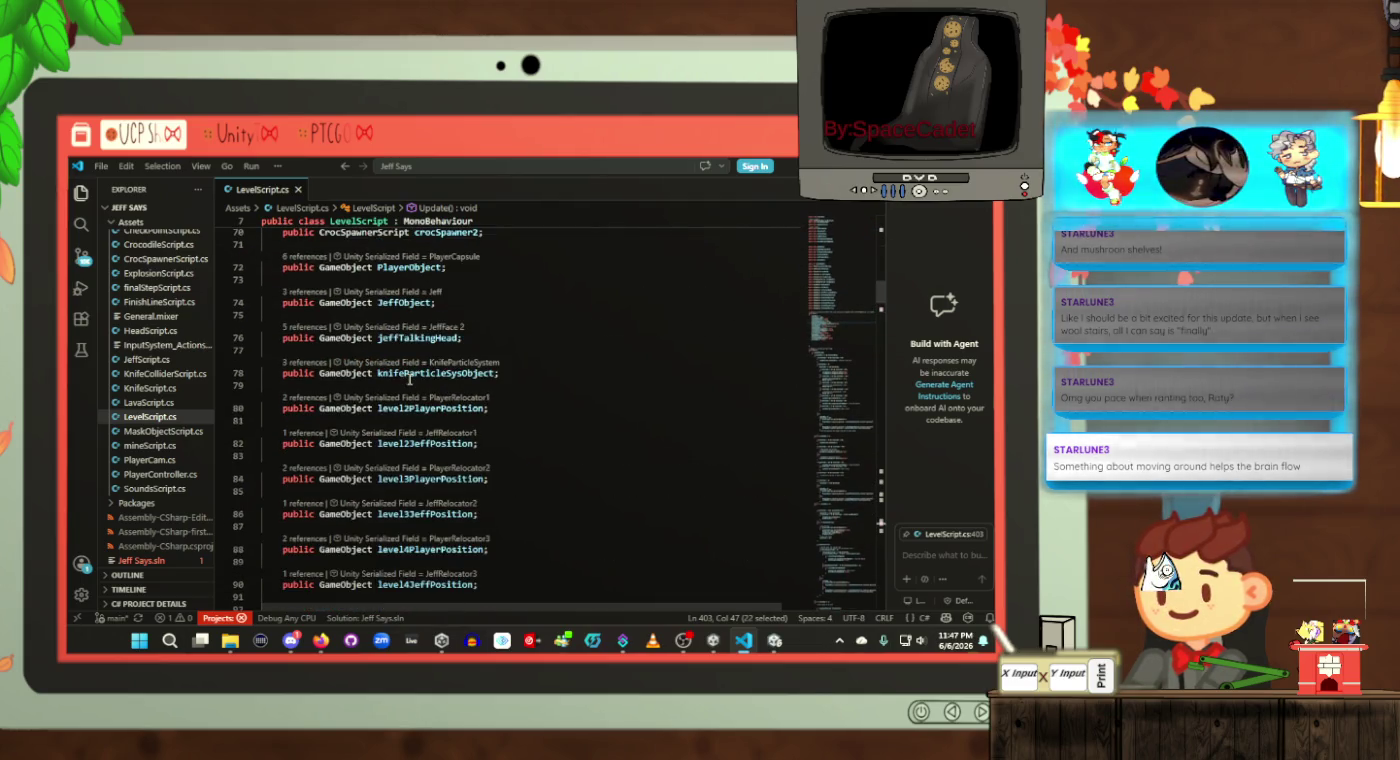
{"action": "scroll", "coordinate": [409, 379], "scroll_direction": "up", "scroll_amount": 15}
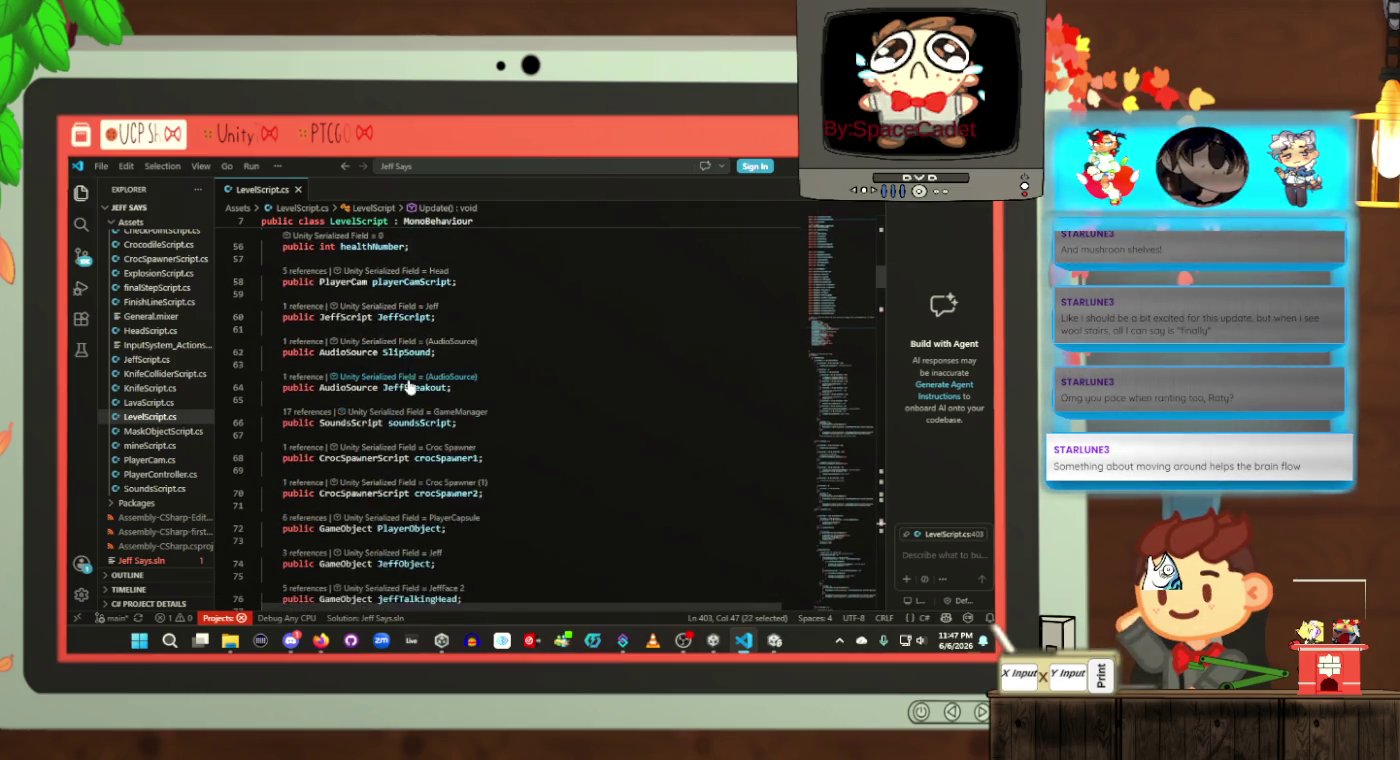
{"action": "scroll", "coordinate": [415, 382], "scroll_direction": "up", "scroll_amount": 5}
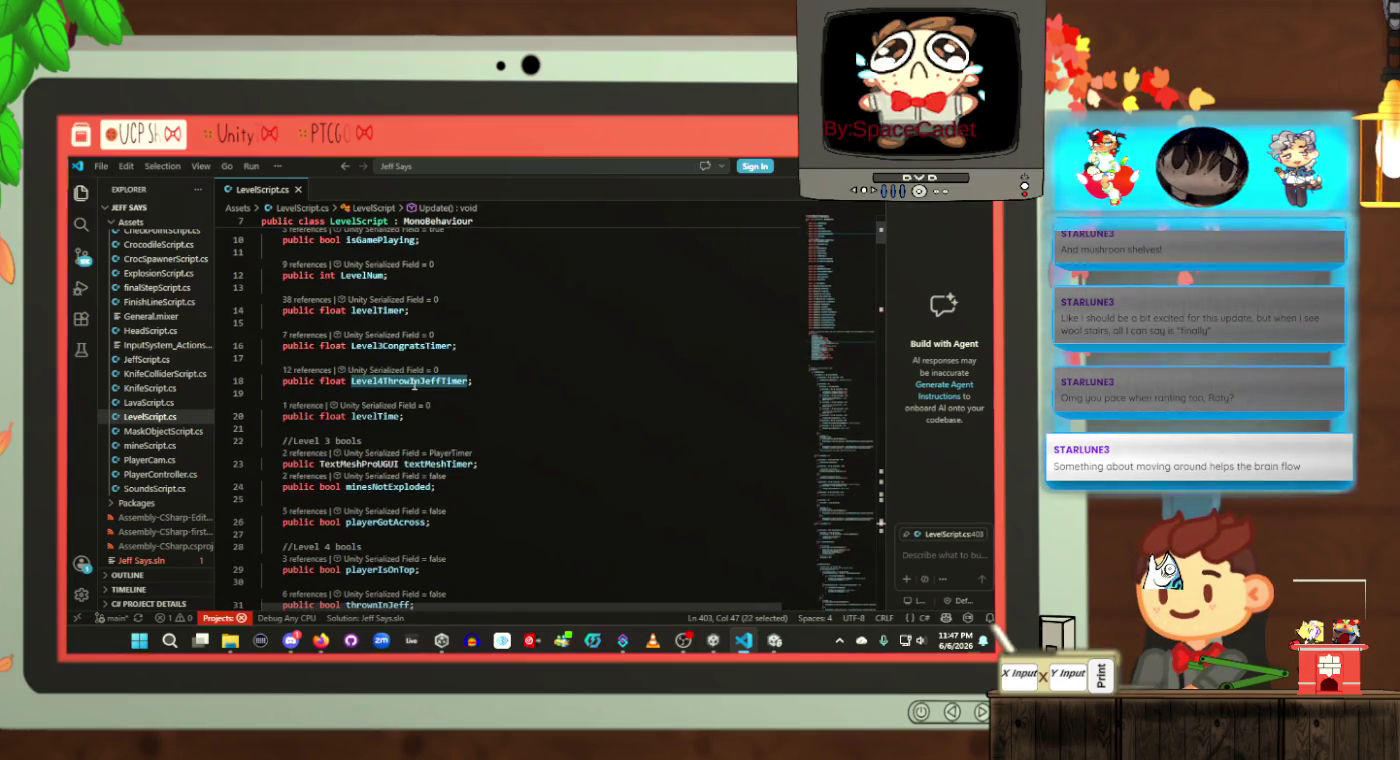
{"action": "left_click", "coordinate": [494, 380]}
{"action": "key", "text": "Return"}
{"action": "key", "text": "Return"}
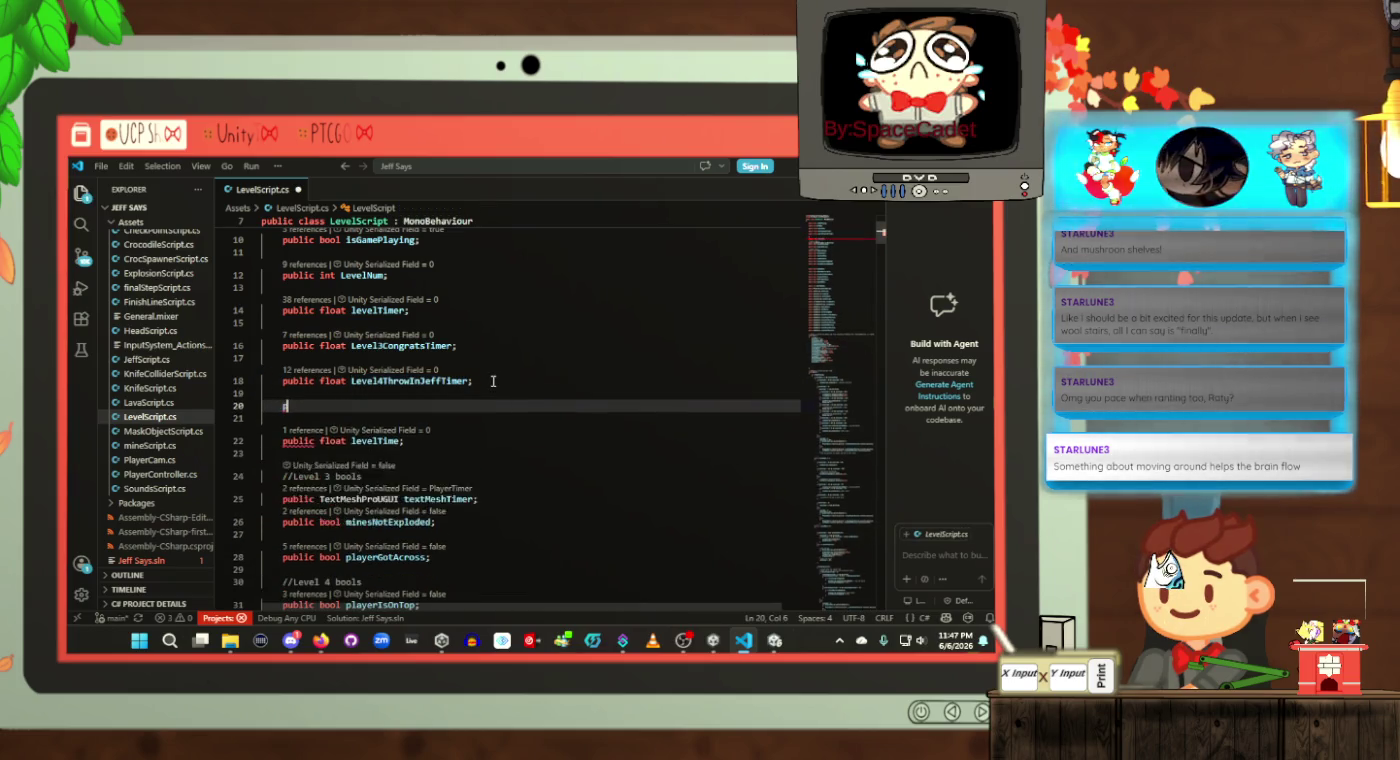
{"action": "type", "text": "public float Level"}
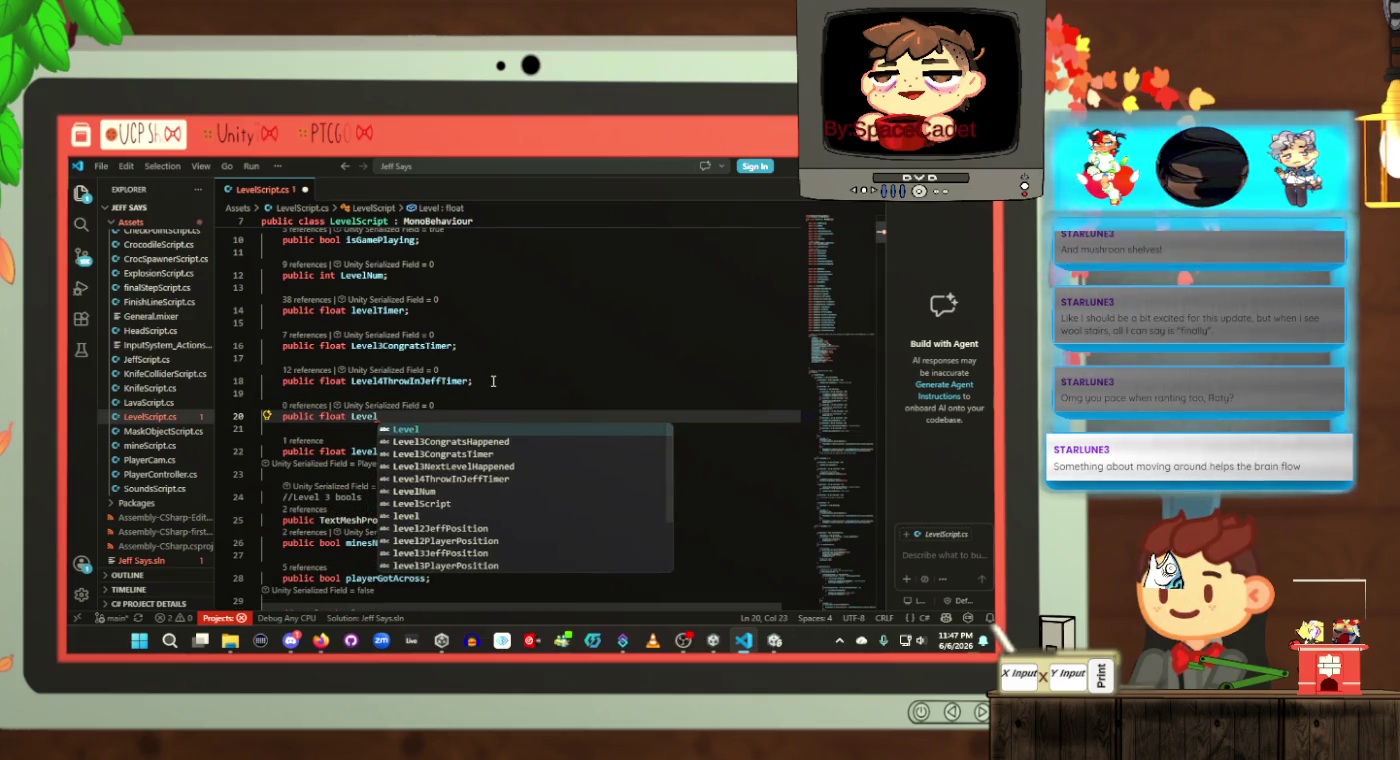
{"action": "key", "text": "BackSpace"}
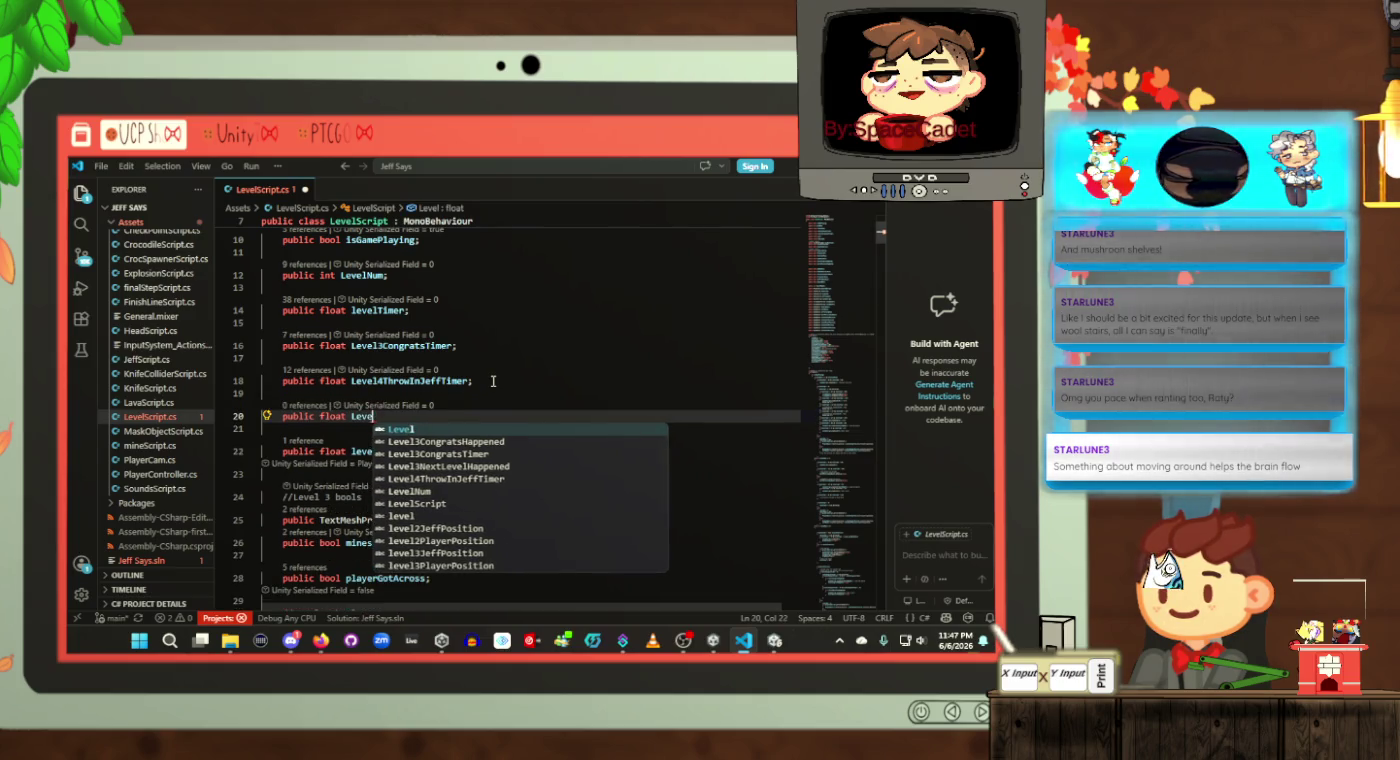
{"action": "key", "text": "BackSpace"}
{"action": "type", "text": "EndGameTimer;"}
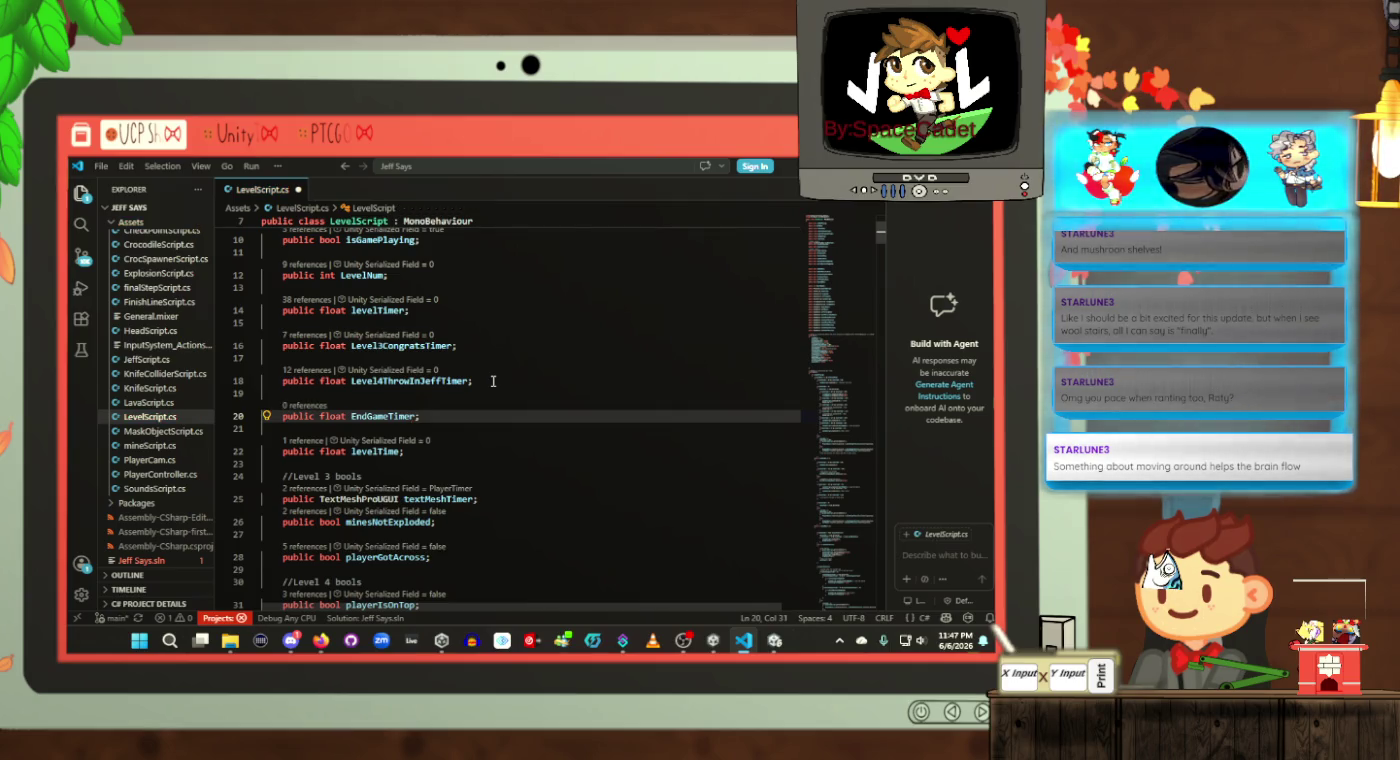
{"action": "double_click", "coordinate": [392, 415]}
{"action": "key", "text": "ctrl+c"}
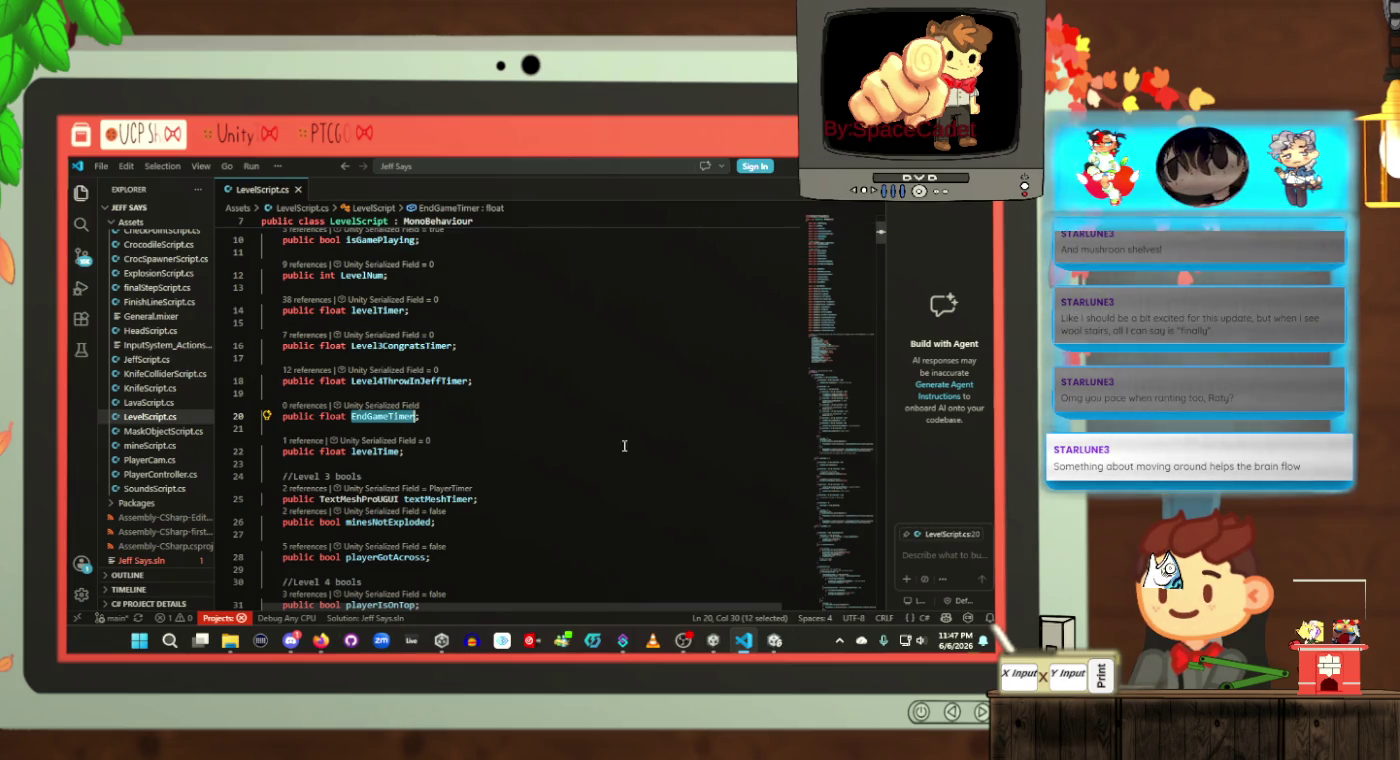
{"action": "scroll", "coordinate": [625, 446], "scroll_direction": "down", "scroll_amount": 20}
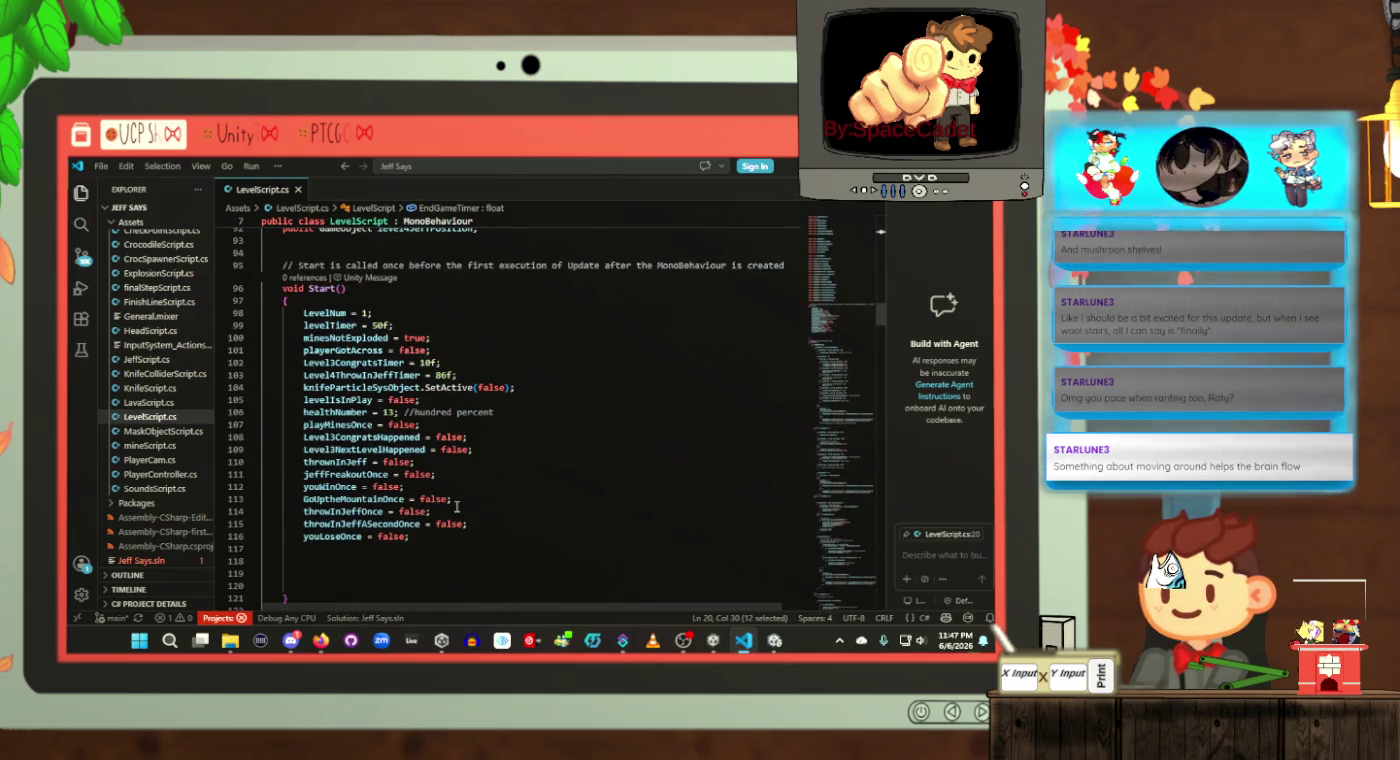
Step: Add 'EndGameTimer = 10f;' as Start()'s last line, save LevelScript.cs, and select EndGameTimer for reuse
{"action": "left_click", "coordinate": [452, 540]}
{"action": "key", "text": "Return"}
{"action": "key", "text": "ctrl+v"}
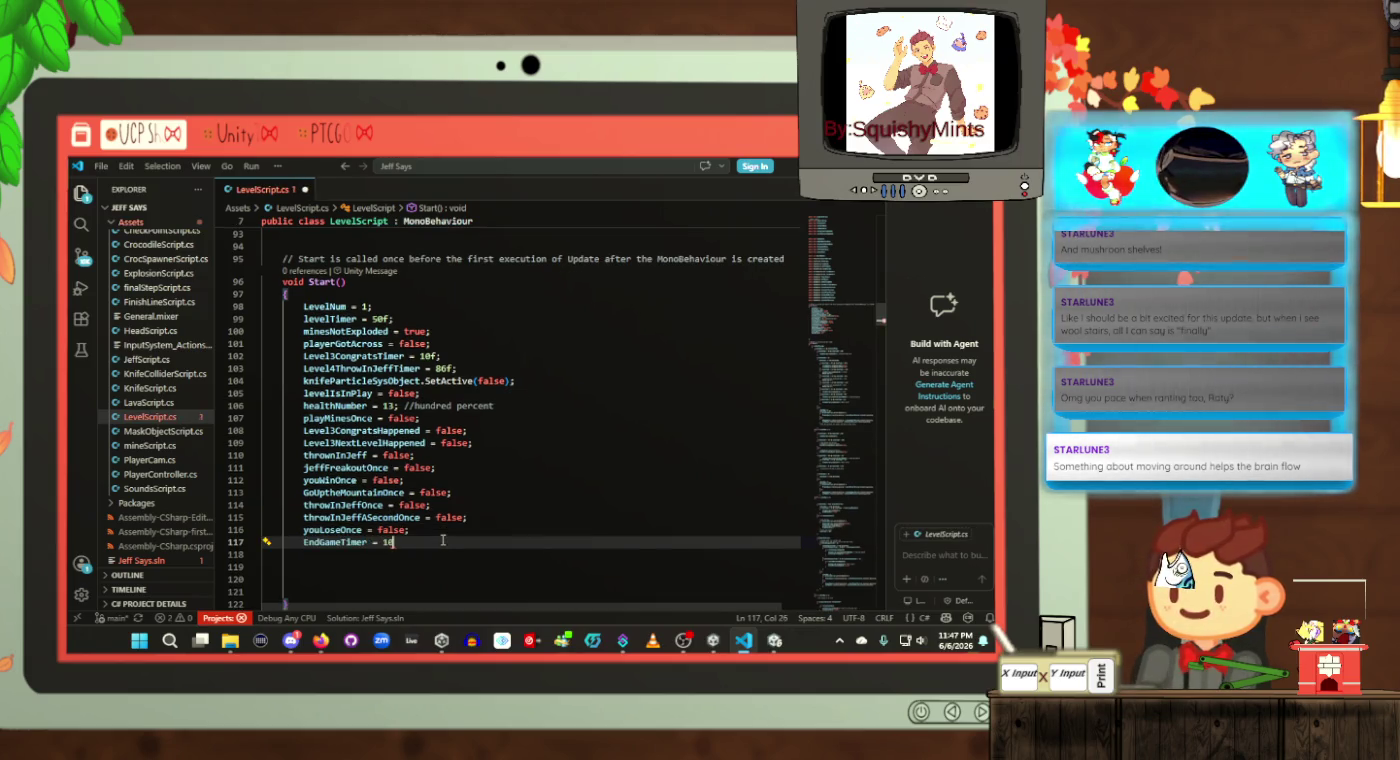
{"action": "type", "text": "f;"}
{"action": "key", "text": "ctrl+s"}
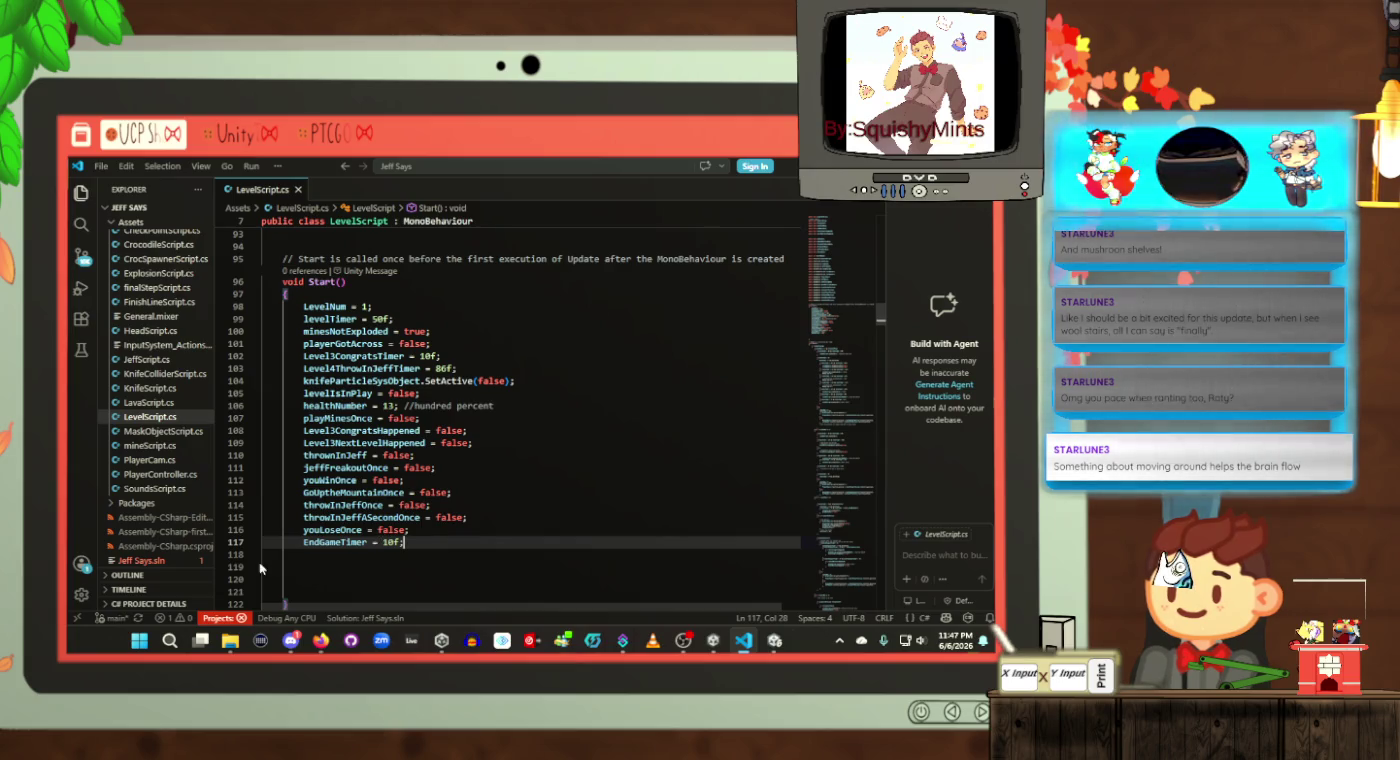
{"action": "left_click", "coordinate": [324, 549]}
{"action": "double_click", "coordinate": [325, 546]}
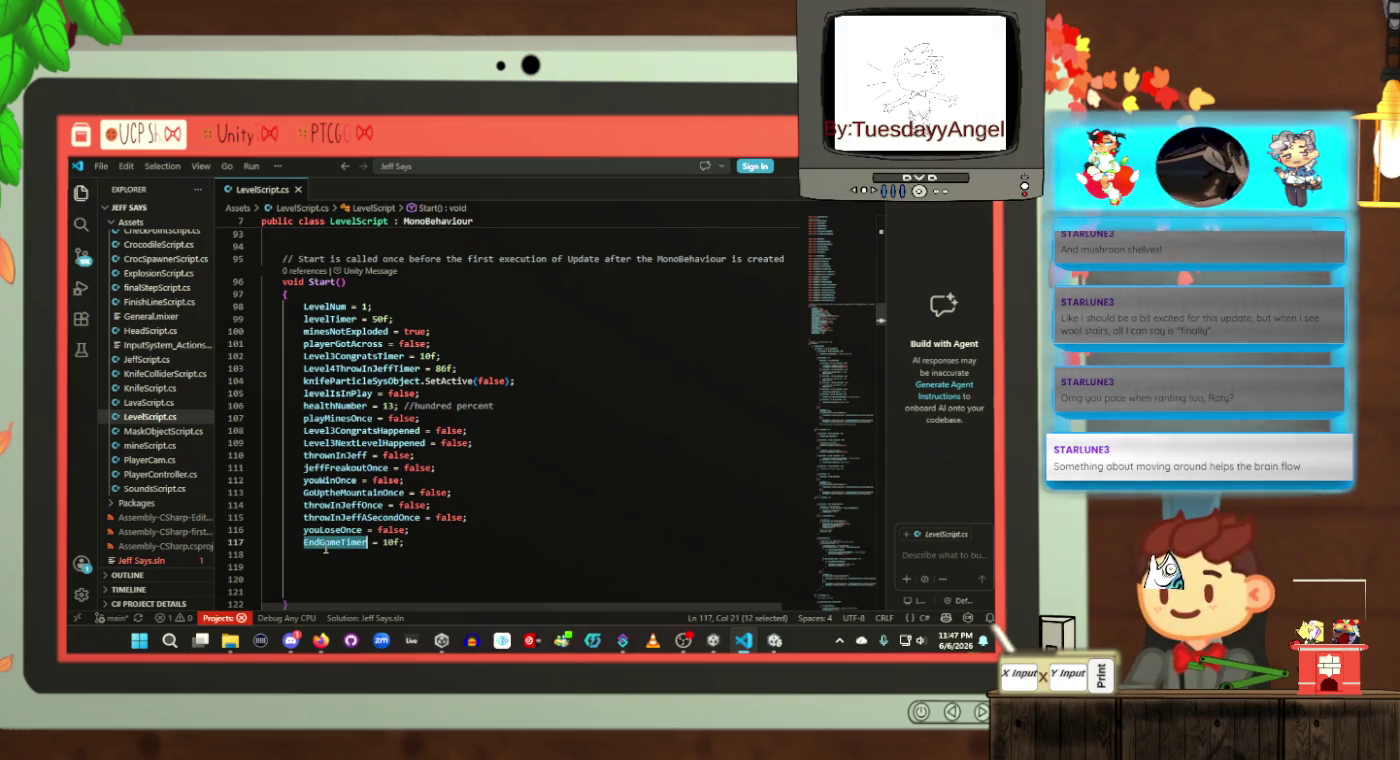
{"action": "scroll", "coordinate": [615, 507], "scroll_direction": "down", "scroll_amount": 20}
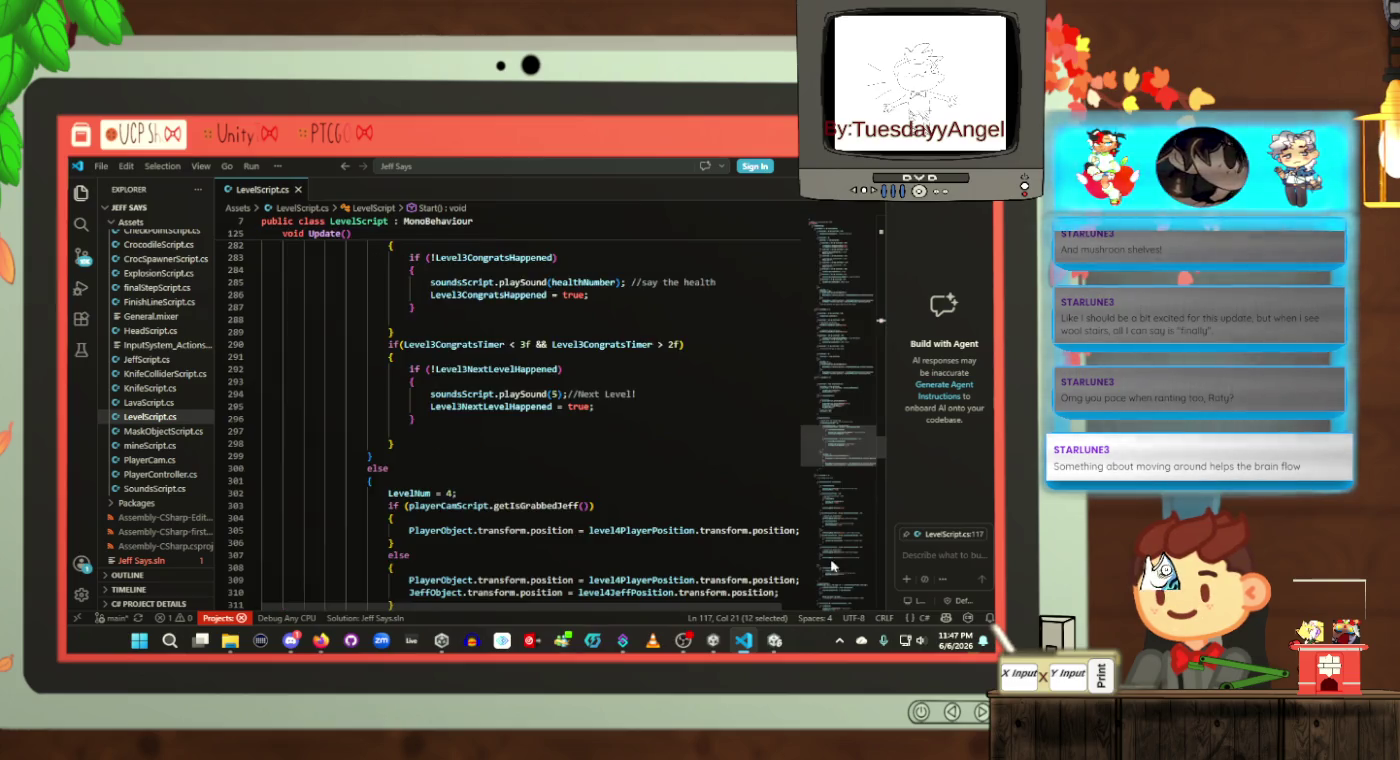
Step: Start an if(EndGameTimer > 0) condition above the RESET THE GAME Debug.Log in the reset branch
{"action": "scroll", "coordinate": [615, 506], "scroll_direction": "down", "scroll_amount": 20}
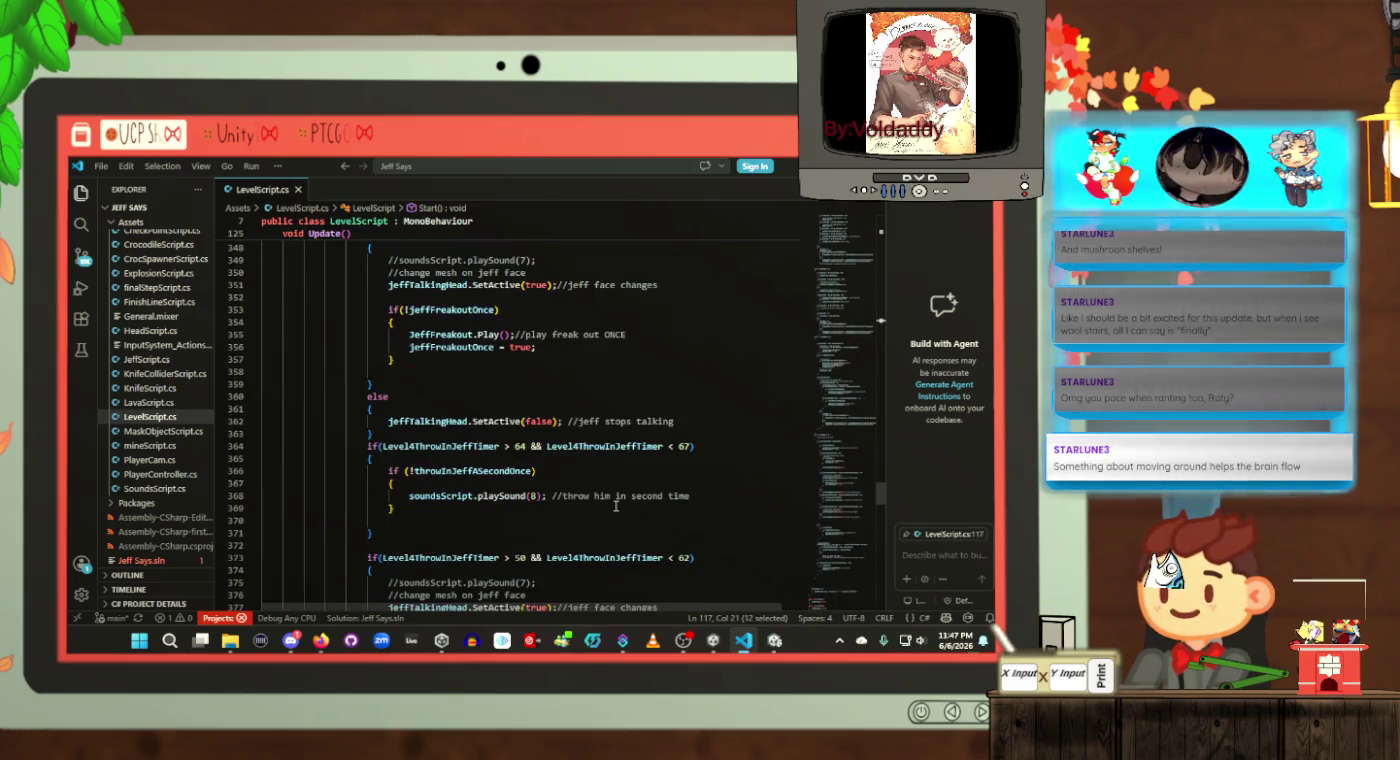
{"action": "scroll", "coordinate": [614, 507], "scroll_direction": "down", "scroll_amount": 5}
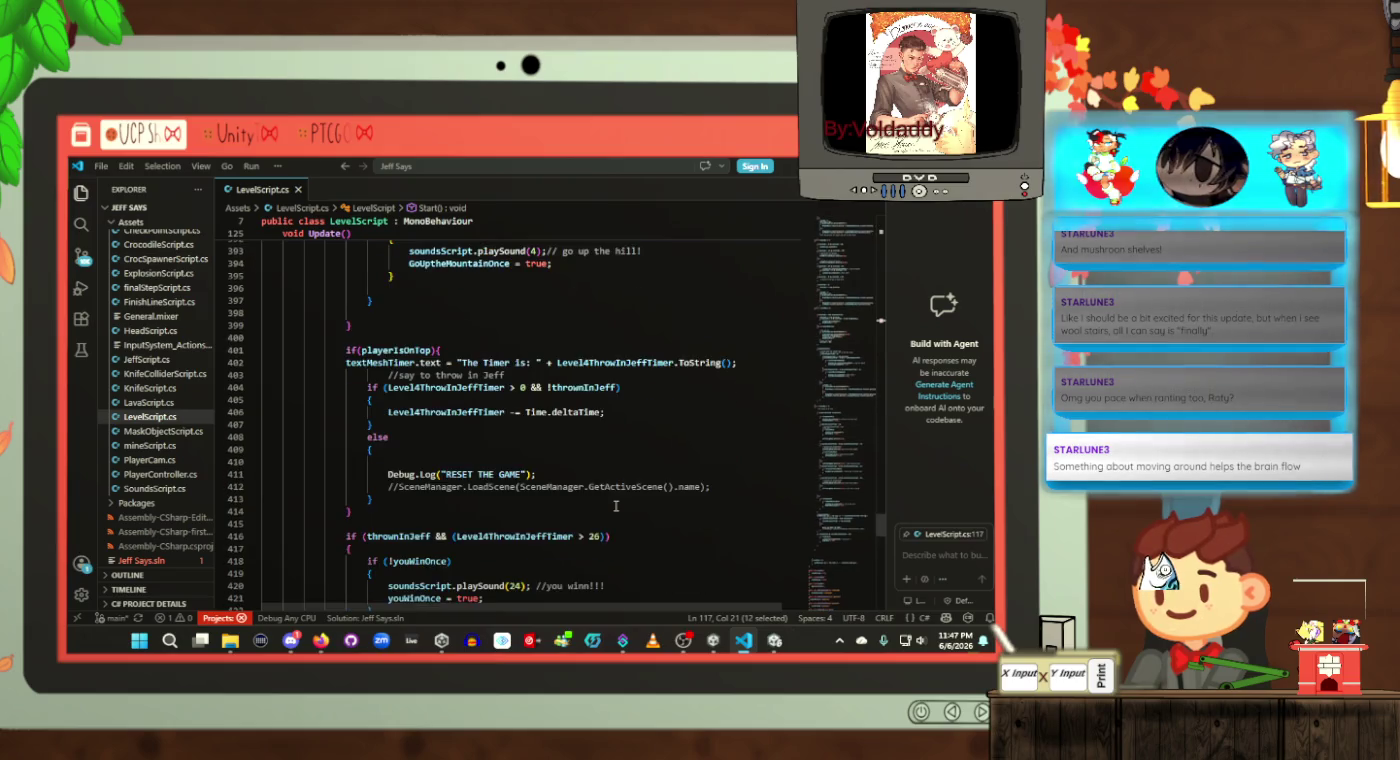
{"action": "left_click", "coordinate": [505, 462]}
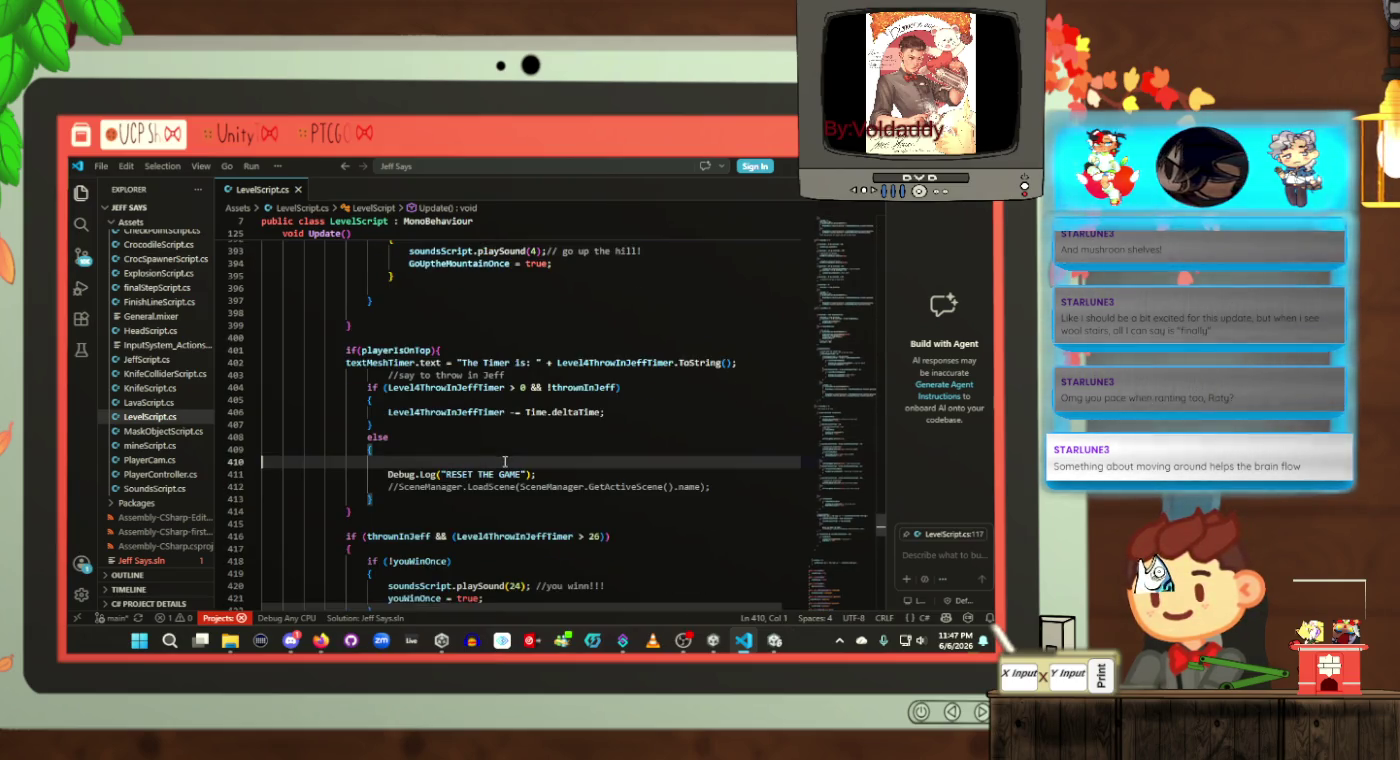
{"action": "key", "text": "Tab"}
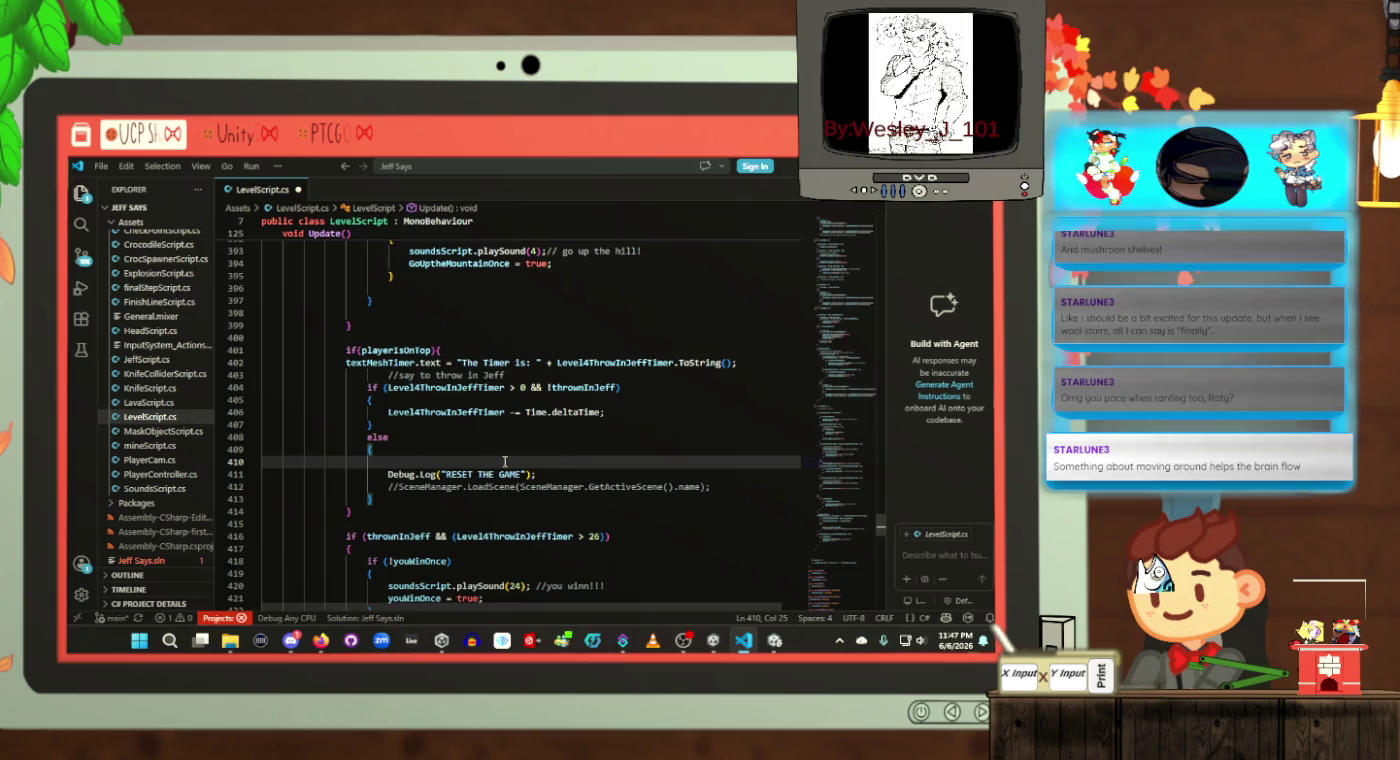
{"action": "type", "text": "if()"}
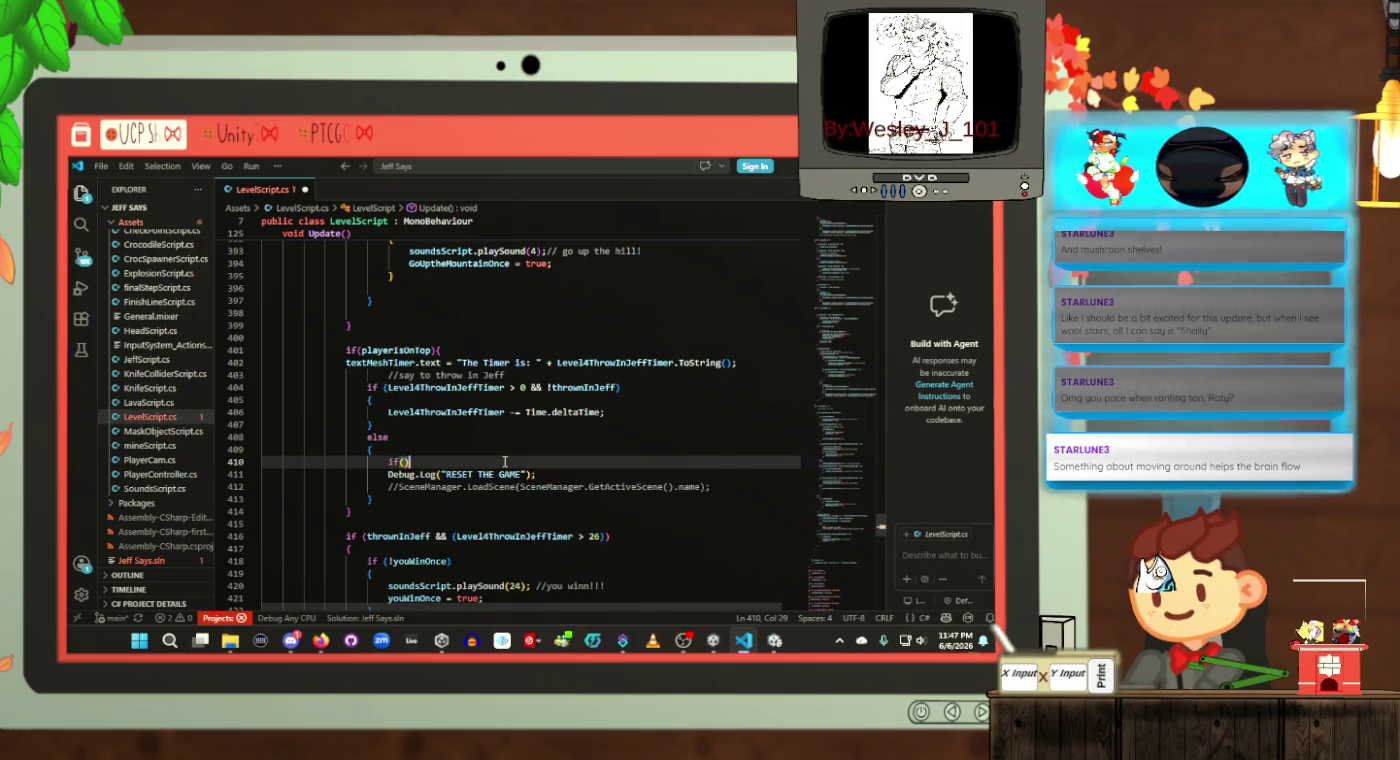
{"action": "type", "text": "EndGameTimer"}
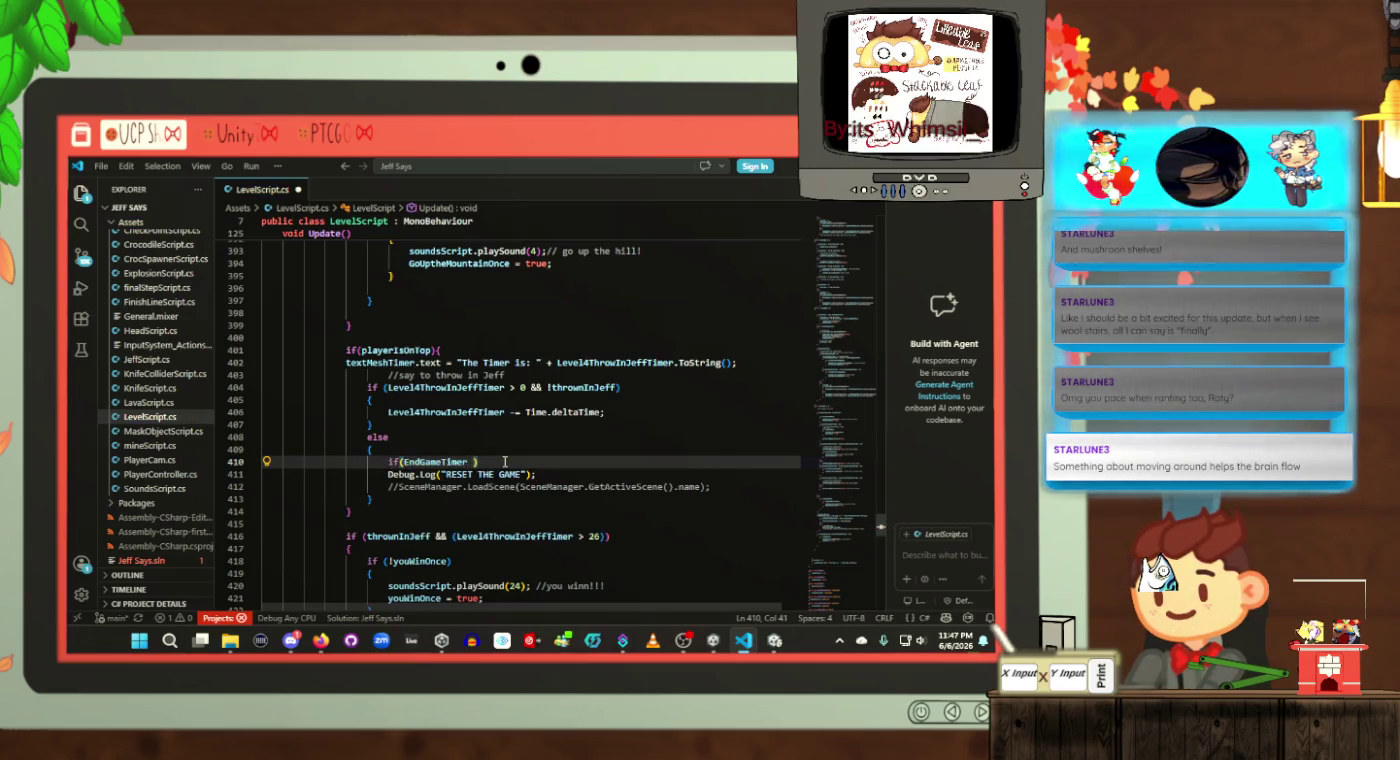